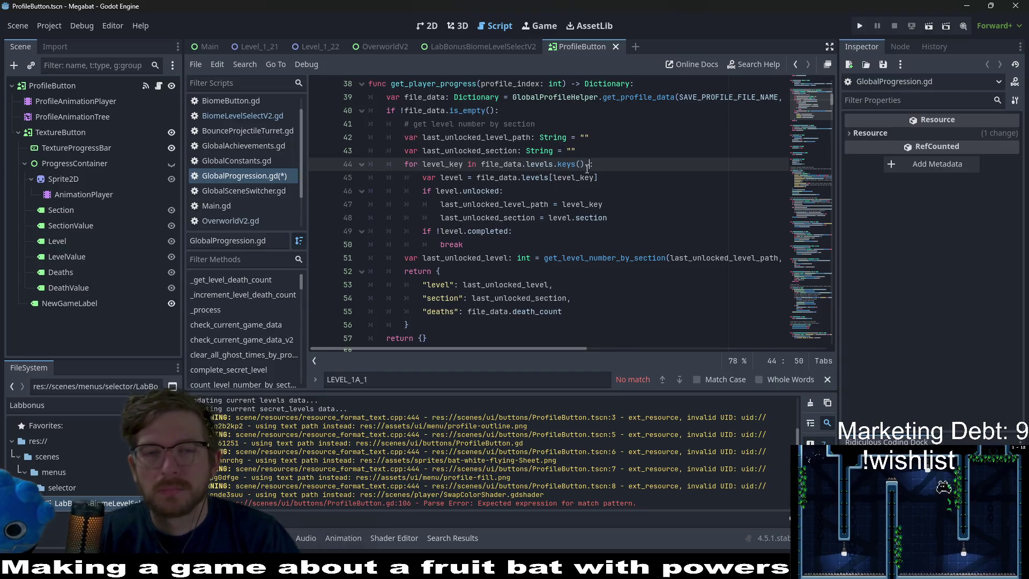
Remove the stray ' re' after keys() on line 44 and save GlobalProgression.gd.
{"action": "key", "text": "BackSpace"}
{"action": "key", "text": "BackSpace"}
{"action": "key", "text": "BackSpace"}
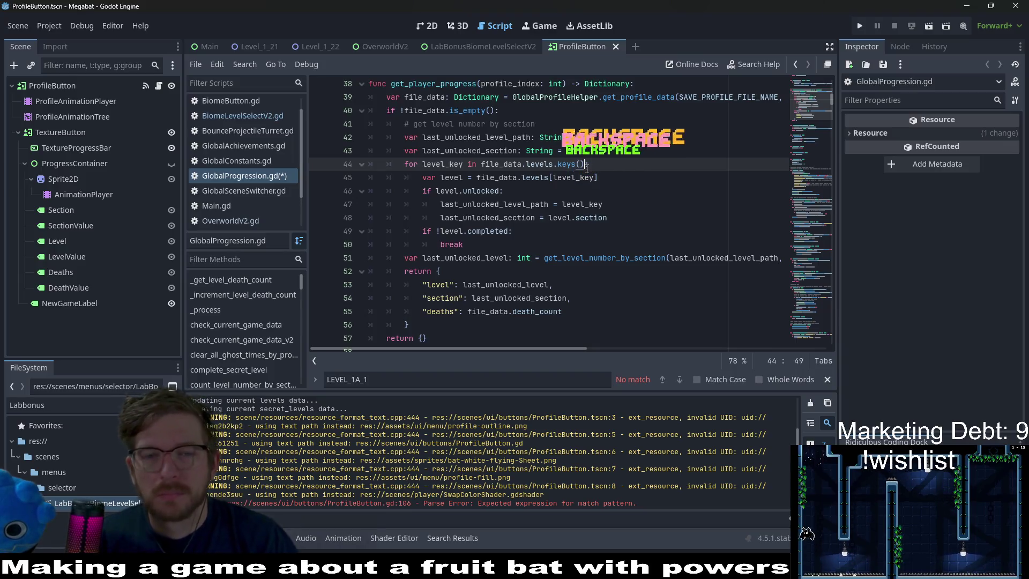
{"action": "left_click", "coordinate": [572, 167]}
{"action": "key", "text": "ctrl+s"}
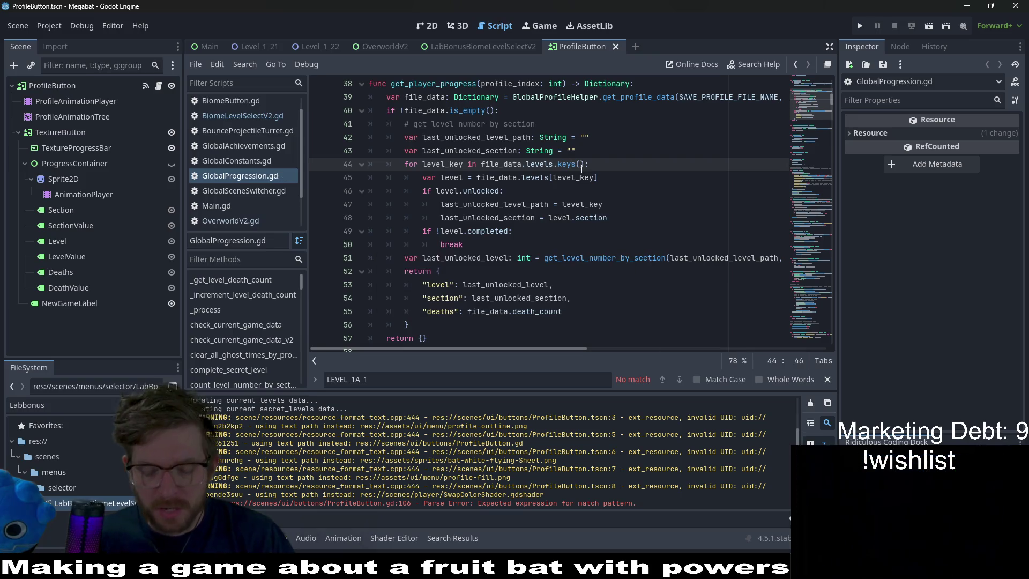
{"action": "key", "text": "alt+shift+o"}
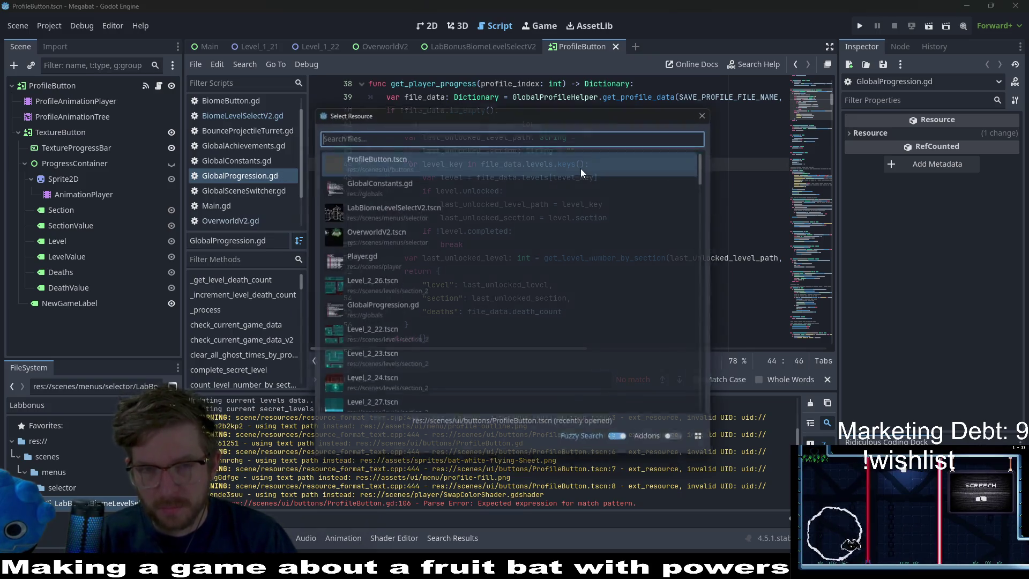
{"action": "key", "text": "Escape"}
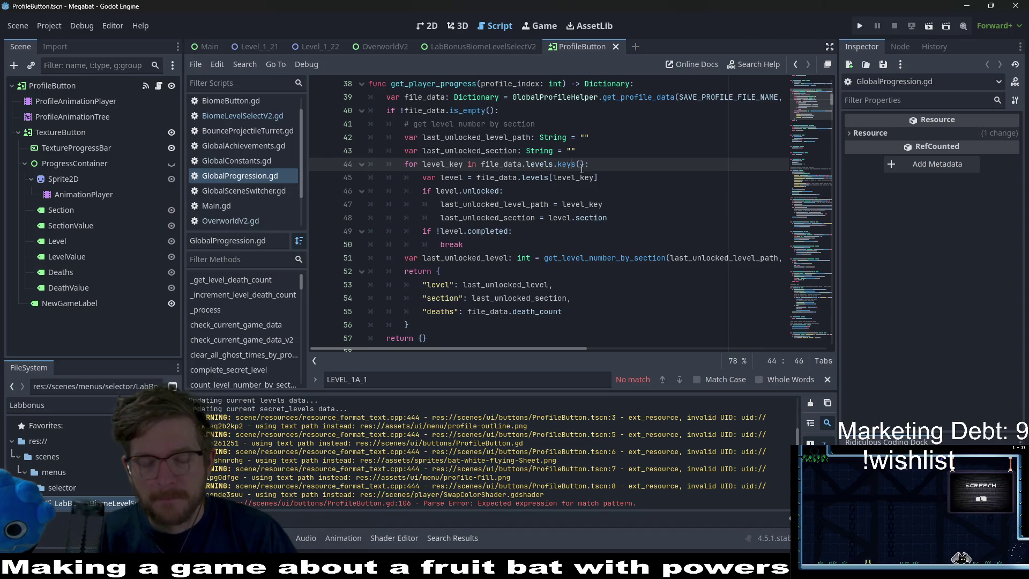
{"action": "key", "text": "End"}
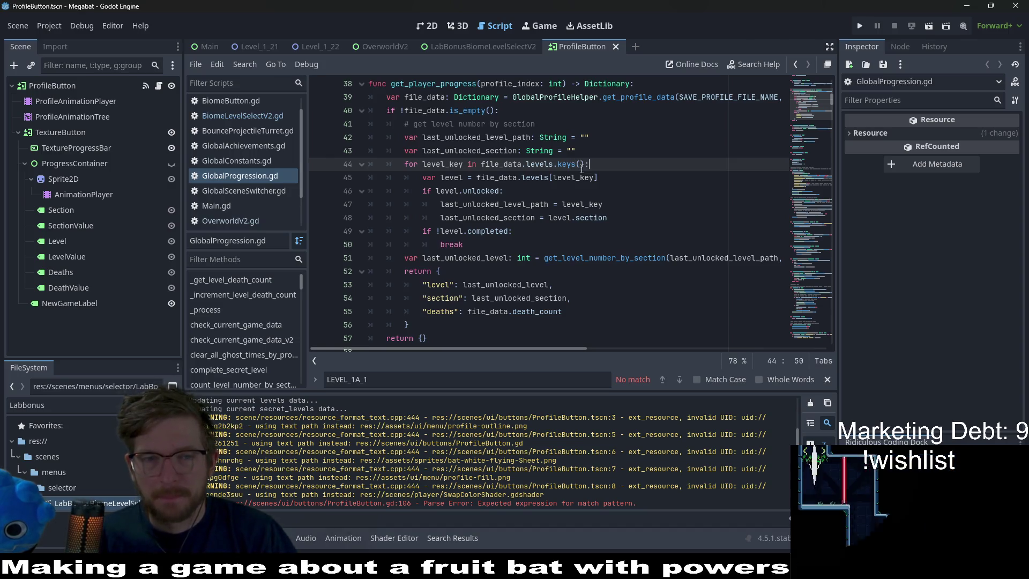
Search the Dictionary class reference for keys().
{"action": "left_click", "coordinate": [482, 101], "text": "ctrl"}
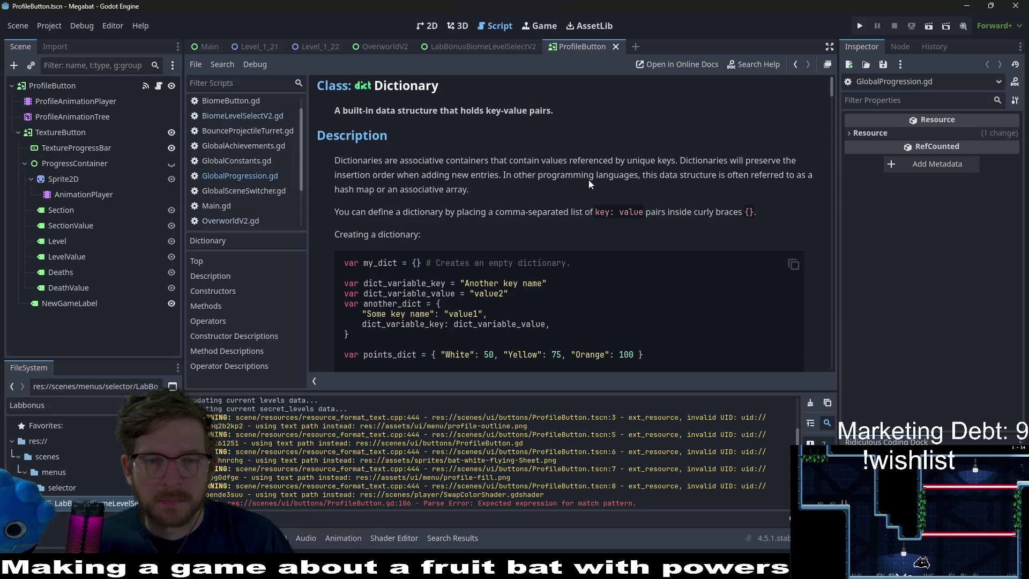
{"action": "key", "text": "ctrl+f"}
{"action": "type", "text": "keys"}
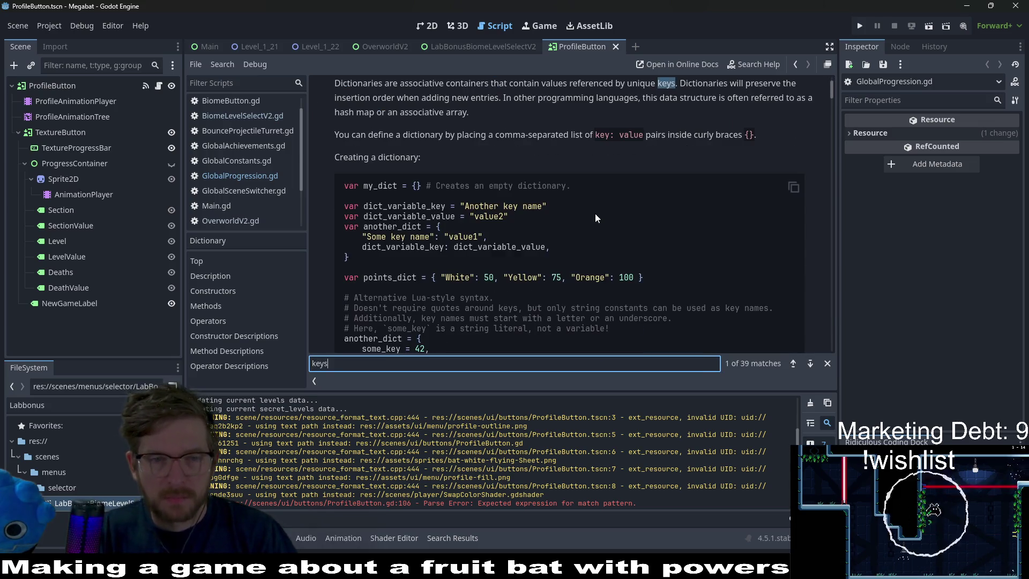
{"action": "type", "text": "()"}
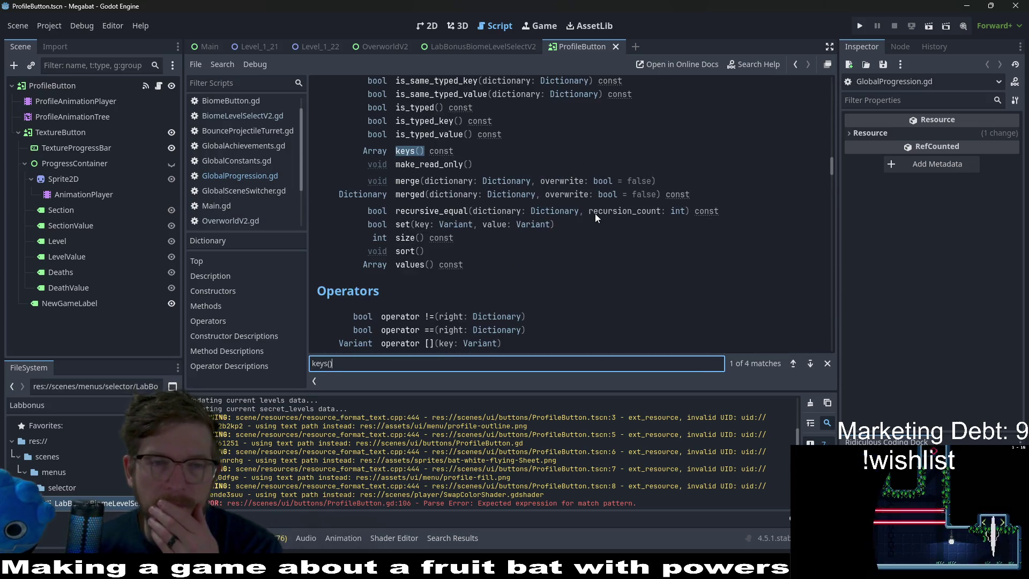
{"action": "key", "text": "Escape"}
Open the Array class reference and scroll down to its Methods list.
{"action": "left_click", "coordinate": [375, 151]}
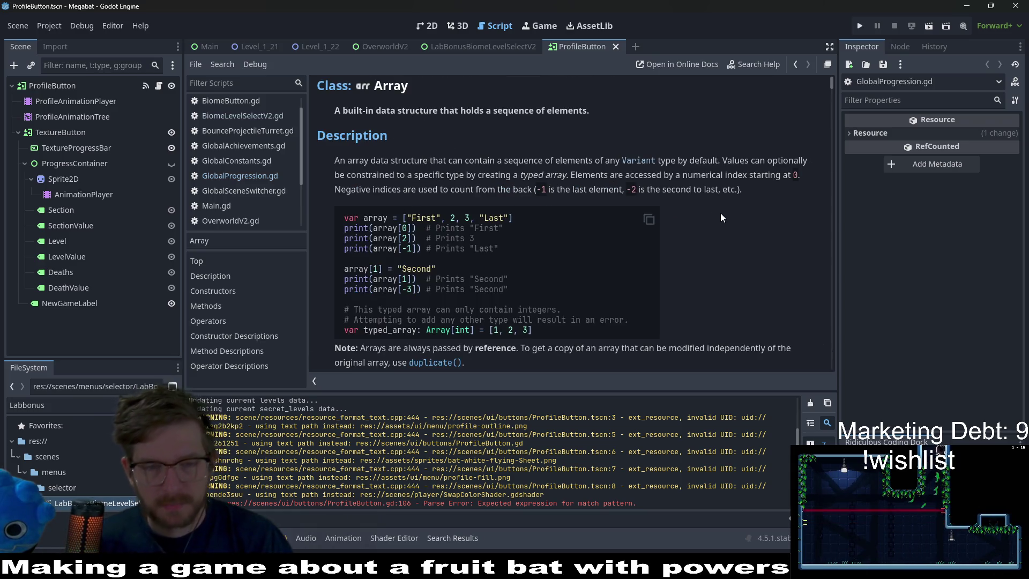
{"action": "scroll", "coordinate": [720, 214], "scroll_direction": "down", "scroll_amount": 6}
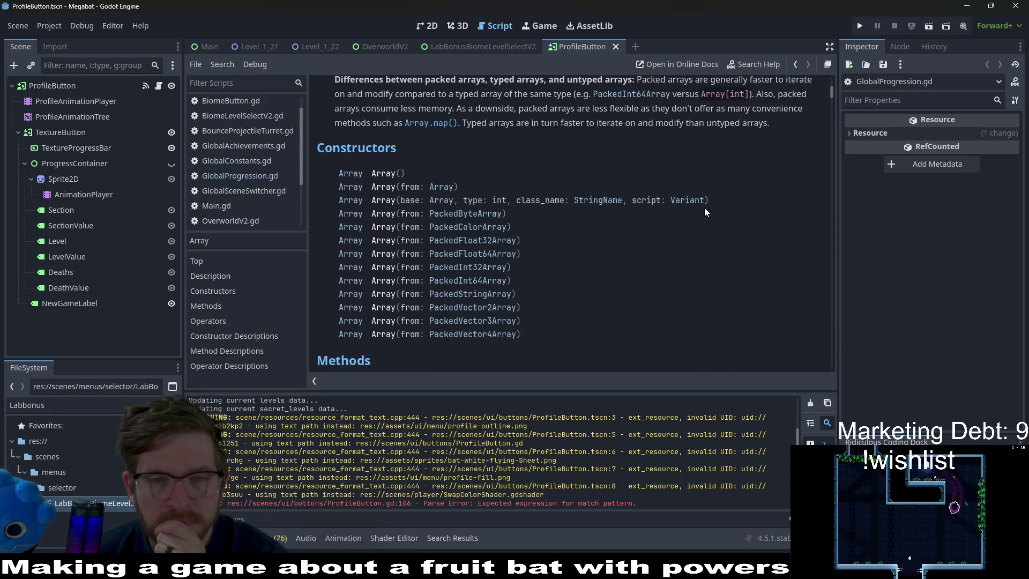
{"action": "scroll", "coordinate": [704, 208], "scroll_direction": "down", "scroll_amount": 4}
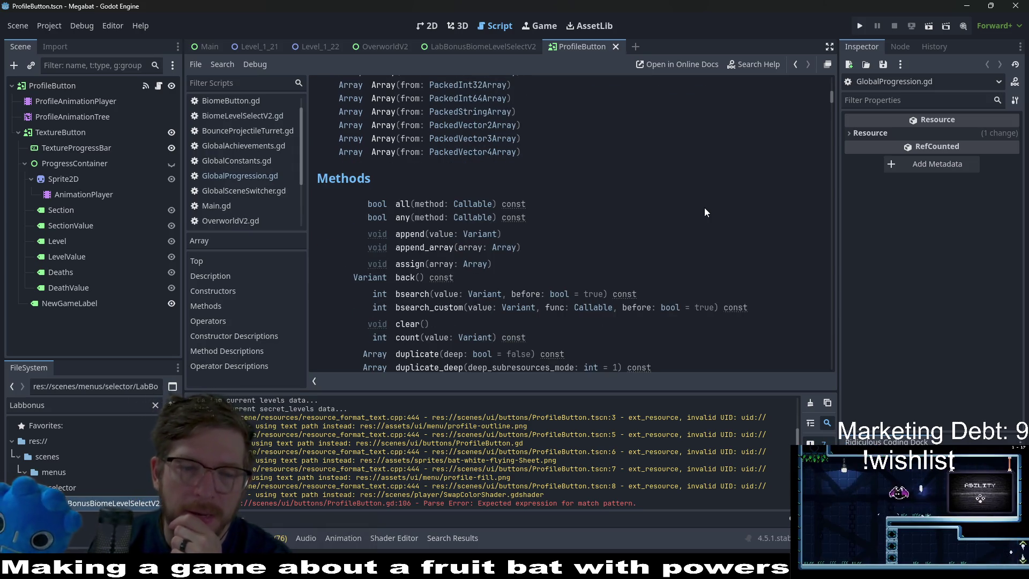
{"action": "scroll", "coordinate": [705, 208], "scroll_direction": "down", "scroll_amount": 3}
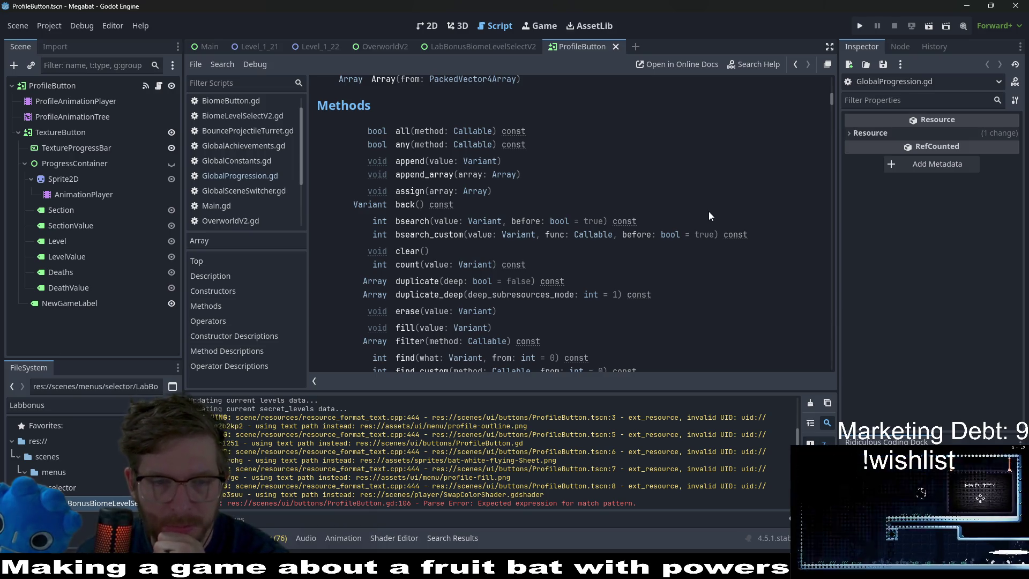
{"action": "scroll", "coordinate": [708, 212], "scroll_direction": "down", "scroll_amount": 2}
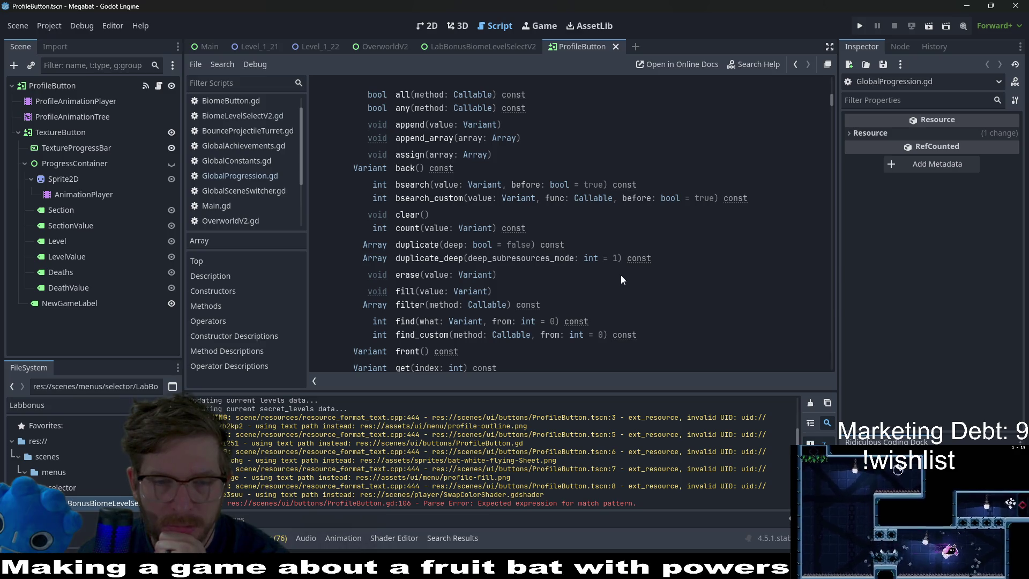
{"action": "scroll", "coordinate": [622, 279], "scroll_direction": "down", "scroll_amount": 2}
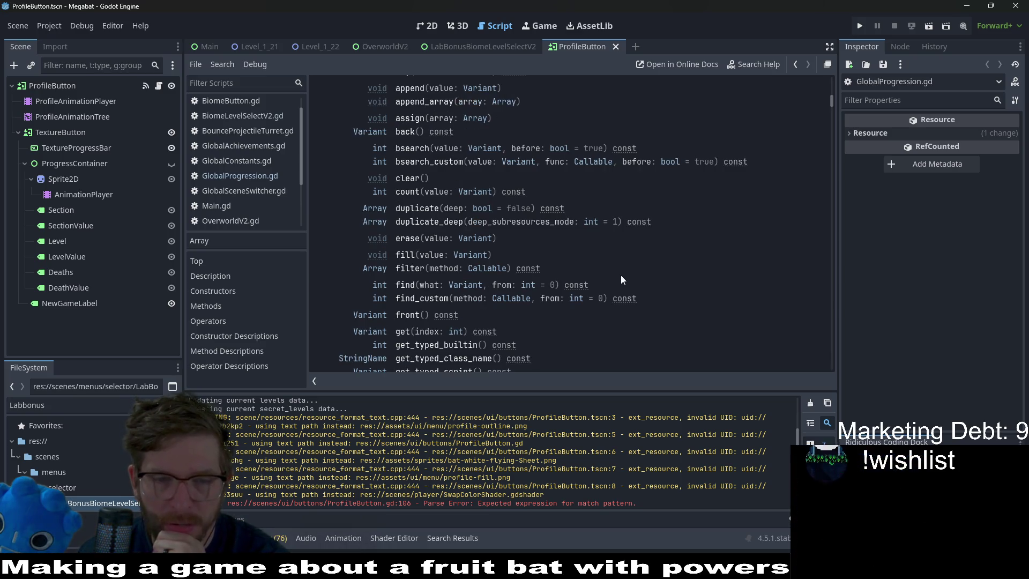
{"action": "scroll", "coordinate": [621, 277], "scroll_direction": "down", "scroll_amount": 2}
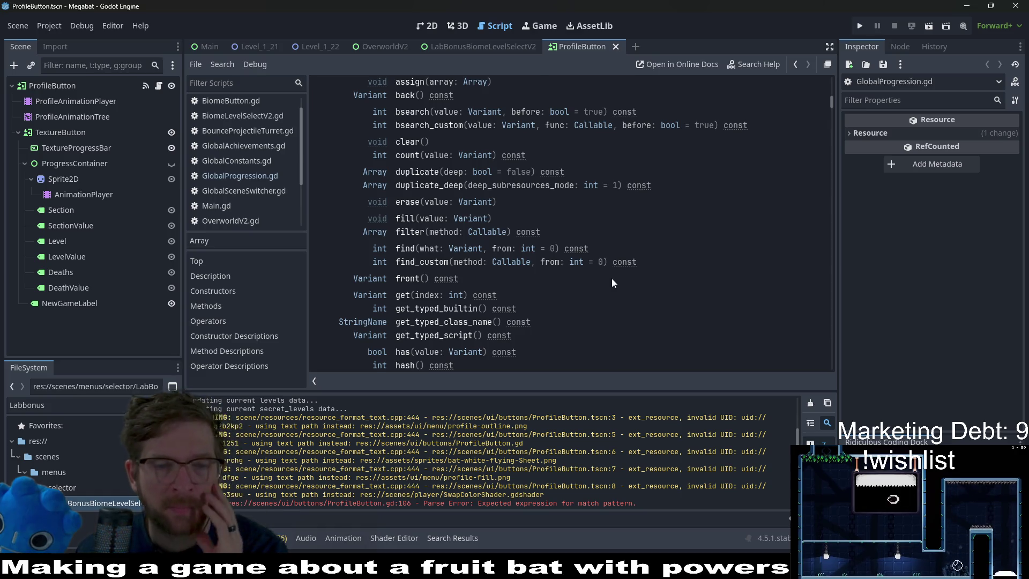
{"action": "scroll", "coordinate": [612, 278], "scroll_direction": "down", "scroll_amount": 2}
{"action": "scroll", "coordinate": [612, 278], "scroll_direction": "down", "scroll_amount": 1}
{"action": "scroll", "coordinate": [612, 278], "scroll_direction": "down", "scroll_amount": 3}
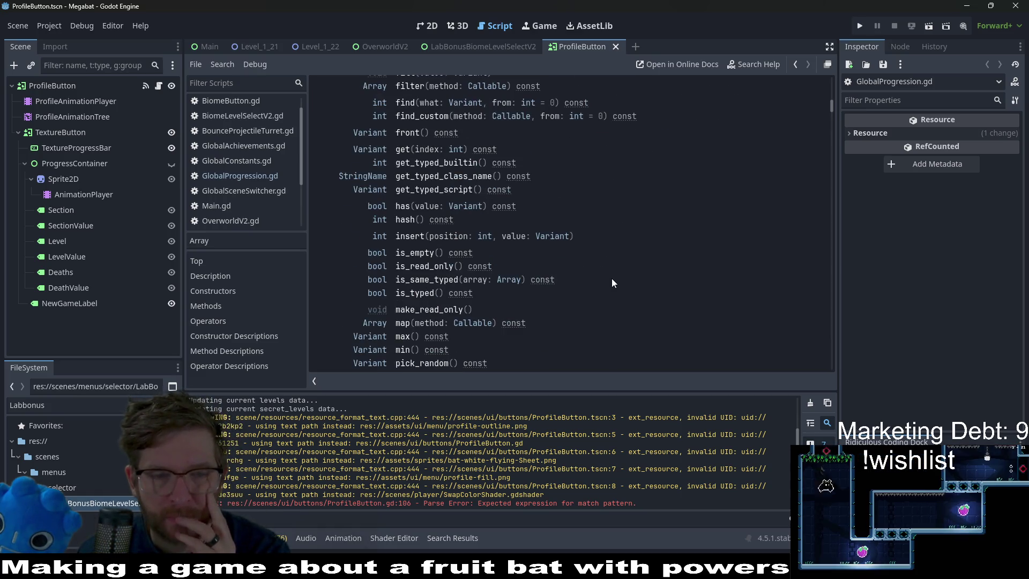
{"action": "scroll", "coordinate": [612, 278], "scroll_direction": "down", "scroll_amount": 3}
{"action": "scroll", "coordinate": [612, 278], "scroll_direction": "down", "scroll_amount": 6}
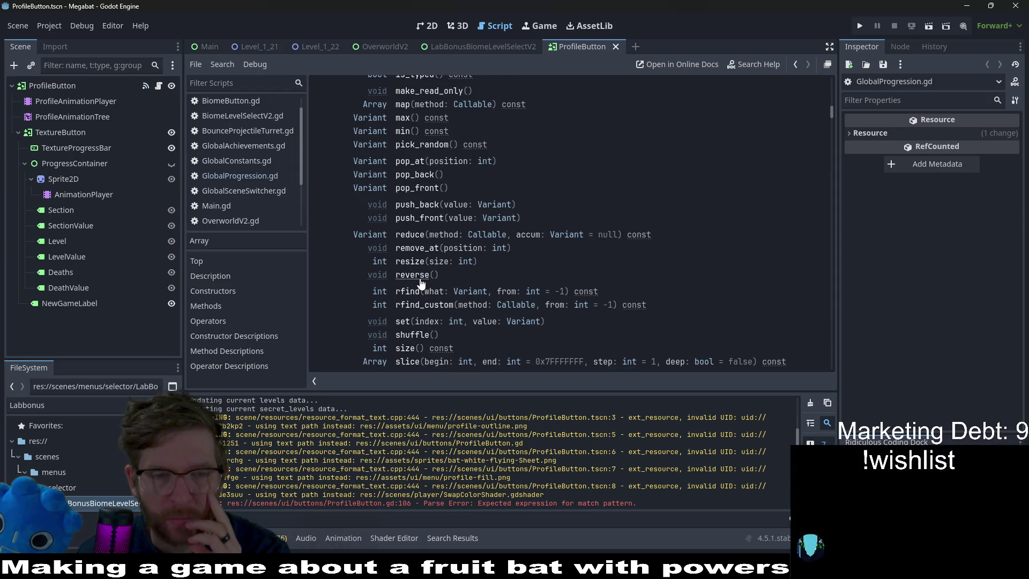
Read the reverse() method description, then go back to GlobalProgression.gd.
{"action": "left_click", "coordinate": [420, 276]}
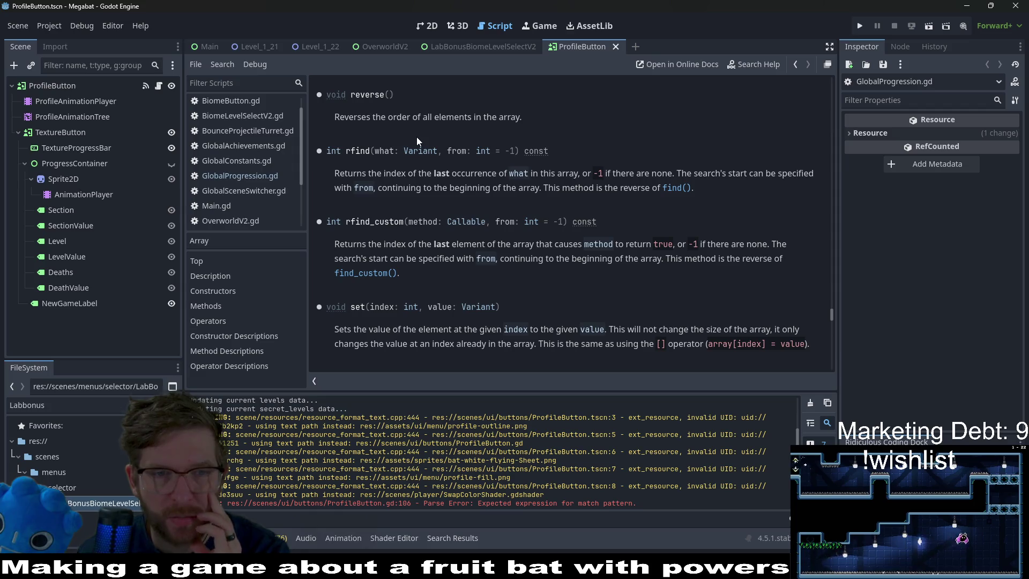
{"action": "mouse_move", "coordinate": [533, 117]}
{"action": "left_mouse_down"}
{"action": "mouse_move", "coordinate": [366, 119]}
{"action": "mouse_move", "coordinate": [351, 96]}
{"action": "left_mouse_up"}
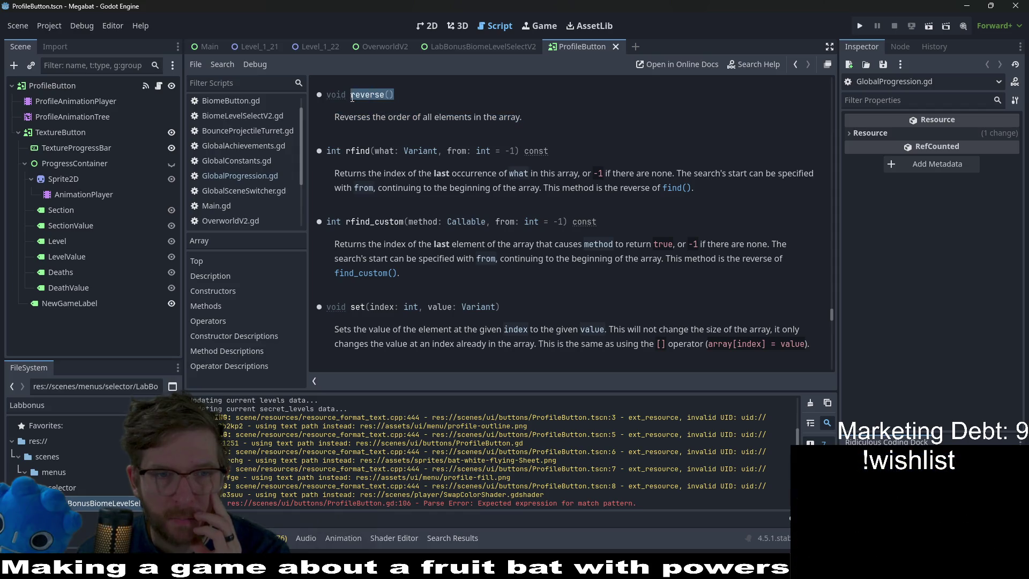
{"action": "left_click", "coordinate": [246, 177]}
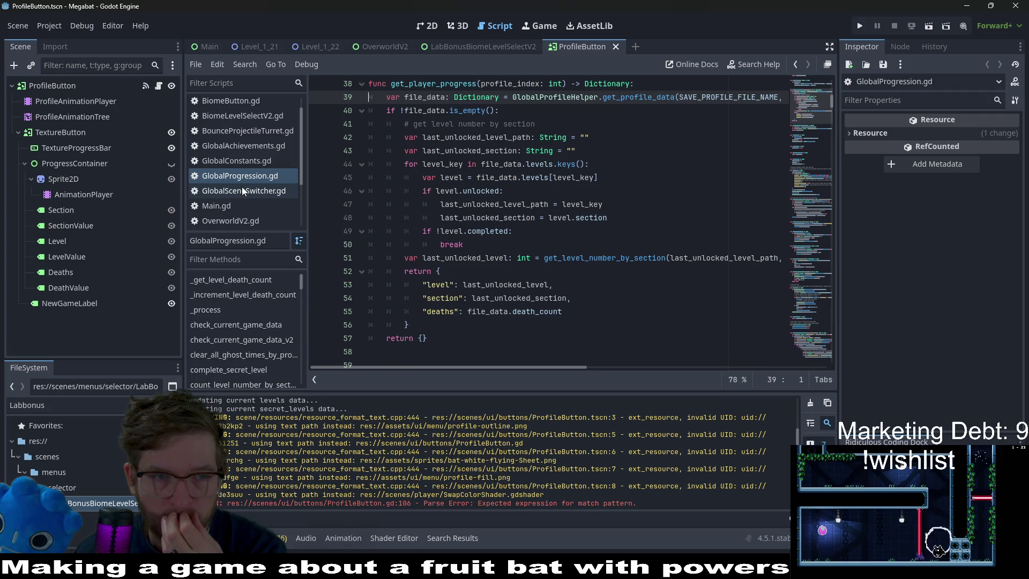
Append .reverse() after keys() so line 44 loops over file_data.levels.keys().reverse().
{"action": "scroll", "coordinate": [457, 206], "scroll_direction": "up", "scroll_amount": 1}
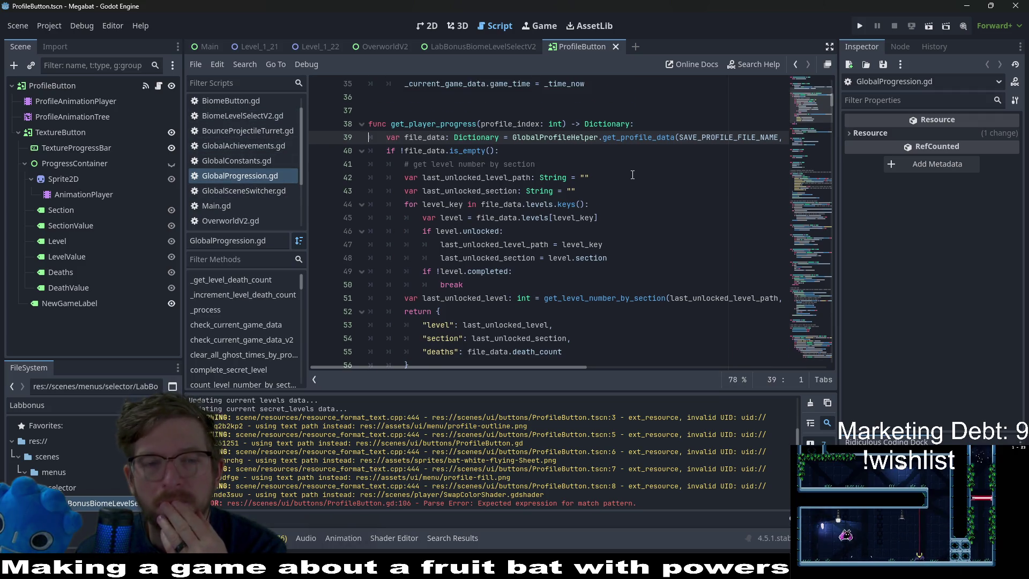
{"action": "left_click", "coordinate": [625, 232]}
{"action": "left_click", "coordinate": [590, 205]}
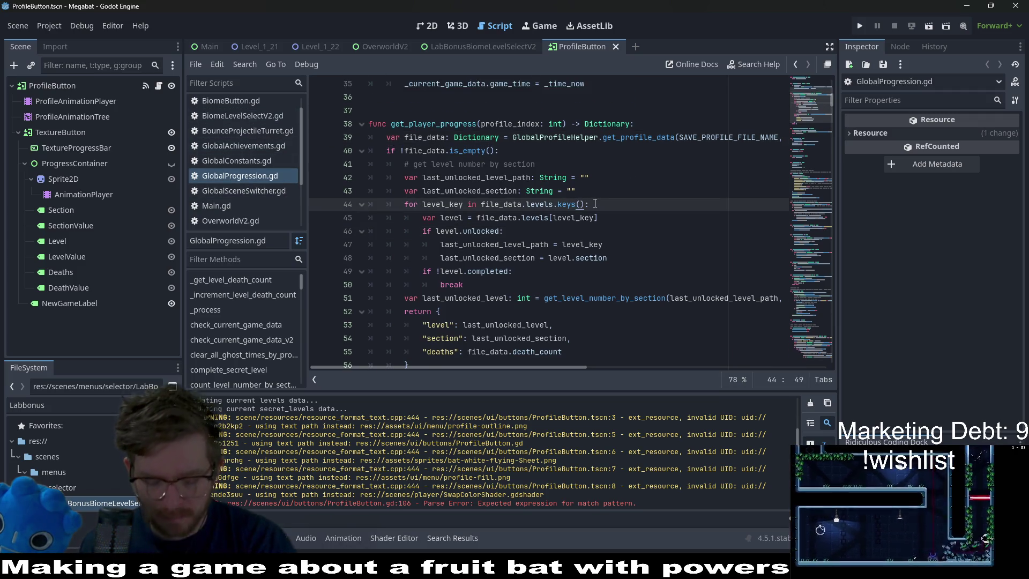
{"action": "type", "text": "."}
{"action": "type", "text": "reverse"}
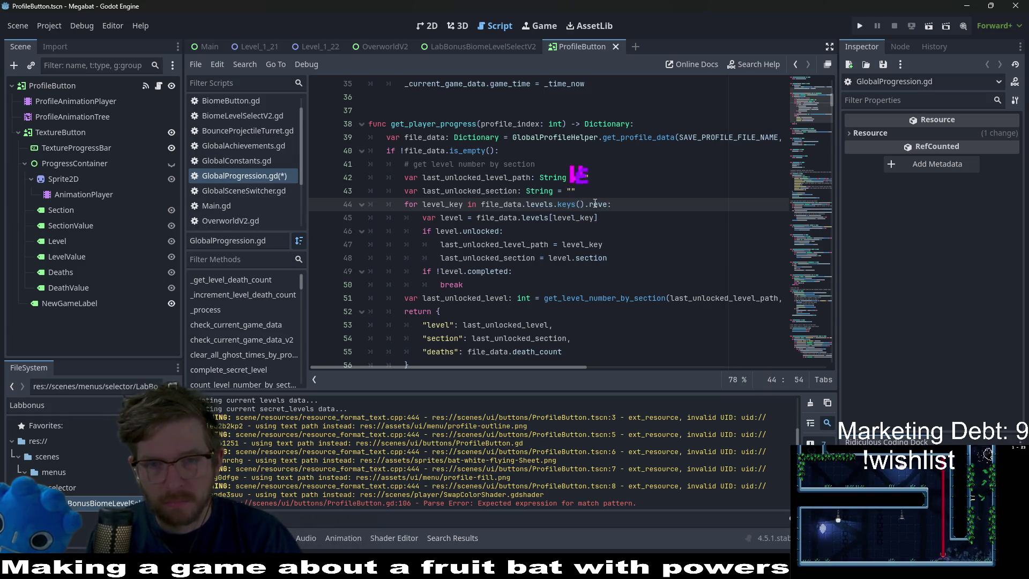
{"action": "type", "text": "()"}
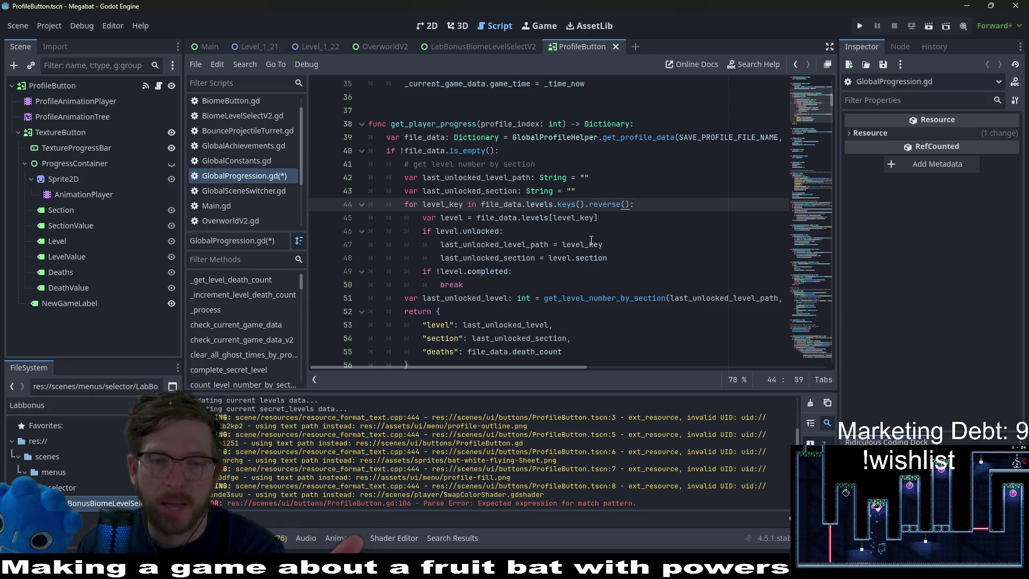
{"action": "left_click", "coordinate": [539, 234]}
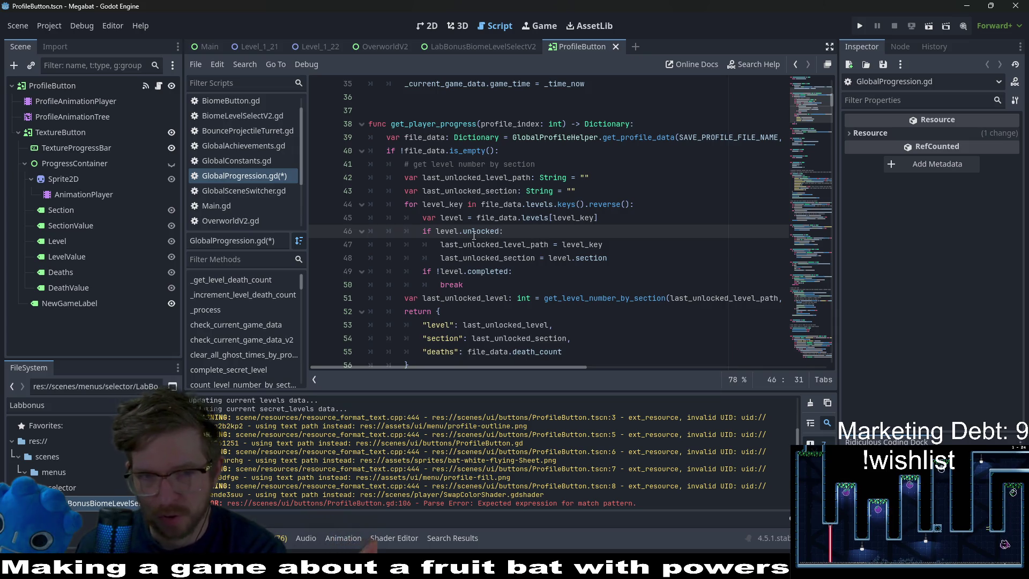
Run Megabat and choose PLAY, so the debugger halts on line 44's void-return error.
{"action": "left_click", "coordinate": [859, 27]}
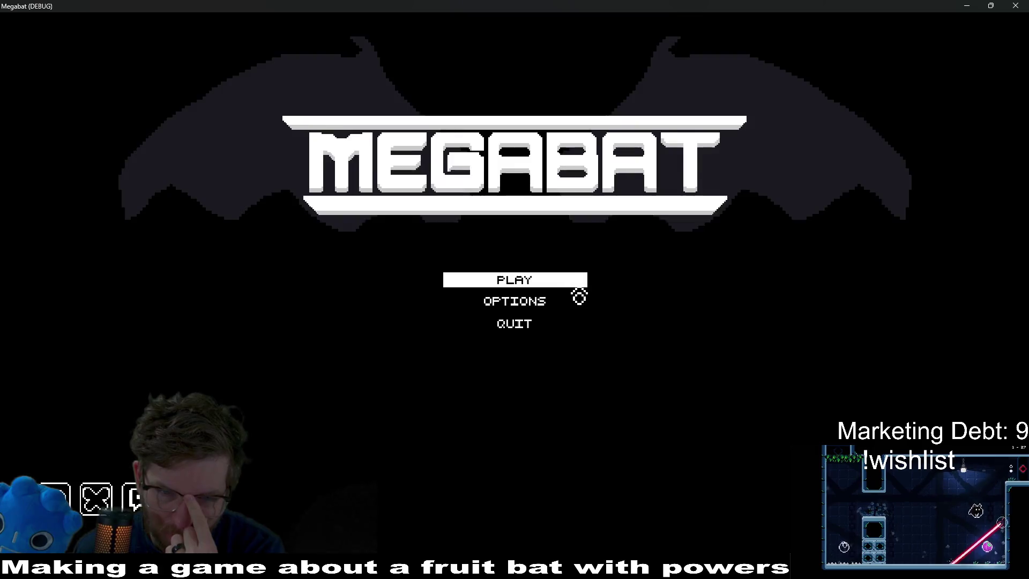
{"action": "left_click", "coordinate": [530, 280]}
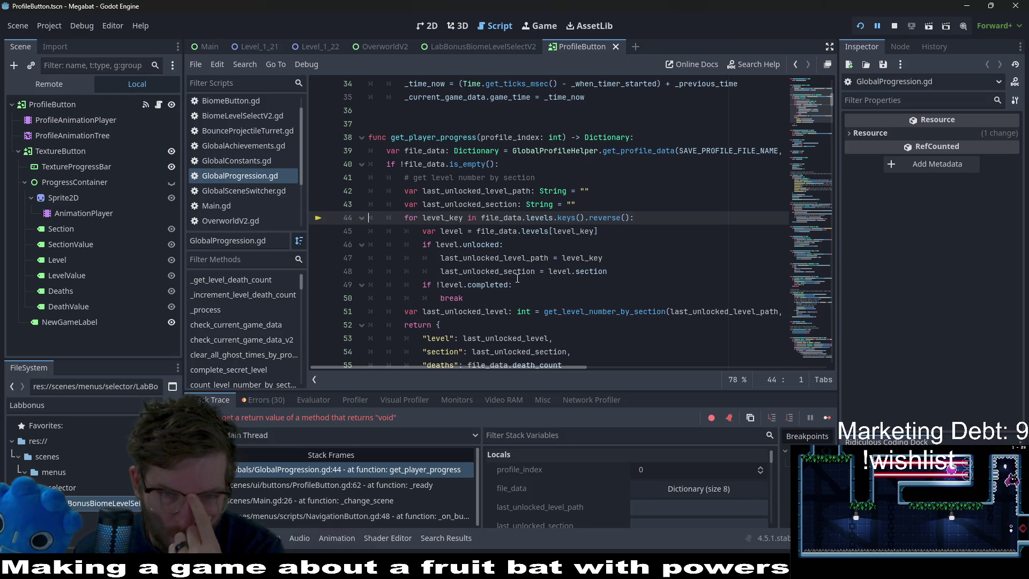
Re-read the Array reverse() description, then return to the GlobalProgression.gd code.
{"action": "left_click", "coordinate": [605, 217]}
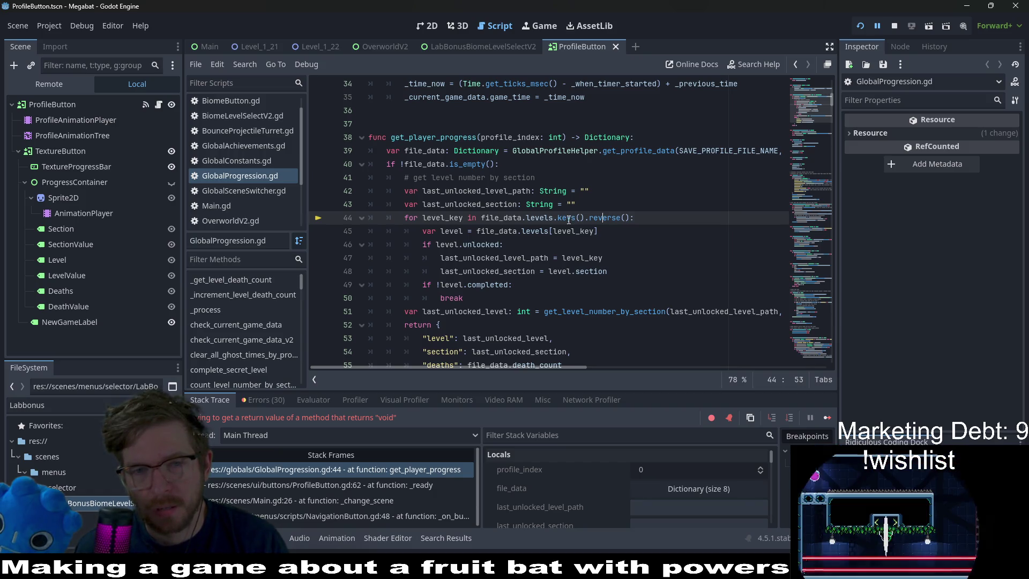
{"action": "scroll", "coordinate": [271, 174], "scroll_direction": "down", "scroll_amount": 5}
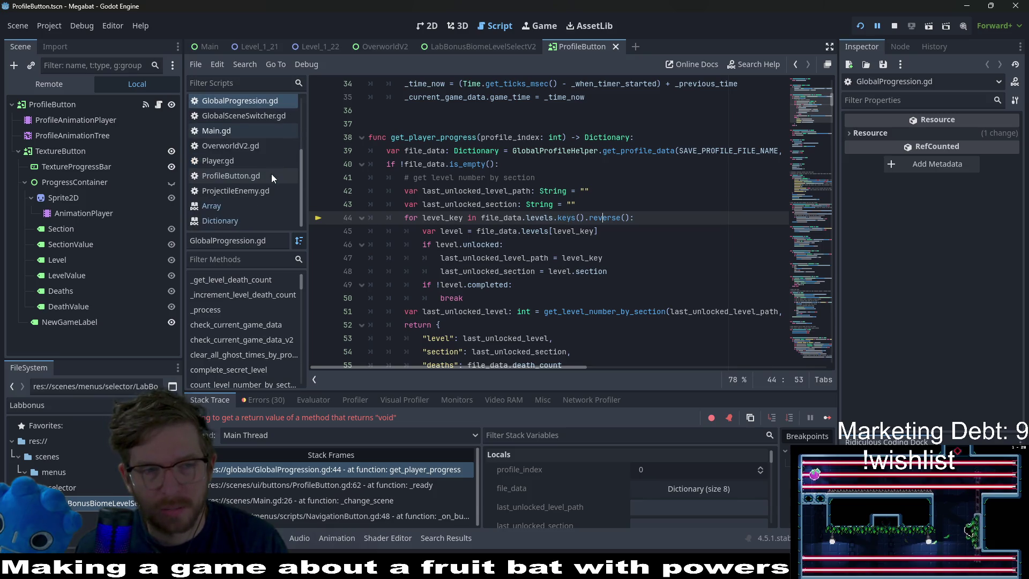
{"action": "left_click", "coordinate": [242, 204]}
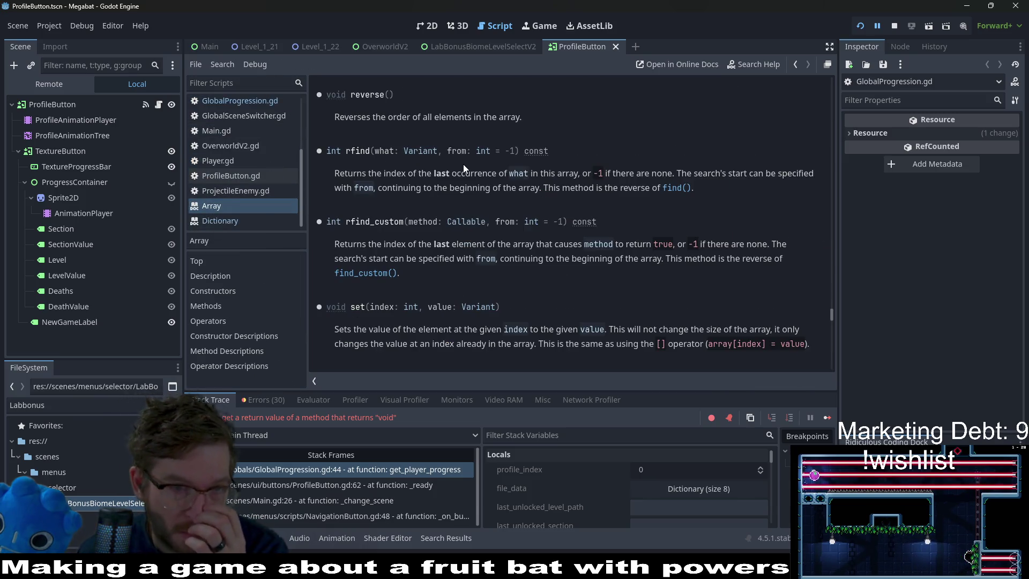
{"action": "left_click_drag", "start_coordinate": [524, 118], "coordinate": [323, 113]}
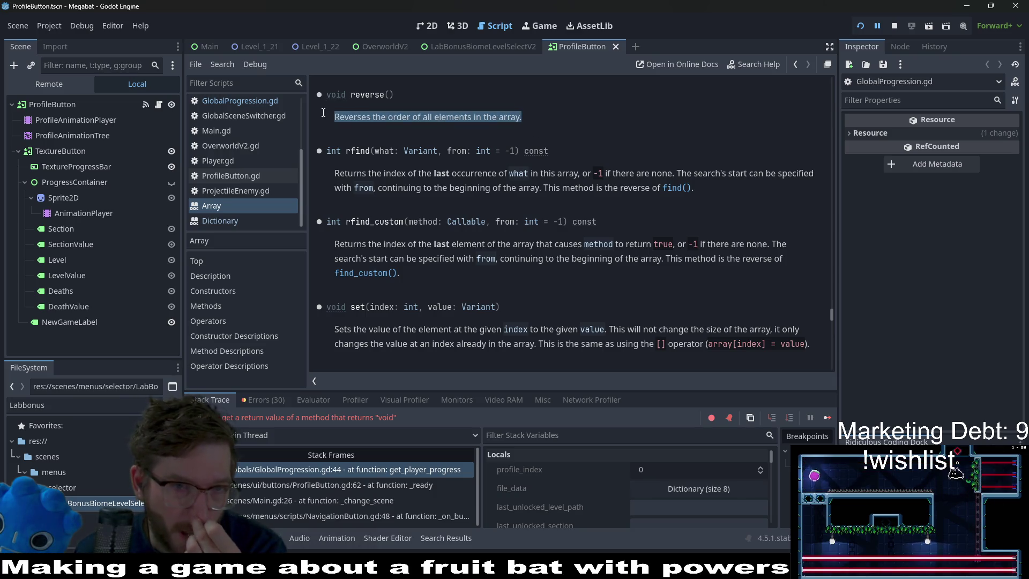
{"action": "left_click", "coordinate": [253, 102]}
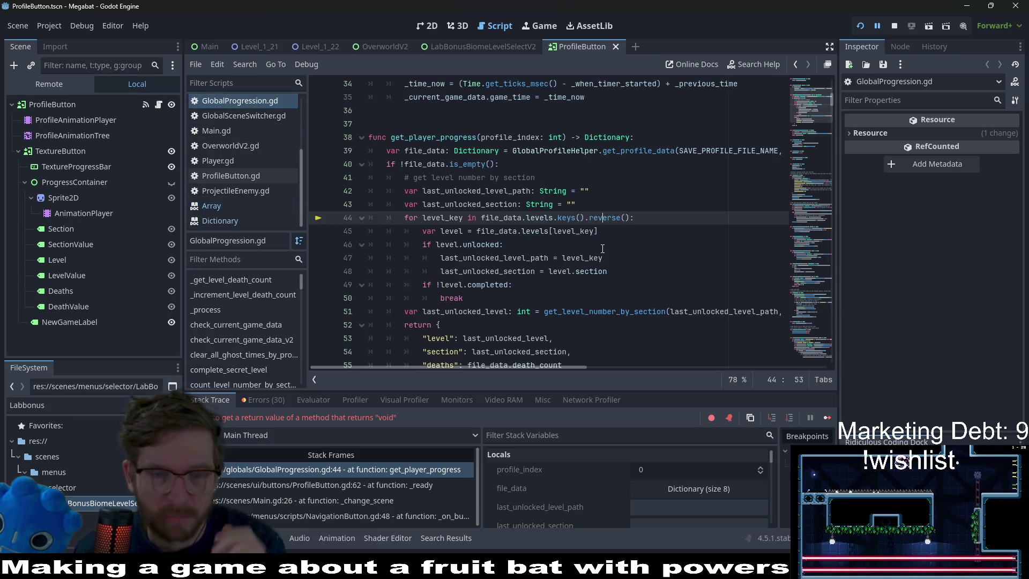
Cut keys().reverse() out of the loop and start a new variable declaration above it.
{"action": "left_click_drag", "start_coordinate": [629, 219], "coordinate": [480, 222]}
{"action": "key", "text": "ctrl+x"}
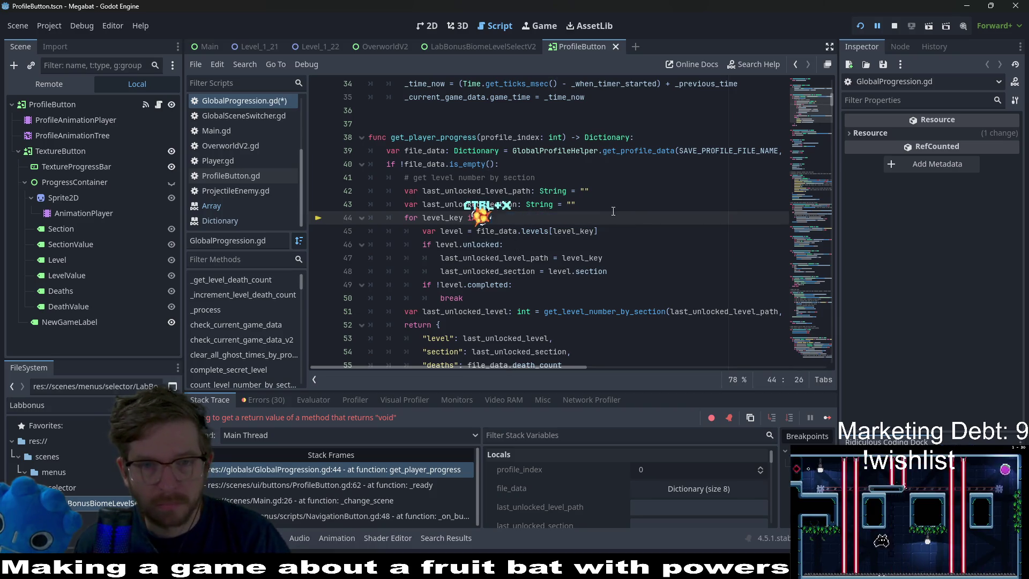
{"action": "left_click", "coordinate": [600, 203]}
{"action": "key", "text": "Return"}
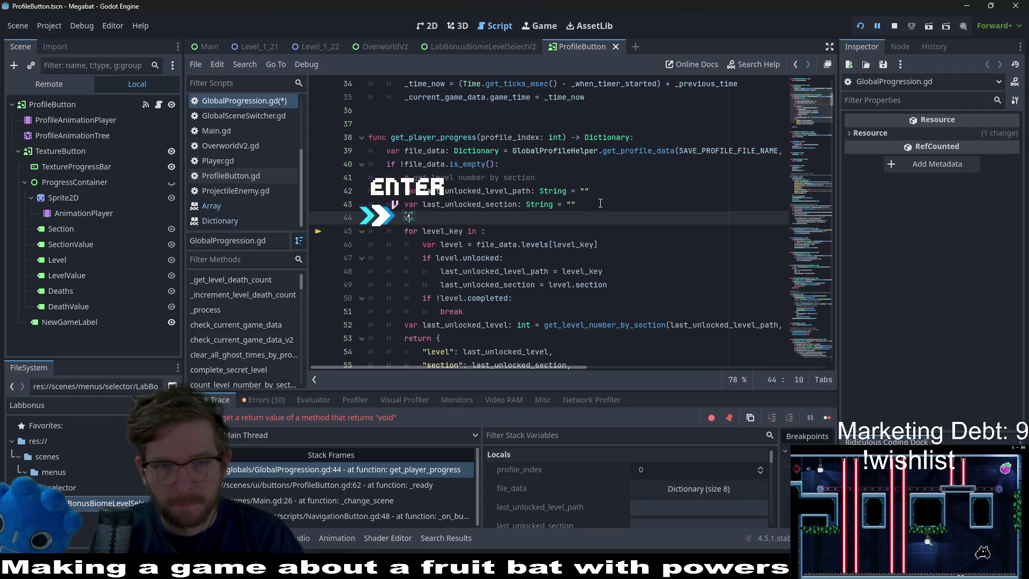
{"action": "type", "text": "var levels_reverse"}
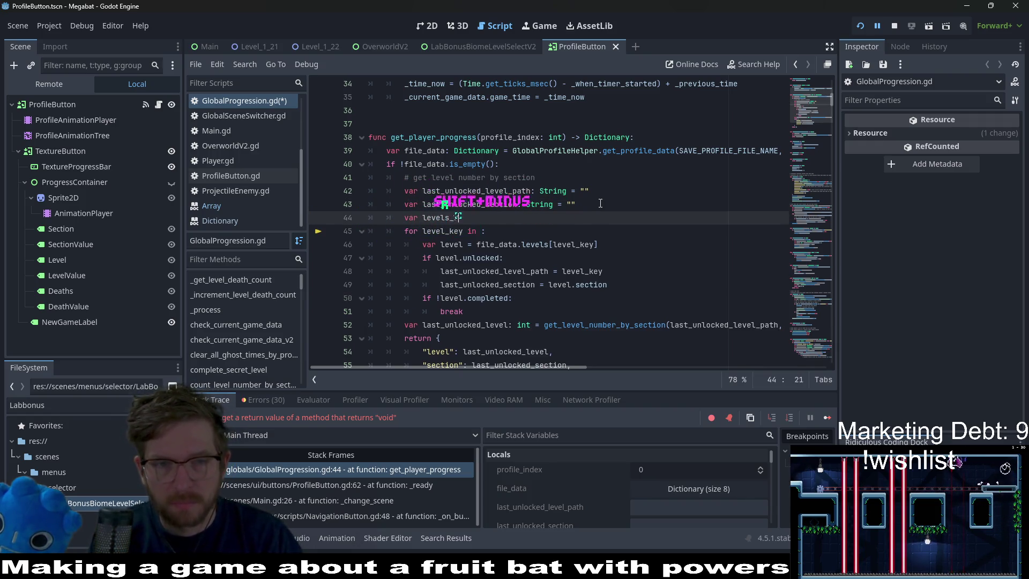
{"action": "type", "text": "d:"}
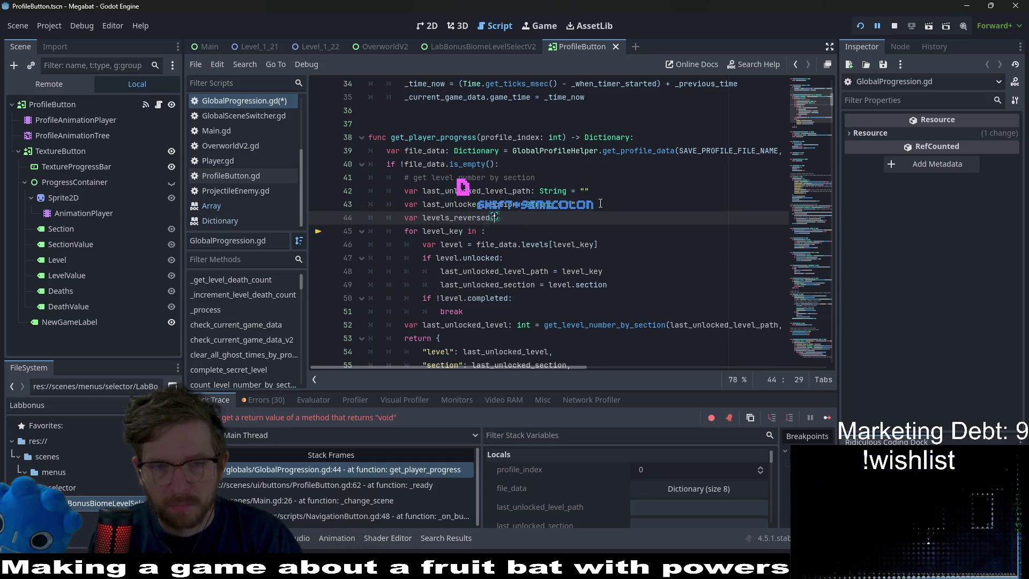
{"action": "key", "text": "BackSpace"}
{"action": "key", "text": "BackSpace"}
{"action": "key", "text": "BackSpace"}
{"action": "key", "text": "BackSpace"}
{"action": "key", "text": "BackSpace"}
{"action": "key", "text": "BackSpace"}
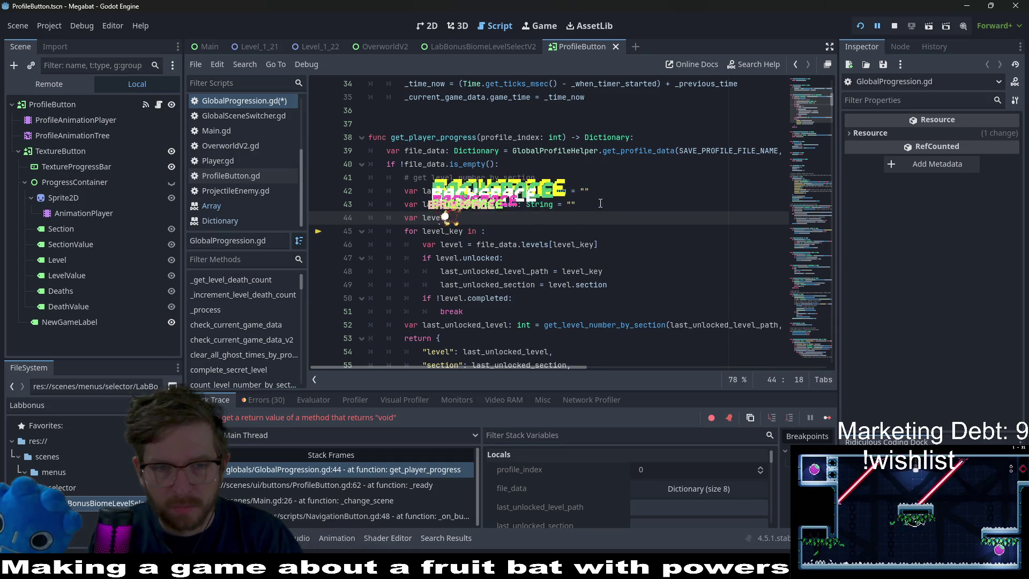
{"action": "type", "text": "_keys_"}
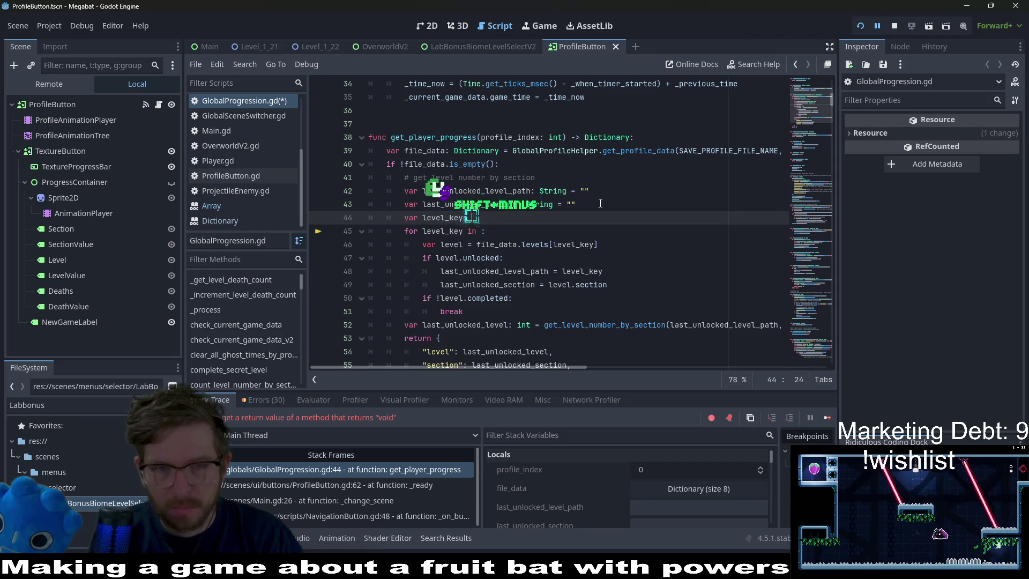
{"action": "type", "text": "reversed"}
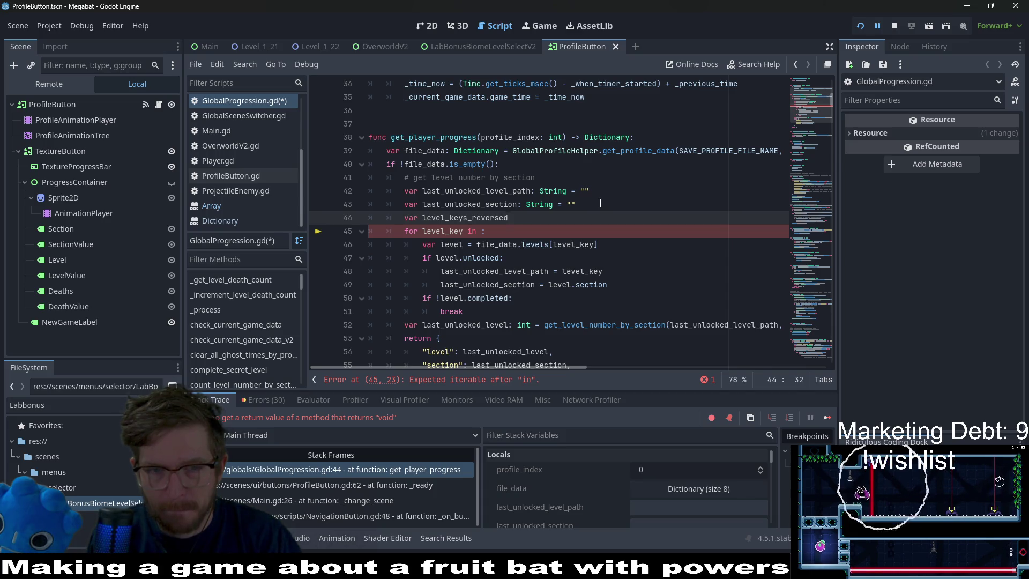
{"action": "type", "text": "="}
{"action": "key", "text": "BackSpace"}
{"action": "key", "text": "BackSpace"}
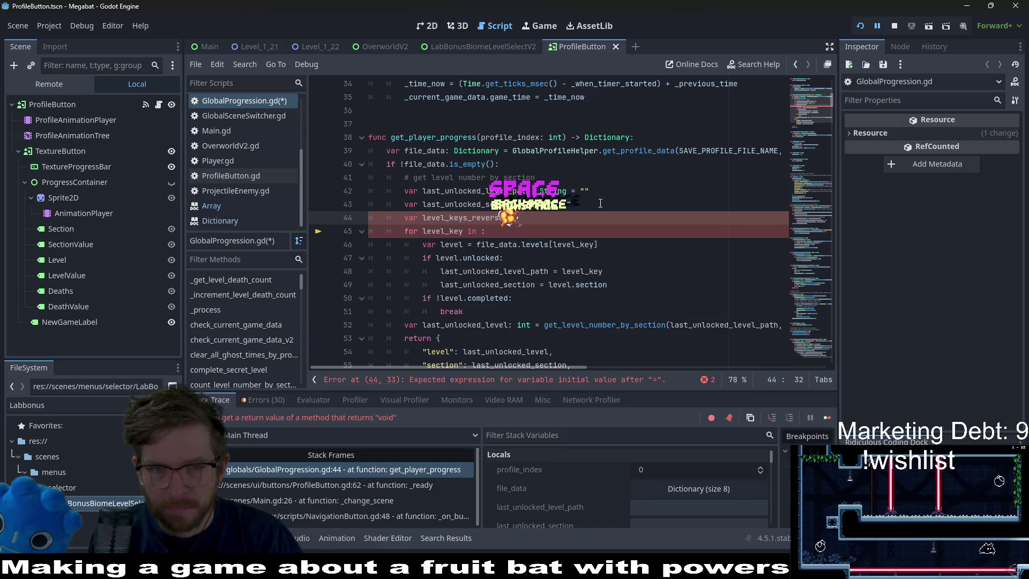
{"action": "type", "text": ":="}
Finish the declaration as var level_keys: Array = file_data.levels.keys().
{"action": "key", "text": "BackSpace"}
{"action": "key", "text": "BackSpace"}
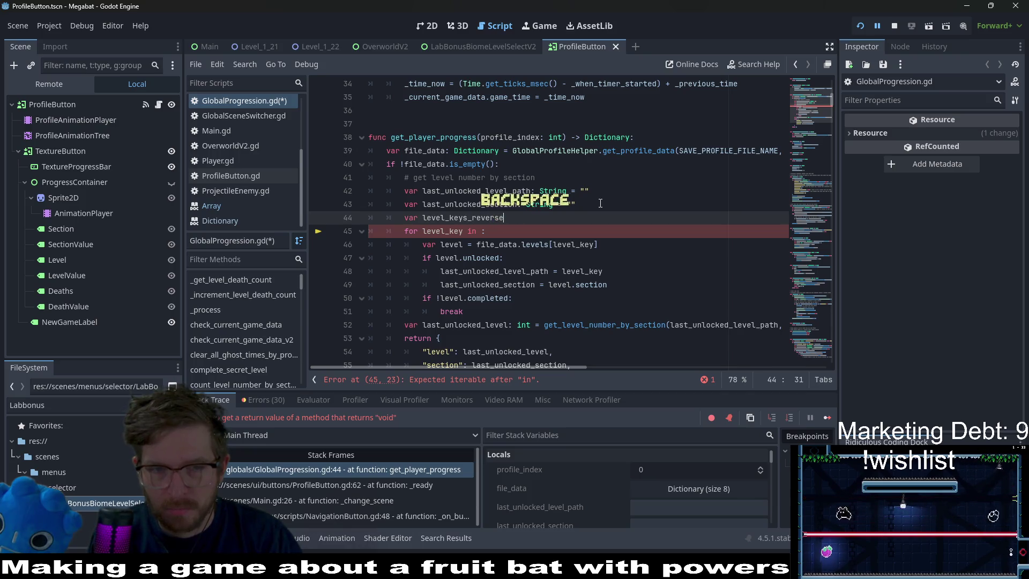
{"action": "key", "text": "BackSpace"}
{"action": "key", "text": "BackSpace"}
{"action": "key", "text": "BackSpace"}
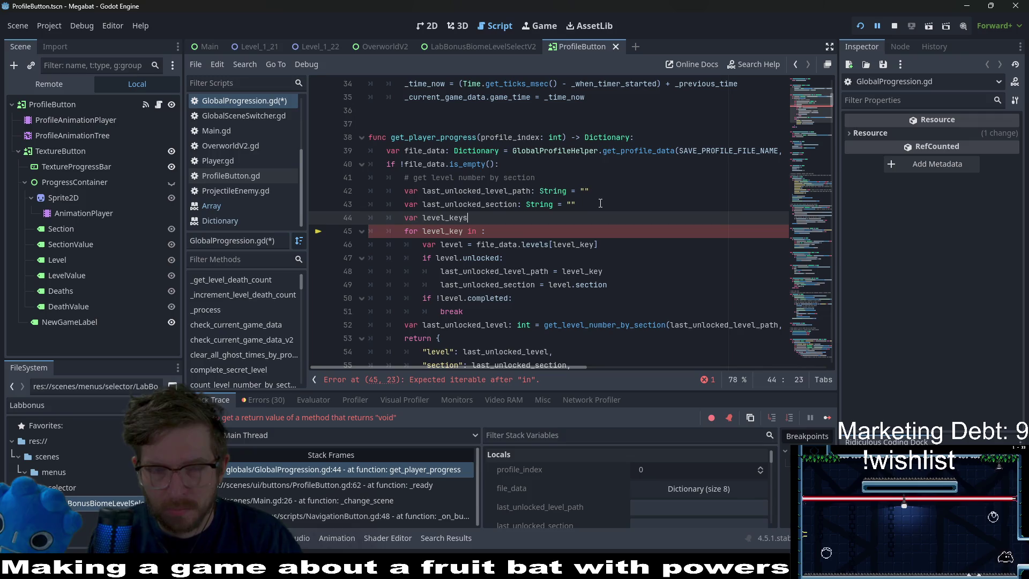
{"action": "type", "text": ": "}
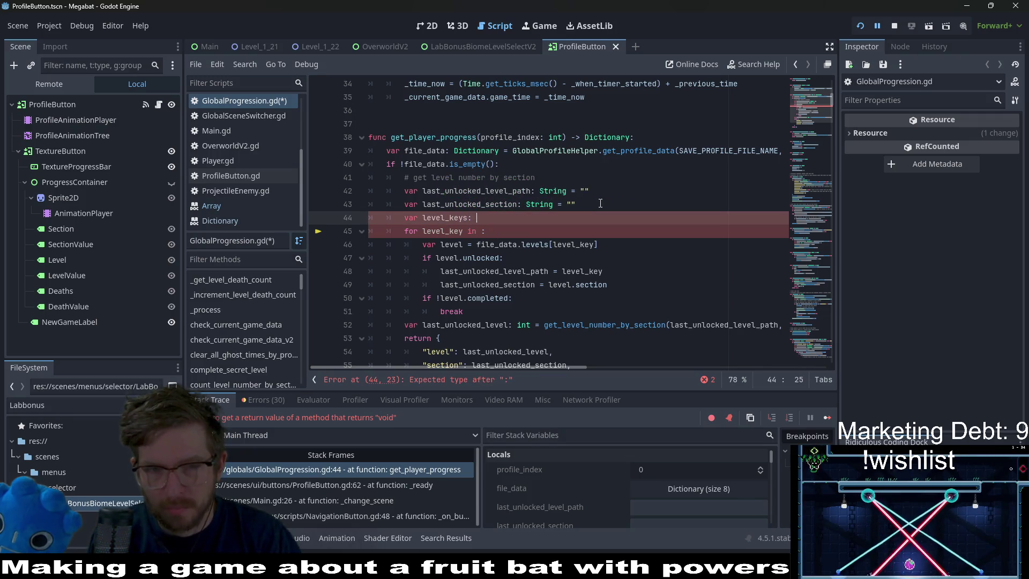
{"action": "type", "text": "Array ="}
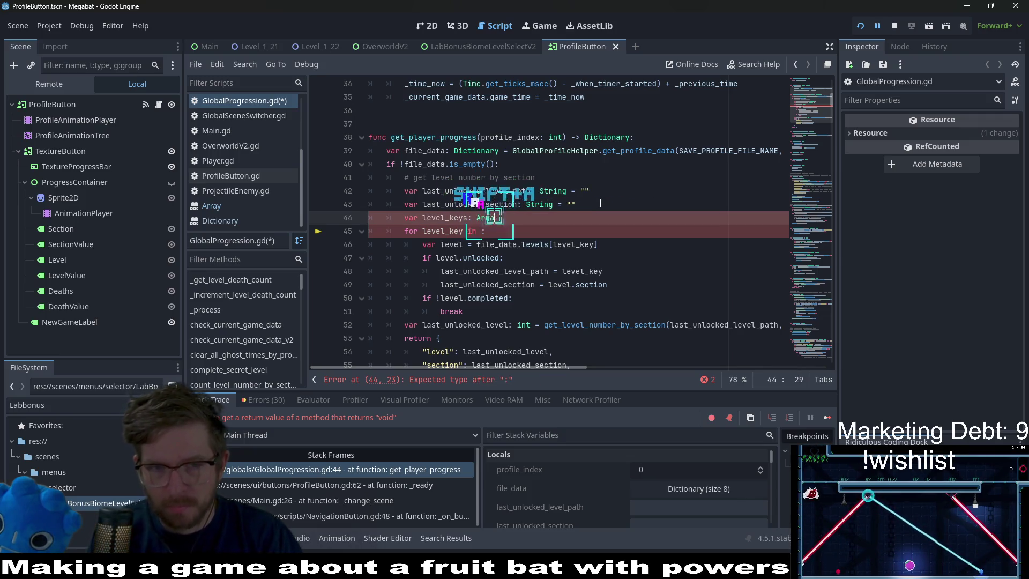
{"action": "key", "text": "ctrl+v"}
{"action": "key", "text": "BackSpace"}
{"action": "key", "text": "BackSpace"}
{"action": "key", "text": "BackSpace"}
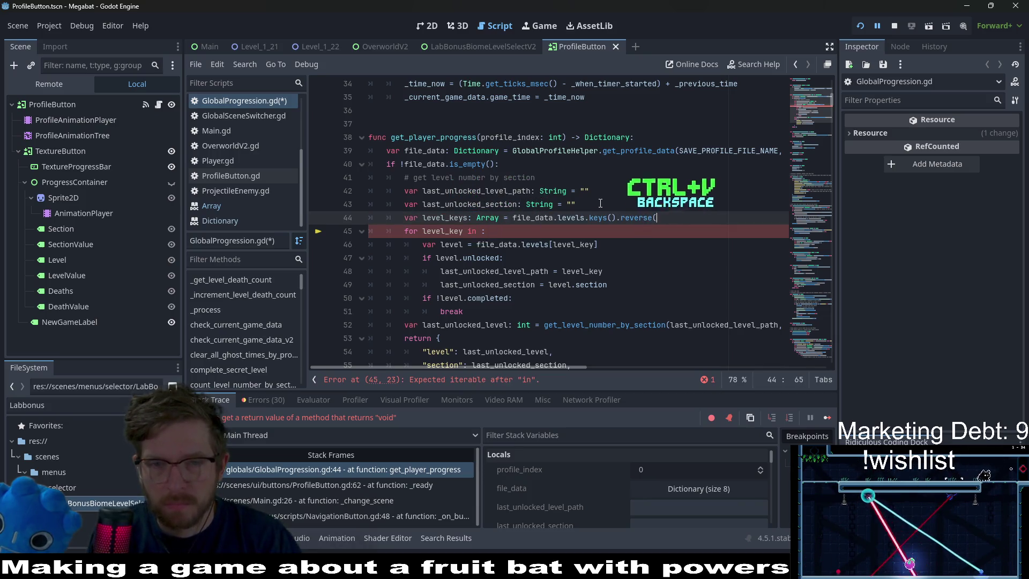
{"action": "type", "text": "("}
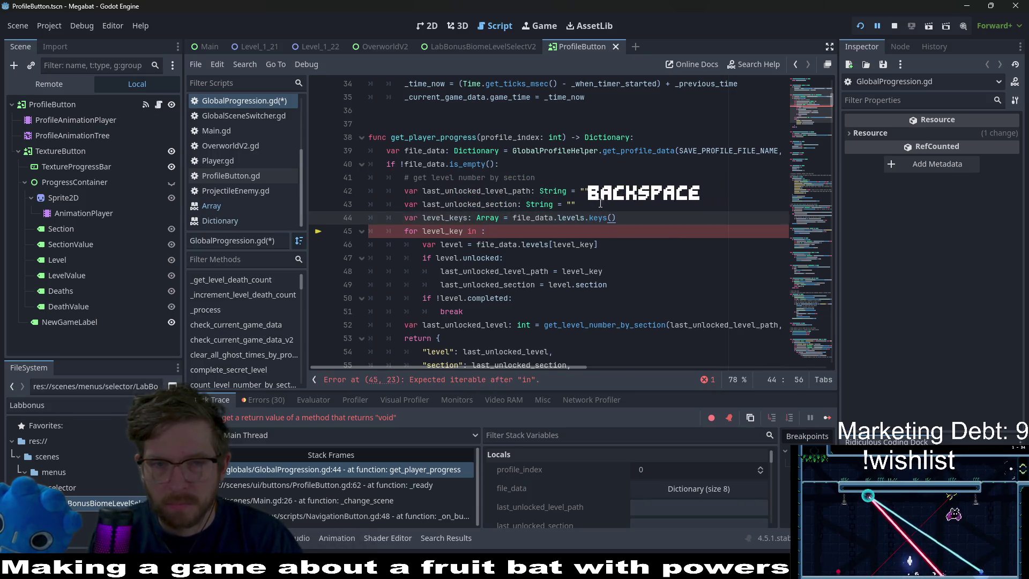
Add level_keys.reverse(), loop over level_keys, save the script and stop debugging.
{"action": "key", "text": "Return"}
{"action": "type", "text": "level"}
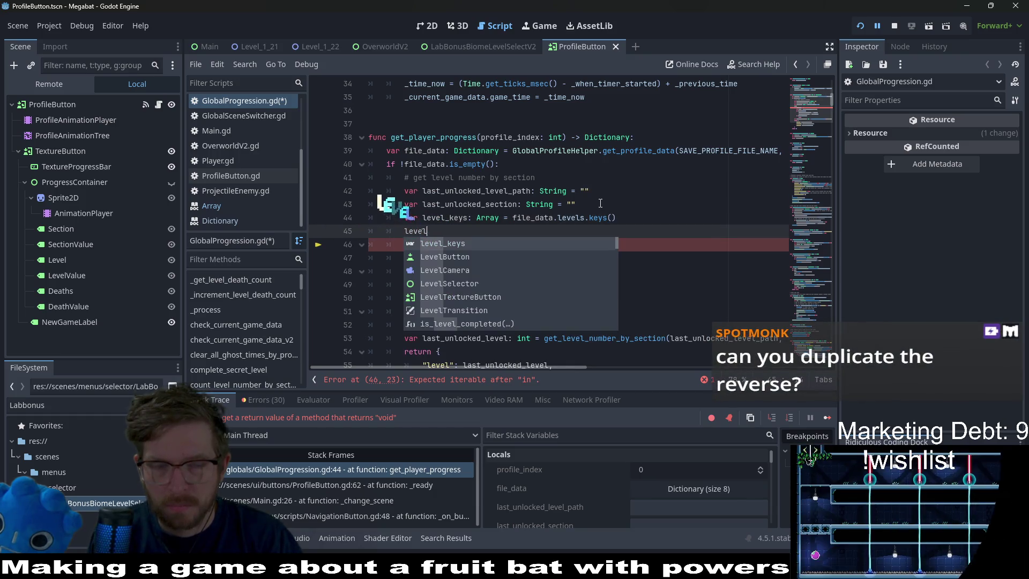
{"action": "key", "text": "BackSpace"}
{"action": "key", "text": "BackSpace"}
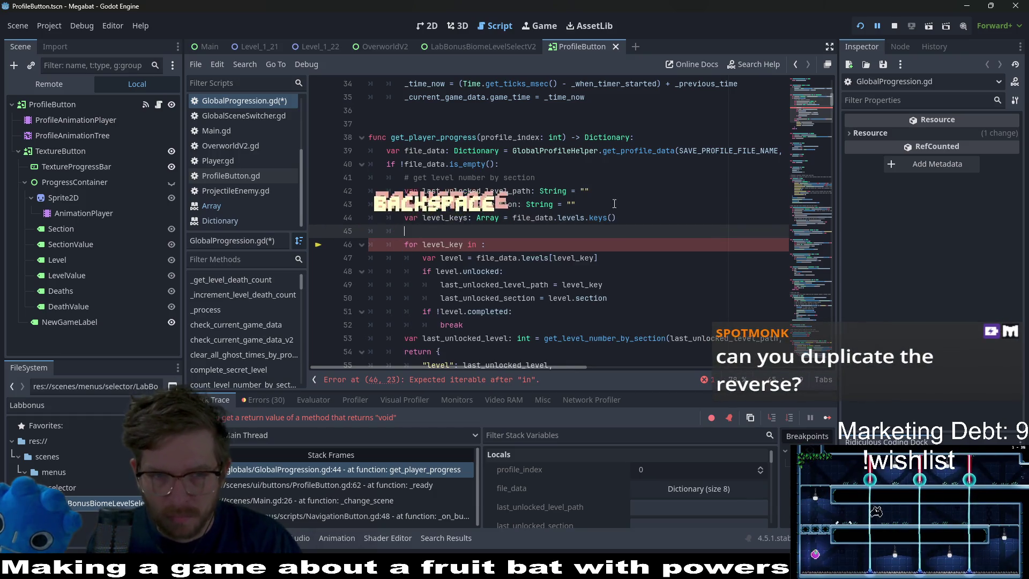
{"action": "left_click", "coordinate": [466, 221]}
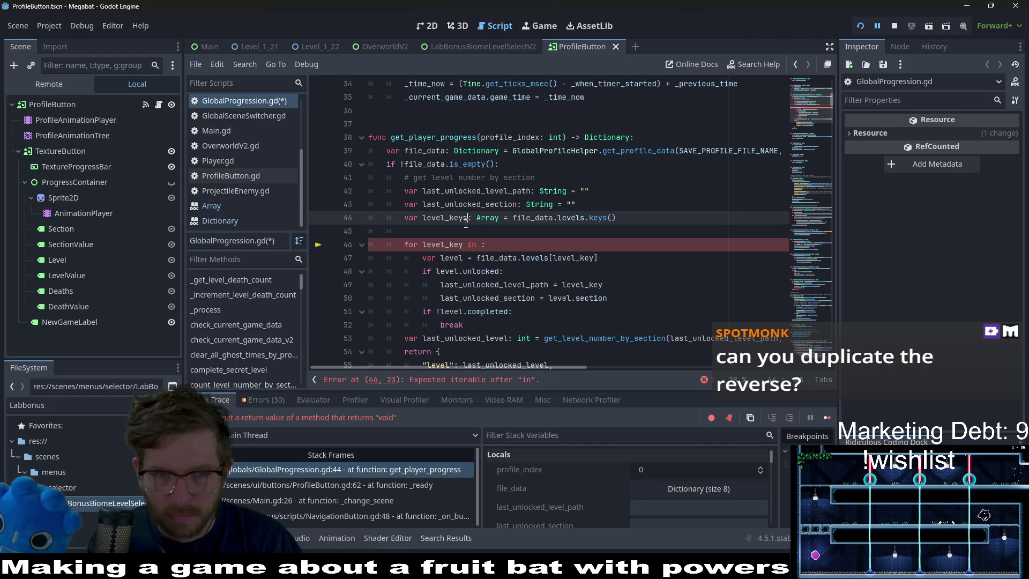
{"action": "left_click", "coordinate": [440, 231]}
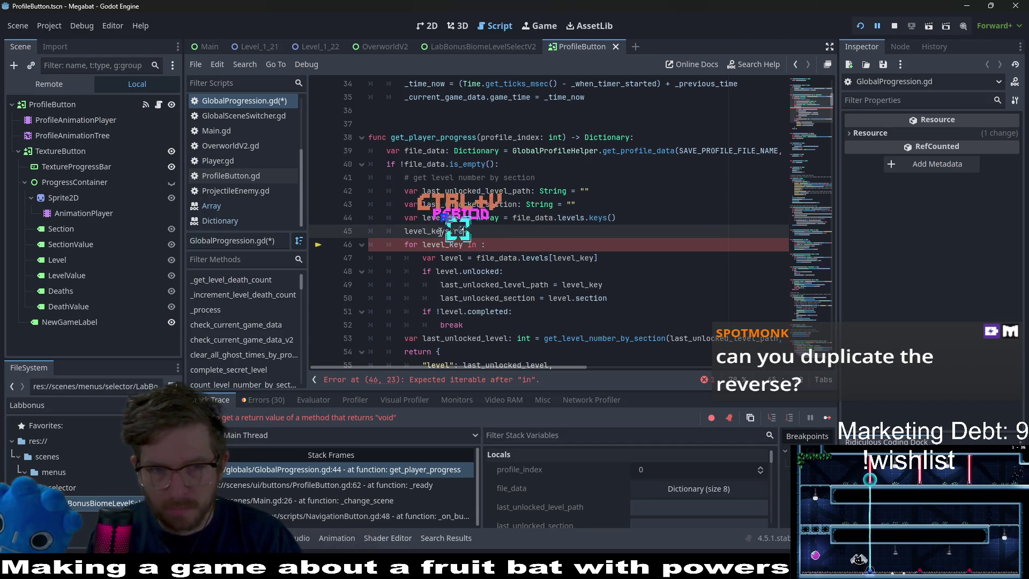
{"action": "type", "text": ".rev"}
{"action": "key", "text": "Return"}
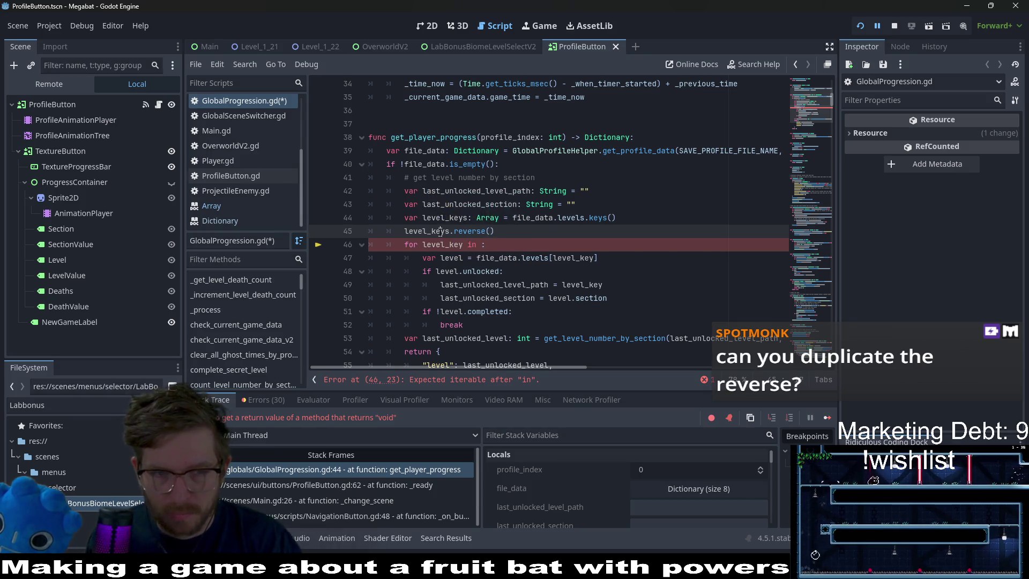
{"action": "left_click", "coordinate": [485, 244]}
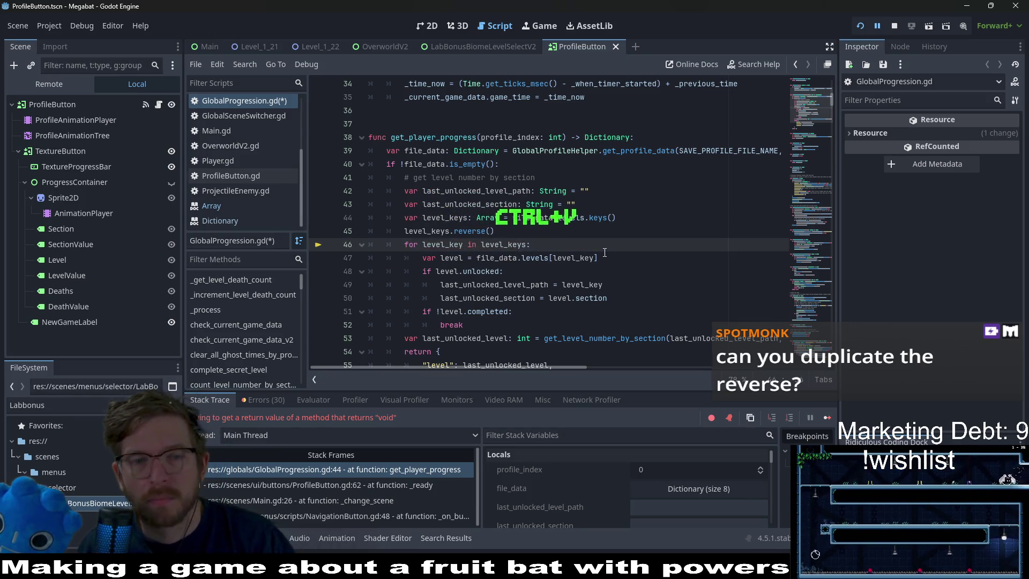
{"action": "key", "text": "ctrl+s"}
{"action": "key", "text": "F8"}
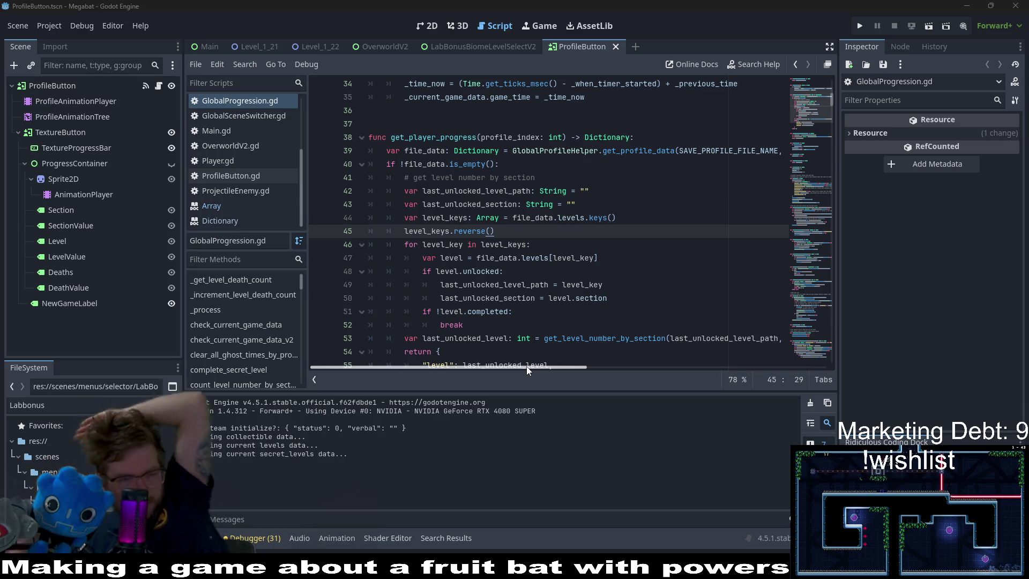
Close the ProfileButton scene tab, leaving LabBonusBiomeLevelSelectV2 and BiomeLevelSelectV2.gd showing.
{"action": "left_click", "coordinate": [590, 285]}
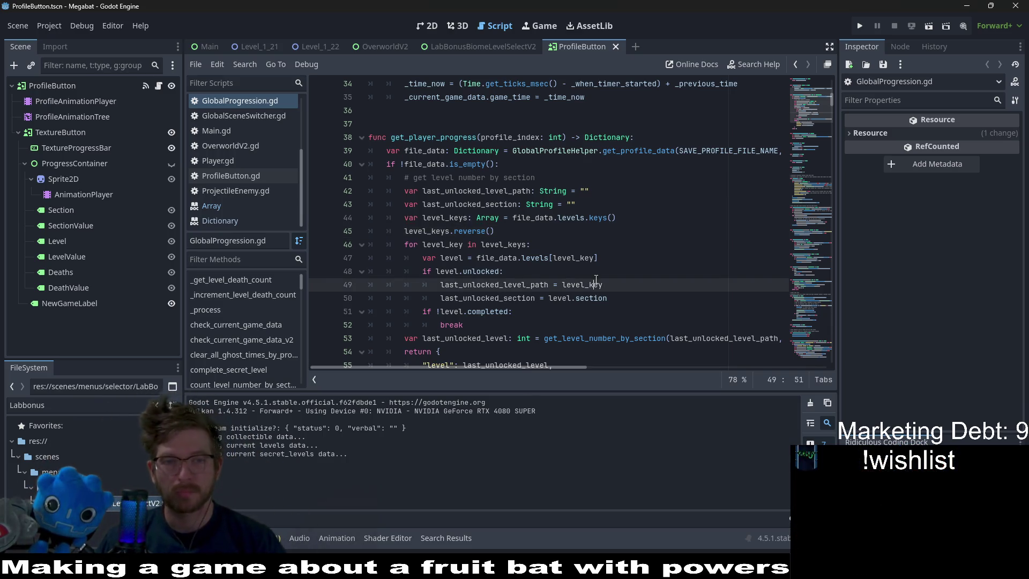
{"action": "scroll", "coordinate": [636, 259], "scroll_direction": "down", "scroll_amount": 2}
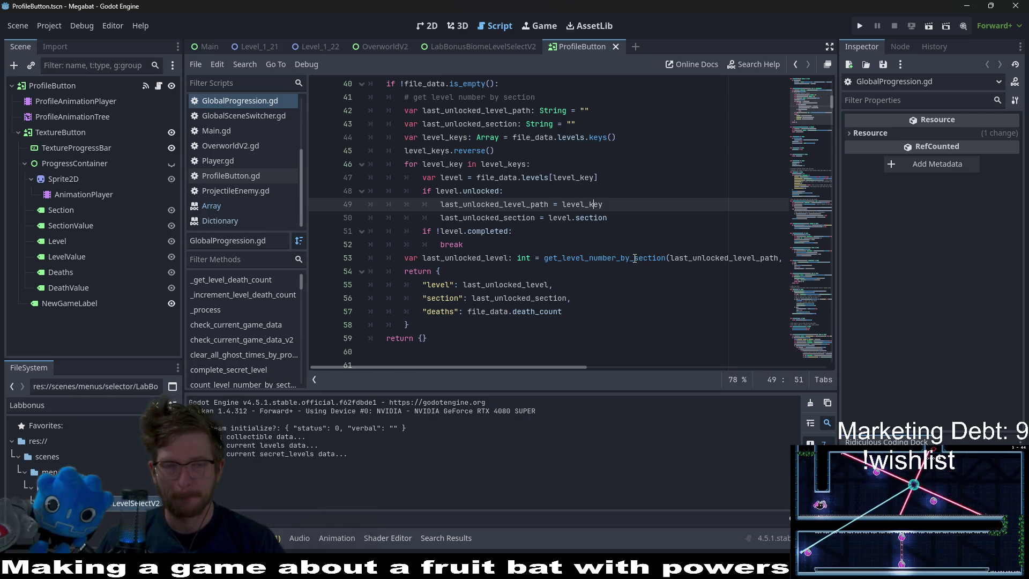
{"action": "middle_click", "coordinate": [585, 48]}
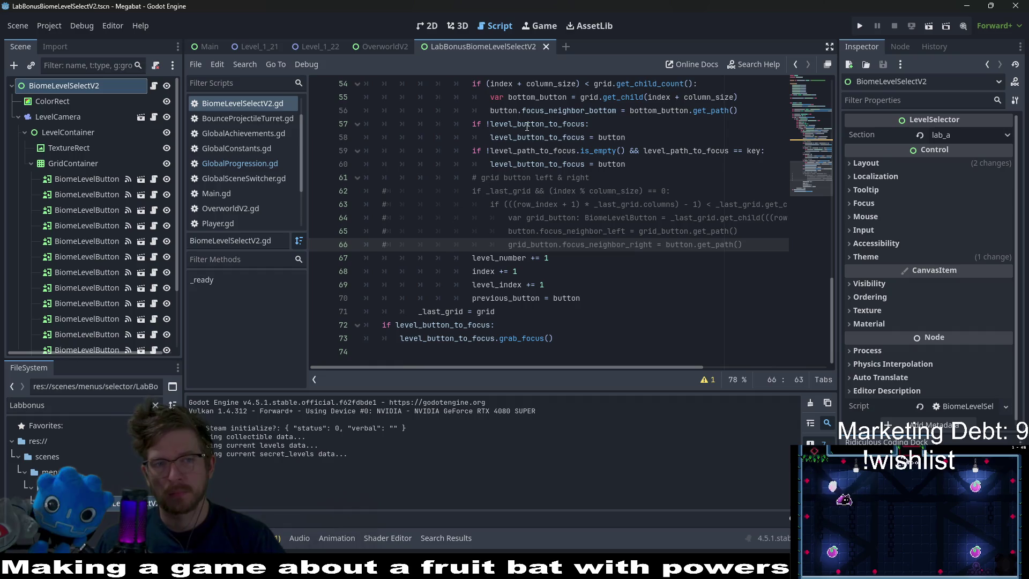
Open OverworldV2 in the 2D view and nudge BiomeButton1A slightly up-left.
{"action": "mouse_move", "coordinate": [526, 127]}
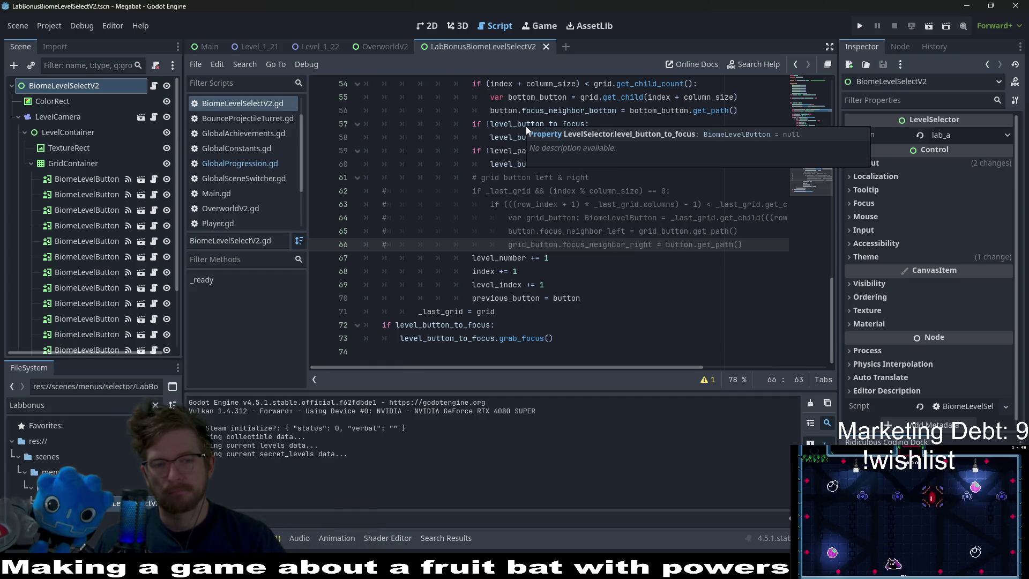
{"action": "left_click", "coordinate": [386, 46]}
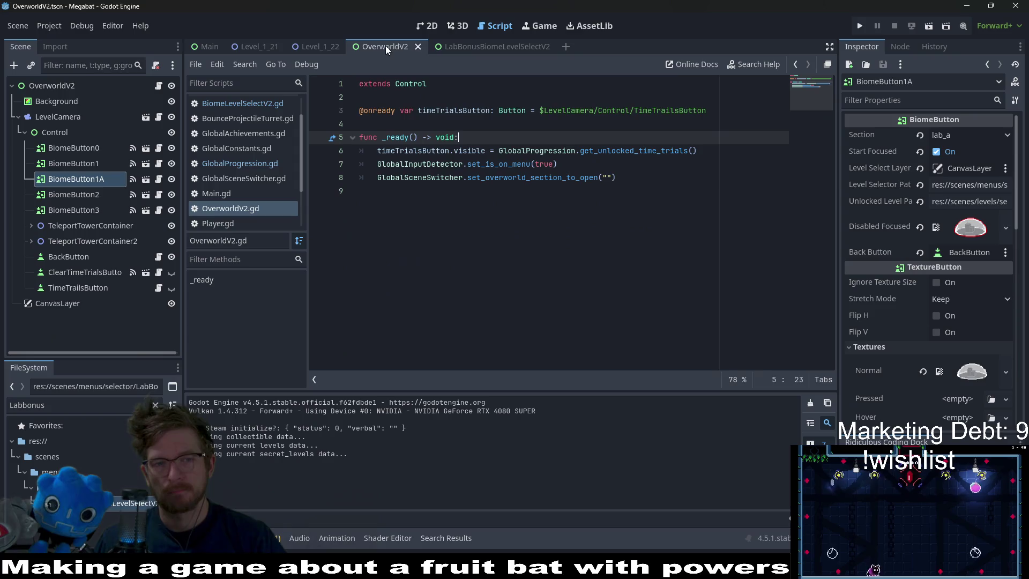
{"action": "left_click", "coordinate": [427, 26]}
{"action": "scroll", "coordinate": [502, 198], "scroll_direction": "down", "scroll_amount": 2}
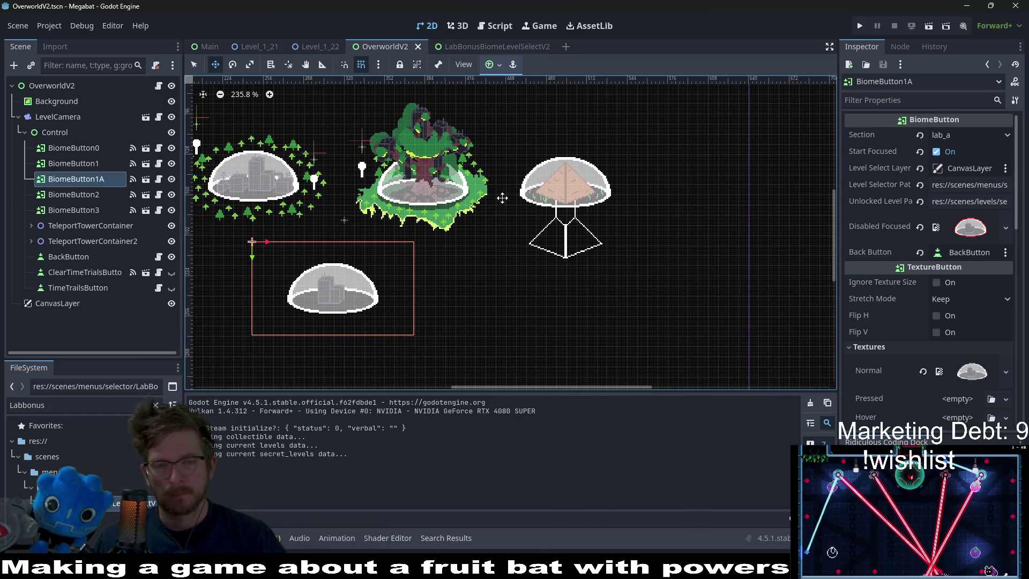
{"action": "scroll", "coordinate": [558, 221], "scroll_direction": "down", "scroll_amount": 2}
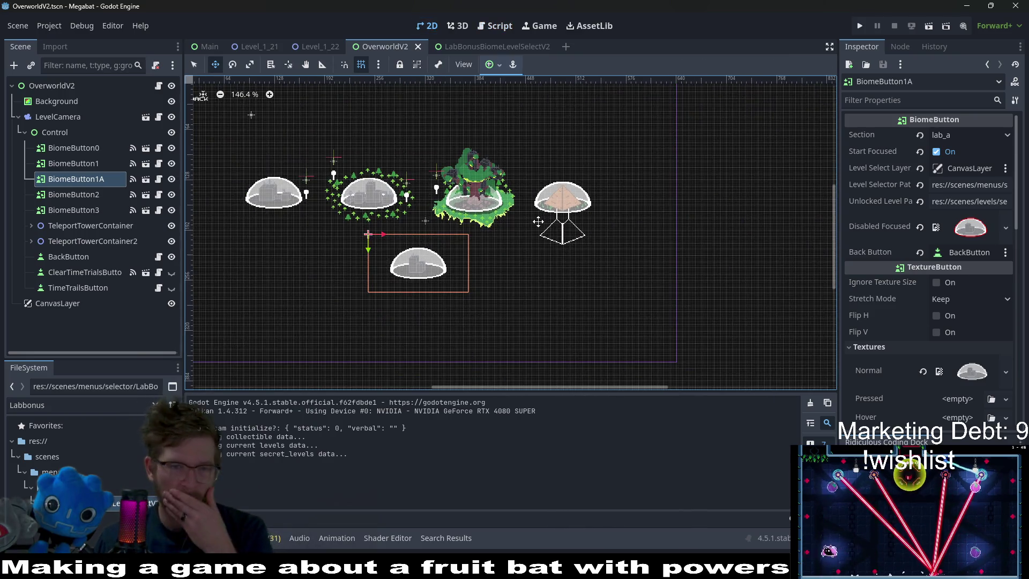
{"action": "scroll", "coordinate": [452, 268], "scroll_direction": "left", "scroll_amount": 1}
{"action": "mouse_move", "coordinate": [452, 268]}
{"action": "left_mouse_down"}
{"action": "mouse_move", "coordinate": [434, 267]}
{"action": "mouse_move", "coordinate": [431, 255]}
{"action": "left_mouse_up"}
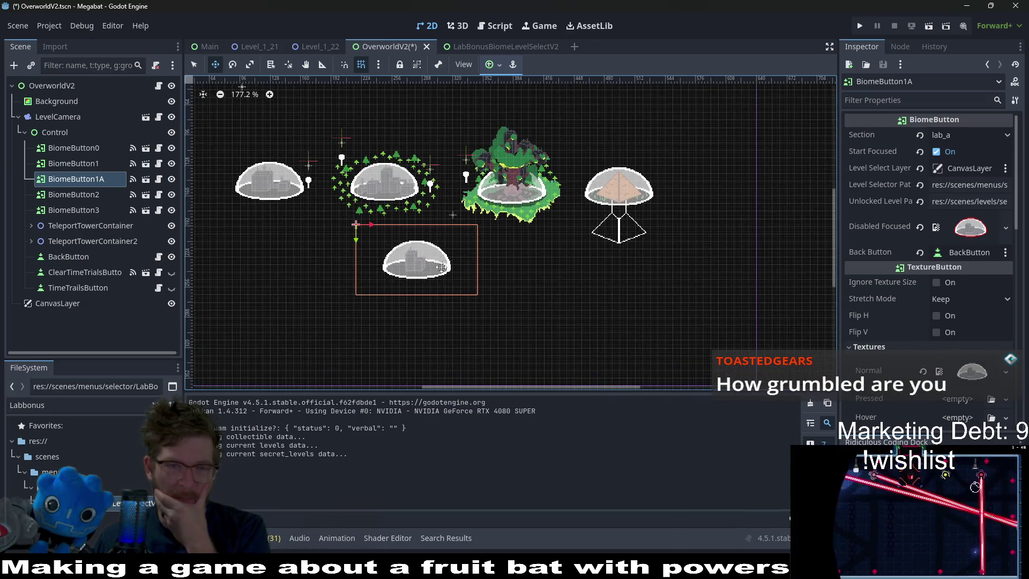
Pan around the OverworldV2 canvas to inspect the biome button layout.
{"action": "scroll", "coordinate": [455, 273], "scroll_direction": "up", "scroll_amount": 2}
{"action": "scroll", "coordinate": [437, 279], "scroll_direction": "right", "scroll_amount": 1}
{"action": "scroll", "coordinate": [437, 278], "scroll_direction": "down", "scroll_amount": 1}
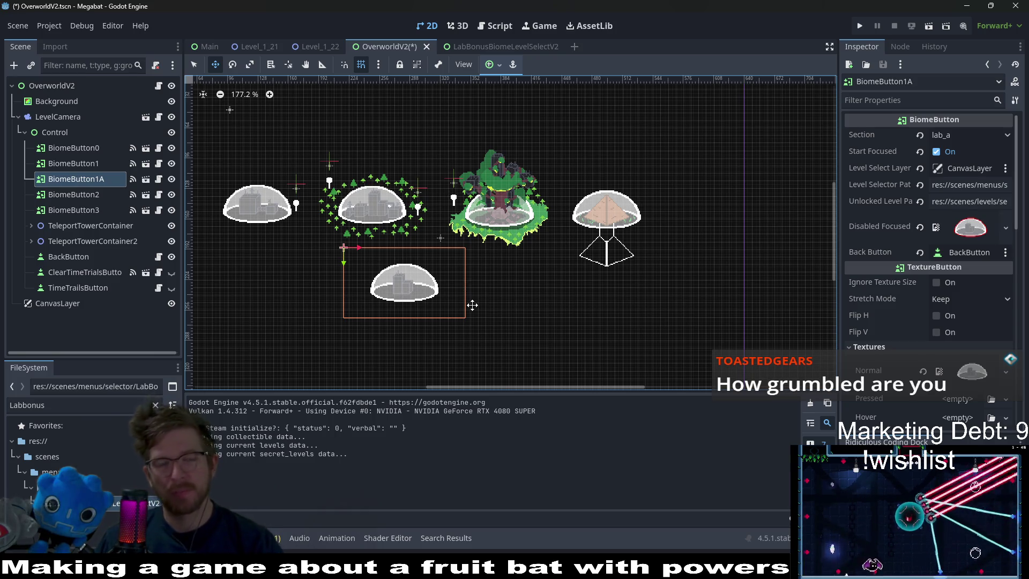
{"action": "scroll", "coordinate": [499, 321], "scroll_direction": "up", "scroll_amount": 2}
{"action": "scroll", "coordinate": [499, 321], "scroll_direction": "left", "scroll_amount": 2}
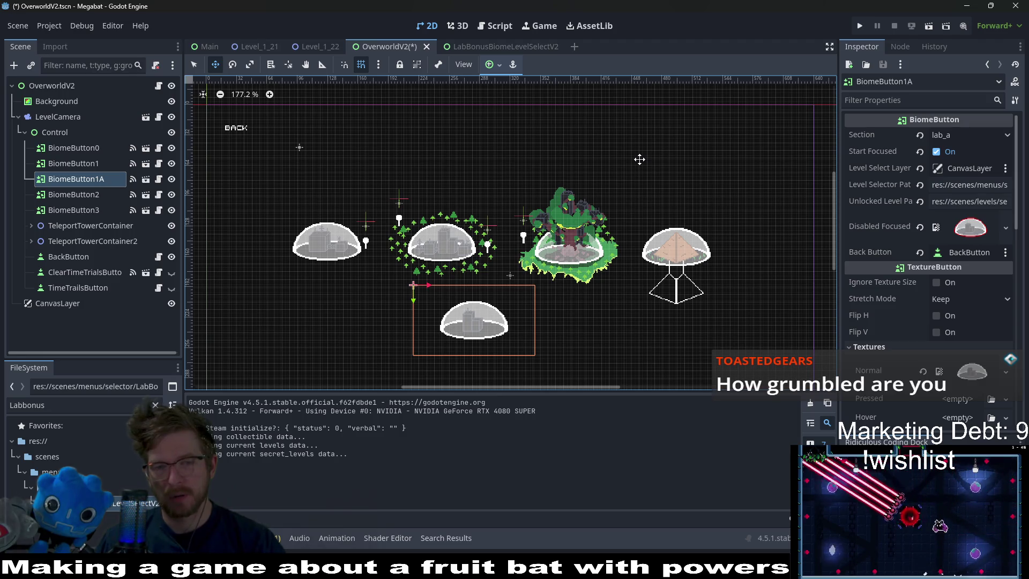
{"action": "scroll", "coordinate": [657, 253], "scroll_direction": "down", "scroll_amount": 2}
{"action": "scroll", "coordinate": [657, 253], "scroll_direction": "right", "scroll_amount": 2}
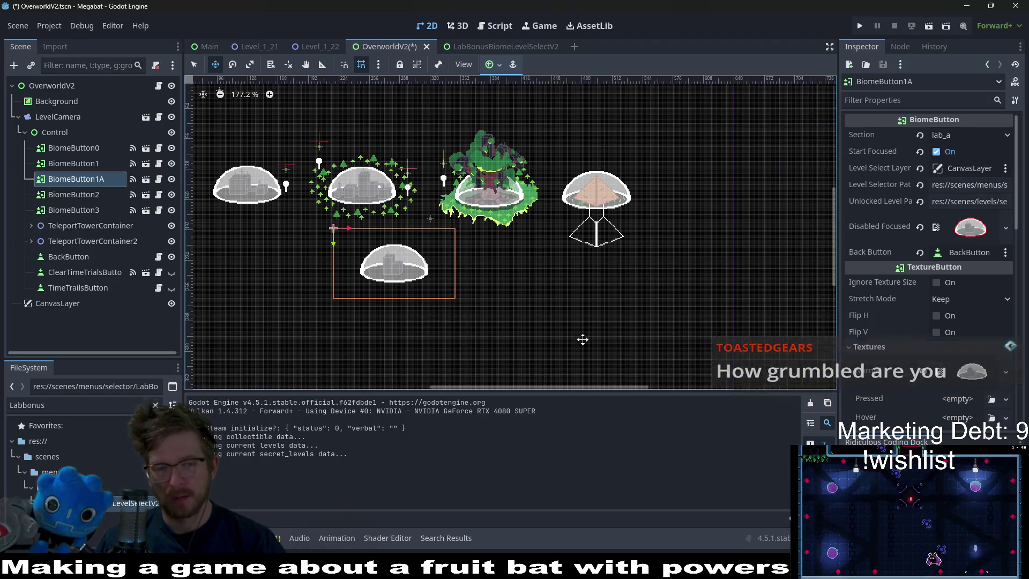
{"action": "scroll", "coordinate": [521, 328], "scroll_direction": "down", "scroll_amount": 1}
{"action": "scroll", "coordinate": [521, 329], "scroll_direction": "left", "scroll_amount": 1}
{"action": "scroll", "coordinate": [512, 250], "scroll_direction": "up", "scroll_amount": 2}
{"action": "scroll", "coordinate": [512, 249], "scroll_direction": "right", "scroll_amount": 2}
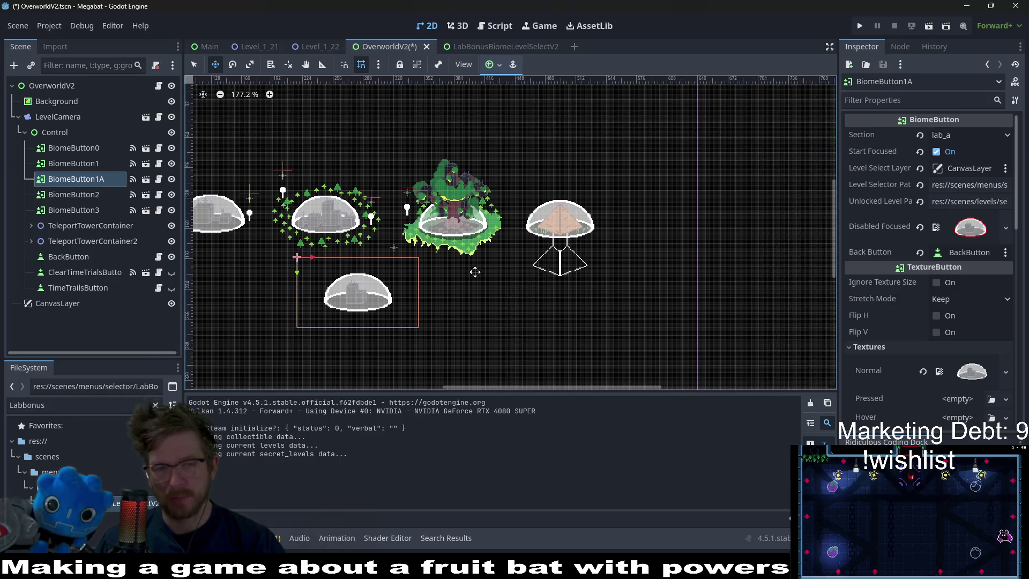
{"action": "scroll", "coordinate": [436, 201], "scroll_direction": "up", "scroll_amount": 1}
{"action": "scroll", "coordinate": [435, 202], "scroll_direction": "left", "scroll_amount": 3}
{"action": "scroll", "coordinate": [383, 251], "scroll_direction": "down", "scroll_amount": 2}
{"action": "scroll", "coordinate": [383, 250], "scroll_direction": "left", "scroll_amount": 1}
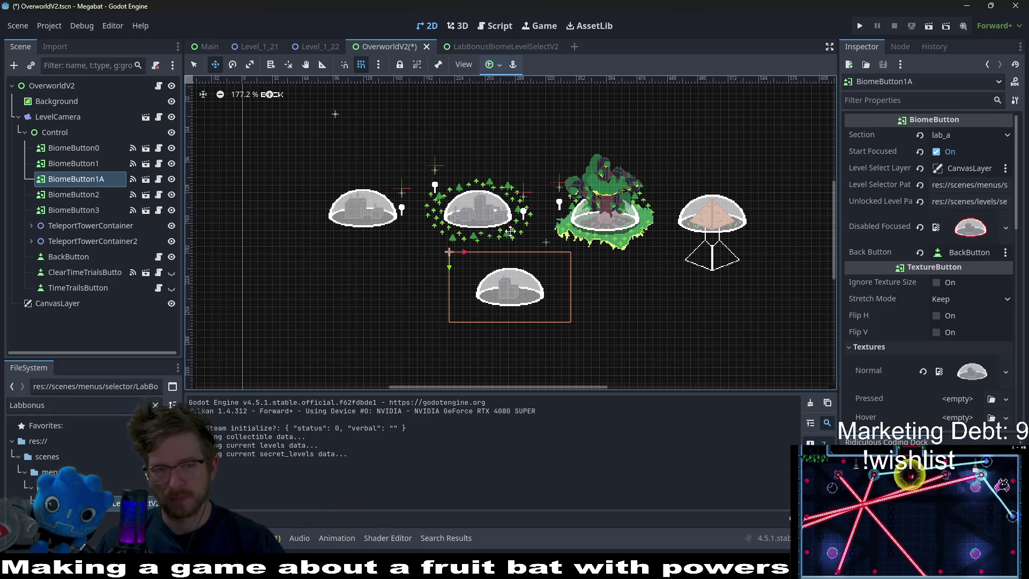
{"action": "scroll", "coordinate": [510, 231], "scroll_direction": "right", "scroll_amount": 2}
{"action": "scroll", "coordinate": [511, 231], "scroll_direction": "up", "scroll_amount": 1}
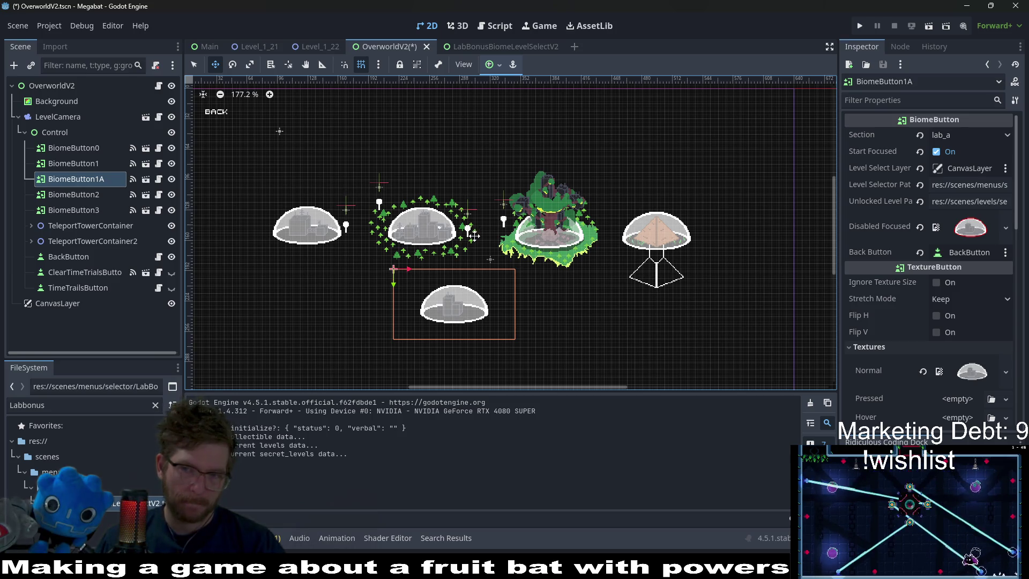
{"action": "scroll", "coordinate": [475, 237], "scroll_direction": "up", "scroll_amount": 2}
{"action": "scroll", "coordinate": [475, 237], "scroll_direction": "right", "scroll_amount": 1}
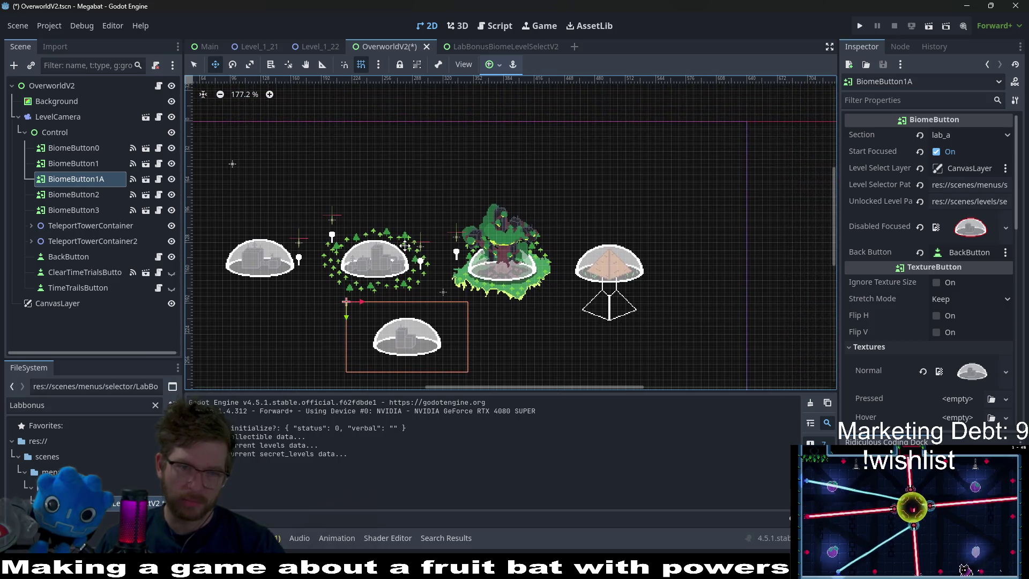
{"action": "scroll", "coordinate": [574, 249], "scroll_direction": "left", "scroll_amount": 3}
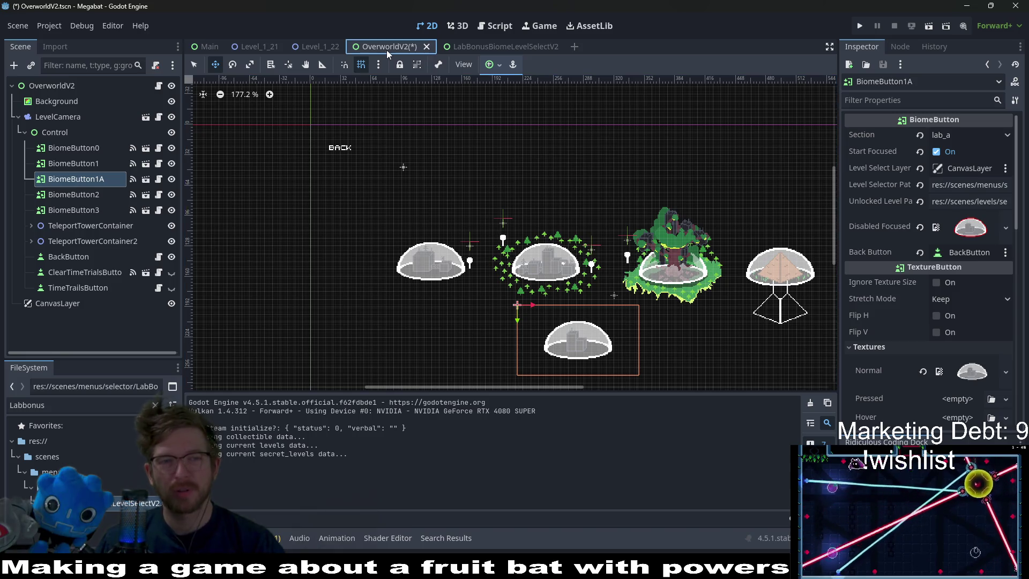
Glance at the LabBonusBiomeLevelSelectV2 scene, then return to OverworldV2.
{"action": "left_click", "coordinate": [461, 48]}
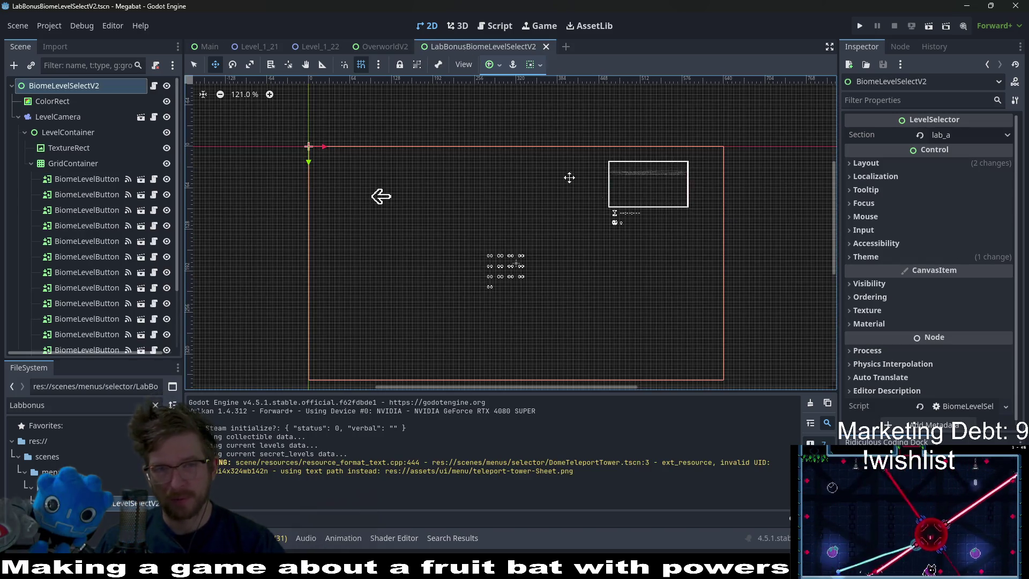
{"action": "left_click", "coordinate": [394, 49]}
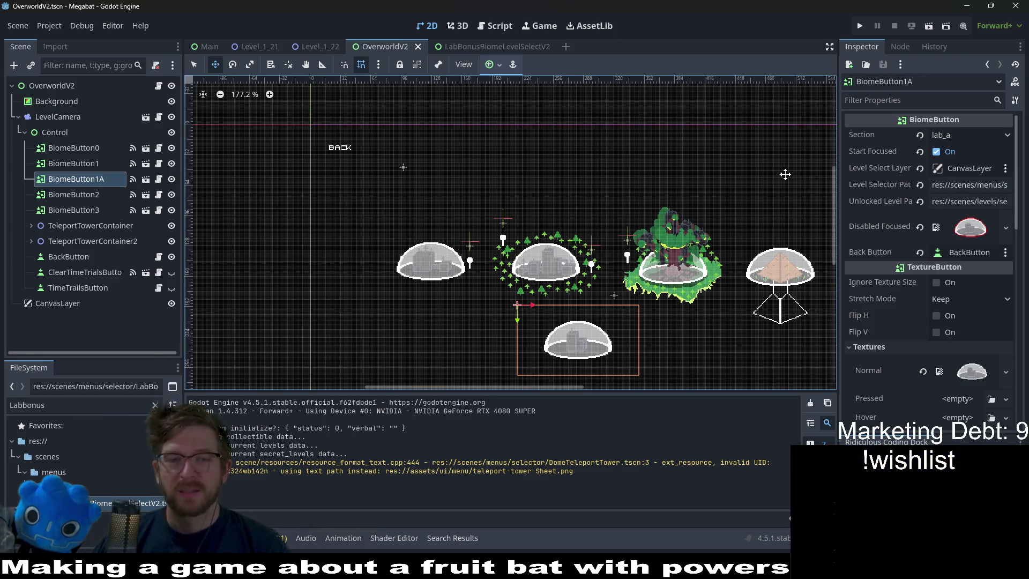
{"action": "mouse_move", "coordinate": [696, 370]}
{"action": "left_mouse_down"}
{"action": "mouse_move", "coordinate": [678, 313]}
{"action": "mouse_move", "coordinate": [554, 248]}
{"action": "mouse_move", "coordinate": [620, 255]}
{"action": "left_mouse_up"}
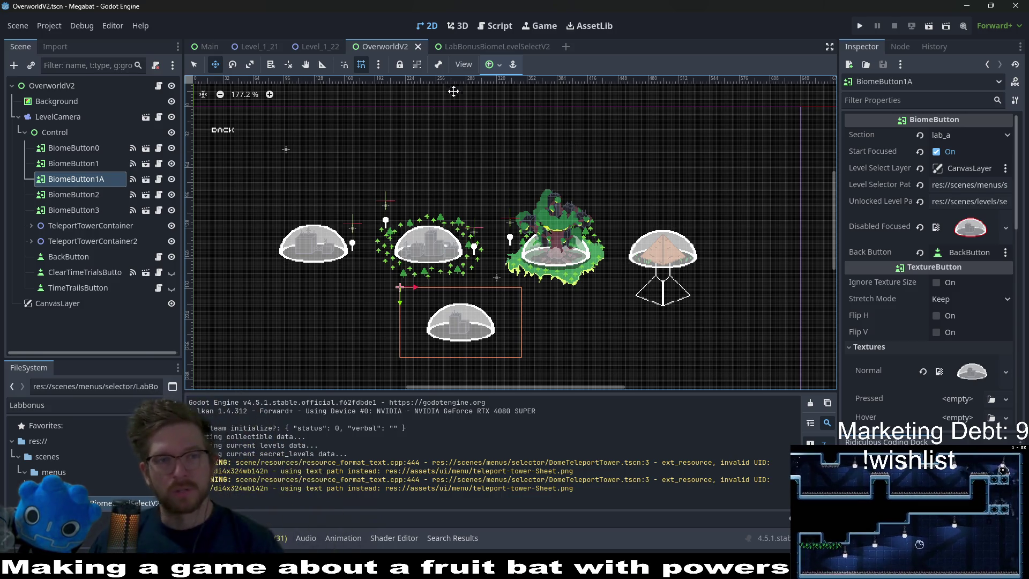
{"action": "left_click", "coordinate": [300, 46]}
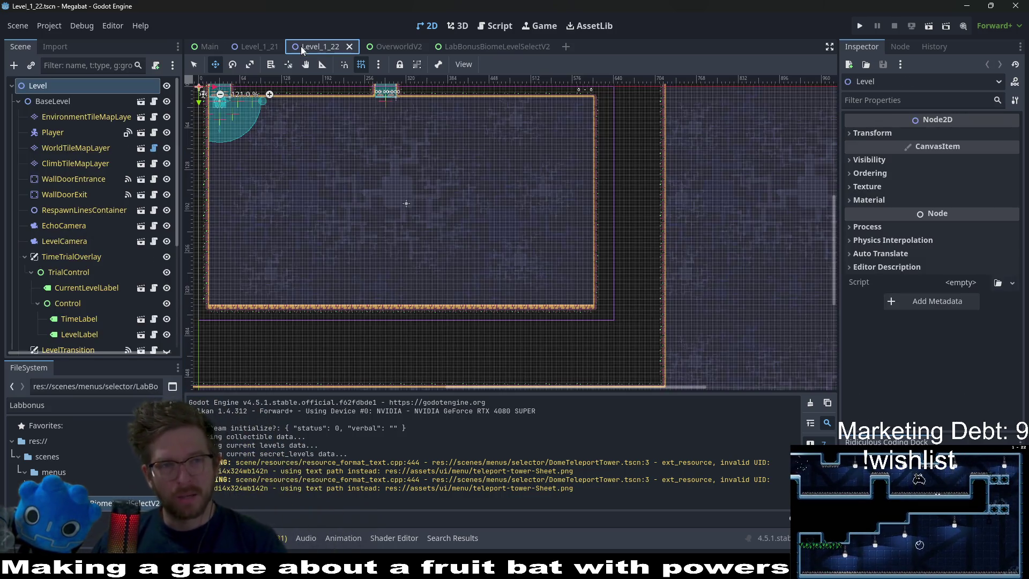
{"action": "left_click", "coordinate": [266, 45]}
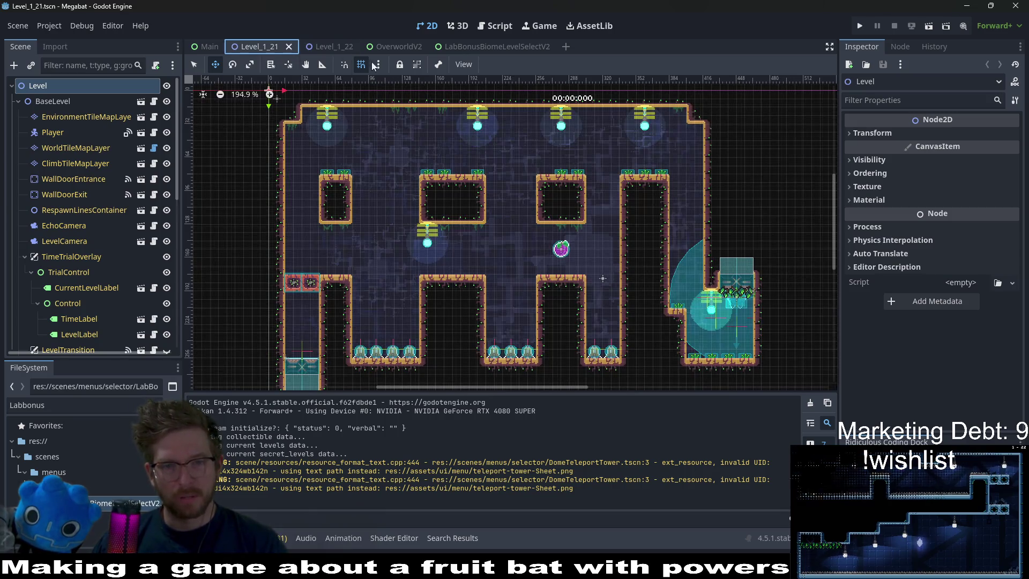
{"action": "left_click", "coordinate": [331, 46]}
{"action": "scroll", "coordinate": [543, 229], "scroll_direction": "up", "scroll_amount": 4}
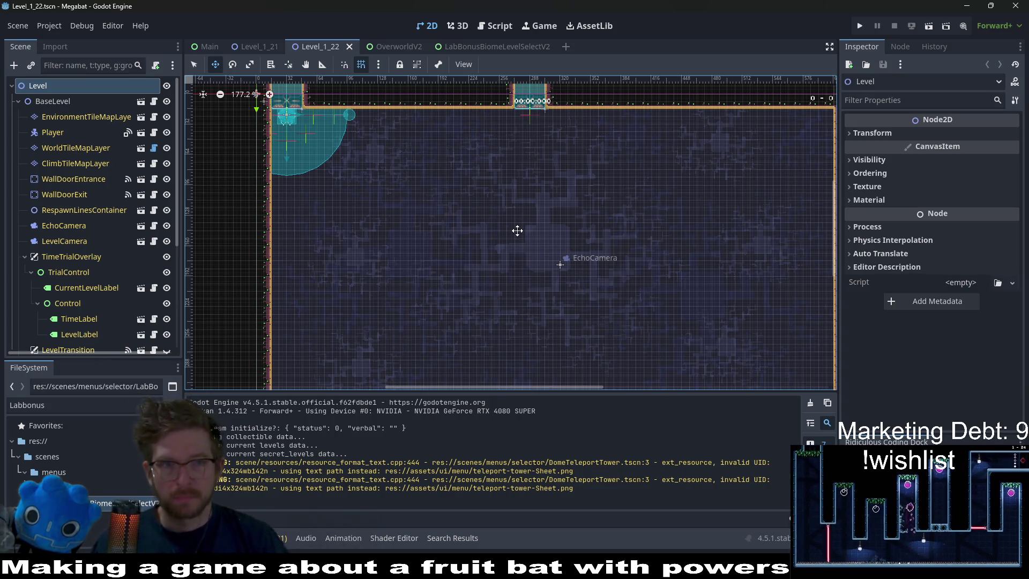
{"action": "left_click_drag", "start_coordinate": [554, 300], "coordinate": [545, 246]}
{"action": "scroll", "coordinate": [515, 264], "scroll_direction": "down", "scroll_amount": 1}
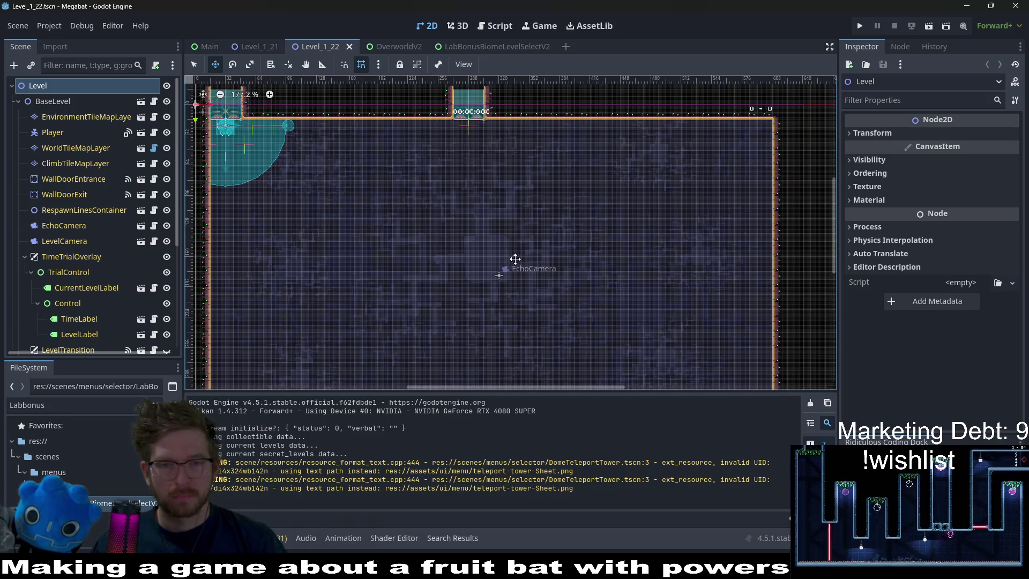
{"action": "scroll", "coordinate": [525, 161], "scroll_direction": "up", "scroll_amount": 1}
{"action": "scroll", "coordinate": [563, 198], "scroll_direction": "down", "scroll_amount": 2}
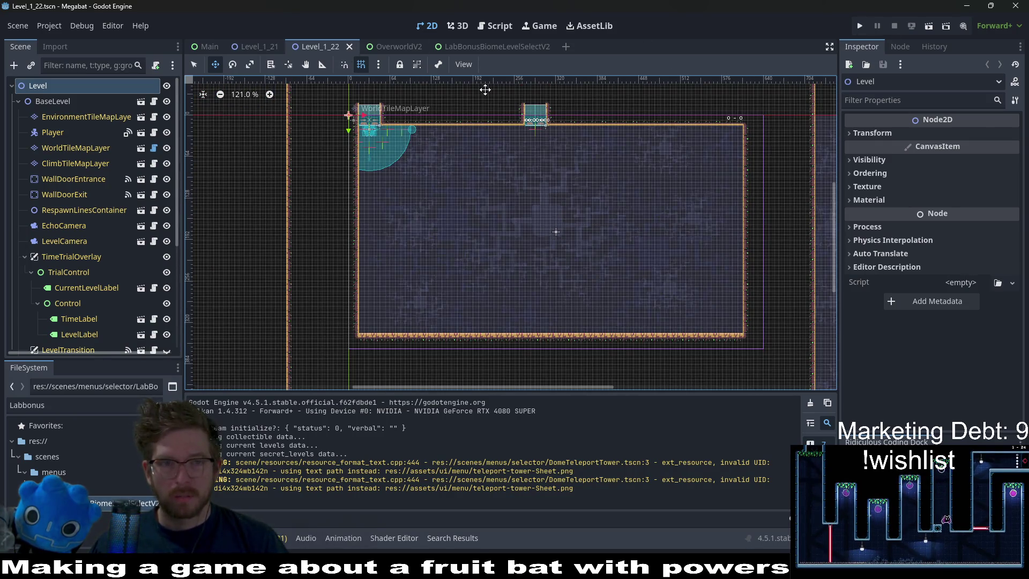
{"action": "left_click", "coordinate": [53, 100]}
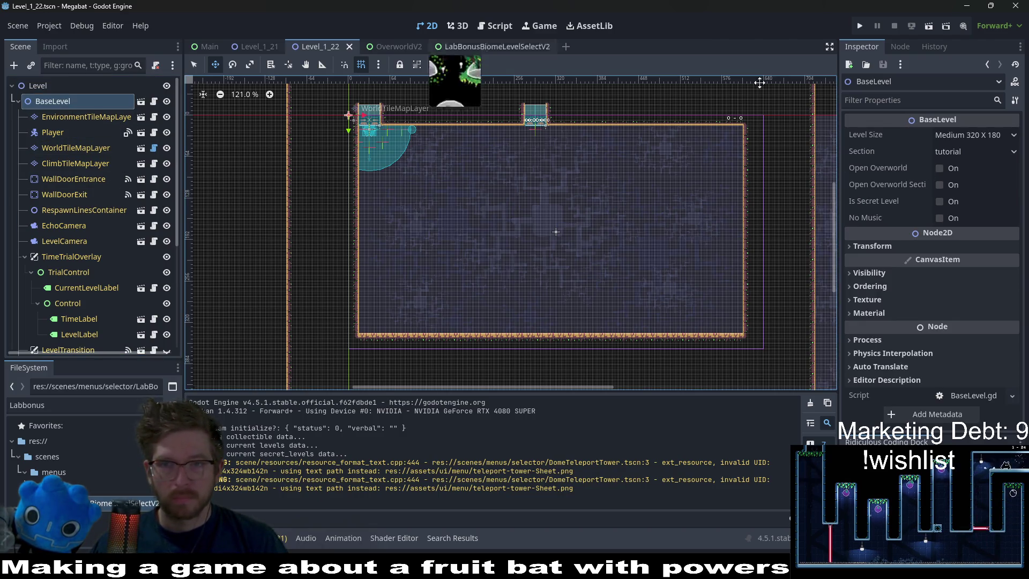
{"action": "left_click", "coordinate": [371, 48]}
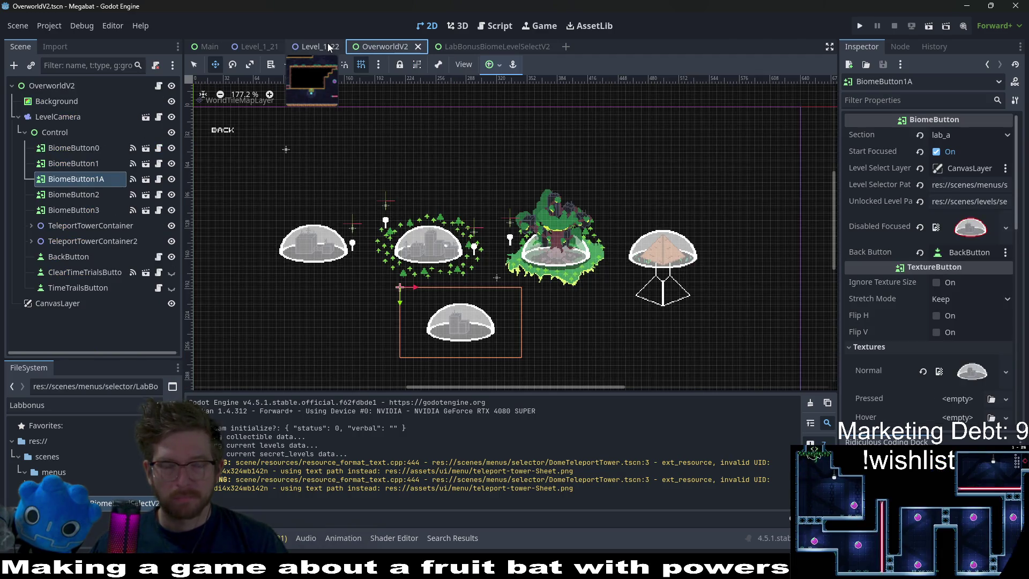
Run the Megabat project so its debug window shows the Play, Options and Quit menu.
{"action": "left_click", "coordinate": [860, 25]}
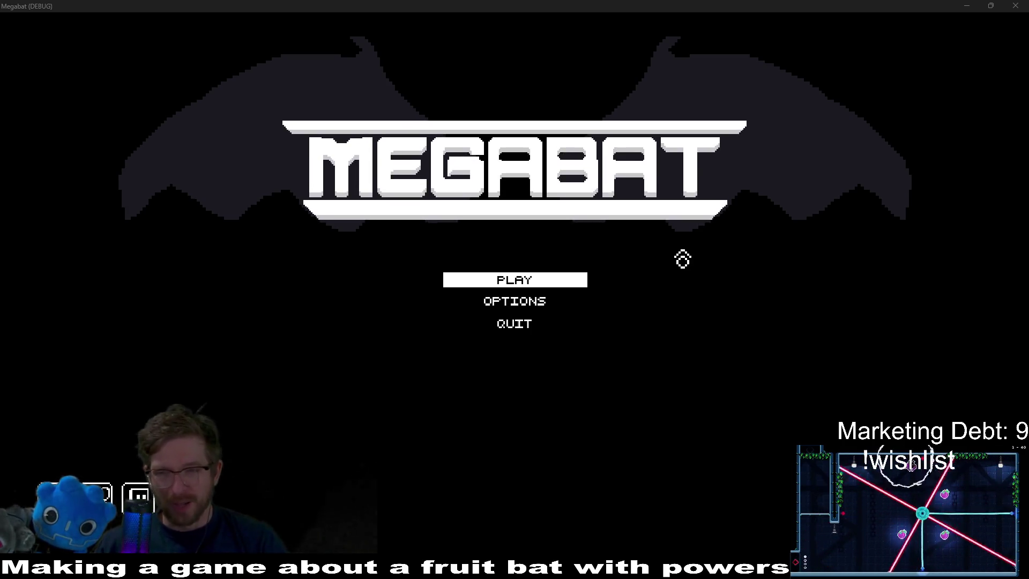
Pick the saved profile, enter the forest dome and start level 1-16.
{"action": "left_click", "coordinate": [545, 287]}
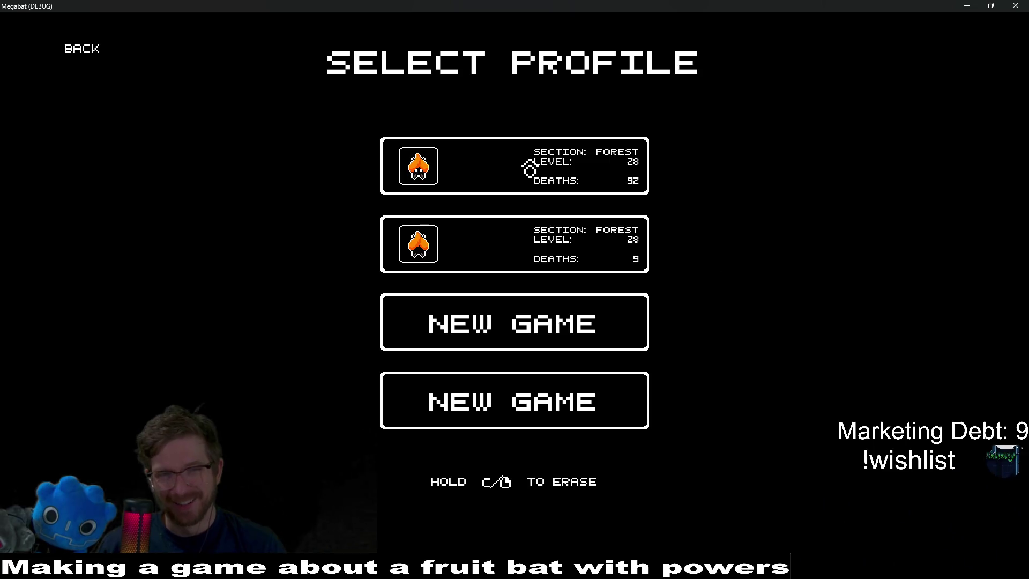
{"action": "key", "text": "Return"}
{"action": "key", "text": "Left"}
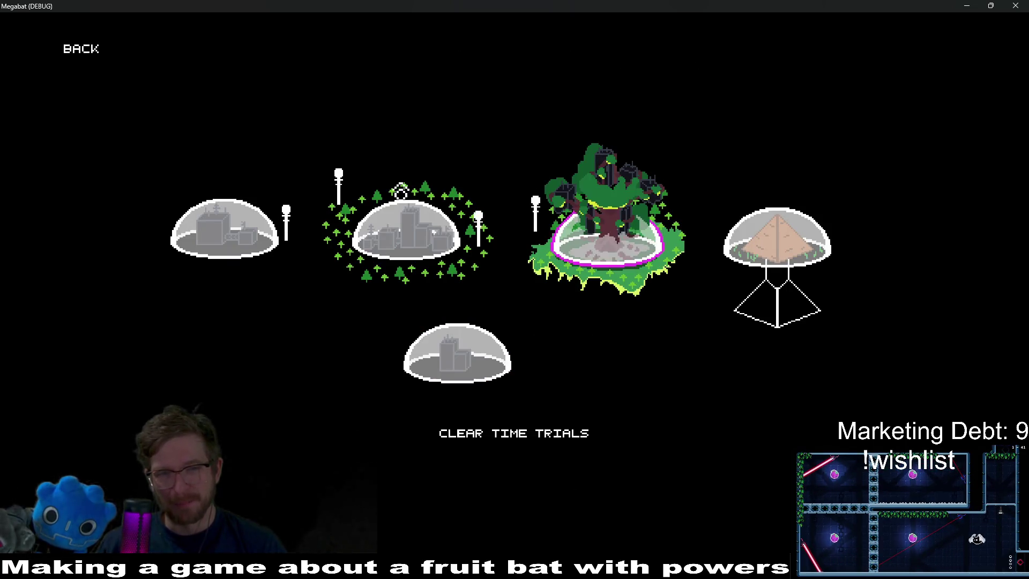
{"action": "key", "text": "Return"}
{"action": "key", "text": "Left"}
{"action": "key", "text": "Up"}
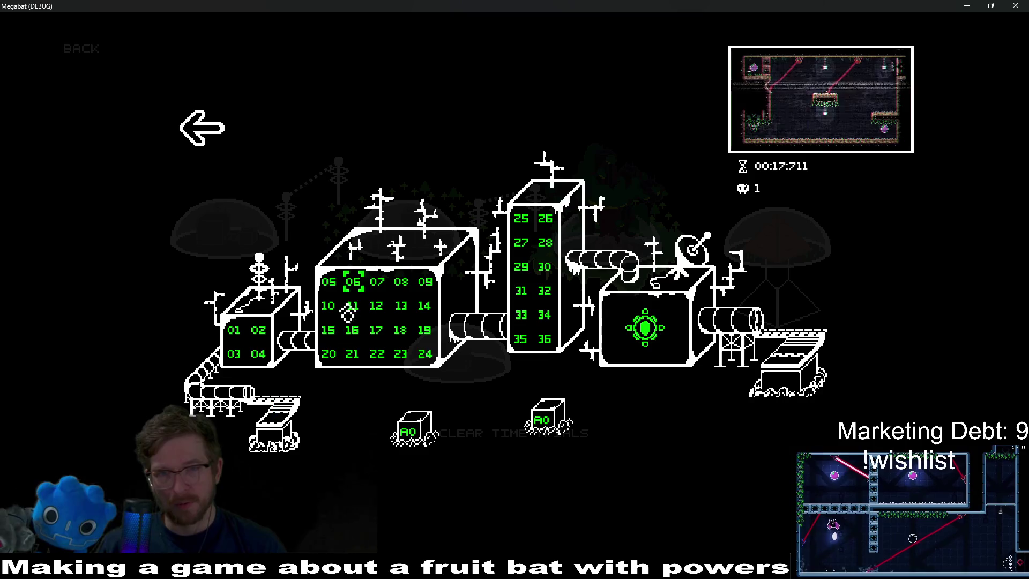
{"action": "key", "text": "Down"}
{"action": "key", "text": "Down"}
{"action": "key", "text": "Up"}
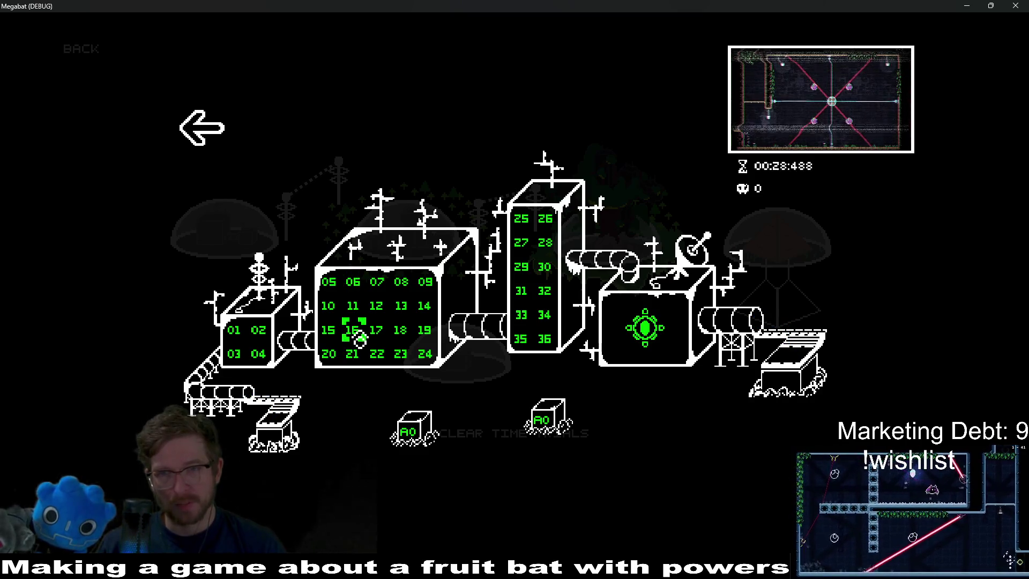
{"action": "key", "text": "Return"}
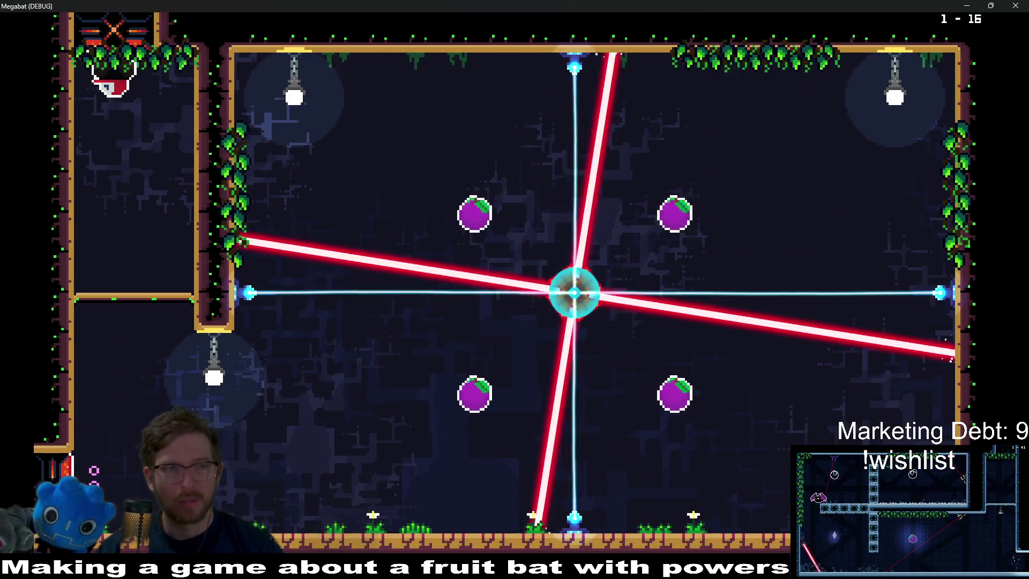
Fly through level 1-16's laser room, collecting the upper-right, left and lower-right fruit.
{"action": "key", "text": "Right"}
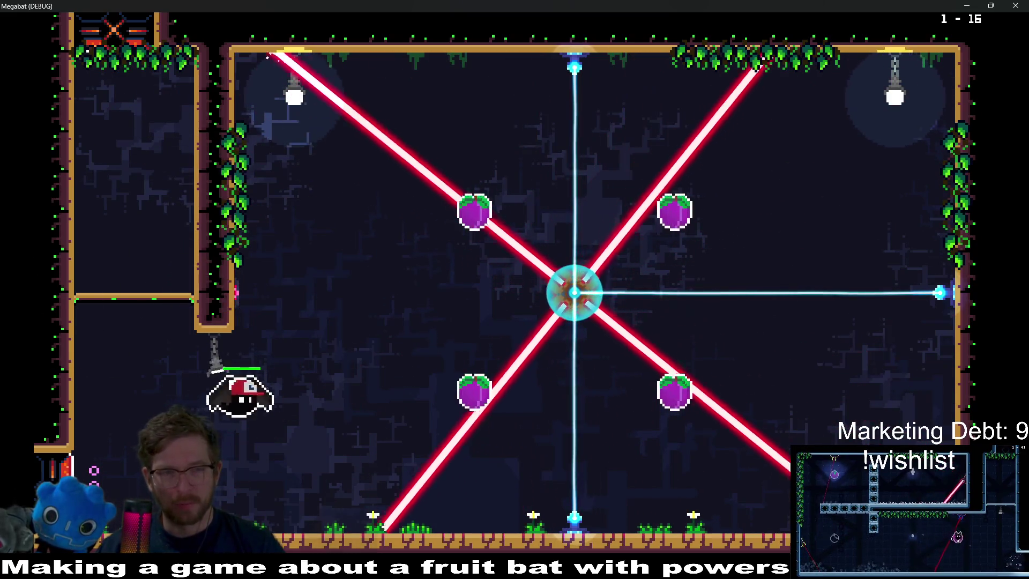
{"action": "key", "text": "space"}
{"action": "key", "text": "Right"}
{"action": "key", "text": "space"}
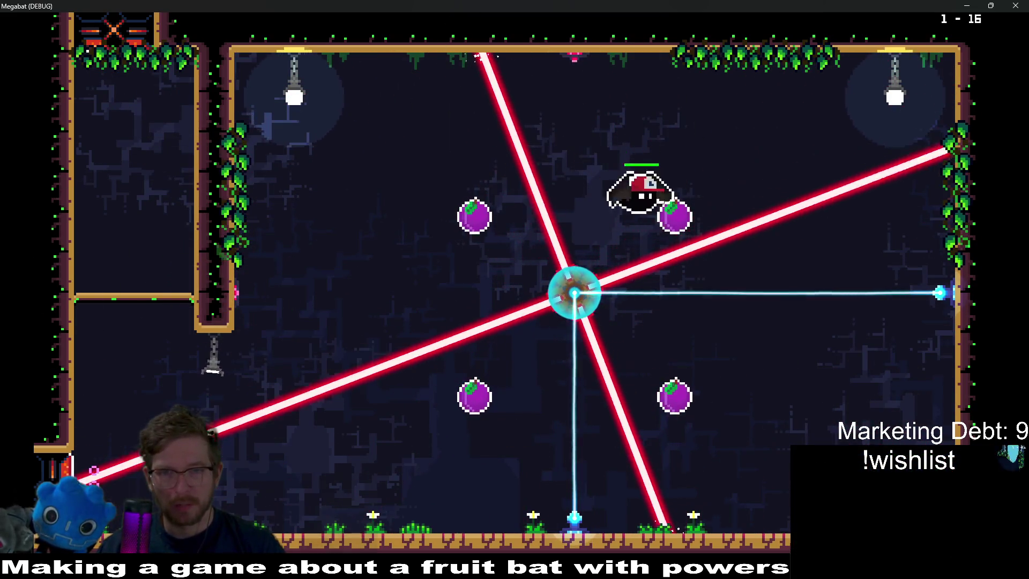
{"action": "key", "text": "Left"}
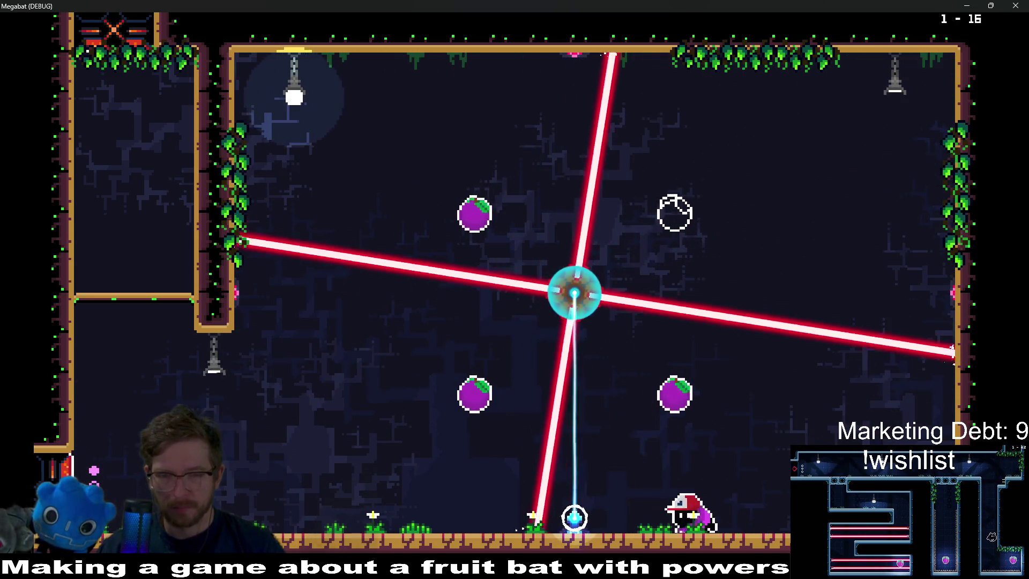
{"action": "key", "text": "space"}
{"action": "key", "text": "space"}
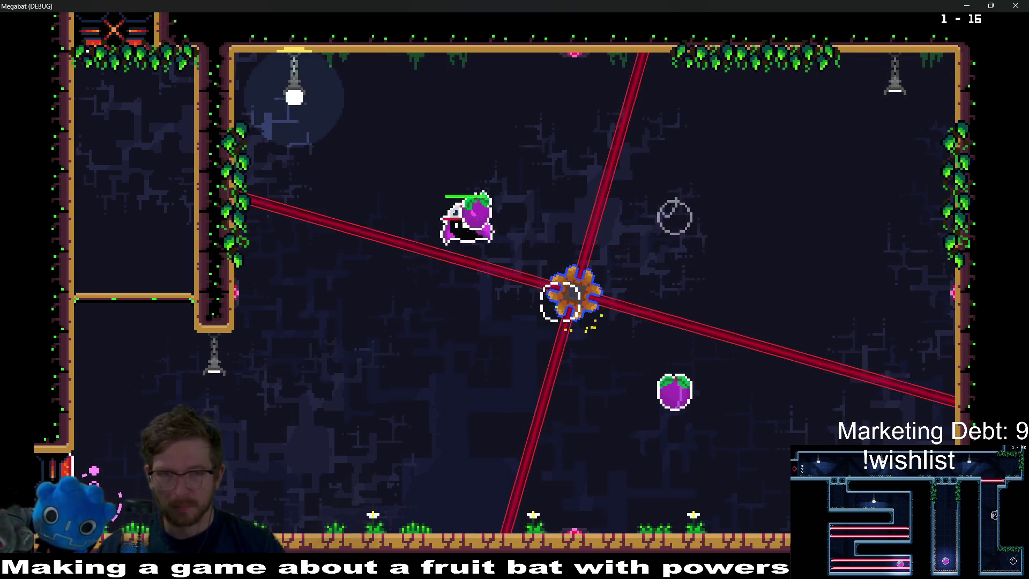
{"action": "key", "text": "Right"}
{"action": "key", "text": "Left"}
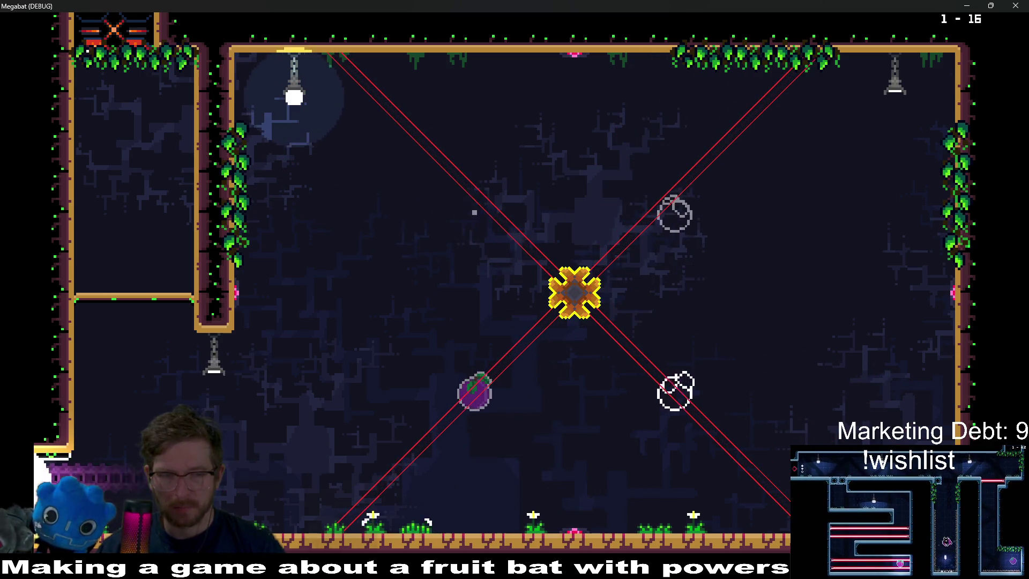
Collect every fruit in level 1-17, dashing through blocks, then advance to level 1-18.
{"action": "key", "text": "Left"}
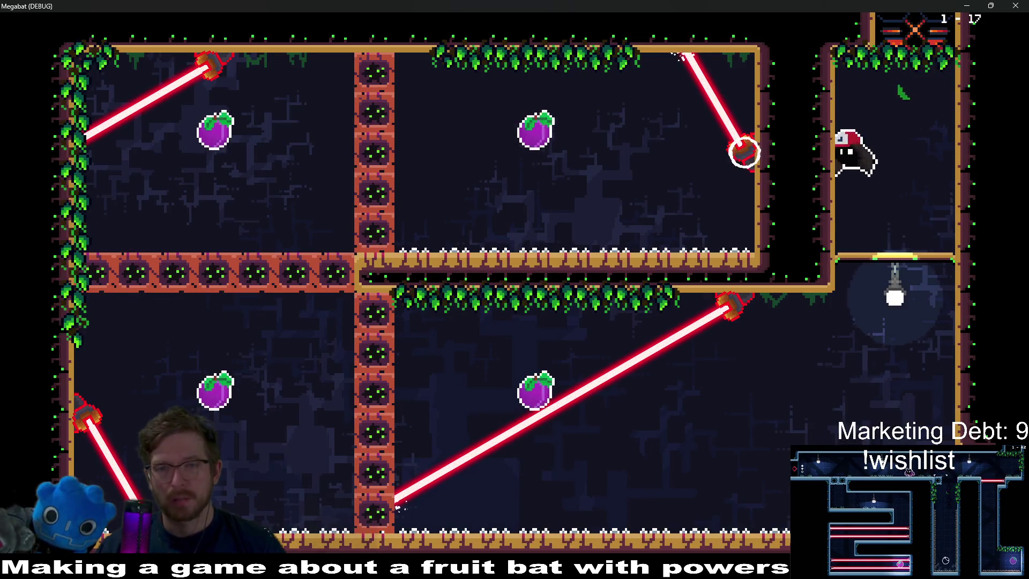
{"action": "key", "text": "Left"}
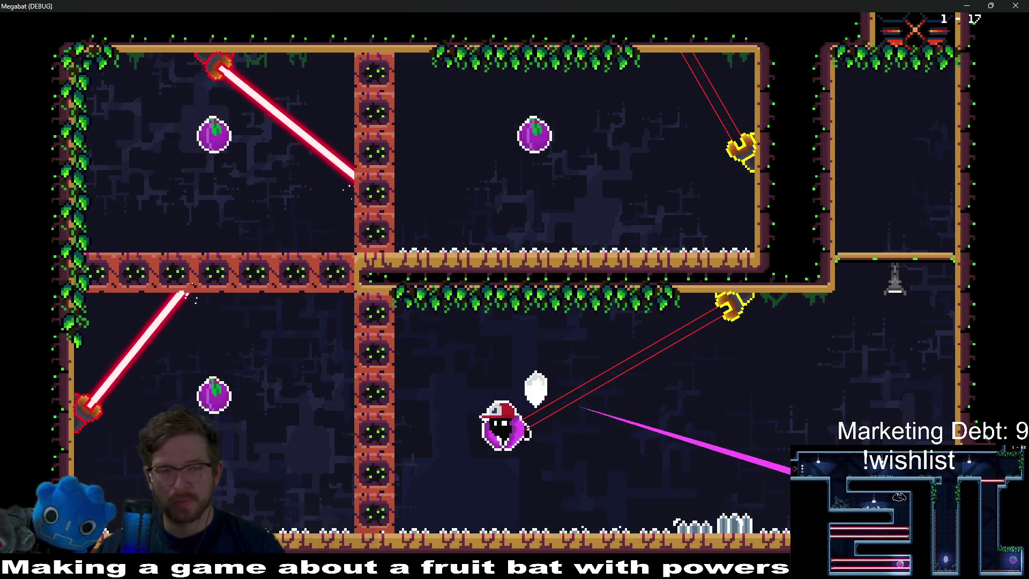
{"action": "key", "text": "Up"}
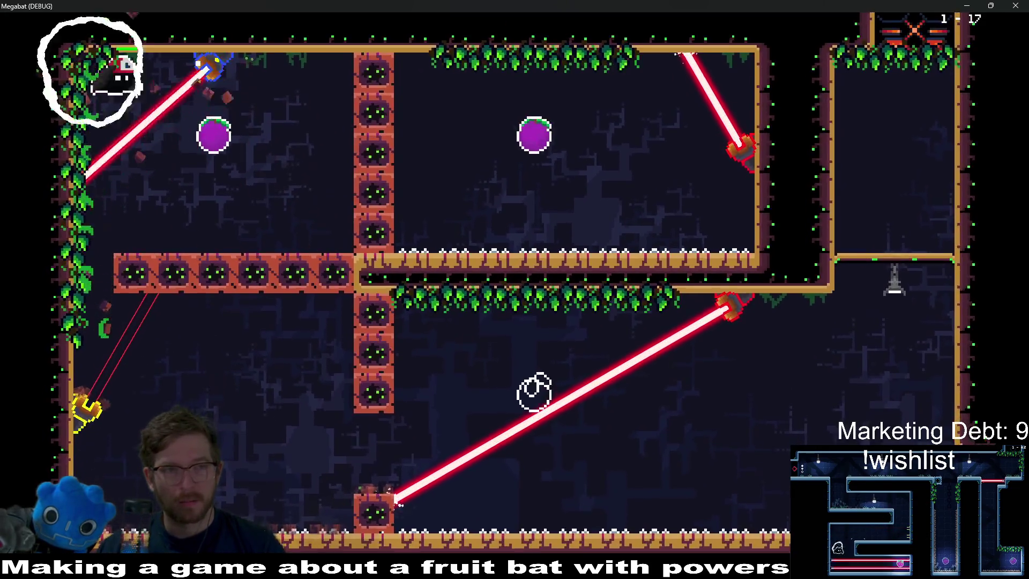
{"action": "key", "text": "Right"}
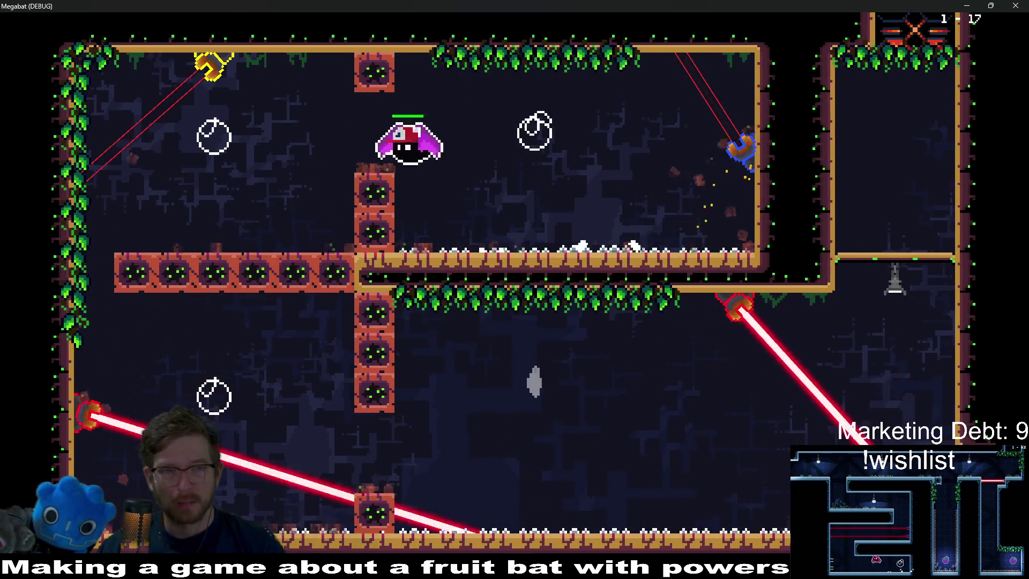
{"action": "key", "text": "Left"}
{"action": "key", "text": "Left"}
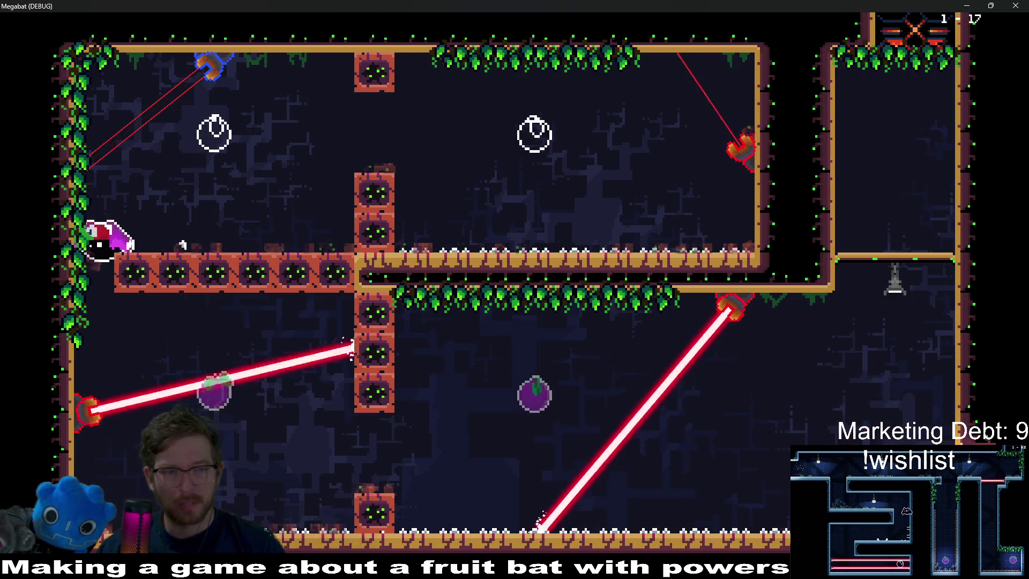
{"action": "key", "text": "Right"}
{"action": "key", "text": "Right"}
{"action": "key", "text": "Up"}
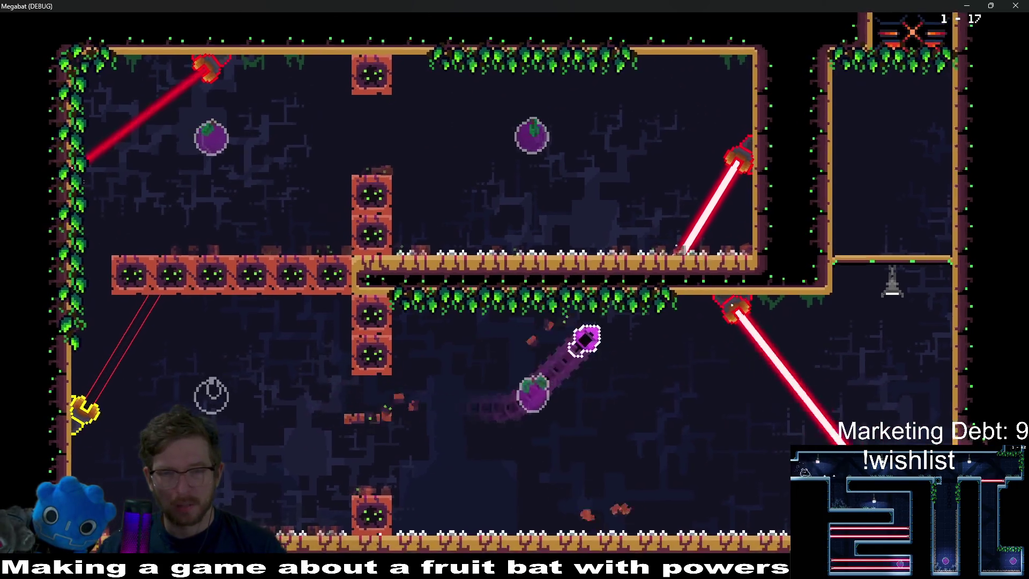
{"action": "key", "text": "n"}
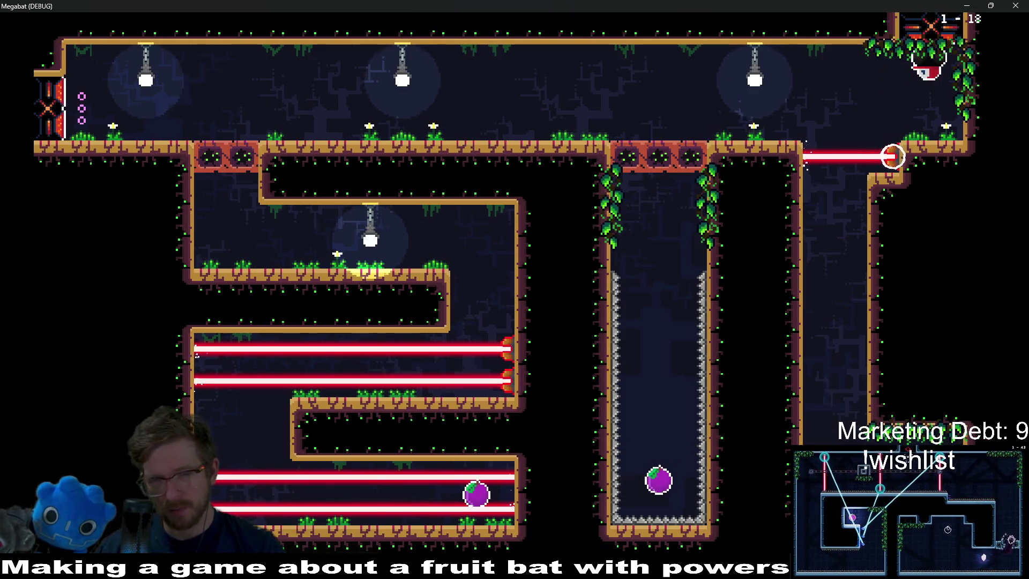
Pause level 1-18 with Escape to bring up the PAUSED menu.
{"action": "key", "text": "Escape"}
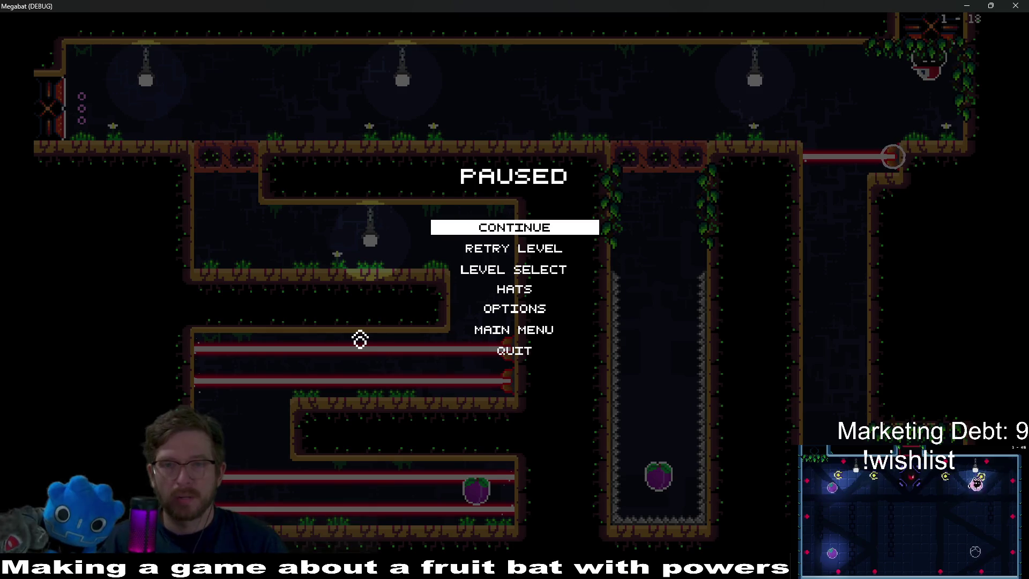
Resume level 1-18 and fly up the right shaft, smashing blocks into the middle chamber.
{"action": "key", "text": "Escape"}
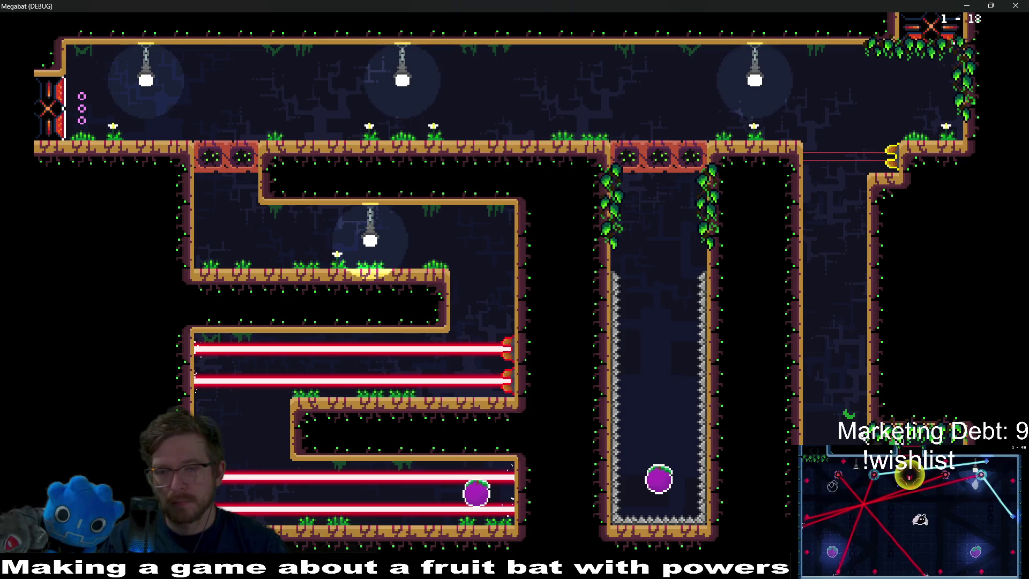
{"action": "key", "text": "space"}
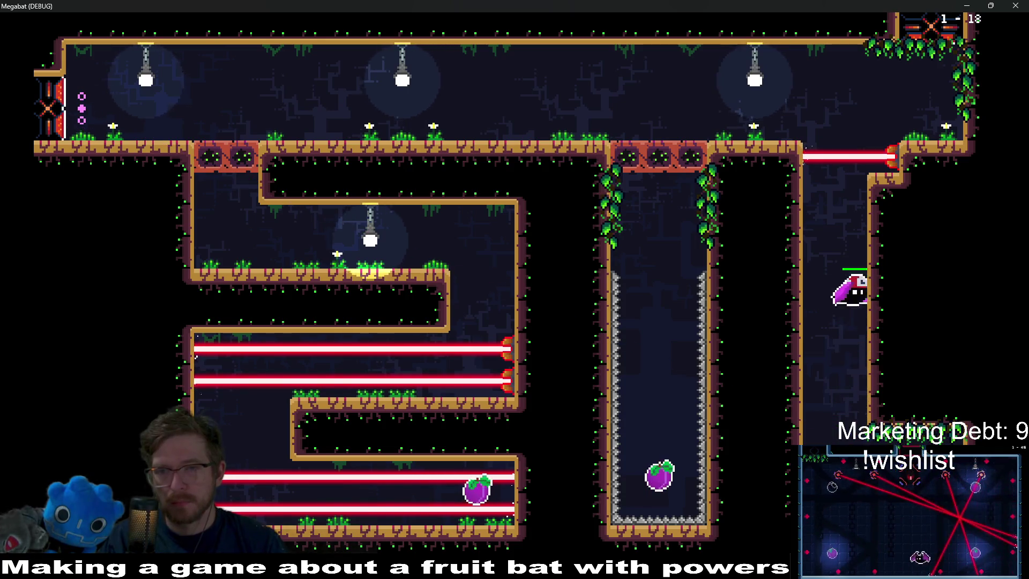
{"action": "key", "text": "Left"}
{"action": "key", "text": "Down"}
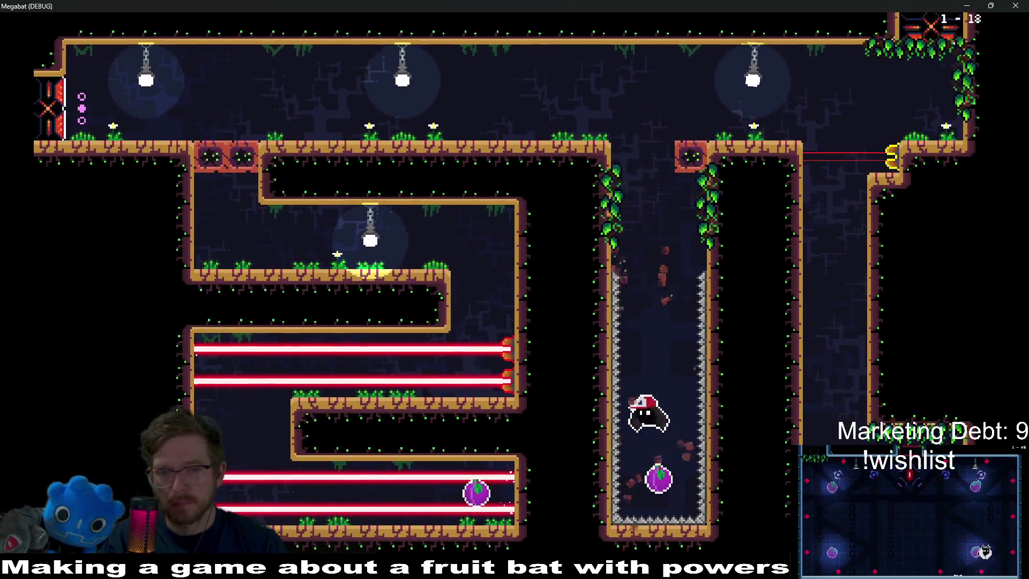
{"action": "key", "text": "Up"}
{"action": "key", "text": "Left"}
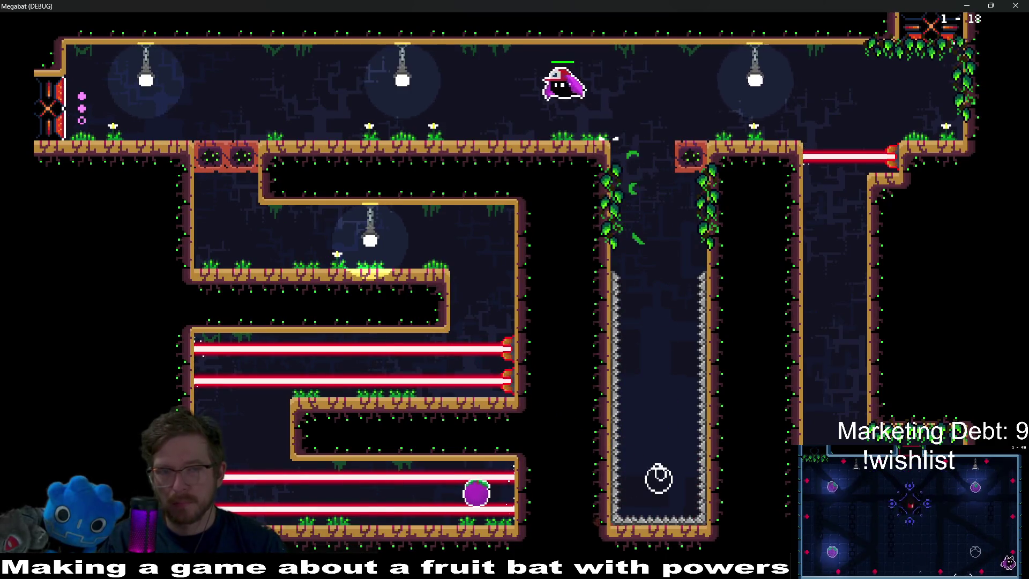
{"action": "key", "text": "Left"}
{"action": "key", "text": "Down"}
{"action": "key", "text": "Right"}
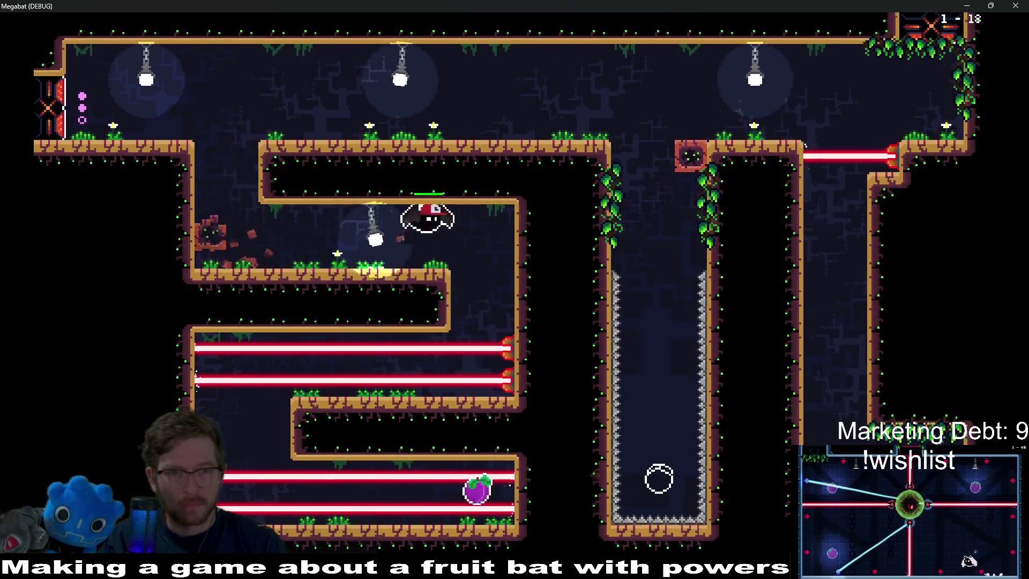
Pass the laser corridor, grab the bottom-corridor plum, and exit through the top-left corridor.
{"action": "key", "text": "Down"}
{"action": "key", "text": "Left"}
{"action": "key", "text": "Down"}
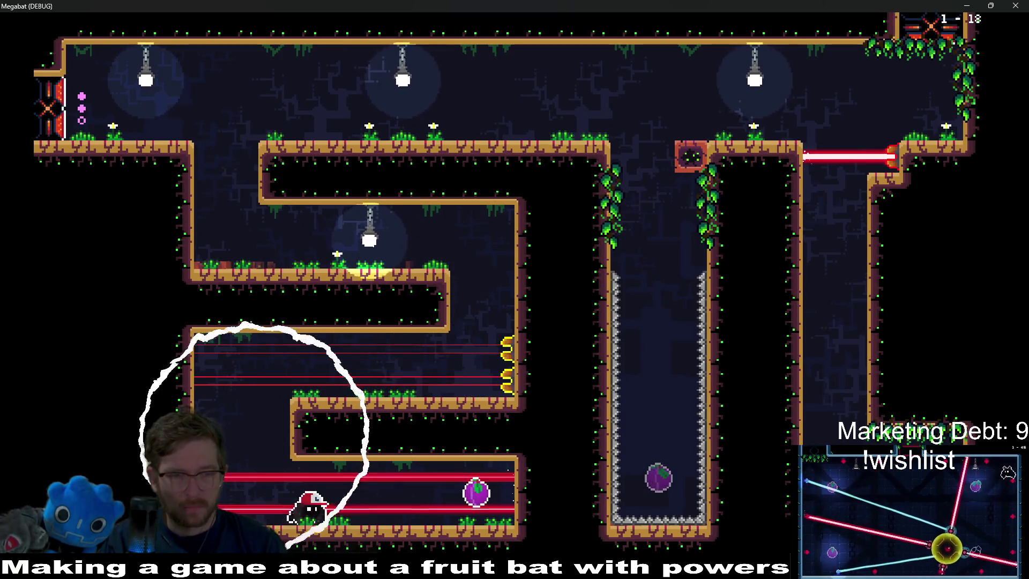
{"action": "key", "text": "Right"}
{"action": "key", "text": "Left"}
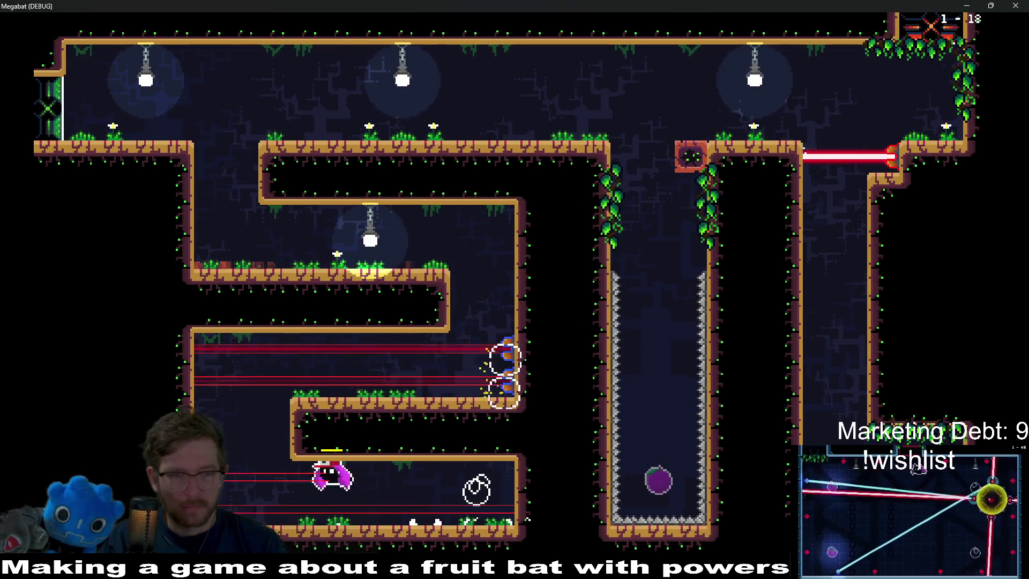
{"action": "key", "text": "Up"}
{"action": "key", "text": "Right"}
{"action": "key", "text": "Up"}
{"action": "key", "text": "Left"}
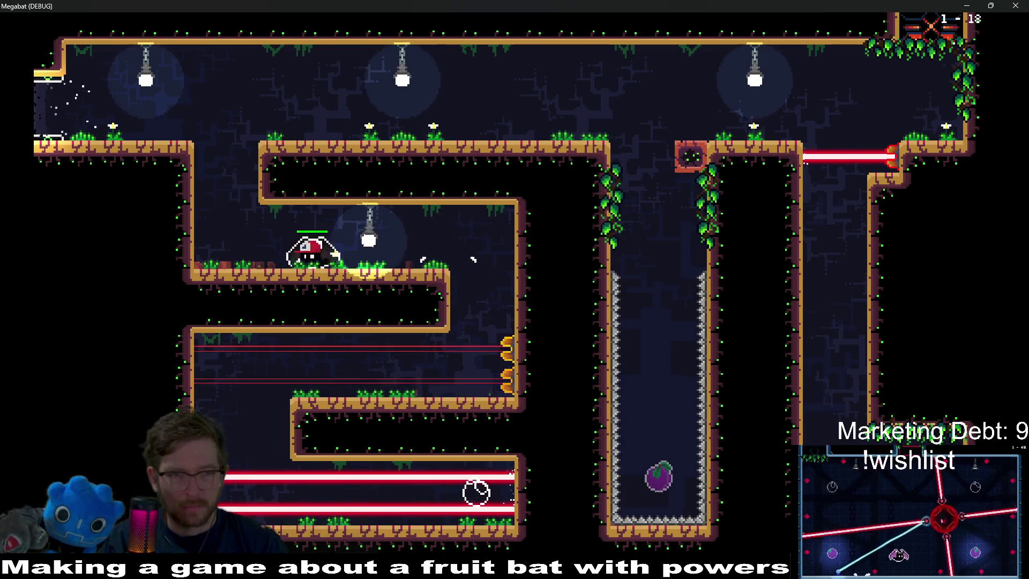
{"action": "key", "text": "Up"}
{"action": "key", "text": "Left"}
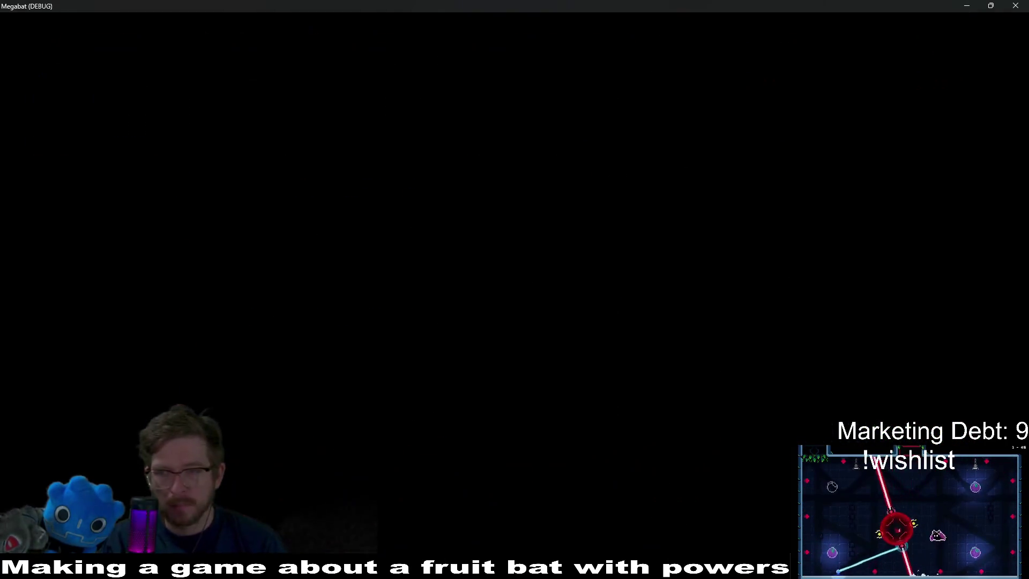
Collect the plum, ride the moving block and drop into 1-19's key room, then pause.
{"action": "key", "text": "Right"}
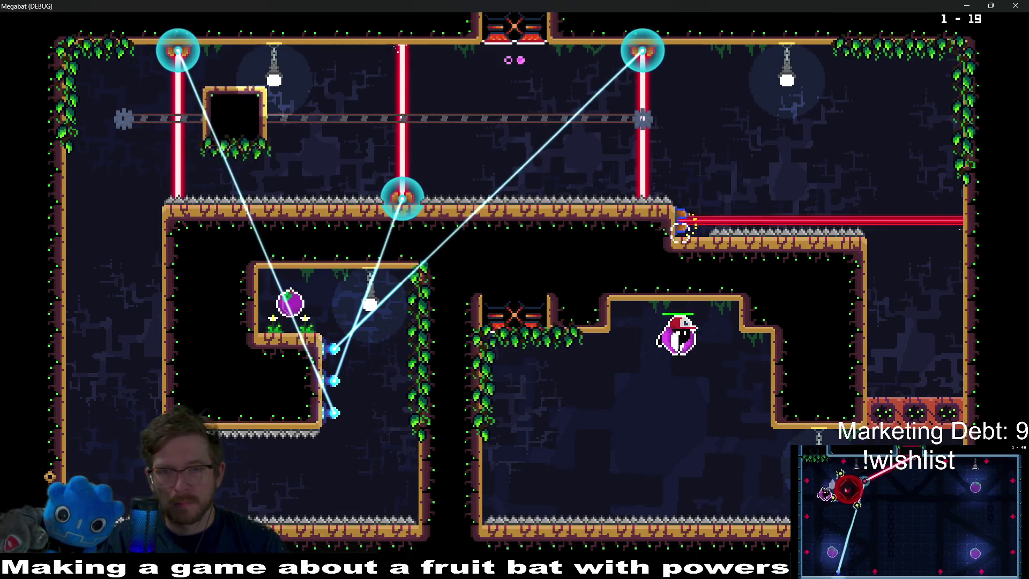
{"action": "key", "text": "Down"}
{"action": "key", "text": "Right"}
{"action": "key", "text": "Up"}
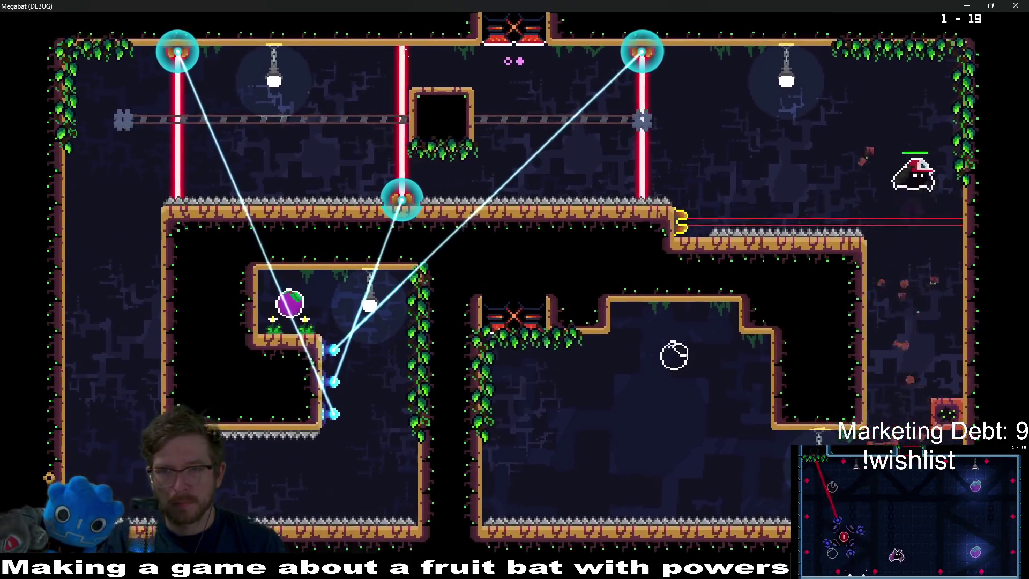
{"action": "key", "text": "Left"}
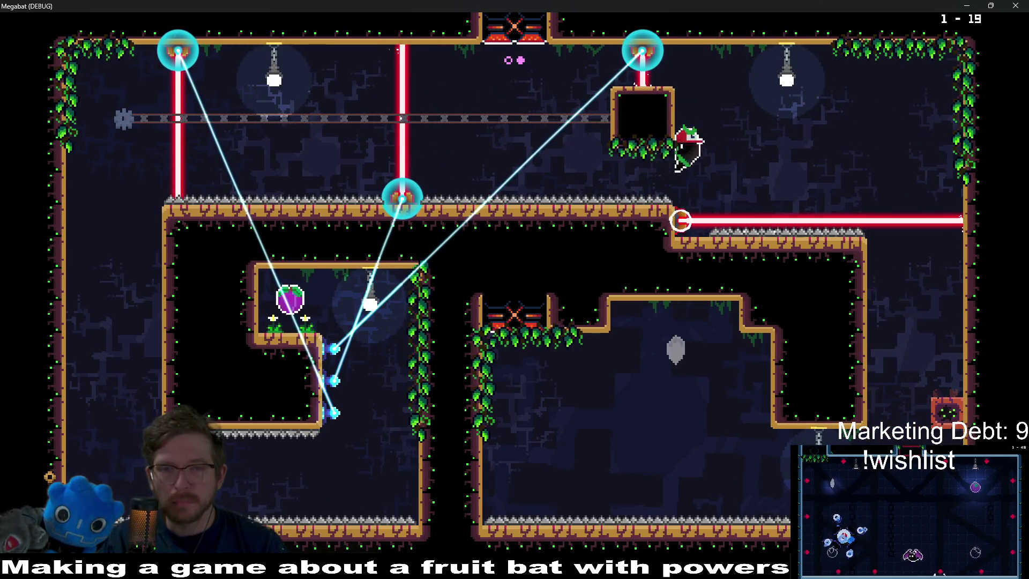
{"action": "key", "text": "Up"}
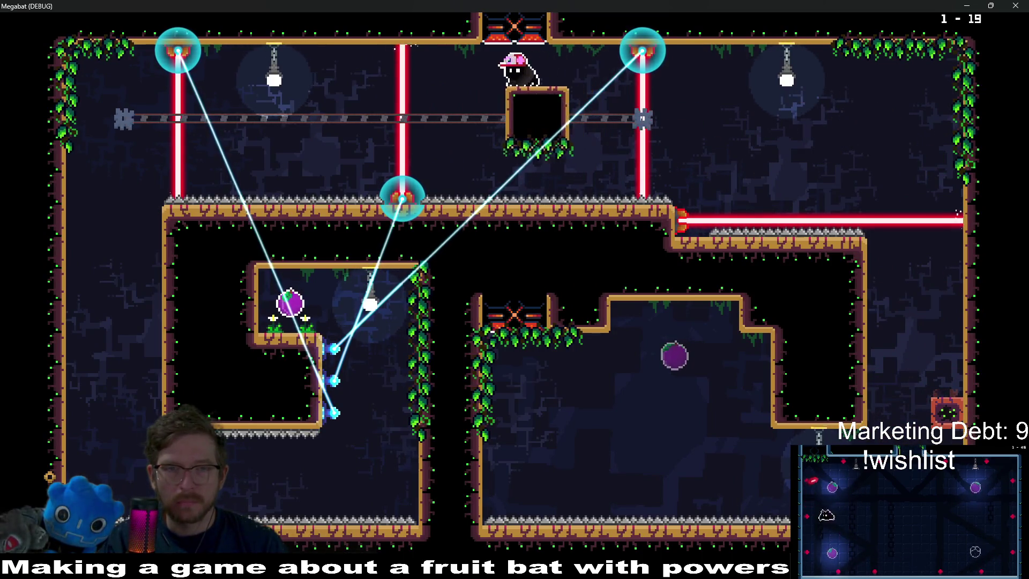
{"action": "key", "text": "Left"}
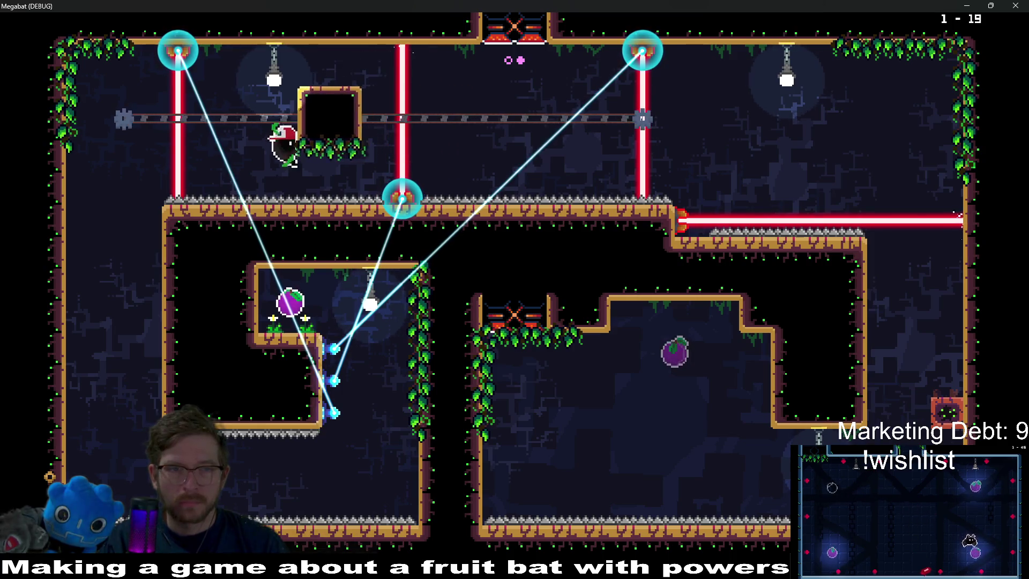
{"action": "key", "text": "Left"}
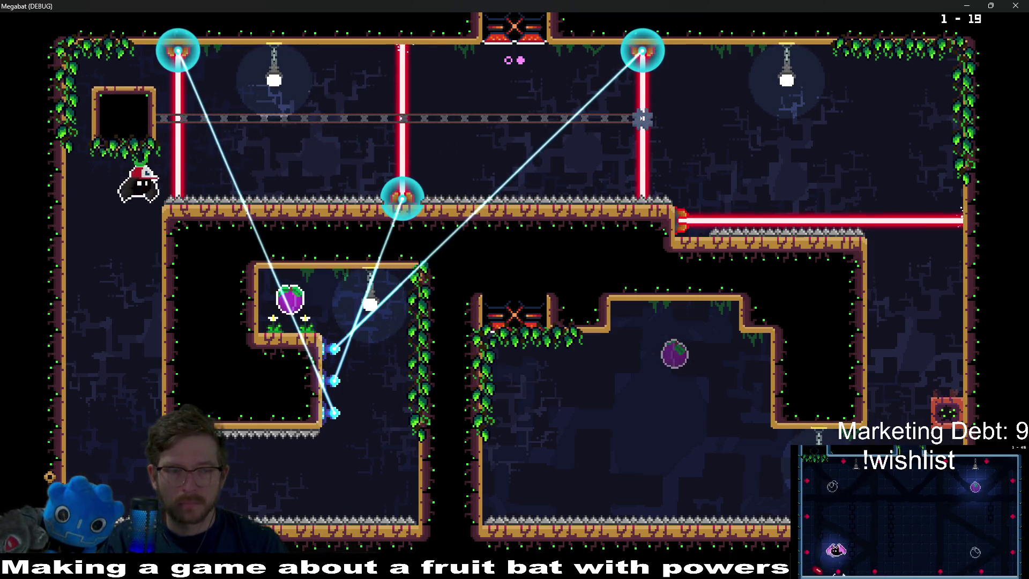
{"action": "key", "text": "Left"}
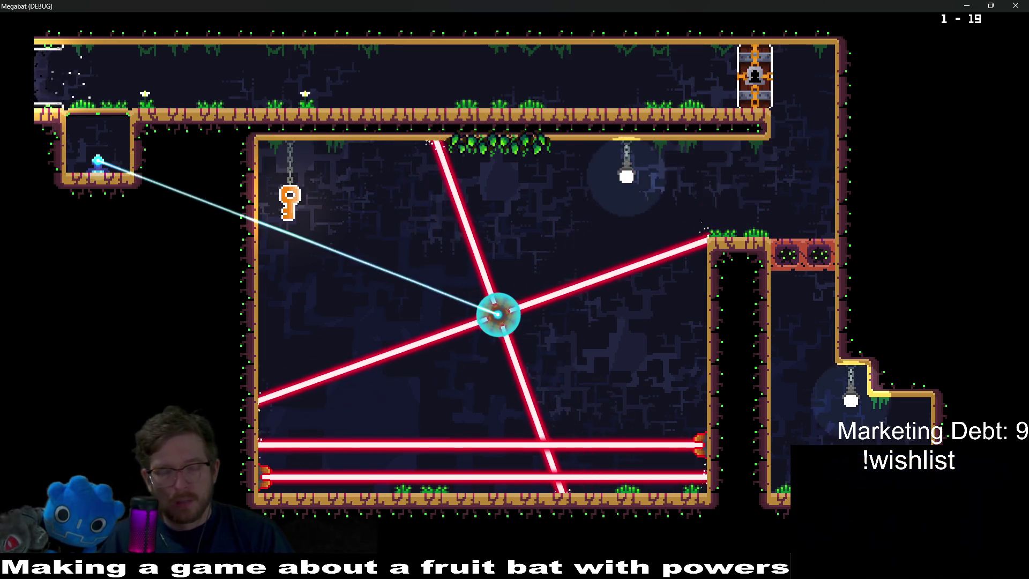
{"action": "key", "text": "Escape"}
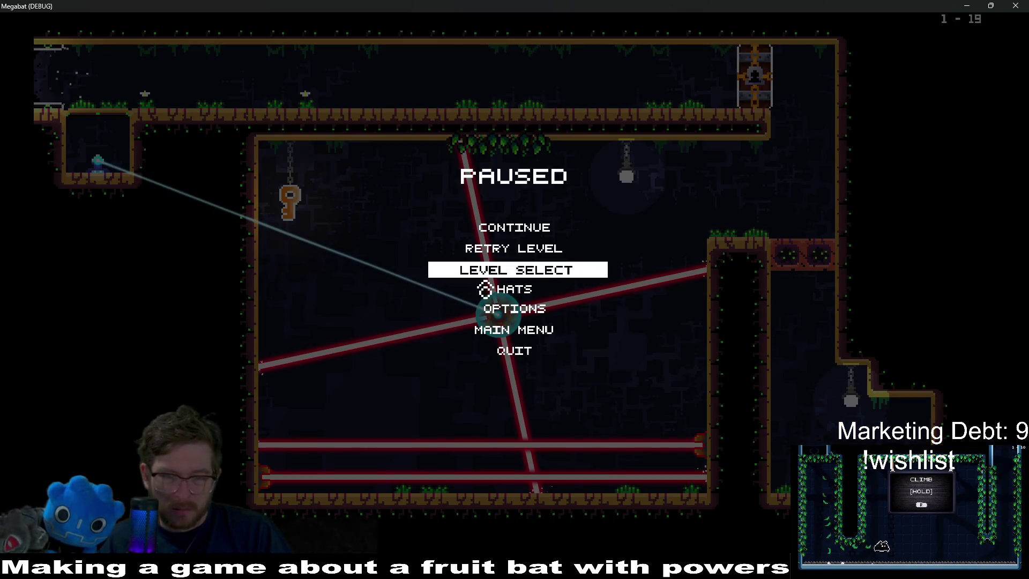
Start forest level 14 from the level select screen and pause it.
{"action": "left_click", "coordinate": [494, 279]}
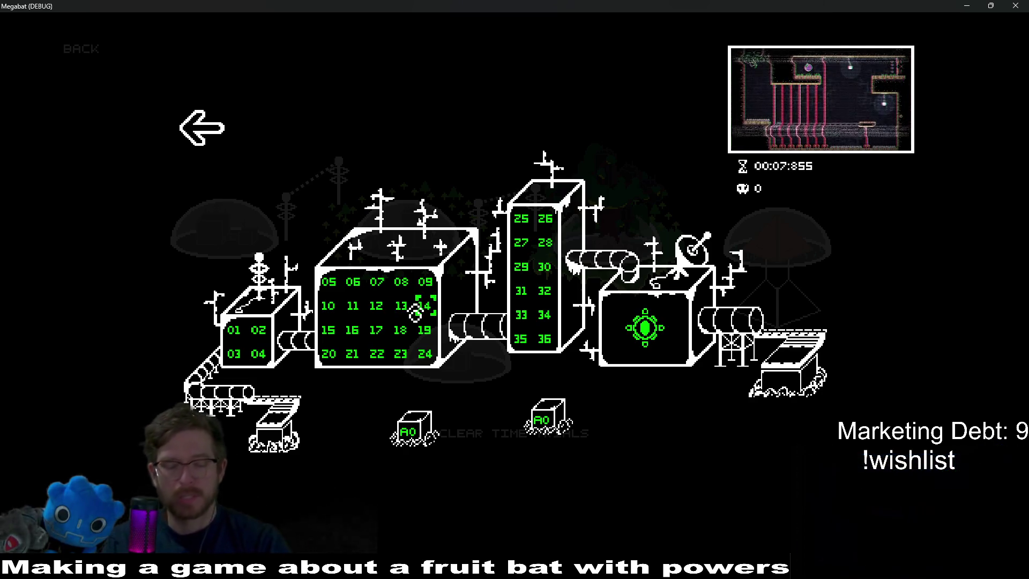
{"action": "left_click", "coordinate": [415, 314]}
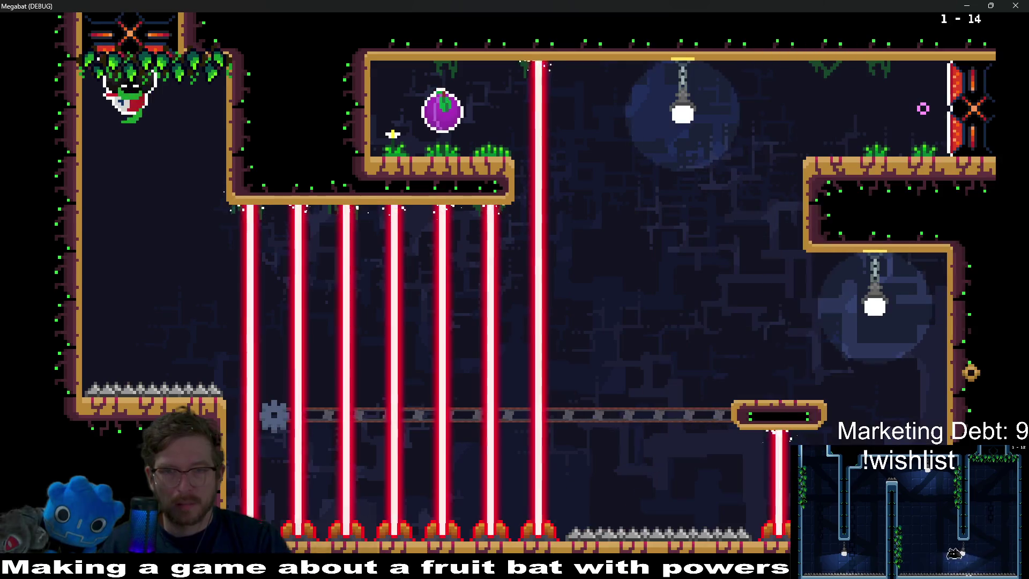
{"action": "key", "text": "Escape"}
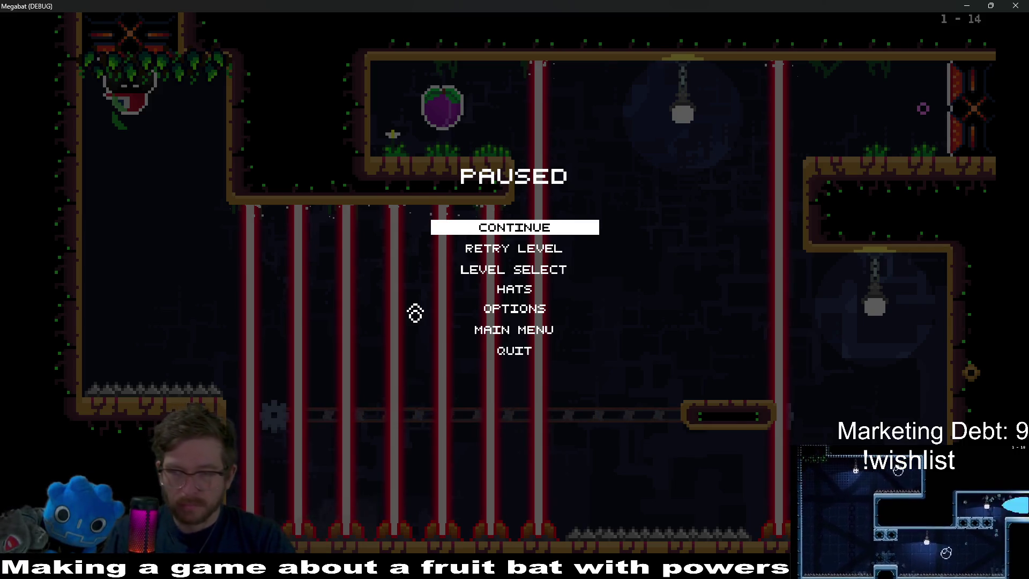
Go from the pause menu to the forest level grid and start level 21.
{"action": "key", "text": "Down"}
{"action": "key", "text": "Down"}
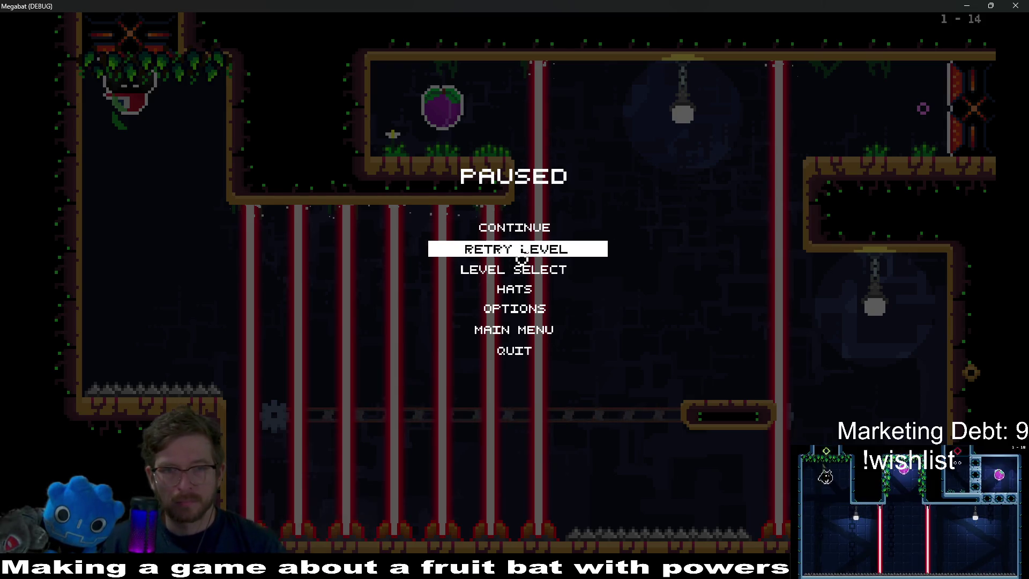
{"action": "key", "text": "Return"}
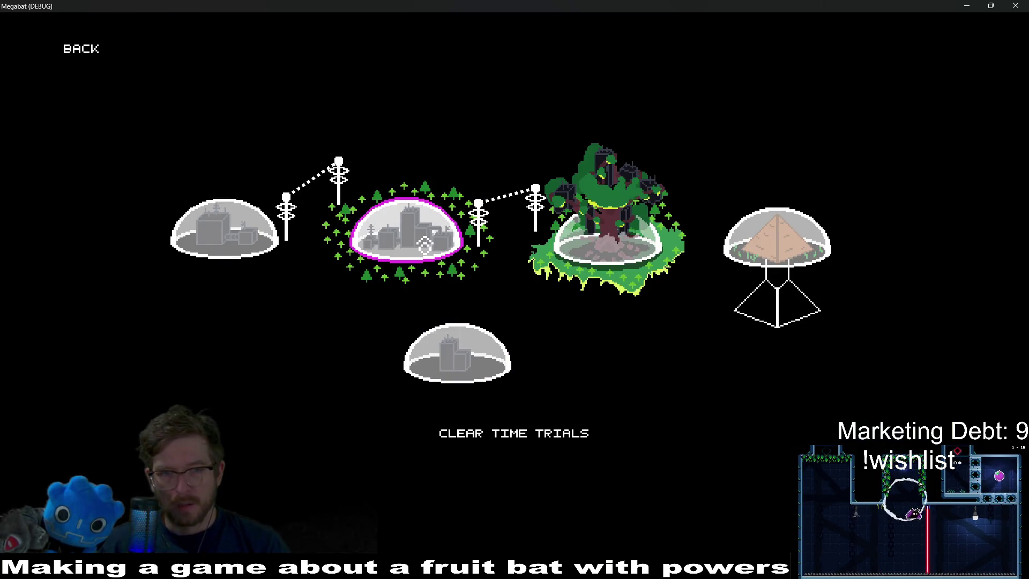
{"action": "left_click", "coordinate": [425, 246]}
{"action": "key", "text": "Left"}
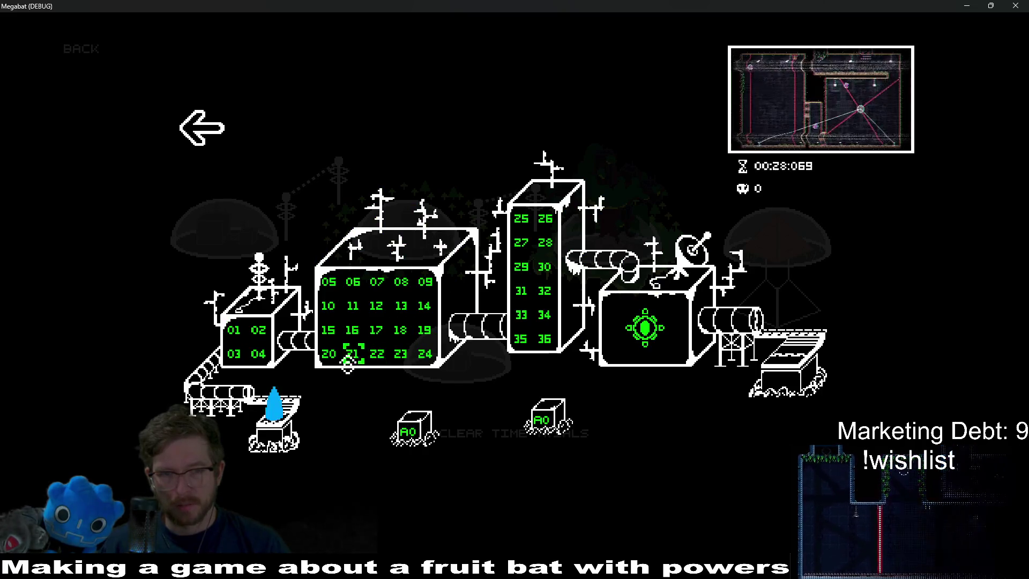
{"action": "key", "text": "Up"}
{"action": "key", "text": "Right"}
{"action": "key", "text": "Right"}
{"action": "key", "text": "Right"}
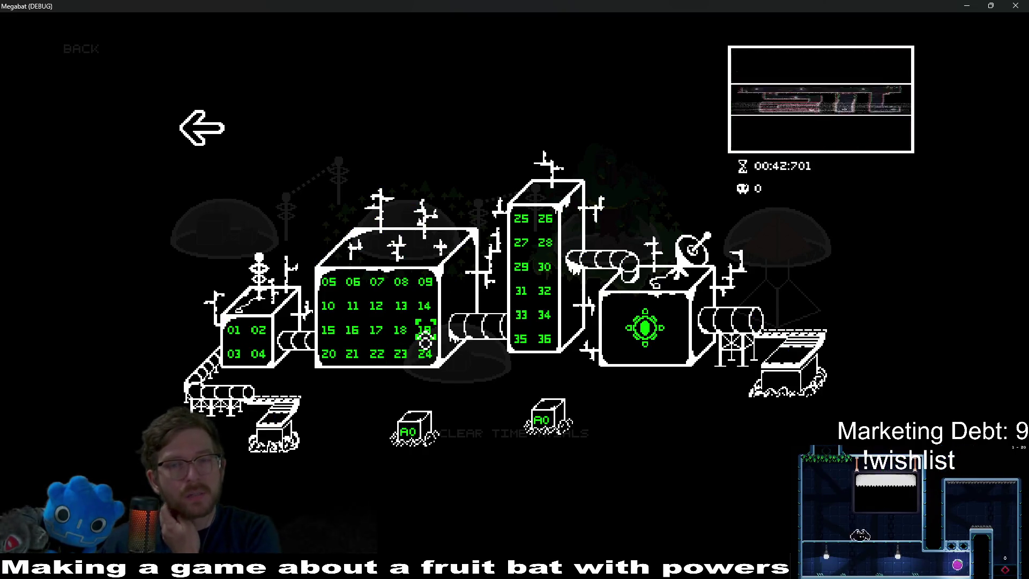
{"action": "key", "text": "Right"}
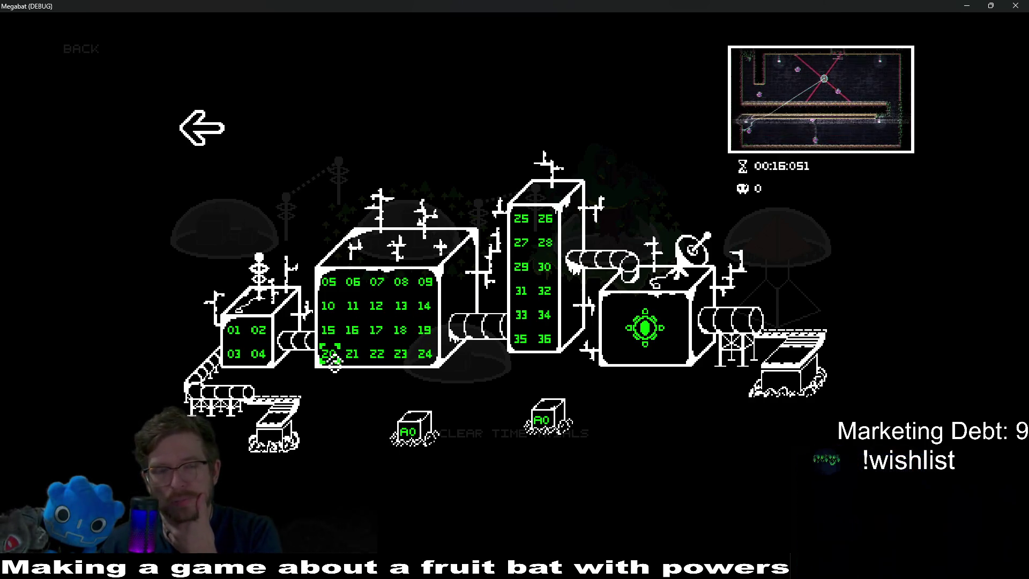
{"action": "key", "text": "Right"}
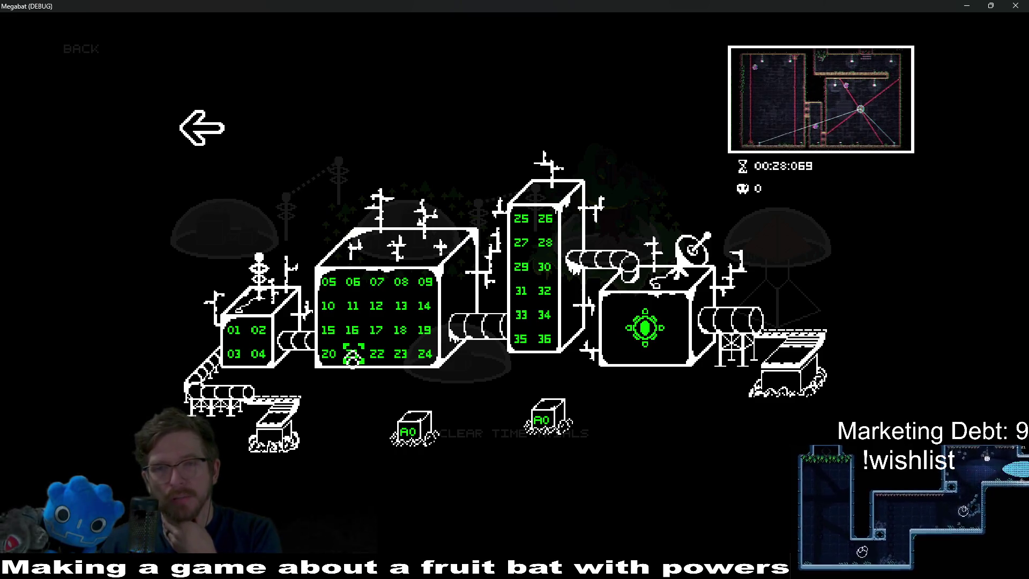
{"action": "key", "text": "Return"}
Pause level 21, return to level select, then back out to the world map's forest dome.
{"action": "key", "text": "Escape"}
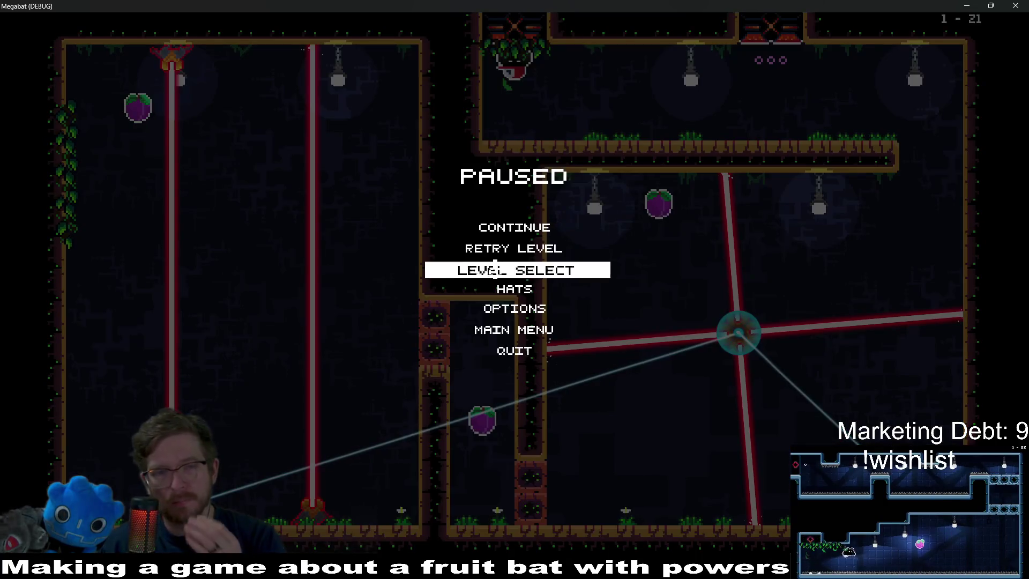
{"action": "left_click", "coordinate": [495, 269]}
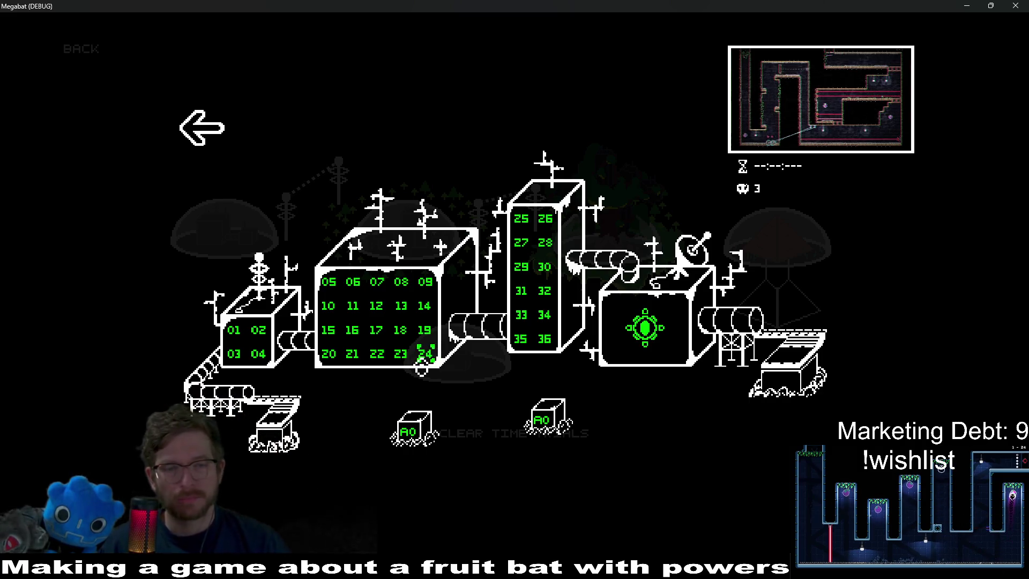
{"action": "key", "text": "Left"}
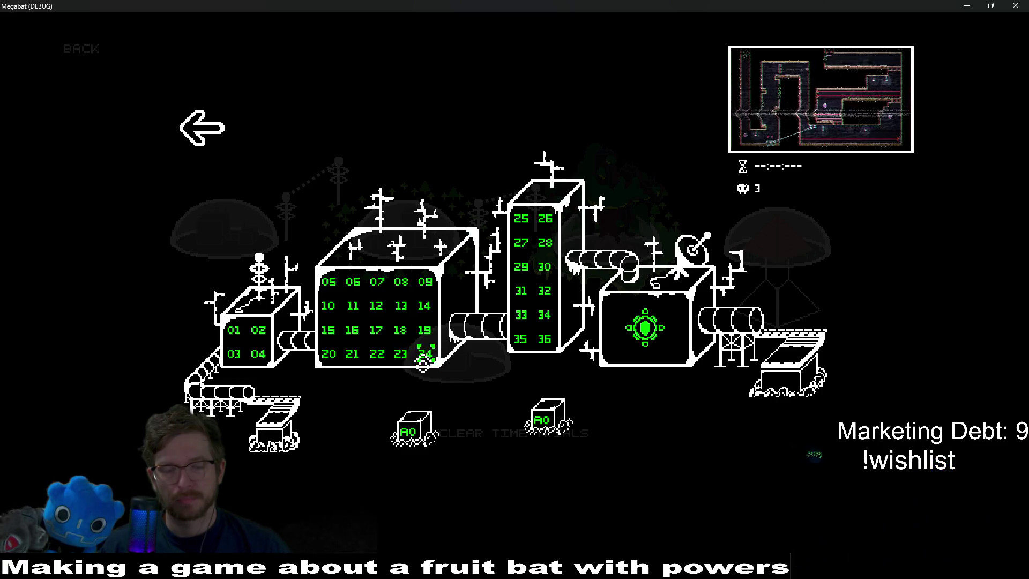
{"action": "key", "text": "Escape"}
{"action": "key", "text": "Right"}
Close the Megabat window and bring up Level_1_22 in the editor after a glance at Level_1_21.
{"action": "left_click", "coordinate": [1021, 4]}
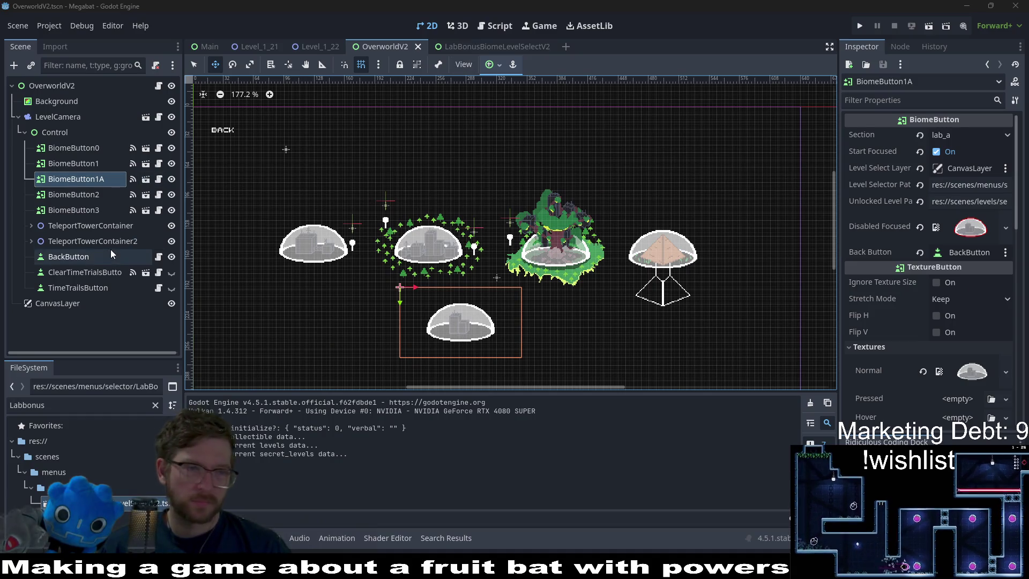
{"action": "left_click", "coordinate": [303, 46]}
{"action": "left_click", "coordinate": [254, 47]}
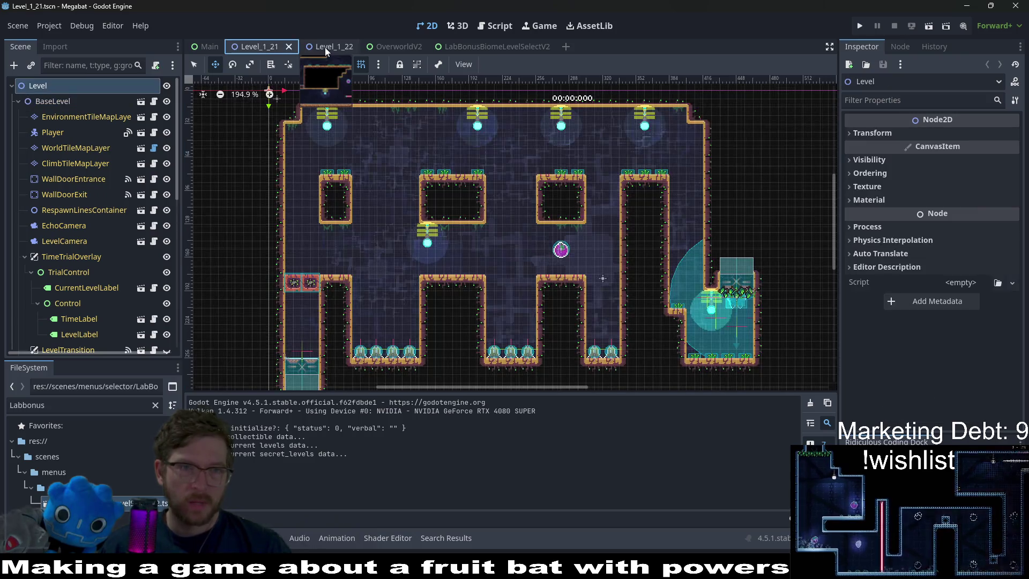
{"action": "left_click", "coordinate": [325, 47]}
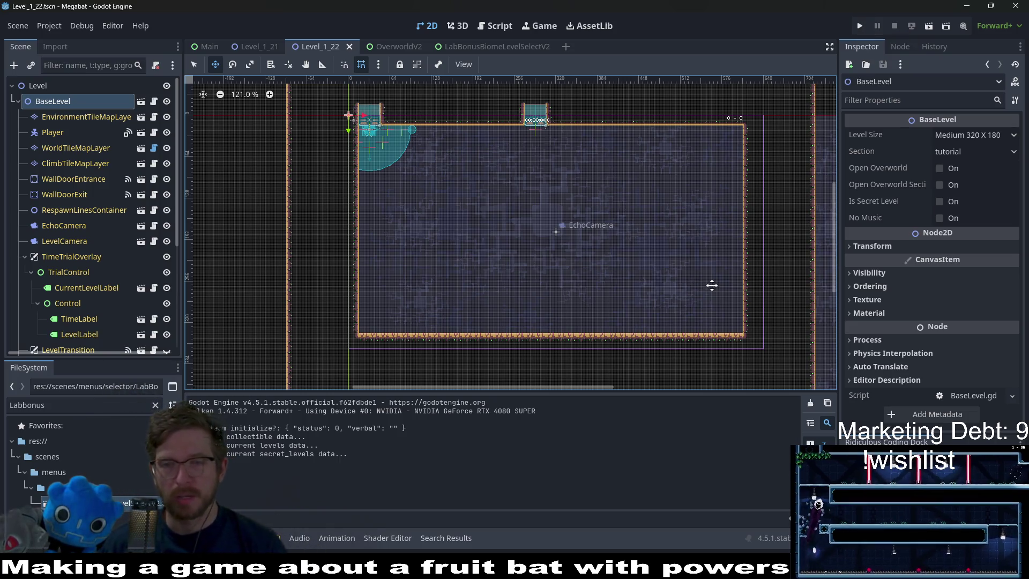
Set BaseLevel's Level Size to Large 384 X 216 in the Inspector.
{"action": "scroll", "coordinate": [454, 225], "scroll_direction": "up", "scroll_amount": 3}
{"action": "scroll", "coordinate": [494, 200], "scroll_direction": "down", "scroll_amount": 2}
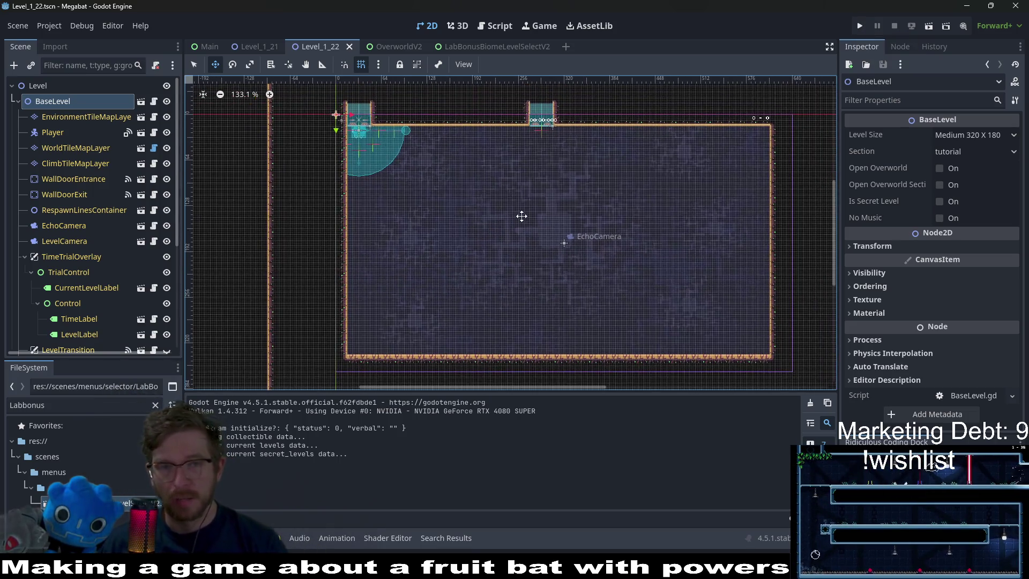
{"action": "scroll", "coordinate": [397, 200], "scroll_direction": "up", "scroll_amount": 4}
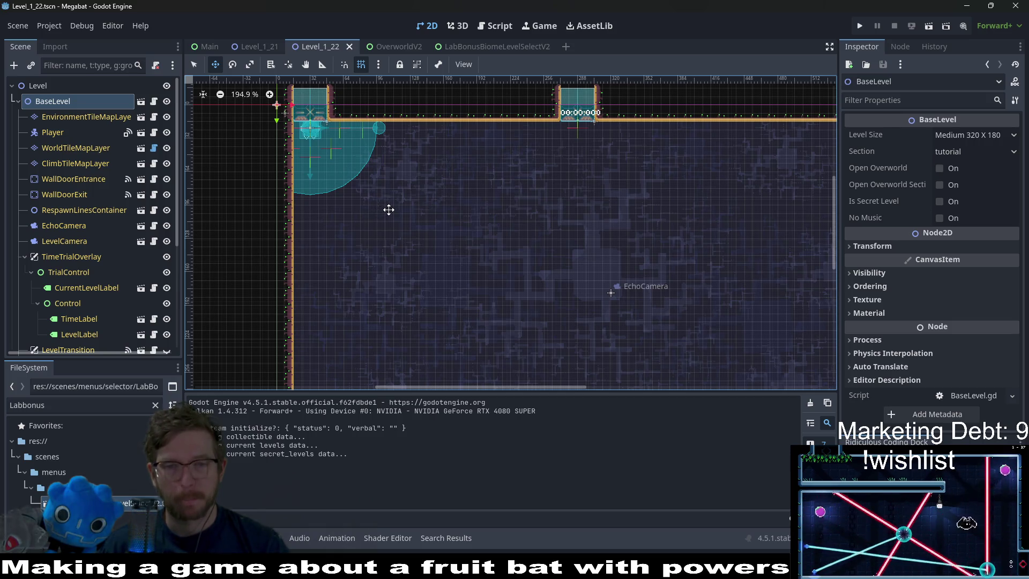
{"action": "scroll", "coordinate": [426, 252], "scroll_direction": "down", "scroll_amount": 3}
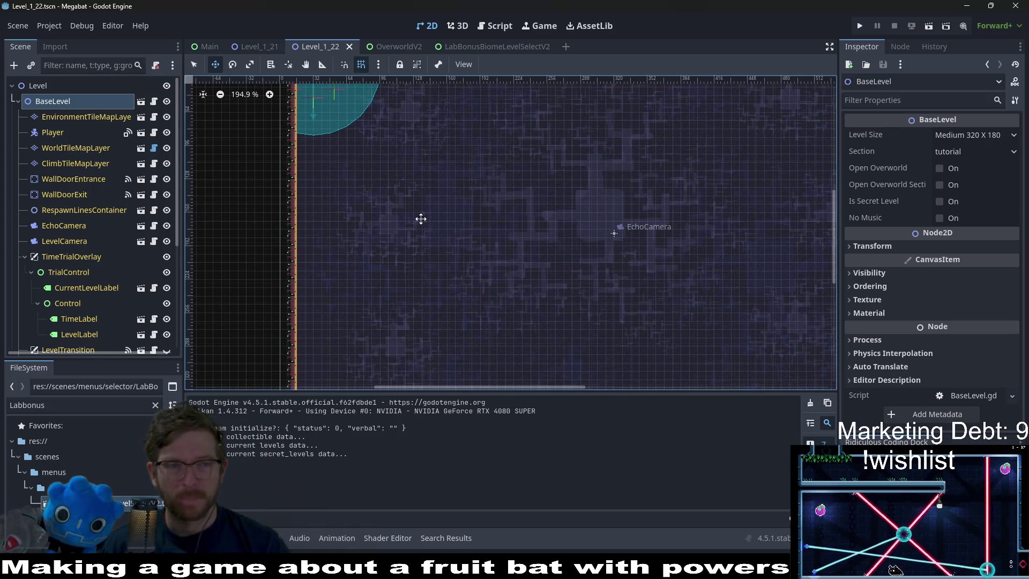
{"action": "left_click", "coordinate": [79, 117]}
{"action": "left_click", "coordinate": [54, 102]}
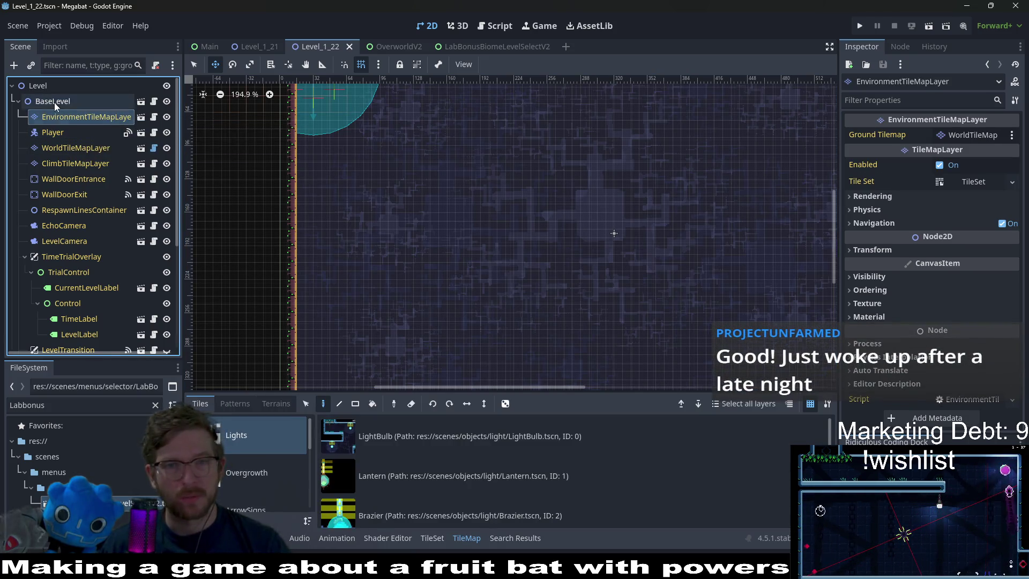
{"action": "left_click", "coordinate": [966, 150]}
{"action": "left_click", "coordinate": [979, 135]}
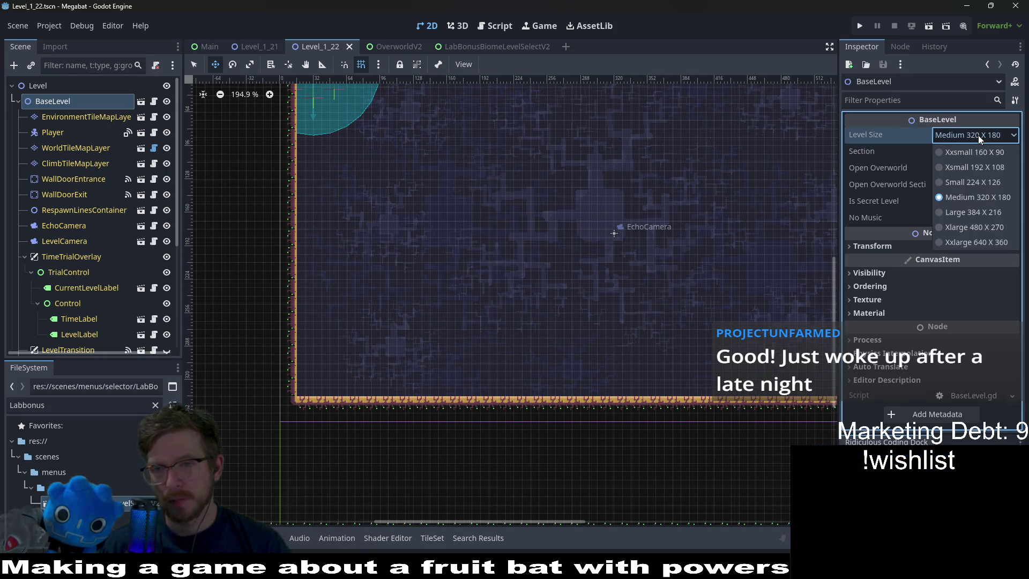
{"action": "left_click", "coordinate": [959, 213]}
Compare against Level_1_21's size, then save Level_1_22 and run the game.
{"action": "scroll", "coordinate": [570, 184], "scroll_direction": "down", "scroll_amount": 5}
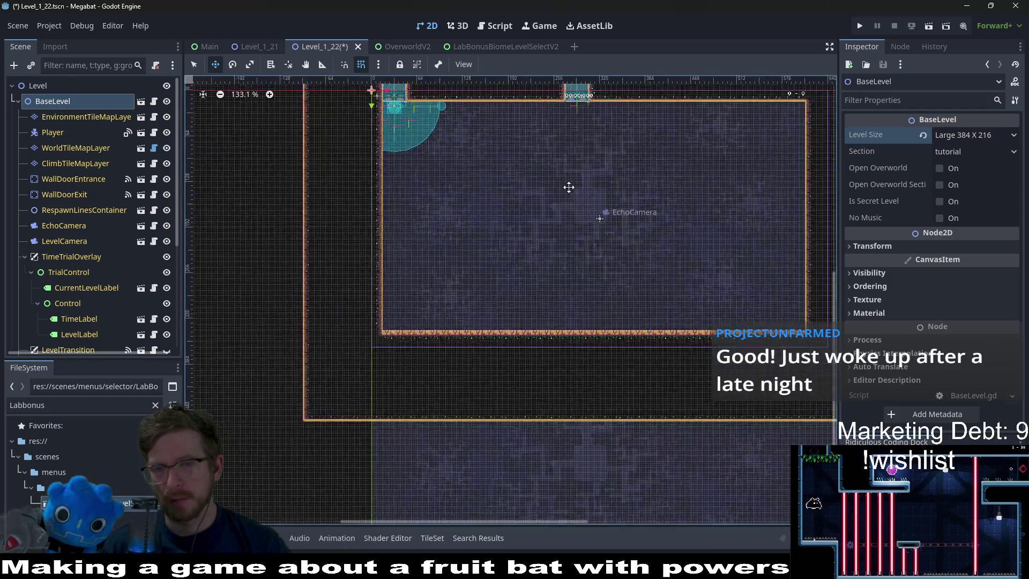
{"action": "left_click", "coordinate": [250, 46]}
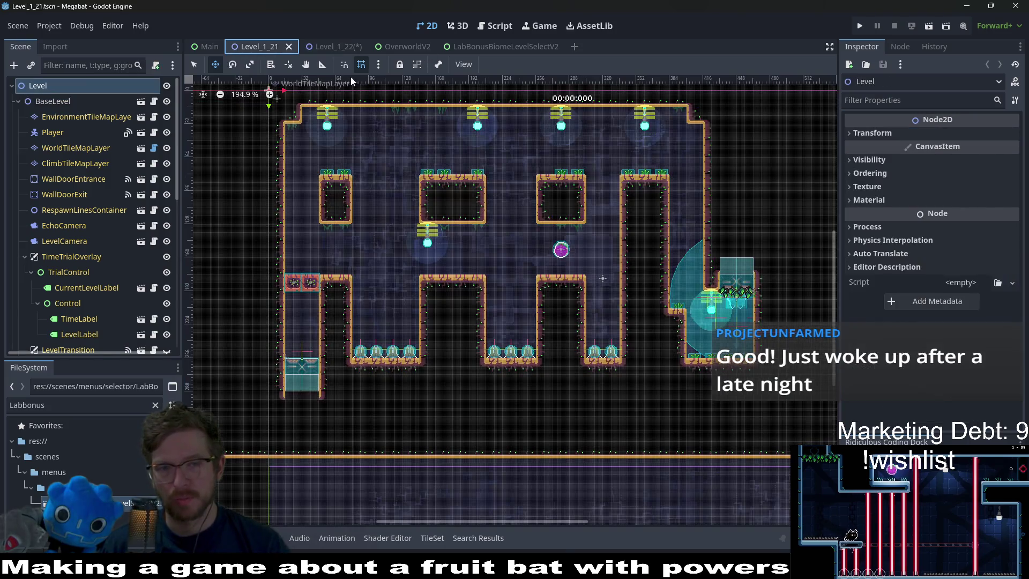
{"action": "scroll", "coordinate": [673, 249], "scroll_direction": "down", "scroll_amount": 1}
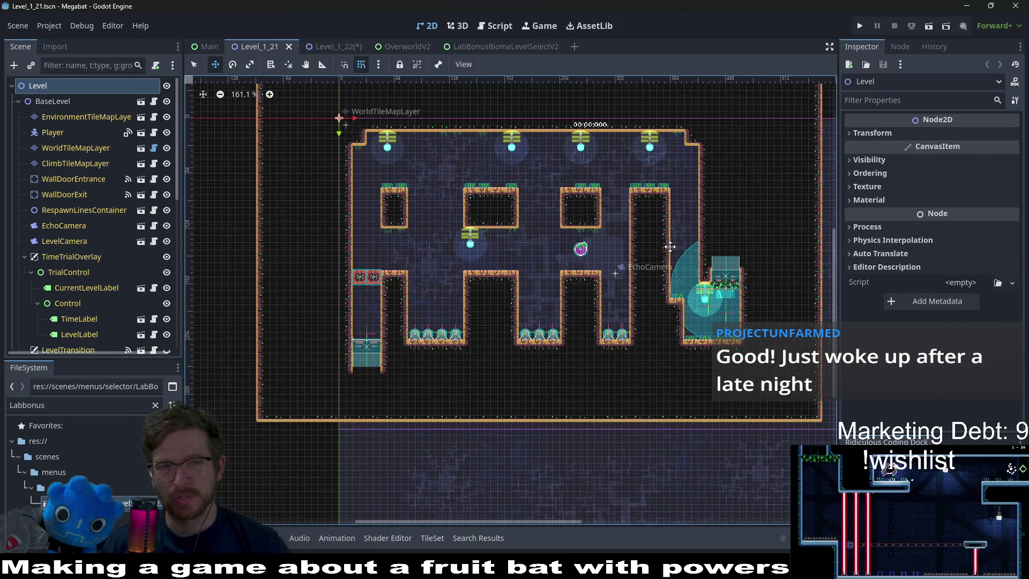
{"action": "left_click", "coordinate": [342, 51]}
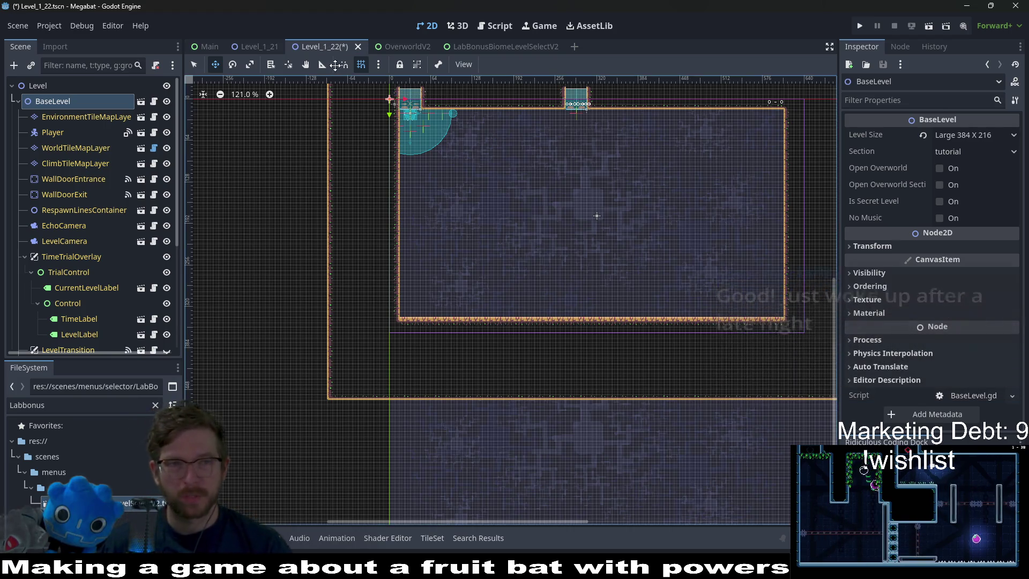
{"action": "left_click", "coordinate": [924, 28]}
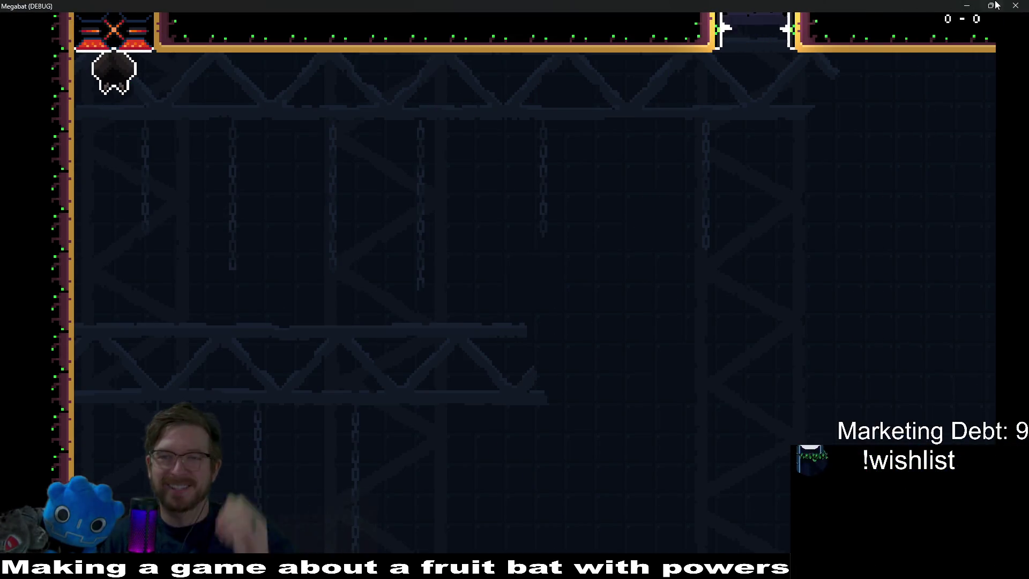
Close the game, change the level size to Xlarge 480 X 270, and save.
{"action": "left_click", "coordinate": [1018, 5]}
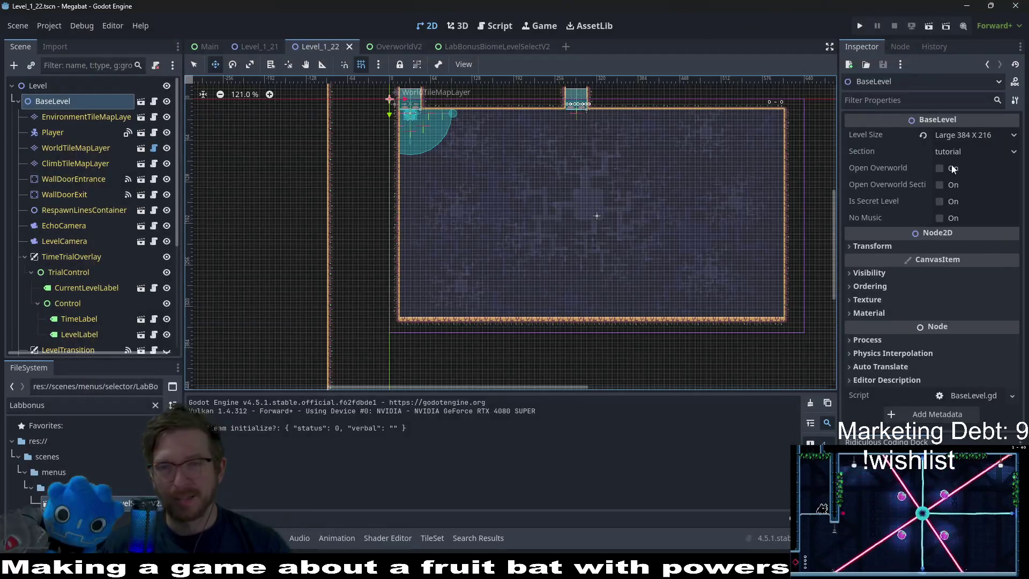
{"action": "left_click", "coordinate": [963, 133]}
{"action": "left_click", "coordinate": [964, 233]}
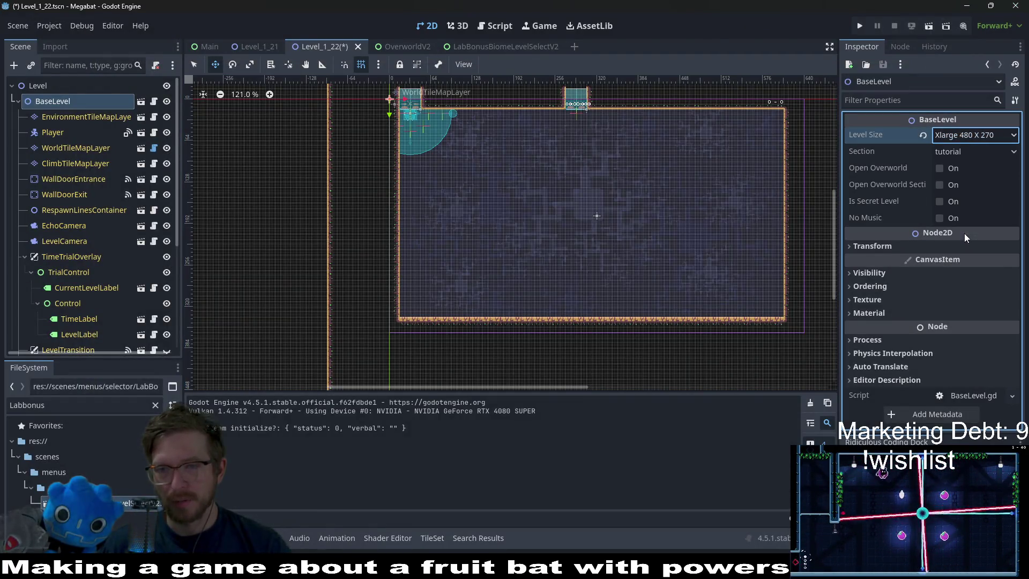
{"action": "left_click", "coordinate": [926, 27]}
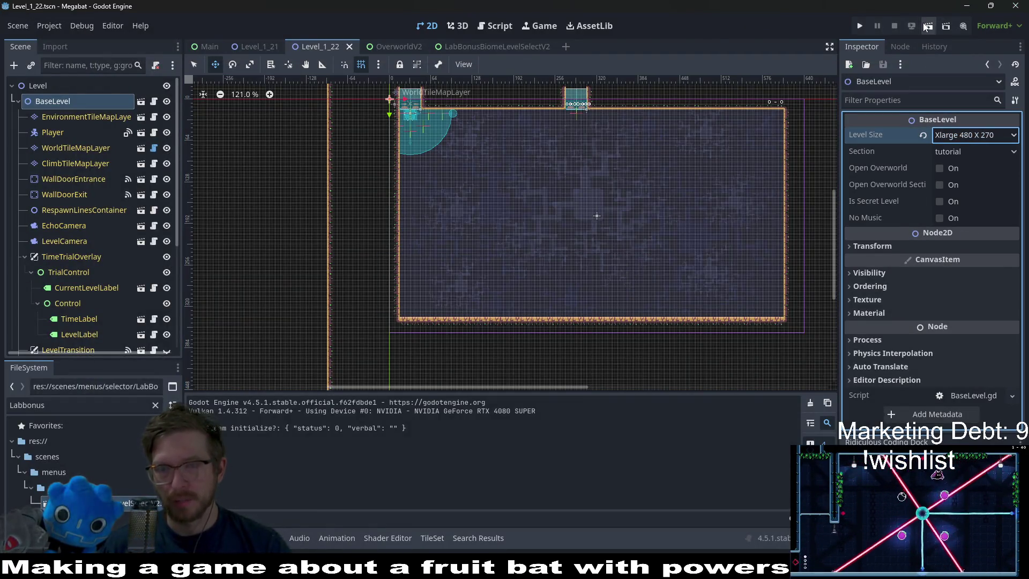
Test-run the game, then run the Level_1_22 scene on its own.
{"action": "left_click", "coordinate": [254, 47]}
{"action": "left_click", "coordinate": [923, 30]}
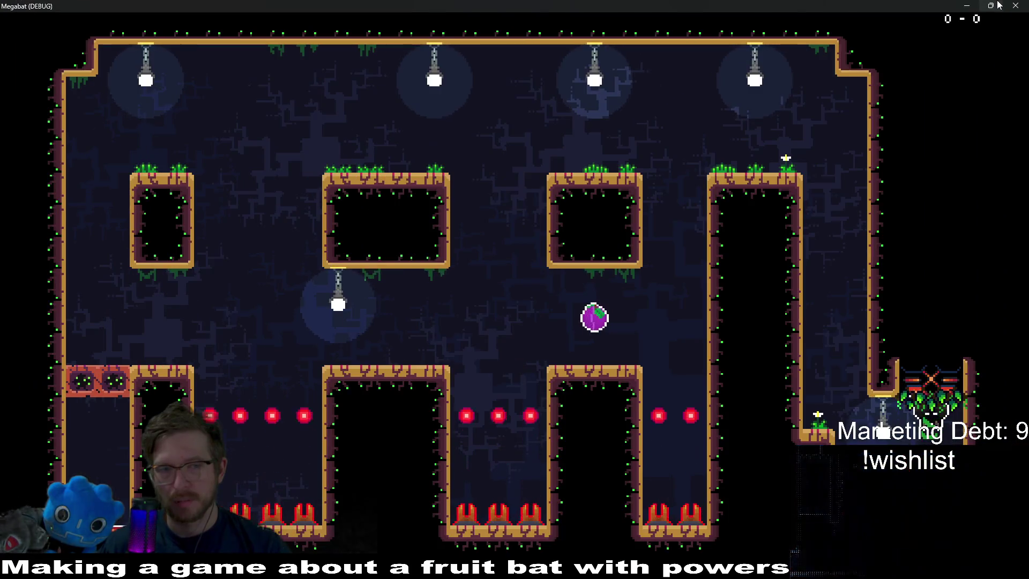
{"action": "left_click", "coordinate": [1015, 5]}
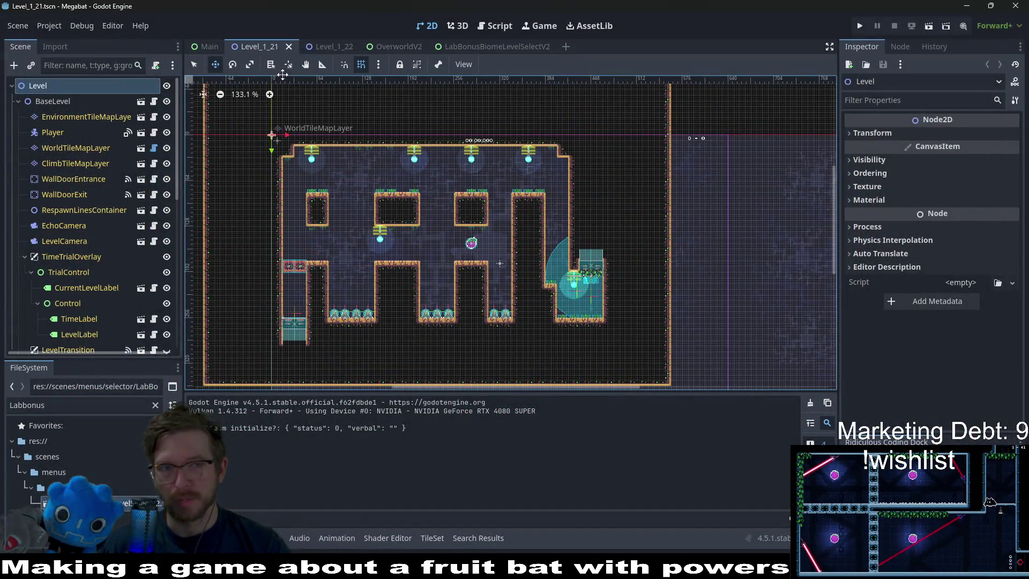
{"action": "left_click", "coordinate": [320, 46]}
{"action": "left_click", "coordinate": [929, 30]}
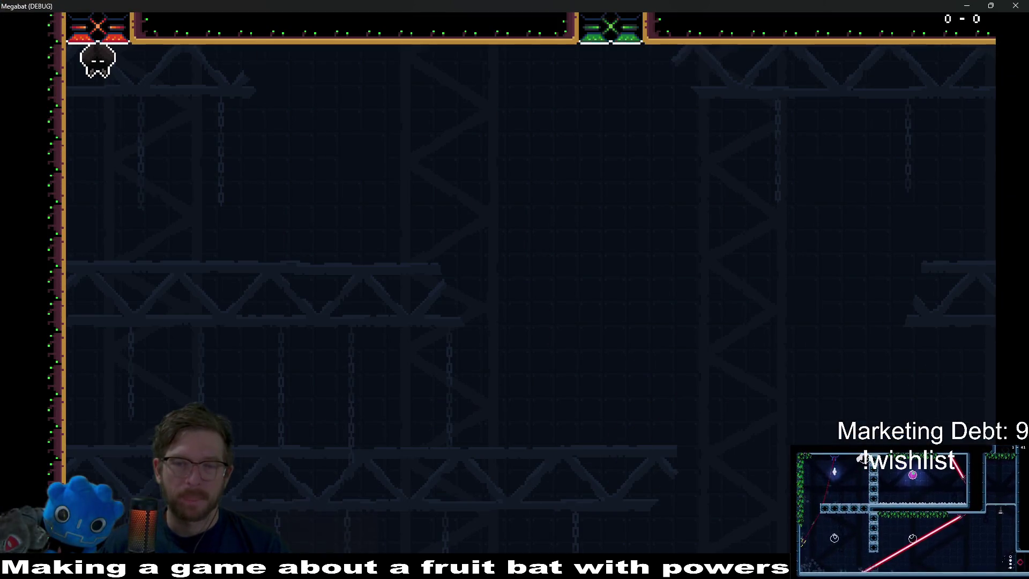
Instantiate SectionDetector.tscn as a child scene in Level_1_22.
{"action": "left_click", "coordinate": [1015, 6]}
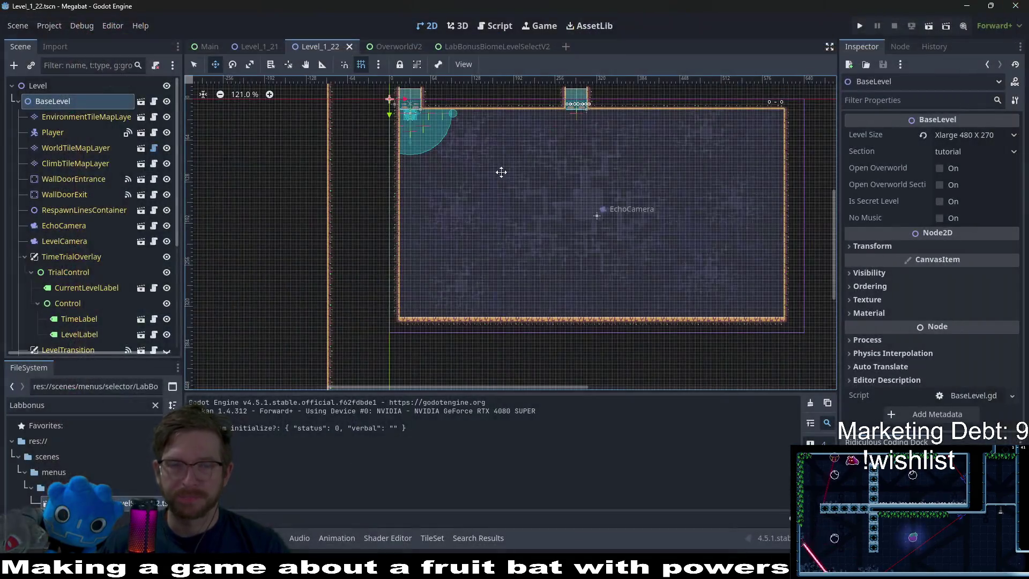
{"action": "scroll", "coordinate": [545, 149], "scroll_direction": "up", "scroll_amount": 3}
{"action": "scroll", "coordinate": [587, 229], "scroll_direction": "down", "scroll_amount": 2}
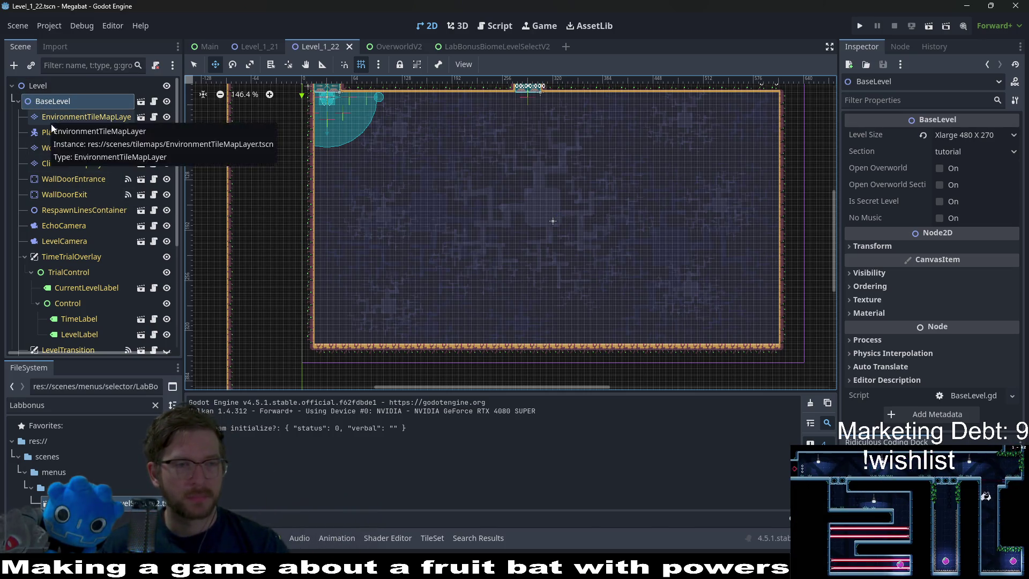
{"action": "left_click", "coordinate": [33, 86]}
{"action": "scroll", "coordinate": [70, 158], "scroll_direction": "down", "scroll_amount": 5}
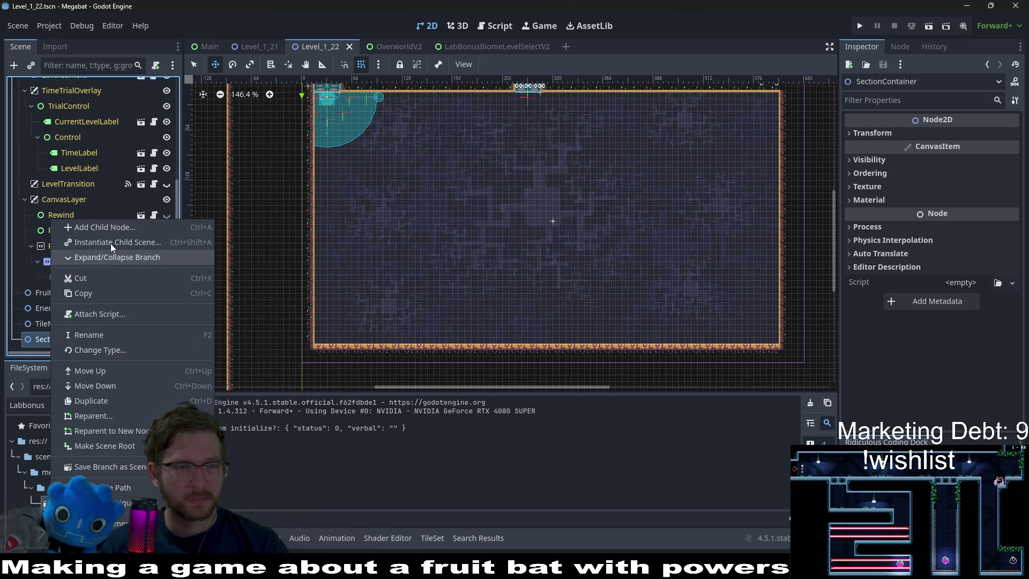
{"action": "left_click", "coordinate": [111, 244]}
{"action": "type", "text": "sectionde"}
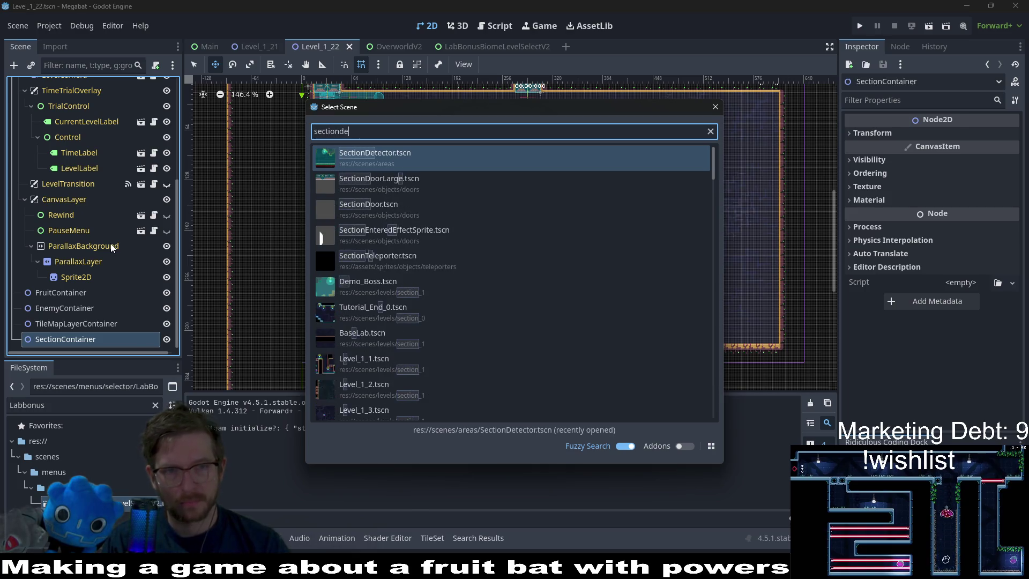
{"action": "key", "text": "Return"}
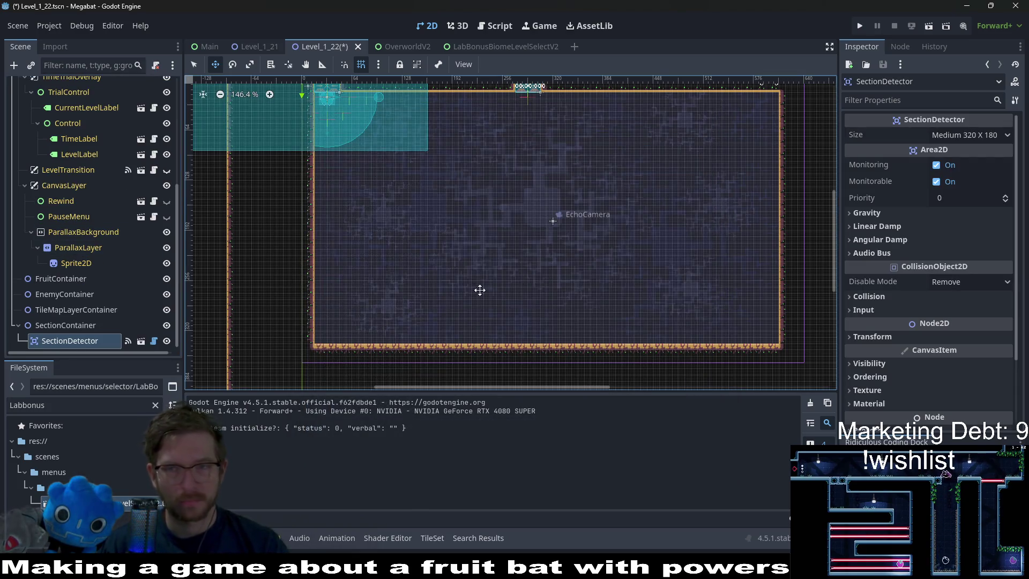
Size the SectionDetector to Xlarge 480 X 270 and drag it over the room.
{"action": "left_click", "coordinate": [984, 137]}
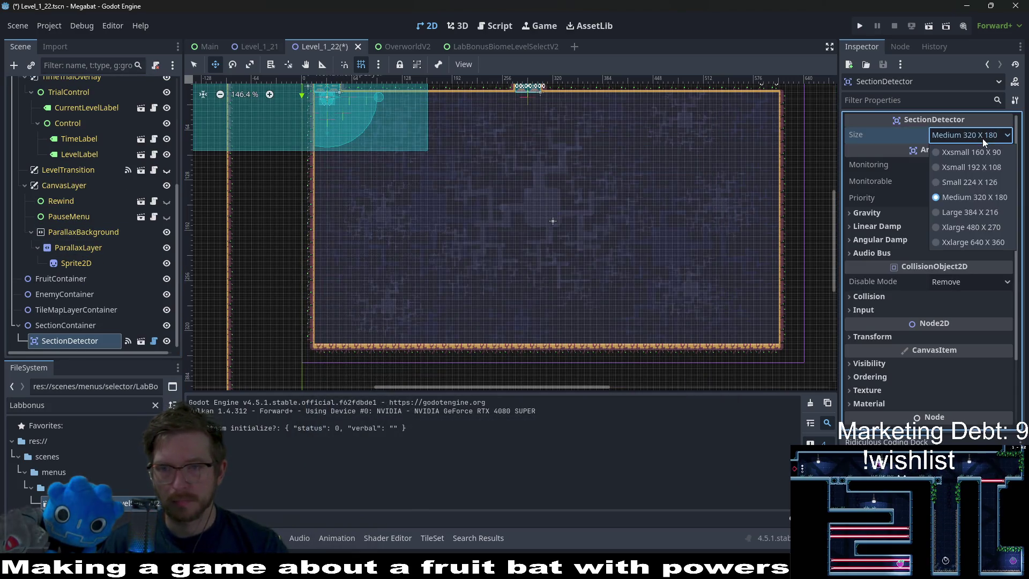
{"action": "left_click", "coordinate": [966, 226]}
{"action": "mouse_move", "coordinate": [395, 176]}
{"action": "left_mouse_down"}
{"action": "mouse_move", "coordinate": [494, 275]}
{"action": "mouse_move", "coordinate": [657, 308]}
{"action": "mouse_move", "coordinate": [515, 237]}
{"action": "left_mouse_up"}
{"action": "scroll", "coordinate": [515, 237], "scroll_direction": "up", "scroll_amount": 2}
{"action": "scroll", "coordinate": [85, 213], "scroll_direction": "up", "scroll_amount": 3}
{"action": "scroll", "coordinate": [85, 214], "scroll_direction": "up", "scroll_amount": 3}
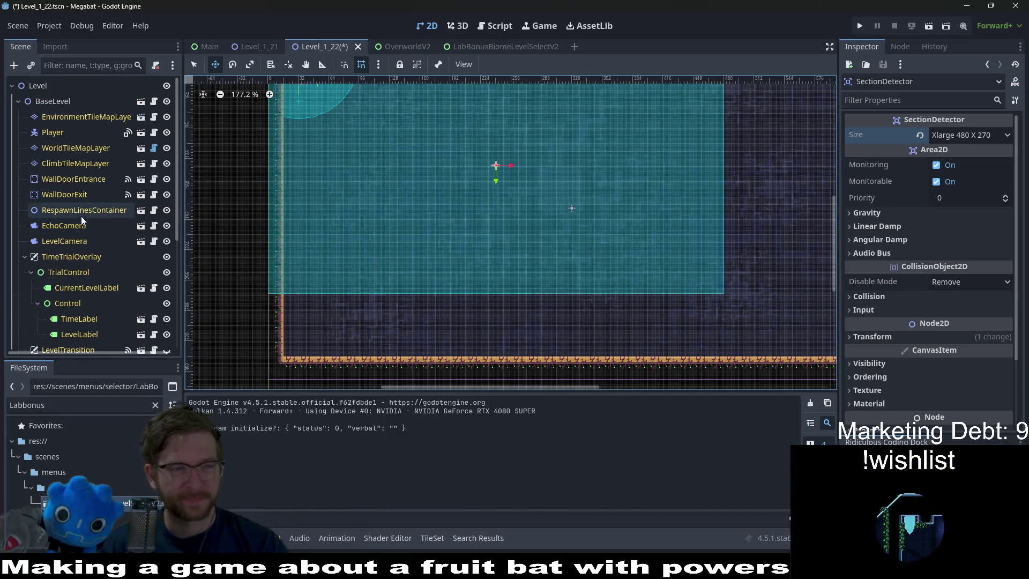
{"action": "left_click", "coordinate": [76, 148]}
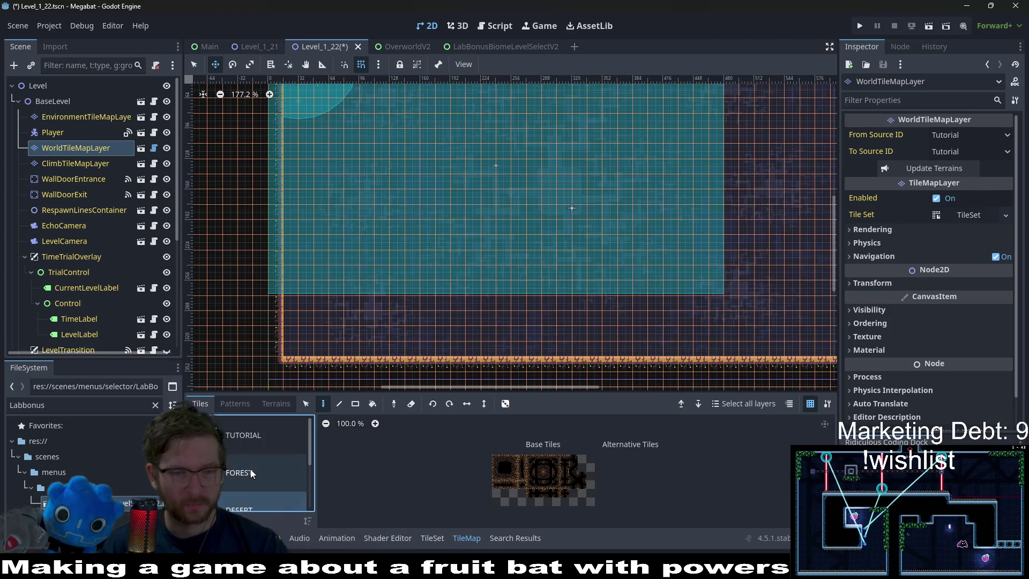
Browse to the LAB tile source, pan to the room's upper left, and reselect WorldTileMapLayer.
{"action": "scroll", "coordinate": [242, 480], "scroll_direction": "down", "scroll_amount": 2}
{"action": "left_click", "coordinate": [234, 482]}
{"action": "scroll", "coordinate": [252, 491], "scroll_direction": "down", "scroll_amount": 1}
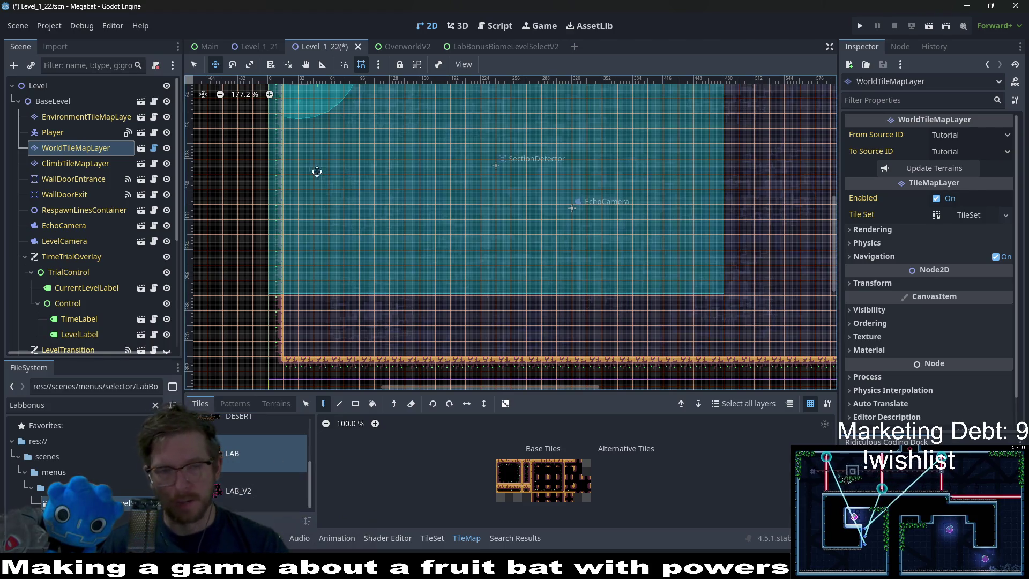
{"action": "left_click_drag", "start_coordinate": [316, 170], "coordinate": [405, 235]}
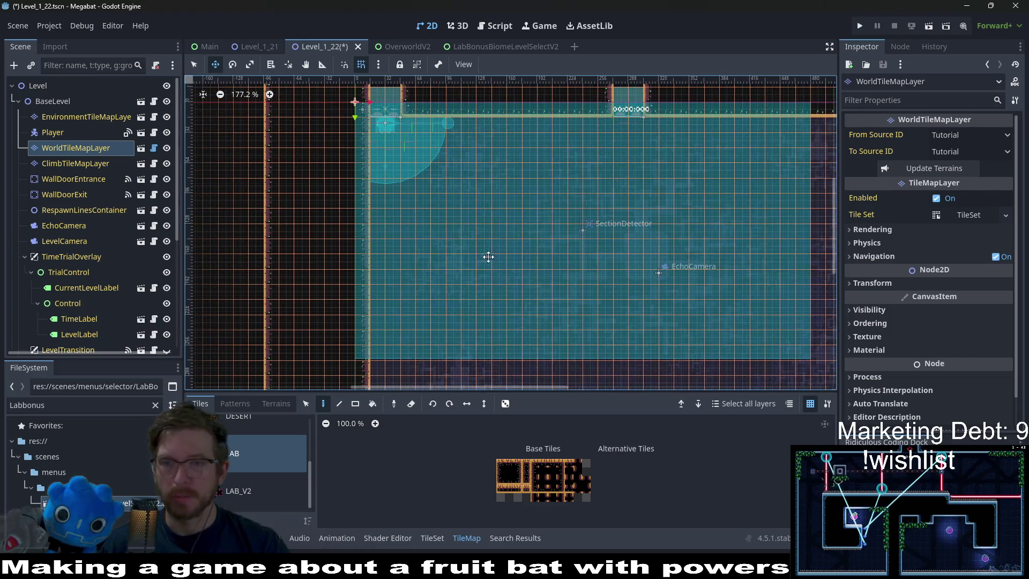
{"action": "left_click", "coordinate": [540, 25]}
{"action": "left_click", "coordinate": [436, 27]}
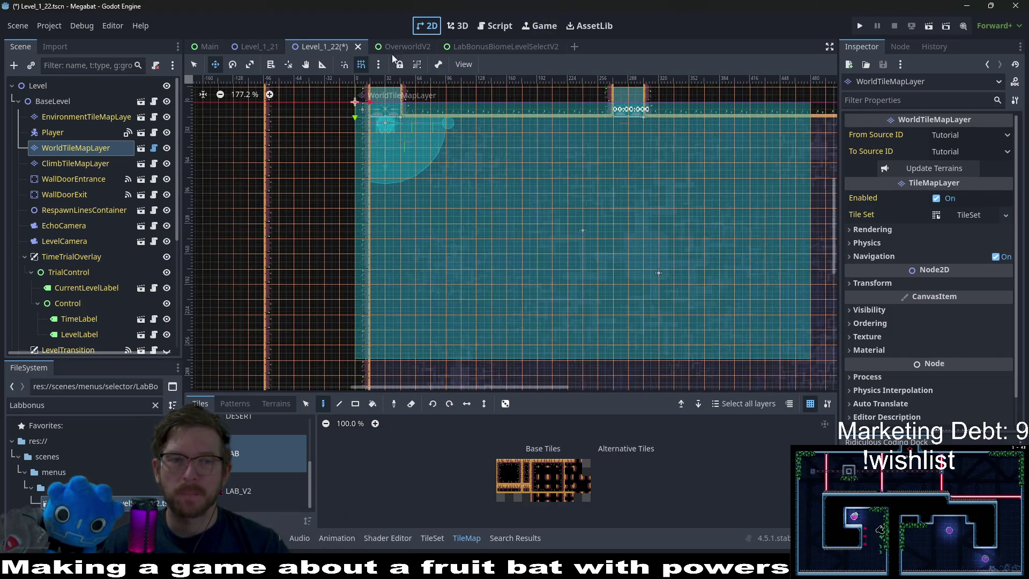
{"action": "left_click", "coordinate": [73, 162]}
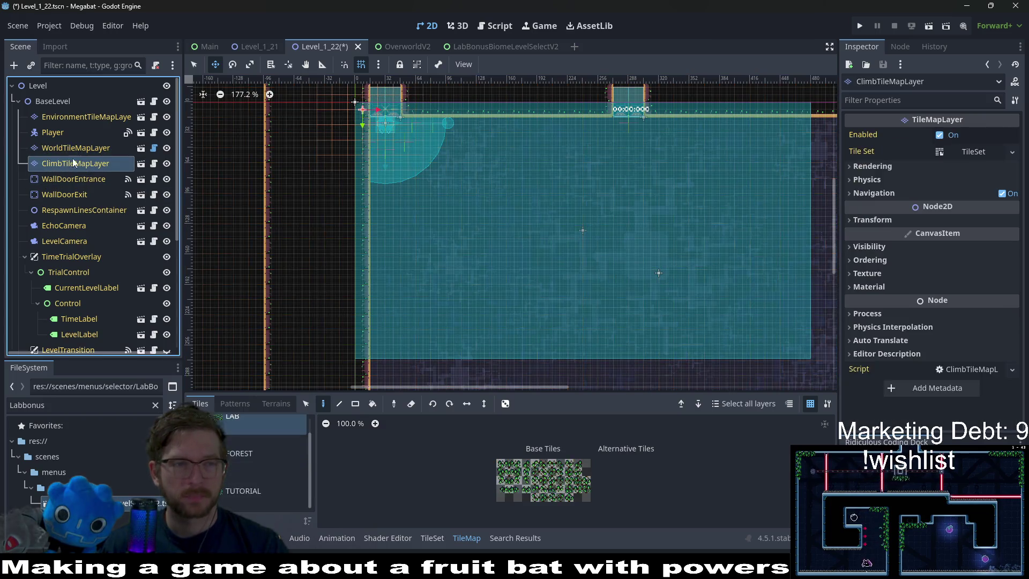
{"action": "left_click", "coordinate": [74, 148]}
Pick the lab terrain in the Terrains painter with the Rect tool.
{"action": "left_click", "coordinate": [276, 403]}
{"action": "left_click", "coordinate": [237, 473]}
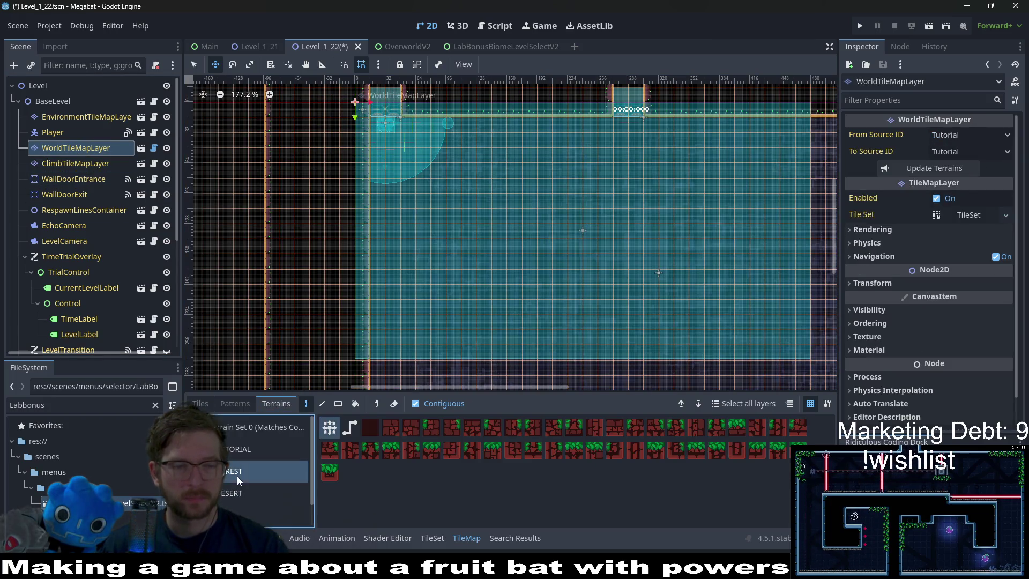
{"action": "scroll", "coordinate": [359, 289], "scroll_direction": "down", "scroll_amount": 2}
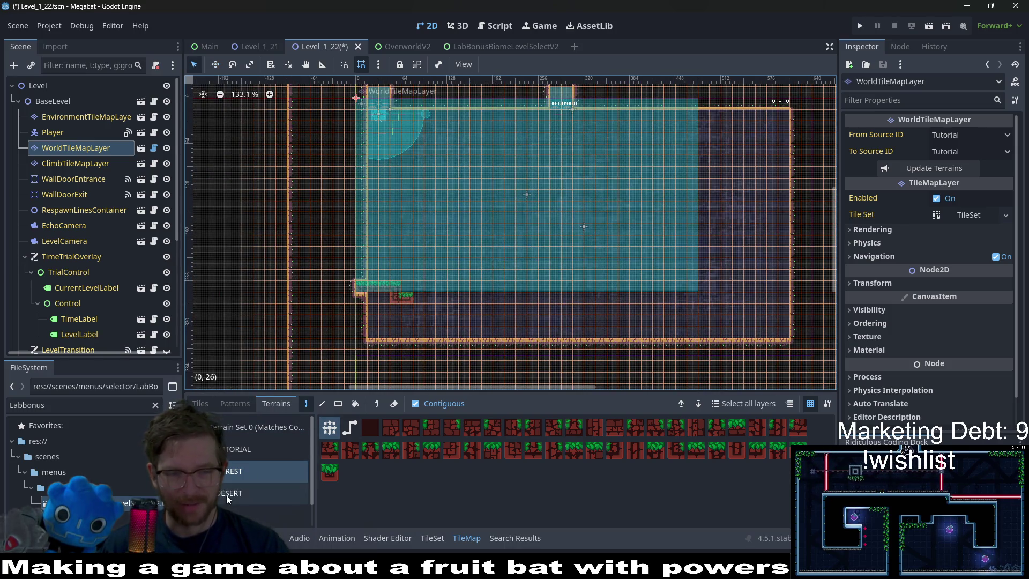
{"action": "left_click", "coordinate": [252, 515]}
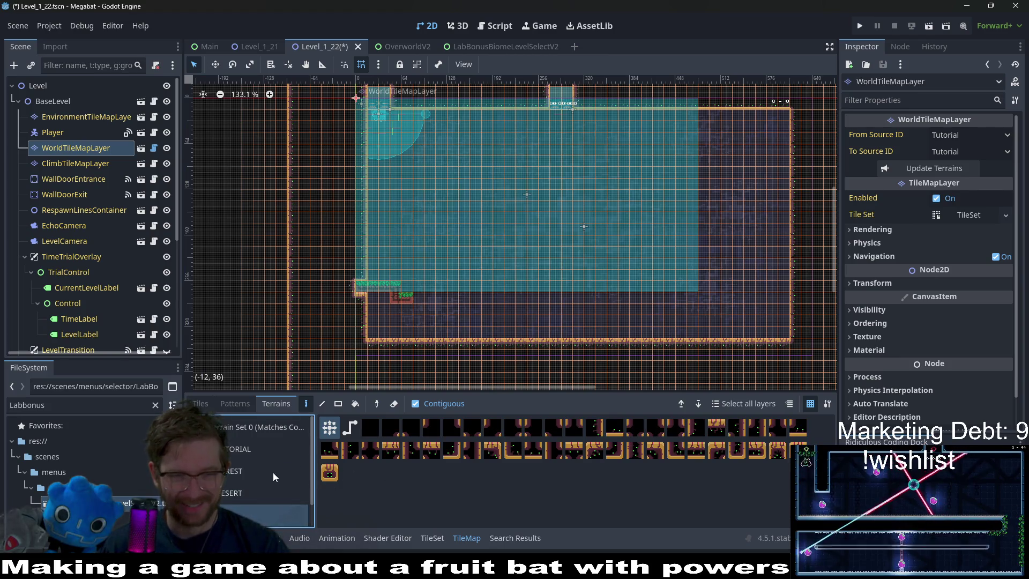
{"action": "left_click", "coordinate": [338, 404]}
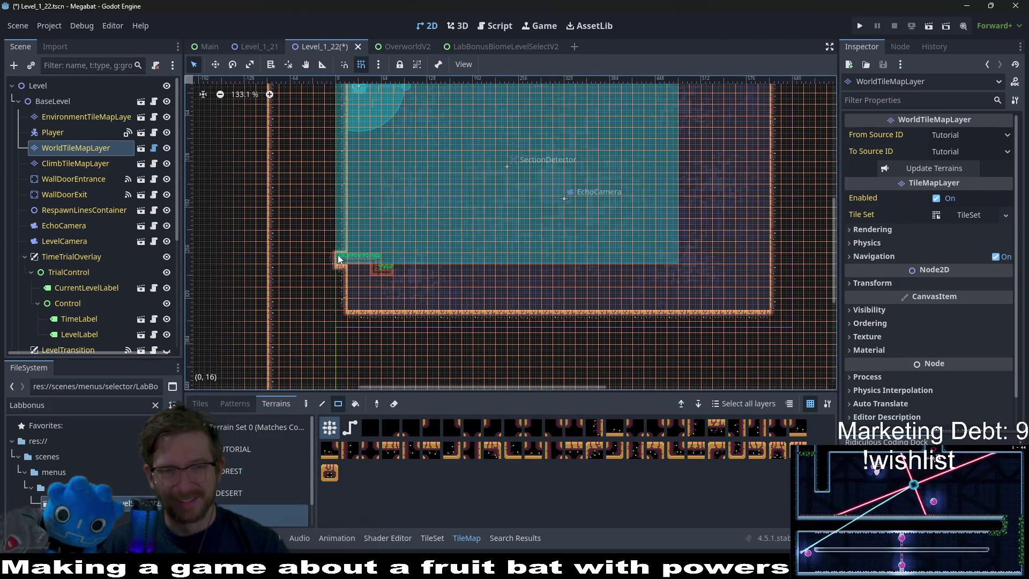
Paint lab-terrain wall rectangles: a 19x2 strip, a wall right of the teal area, and a raised bottom wall.
{"action": "mouse_move", "coordinate": [340, 265]}
{"action": "left_mouse_down"}
{"action": "mouse_move", "coordinate": [639, 272]}
{"action": "mouse_move", "coordinate": [753, 292]}
{"action": "mouse_move", "coordinate": [773, 308]}
{"action": "left_mouse_up"}
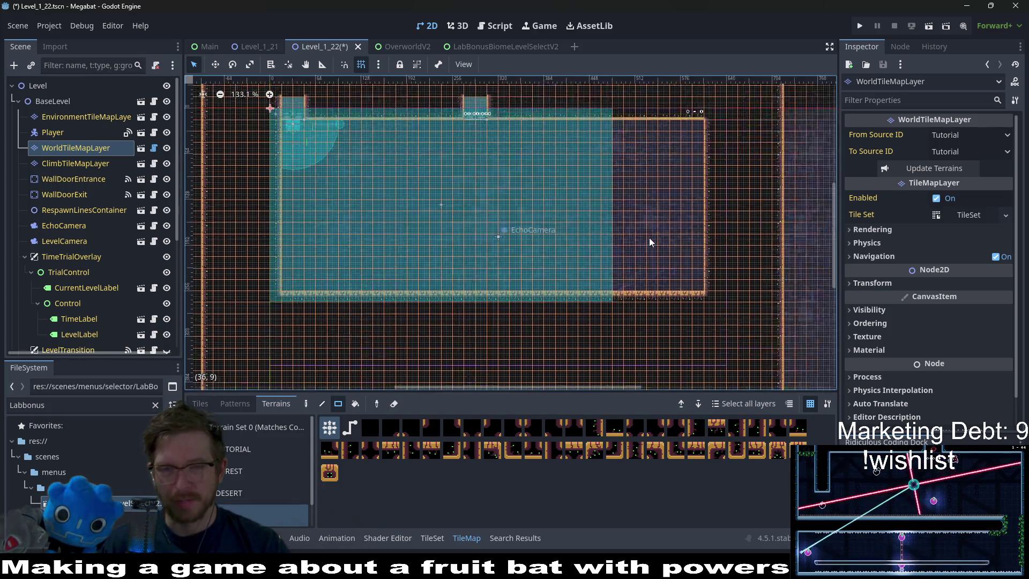
{"action": "left_click_drag", "start_coordinate": [579, 128], "coordinate": [676, 325]}
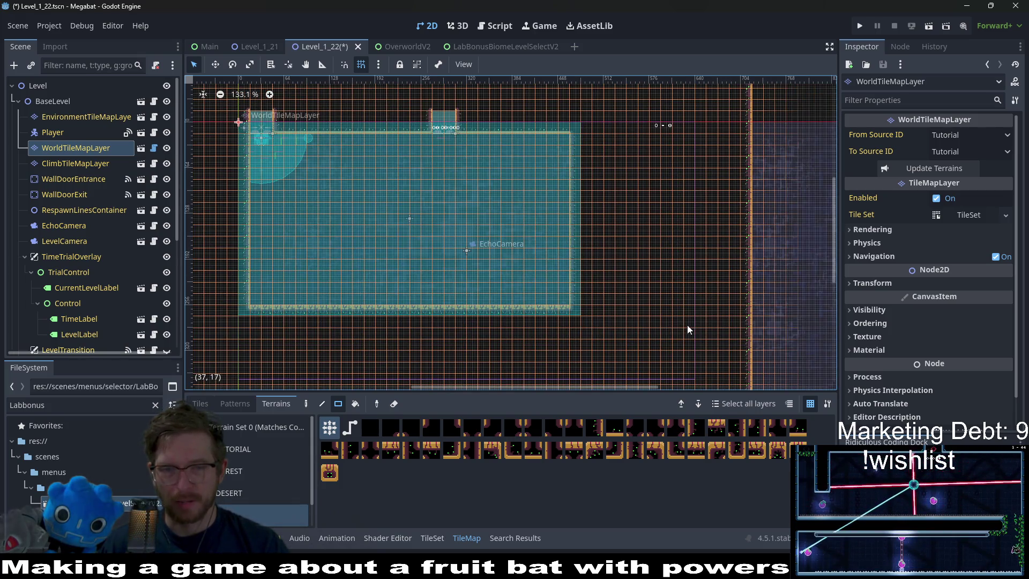
{"action": "scroll", "coordinate": [605, 325], "scroll_direction": "down", "scroll_amount": 5}
{"action": "scroll", "coordinate": [498, 314], "scroll_direction": "left", "scroll_amount": 3}
{"action": "mouse_move", "coordinate": [208, 289]}
{"action": "left_mouse_down"}
{"action": "mouse_move", "coordinate": [580, 371]}
{"action": "mouse_move", "coordinate": [844, 345]}
{"action": "left_mouse_up"}
{"action": "scroll", "coordinate": [791, 225], "scroll_direction": "up", "scroll_amount": 1}
{"action": "scroll", "coordinate": [649, 265], "scroll_direction": "down", "scroll_amount": 5}
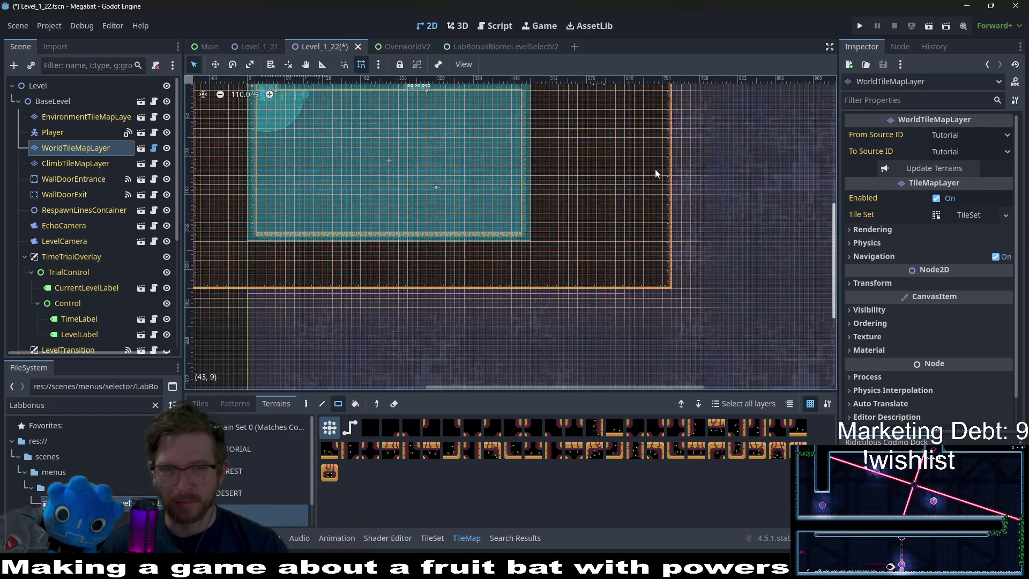
Trim the right part of the bordered terrain and add a small 2x1 lab-terrain ledge.
{"action": "left_click_drag", "start_coordinate": [582, 127], "coordinate": [682, 365]}
{"action": "scroll", "coordinate": [531, 279], "scroll_direction": "down", "scroll_amount": 2}
{"action": "scroll", "coordinate": [530, 279], "scroll_direction": "left", "scroll_amount": 3}
{"action": "scroll", "coordinate": [510, 209], "scroll_direction": "left", "scroll_amount": 3}
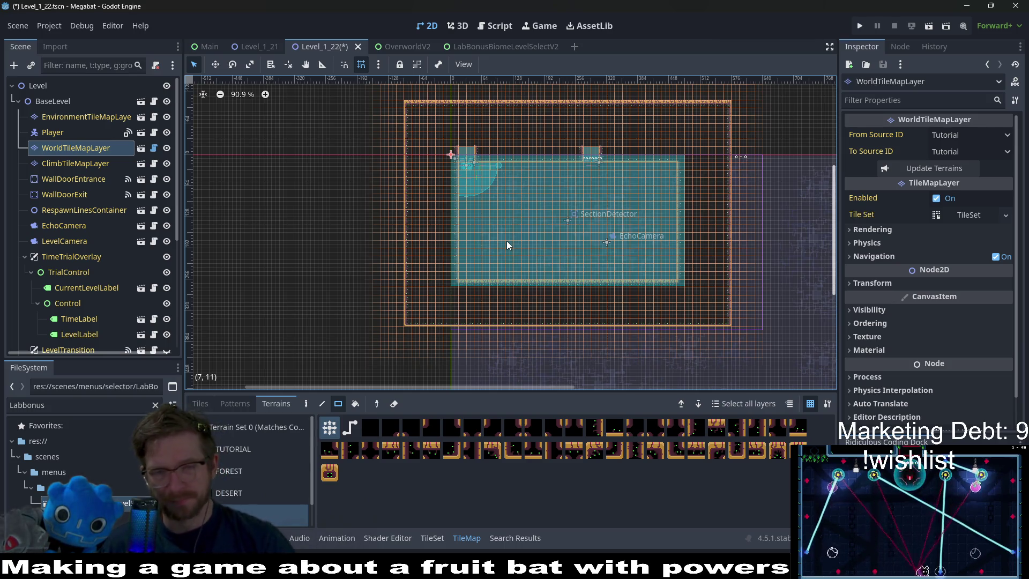
{"action": "scroll", "coordinate": [532, 181], "scroll_direction": "up", "scroll_amount": 2}
{"action": "scroll", "coordinate": [616, 247], "scroll_direction": "up", "scroll_amount": 4}
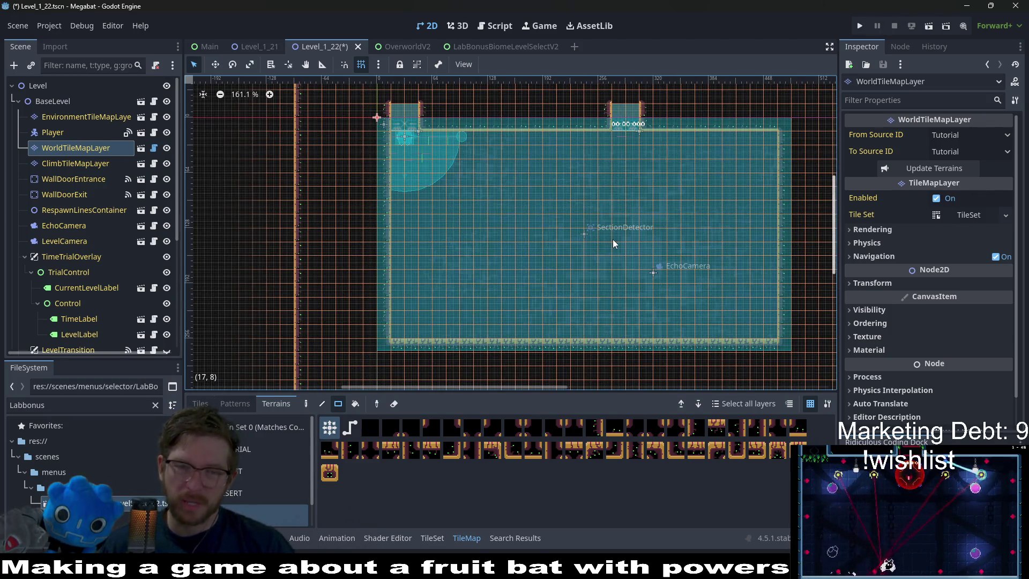
{"action": "scroll", "coordinate": [570, 199], "scroll_direction": "right", "scroll_amount": 3}
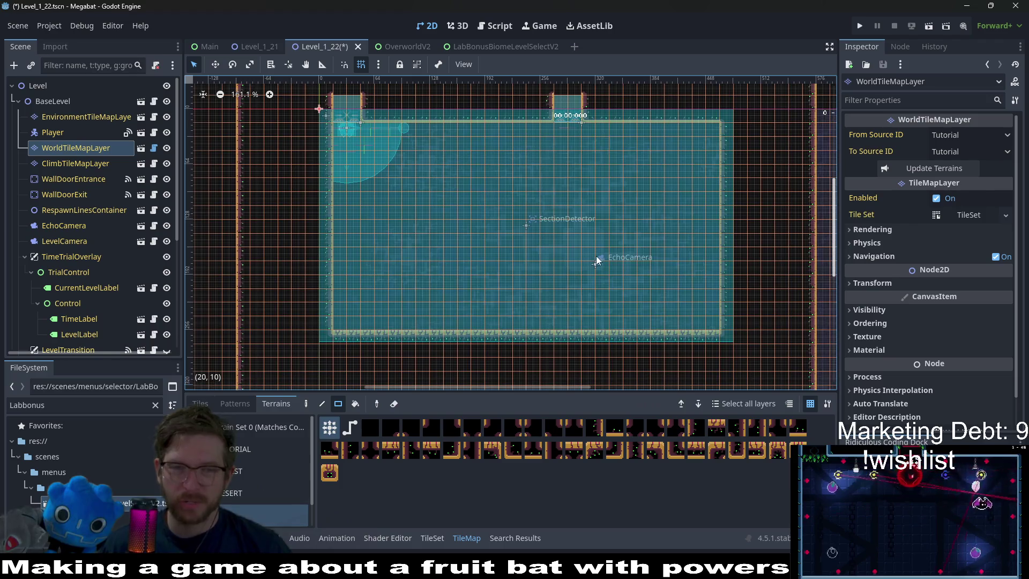
{"action": "scroll", "coordinate": [539, 168], "scroll_direction": "up", "scroll_amount": 3}
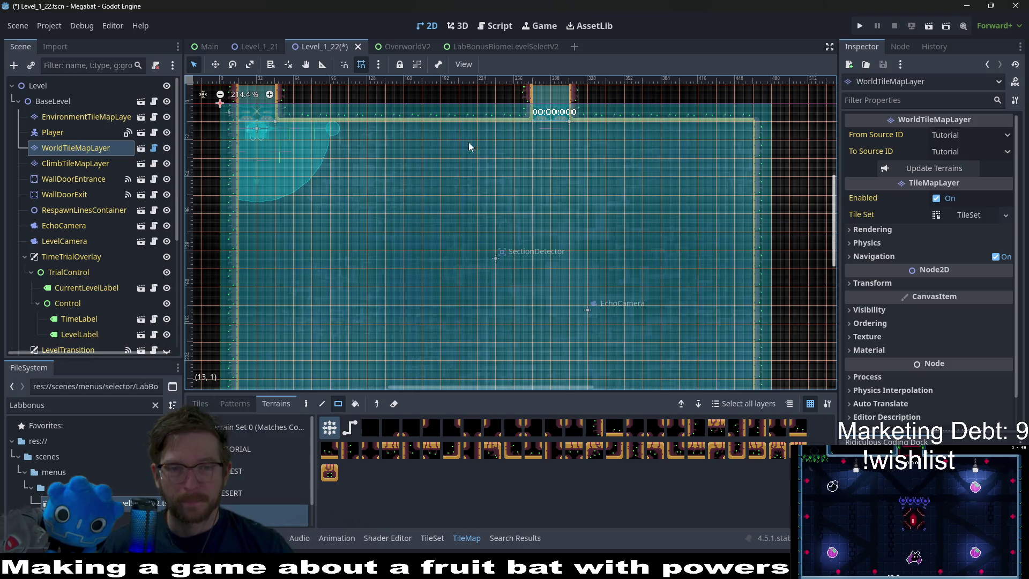
{"action": "mouse_move", "coordinate": [457, 208]}
{"action": "left_mouse_down"}
{"action": "mouse_move", "coordinate": [462, 114]}
{"action": "mouse_move", "coordinate": [505, 178]}
{"action": "mouse_move", "coordinate": [459, 192]}
{"action": "left_mouse_up"}
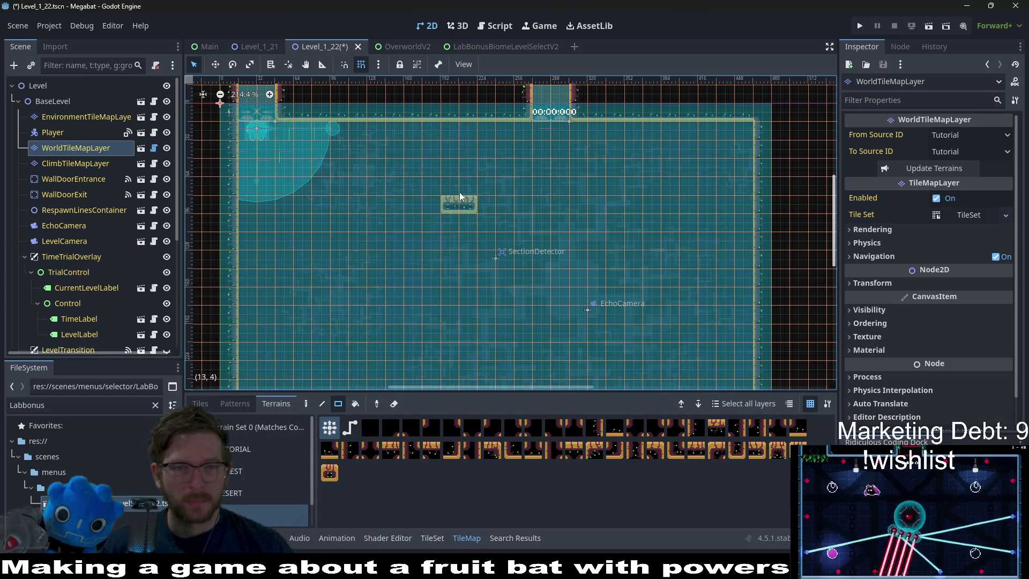
{"action": "scroll", "coordinate": [477, 187], "scroll_direction": "down", "scroll_amount": 5}
{"action": "scroll", "coordinate": [475, 171], "scroll_direction": "down", "scroll_amount": 1}
{"action": "scroll", "coordinate": [90, 267], "scroll_direction": "down", "scroll_amount": 4}
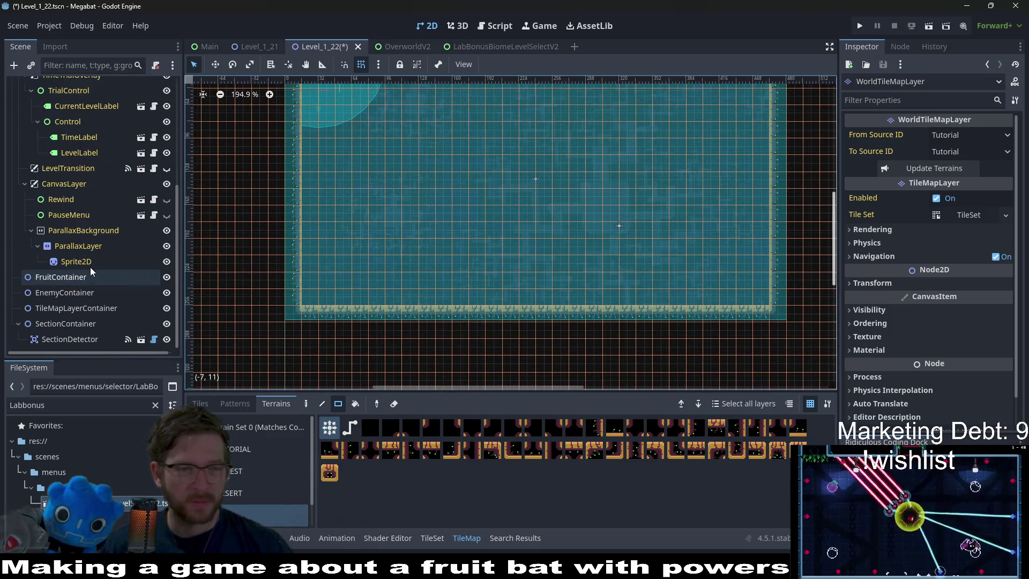
Select the SectionDetector node under the level's containers.
{"action": "left_click", "coordinate": [74, 293]}
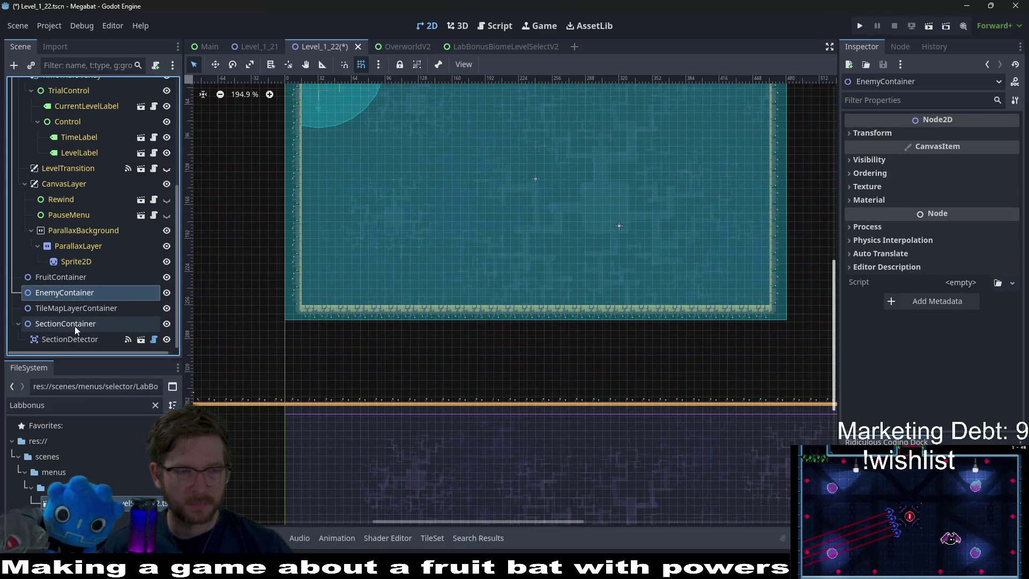
{"action": "left_click", "coordinate": [69, 339]}
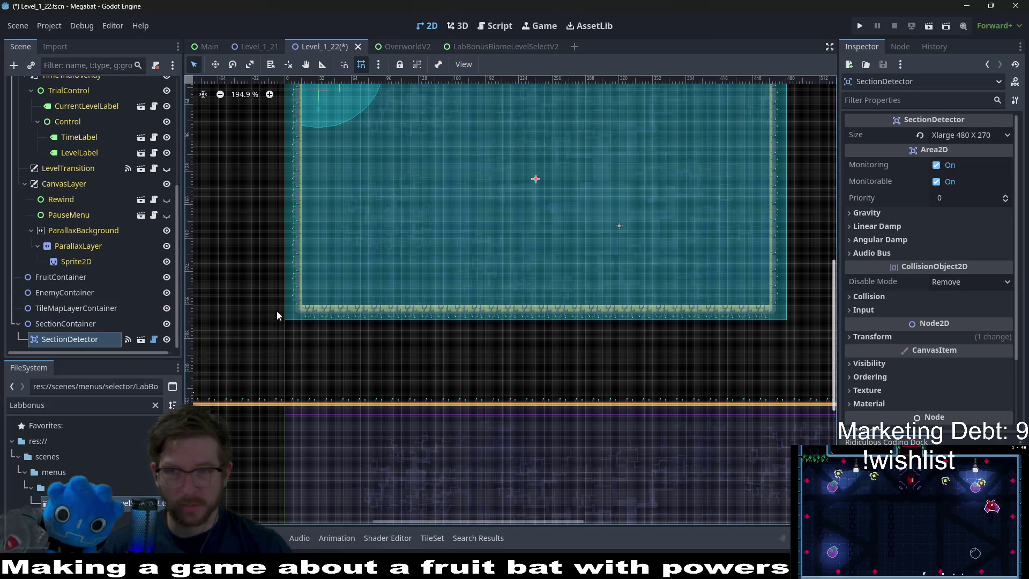
{"action": "scroll", "coordinate": [603, 224], "scroll_direction": "up", "scroll_amount": 3}
{"action": "scroll", "coordinate": [618, 223], "scroll_direction": "down", "scroll_amount": 1}
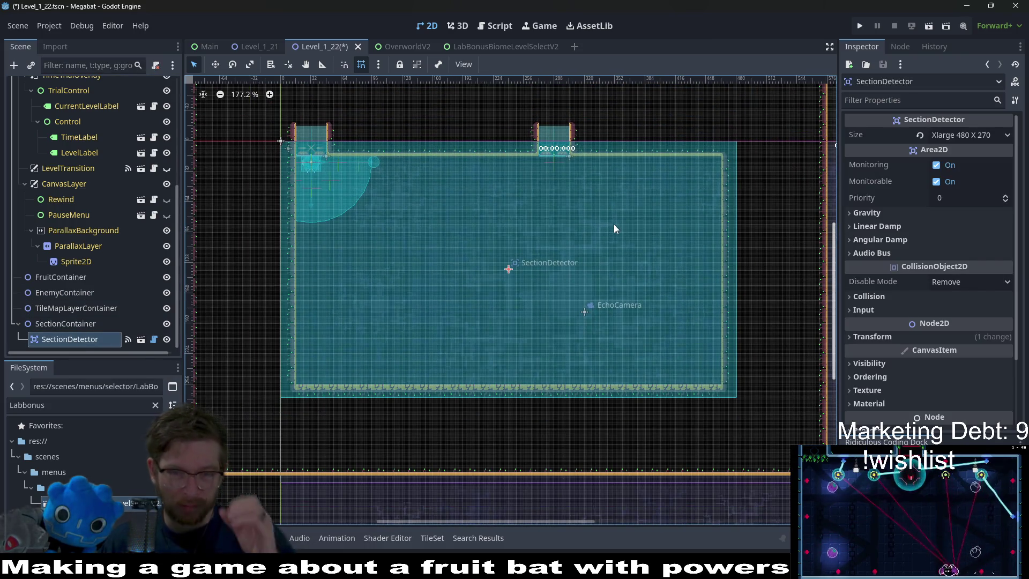
Delete the SectionDetector node from SectionContainer and confirm.
{"action": "left_click", "coordinate": [60, 322]}
{"action": "left_click", "coordinate": [62, 336]}
{"action": "key", "text": "Delete"}
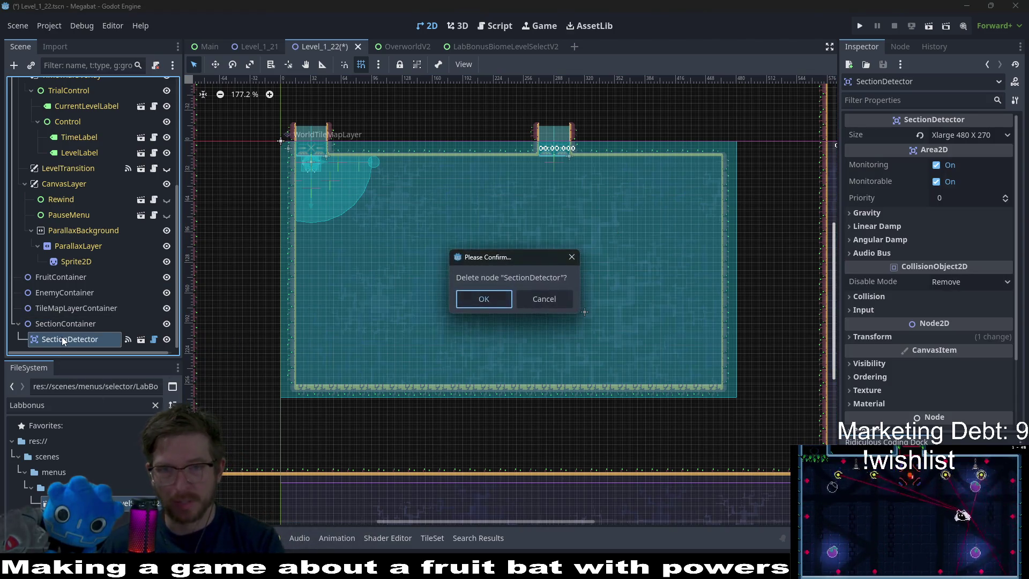
{"action": "left_click", "coordinate": [484, 299]}
Select WorldTileMapLayer and choose the orange lab-wall terrain for painting.
{"action": "scroll", "coordinate": [62, 204], "scroll_direction": "up", "scroll_amount": 5}
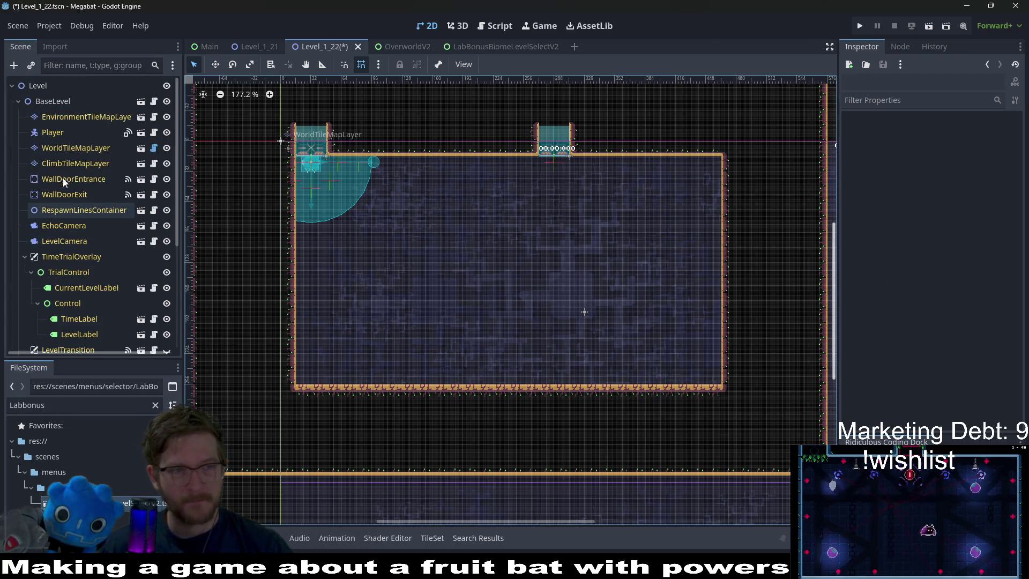
{"action": "left_click", "coordinate": [75, 148]}
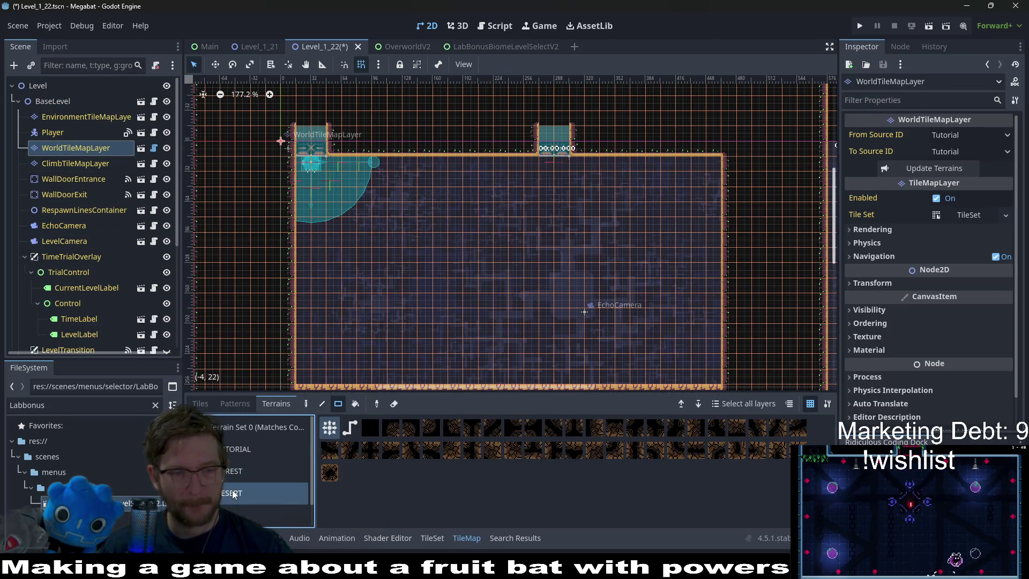
{"action": "left_click", "coordinate": [236, 514]}
{"action": "scroll", "coordinate": [612, 290], "scroll_direction": "down", "scroll_amount": 3}
{"action": "scroll", "coordinate": [612, 291], "scroll_direction": "down", "scroll_amount": 3}
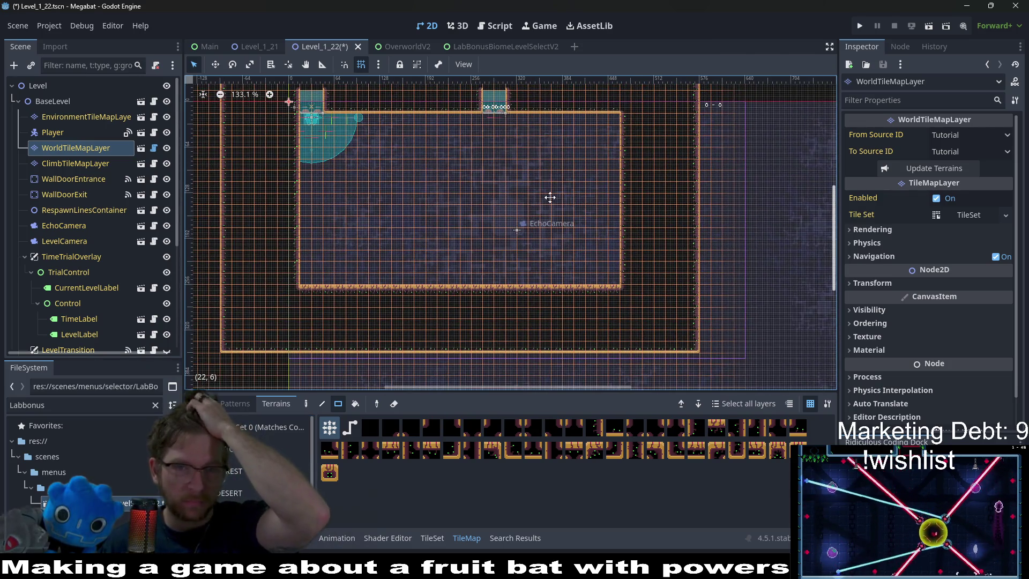
{"action": "scroll", "coordinate": [548, 236], "scroll_direction": "up", "scroll_amount": 2}
{"action": "scroll", "coordinate": [484, 258], "scroll_direction": "down", "scroll_amount": 1}
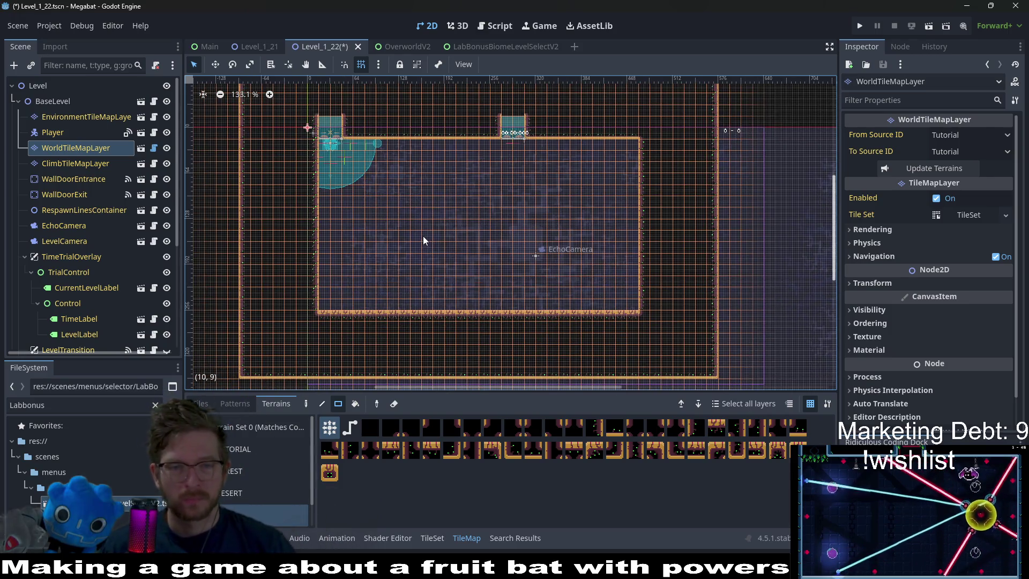
{"action": "scroll", "coordinate": [423, 236], "scroll_direction": "up", "scroll_amount": 2}
{"action": "scroll", "coordinate": [488, 251], "scroll_direction": "up", "scroll_amount": 1}
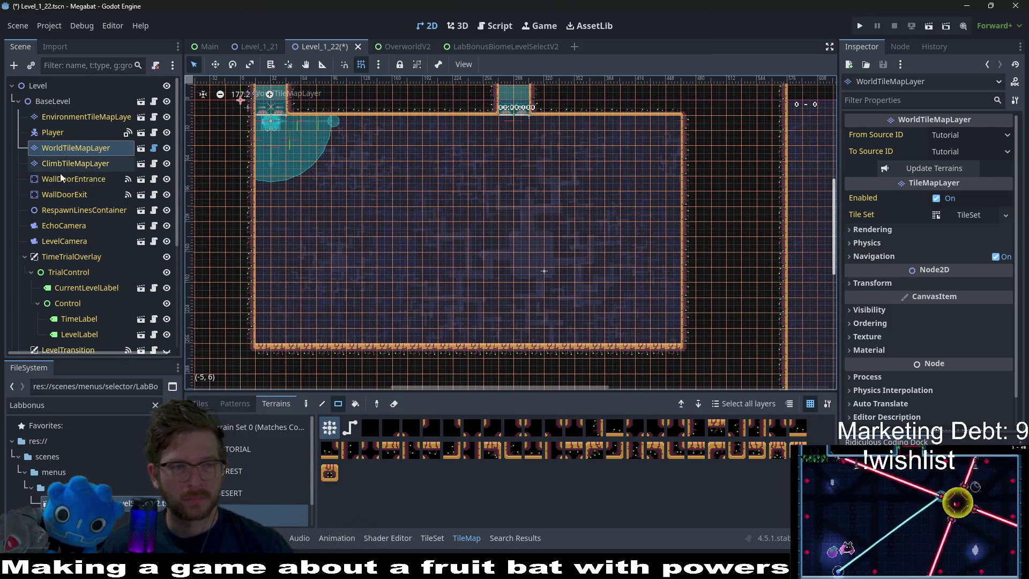
{"action": "scroll", "coordinate": [60, 214], "scroll_direction": "down", "scroll_amount": 5}
Instance BounceProjectileTurret.tscn under EnemyContainer by searching 'turretproj'.
{"action": "right_click", "coordinate": [76, 311]}
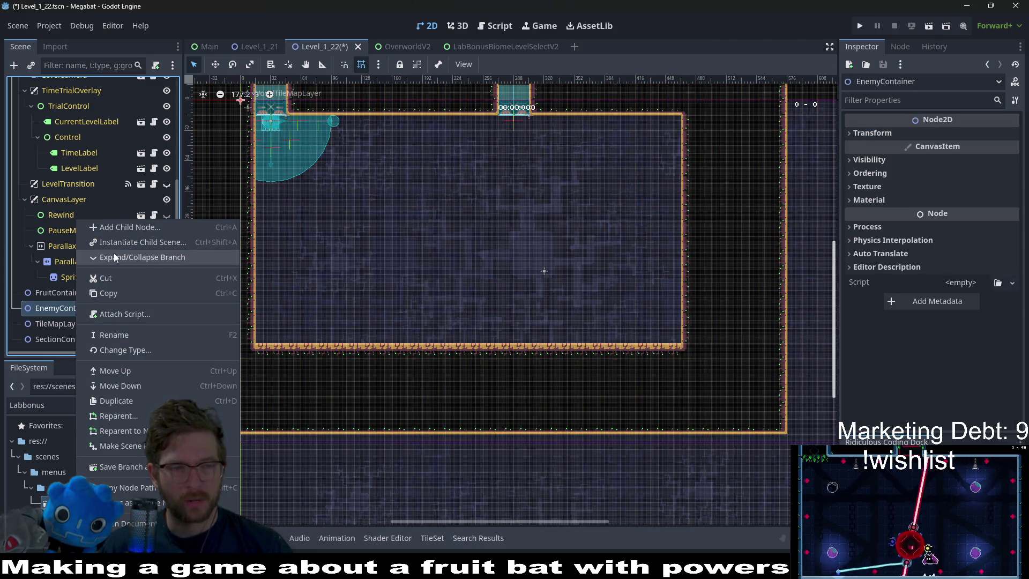
{"action": "left_click", "coordinate": [125, 242]}
{"action": "type", "text": "proje"}
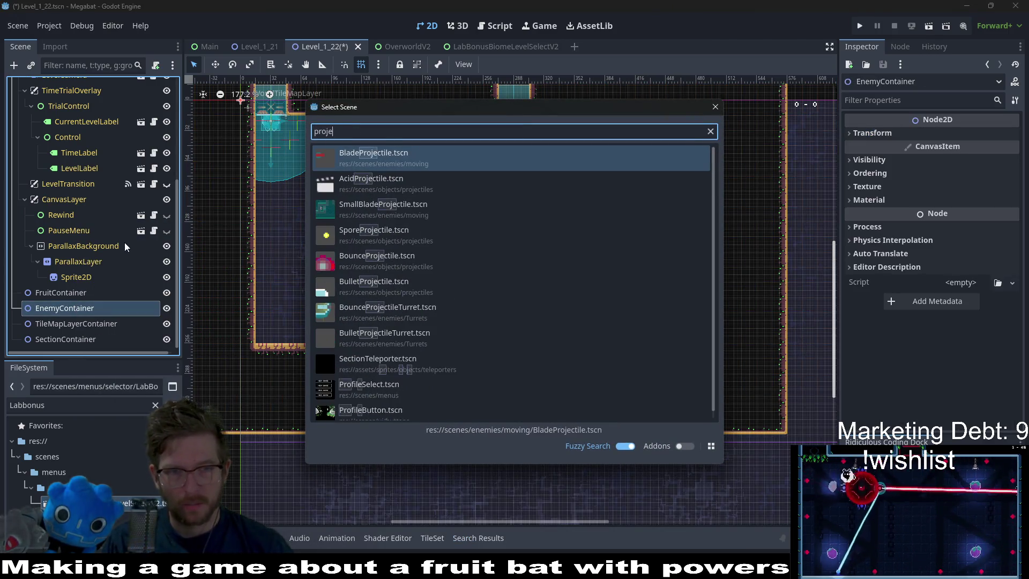
{"action": "type", "text": "ct"}
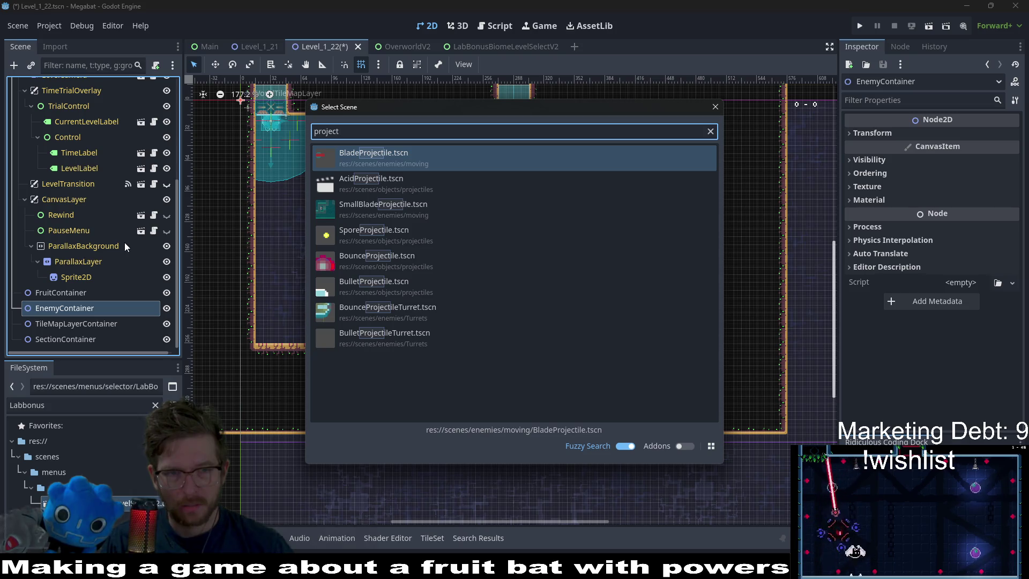
{"action": "type", "text": "enem"}
{"action": "key", "text": "ctrl+BackSpace"}
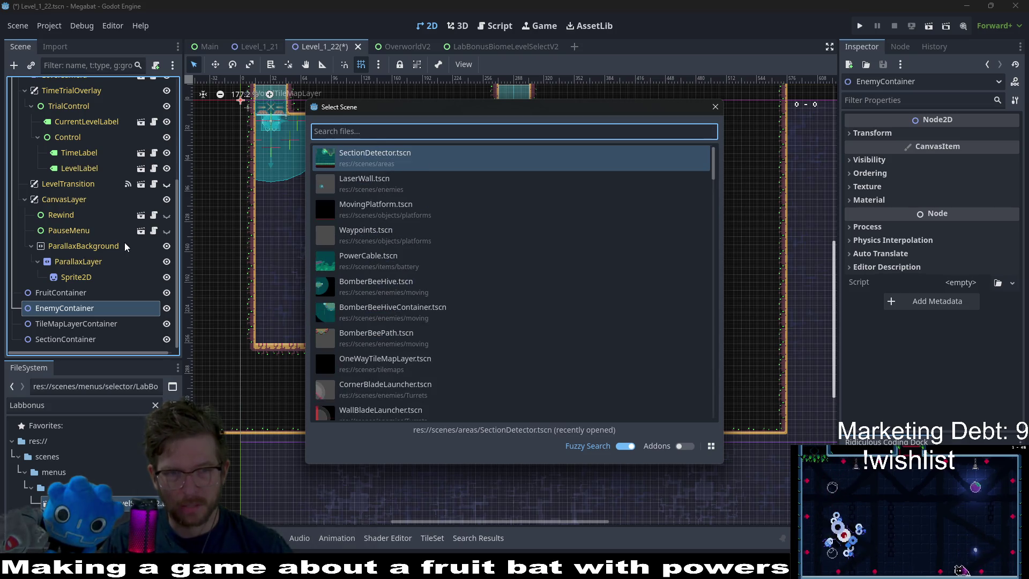
{"action": "type", "text": "turre"}
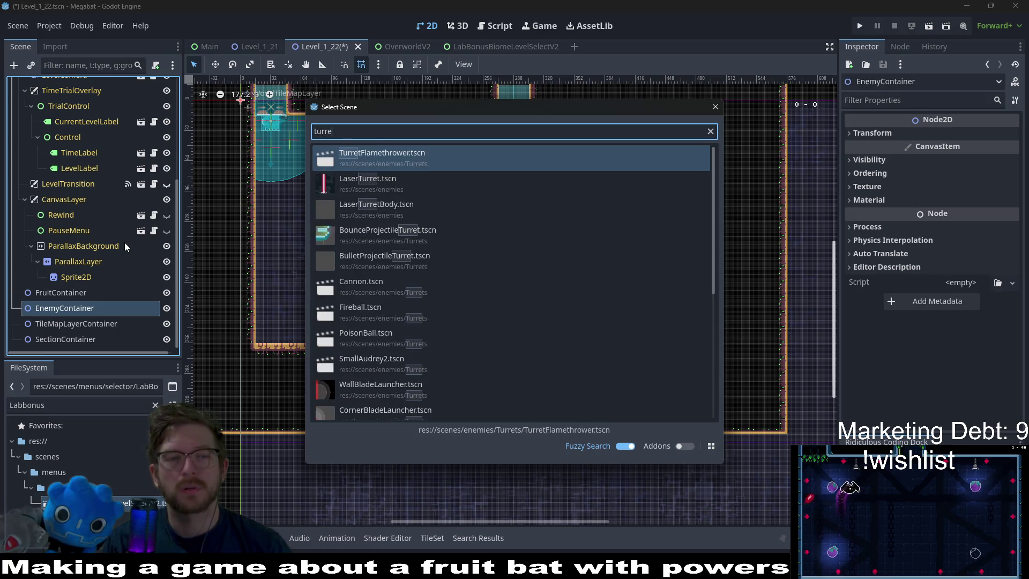
{"action": "type", "text": "tproj"}
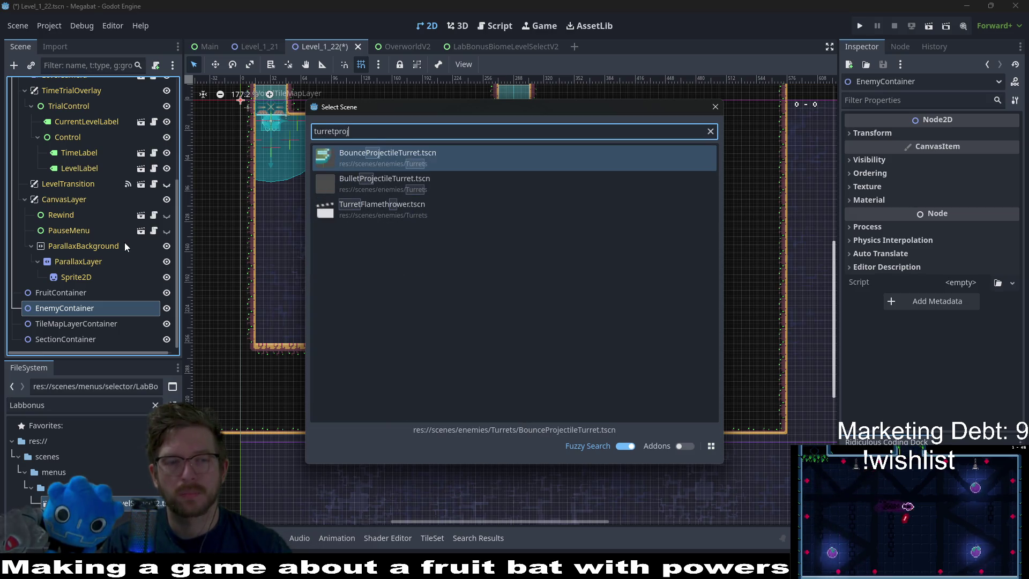
{"action": "key", "text": "Return"}
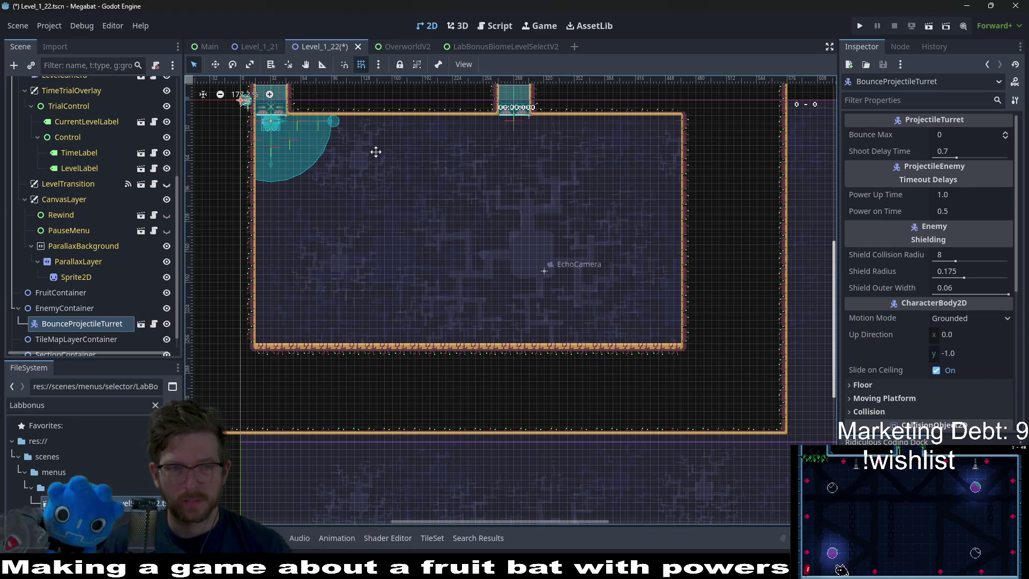
Drag the turret into the room's upper-left near the left wall, undoing the last move.
{"action": "left_click_drag", "start_coordinate": [293, 165], "coordinate": [388, 252]}
{"action": "scroll", "coordinate": [386, 251], "scroll_direction": "up", "scroll_amount": 5}
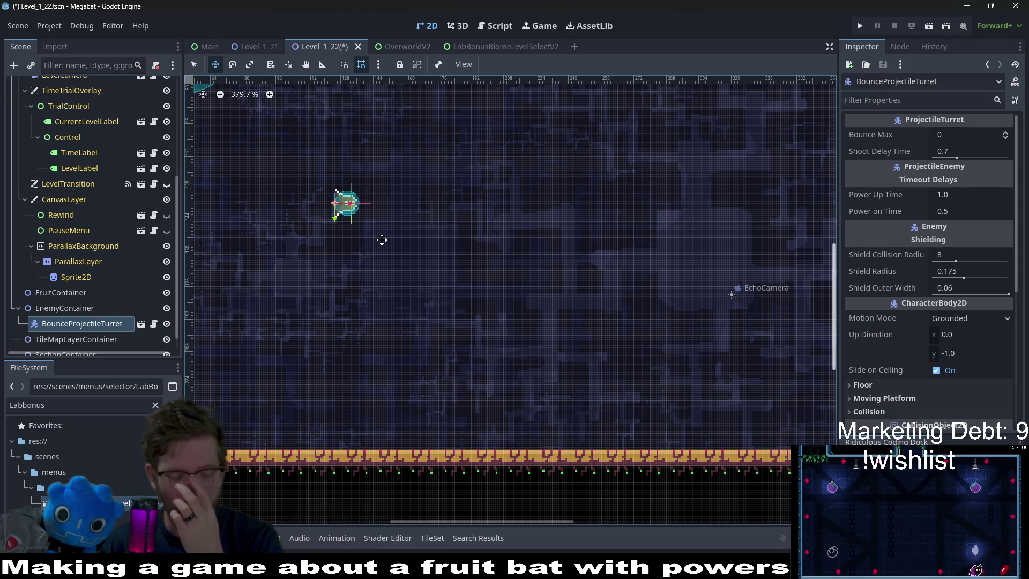
{"action": "scroll", "coordinate": [377, 260], "scroll_direction": "down", "scroll_amount": 3}
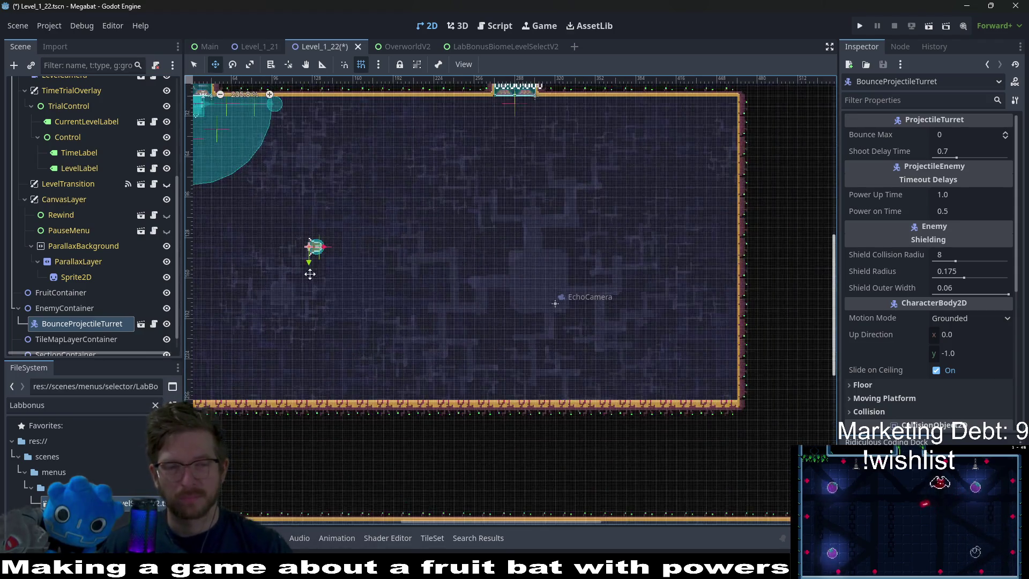
{"action": "left_click_drag", "start_coordinate": [309, 273], "coordinate": [410, 269]}
{"action": "mouse_move", "coordinate": [315, 294]}
{"action": "left_mouse_down"}
{"action": "mouse_move", "coordinate": [294, 259]}
{"action": "mouse_move", "coordinate": [299, 232]}
{"action": "left_mouse_up"}
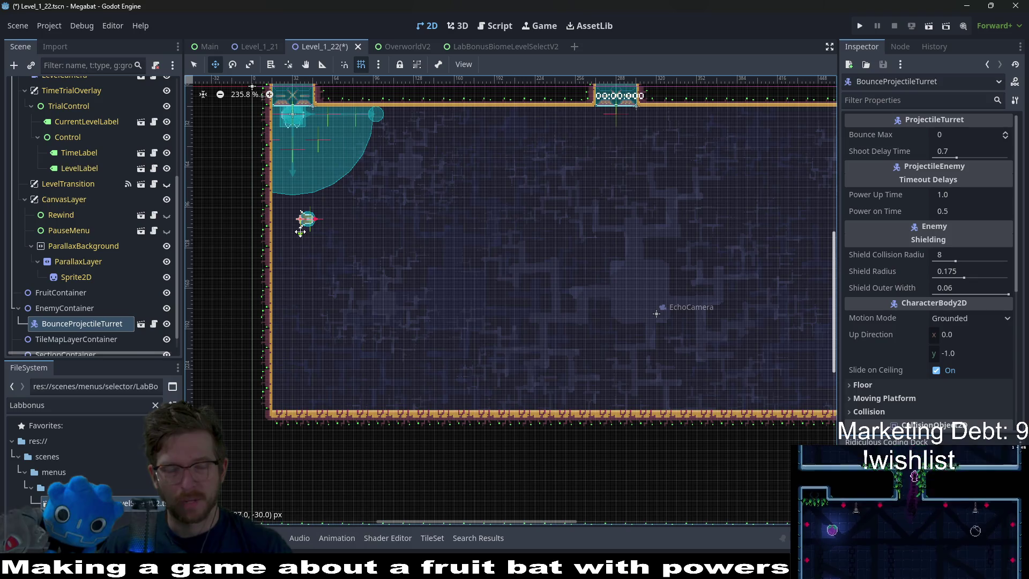
{"action": "left_click_drag", "start_coordinate": [478, 262], "coordinate": [460, 265]}
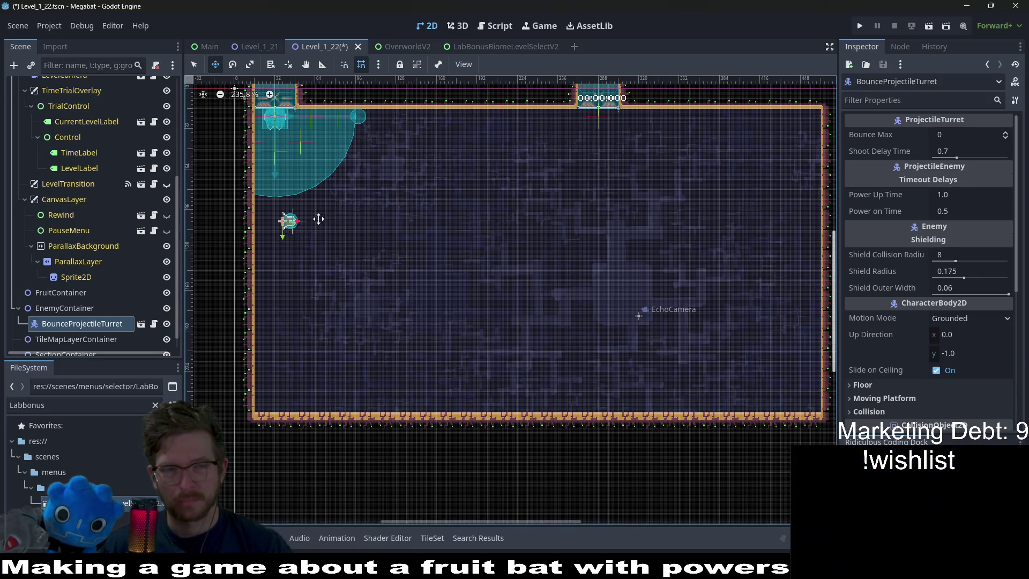
{"action": "left_click_drag", "start_coordinate": [320, 221], "coordinate": [446, 164]}
{"action": "scroll", "coordinate": [886, 332], "scroll_direction": "down", "scroll_amount": 2}
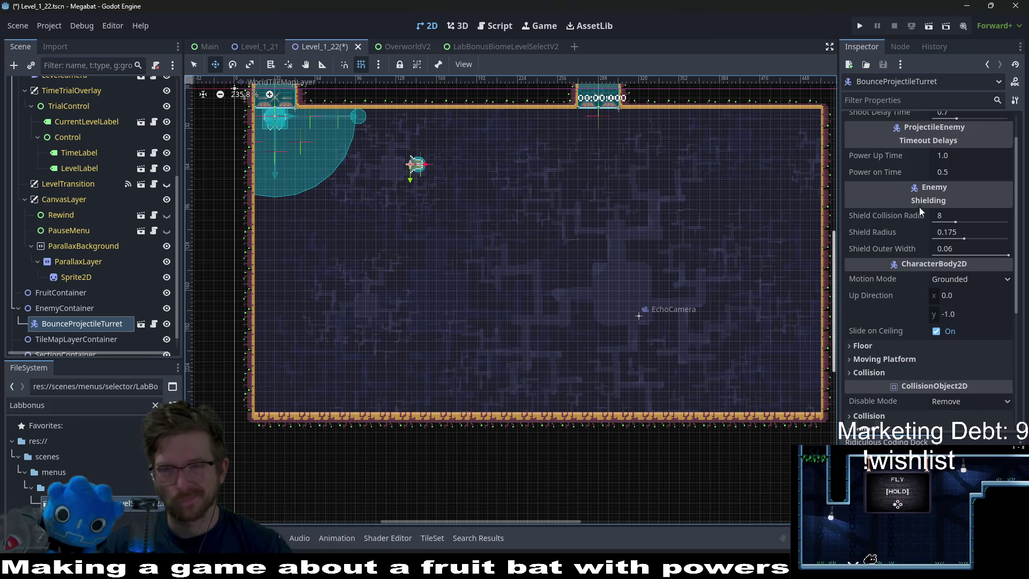
{"action": "scroll", "coordinate": [920, 209], "scroll_direction": "up", "scroll_amount": 2}
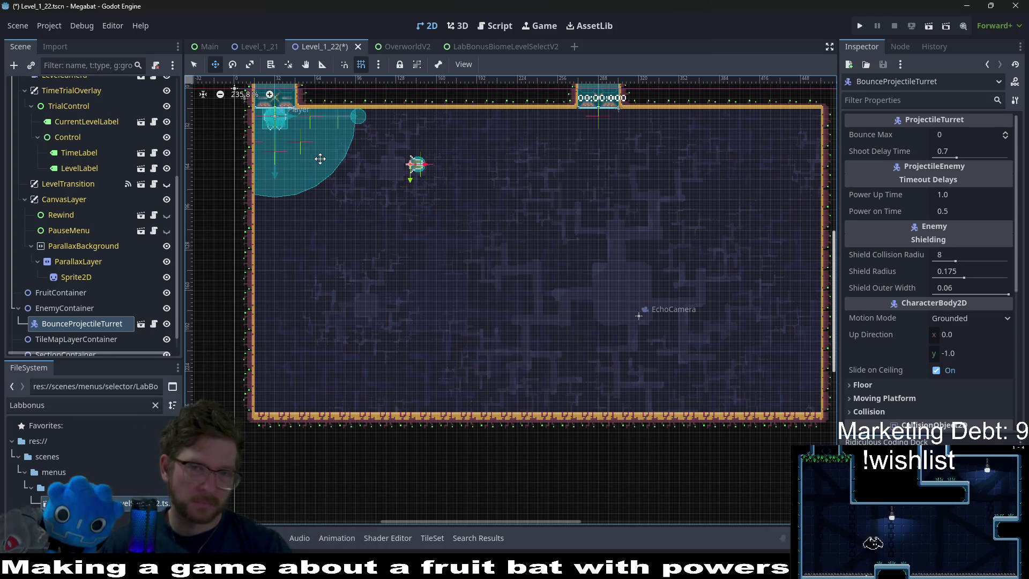
{"action": "scroll", "coordinate": [549, 212], "scroll_direction": "up", "scroll_amount": 2}
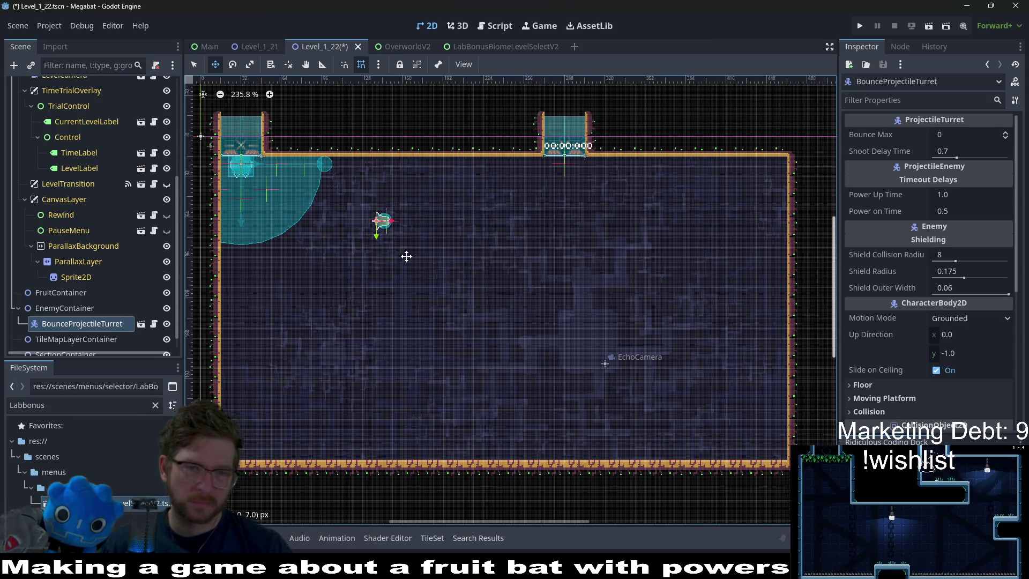
{"action": "key", "text": "ctrl+z"}
{"action": "scroll", "coordinate": [89, 255], "scroll_direction": "up", "scroll_amount": 5}
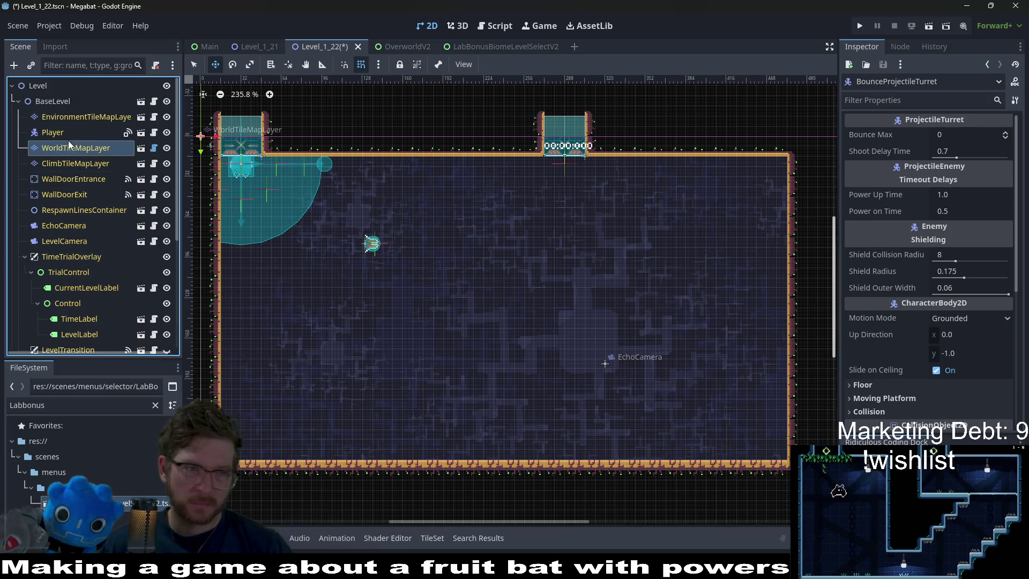
Paint a ledge under the turret on WorldTileMapLayer, then repaint it with lab-wall tiles.
{"action": "left_click", "coordinate": [69, 145]}
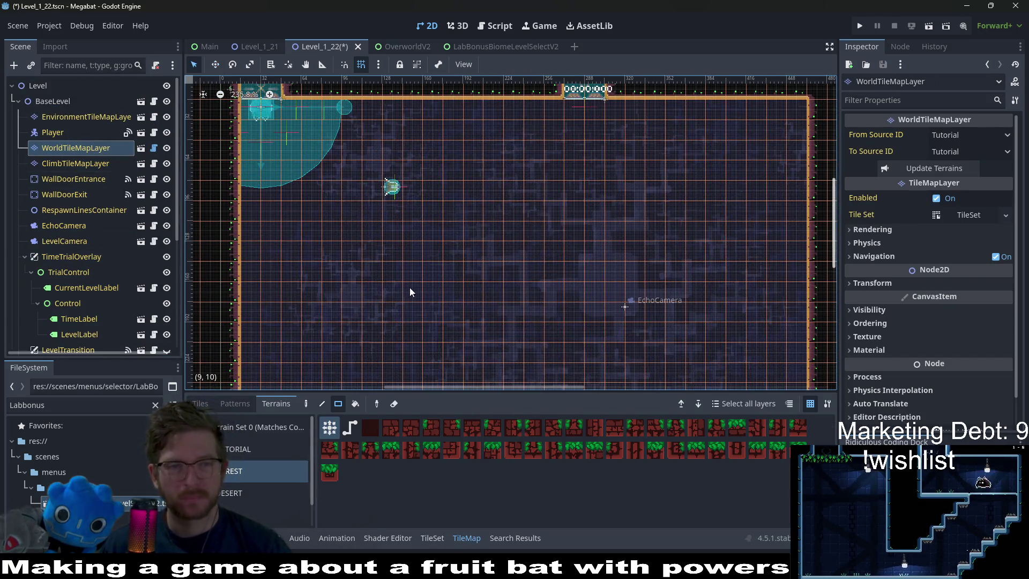
{"action": "left_click_drag", "start_coordinate": [259, 208], "coordinate": [397, 210]}
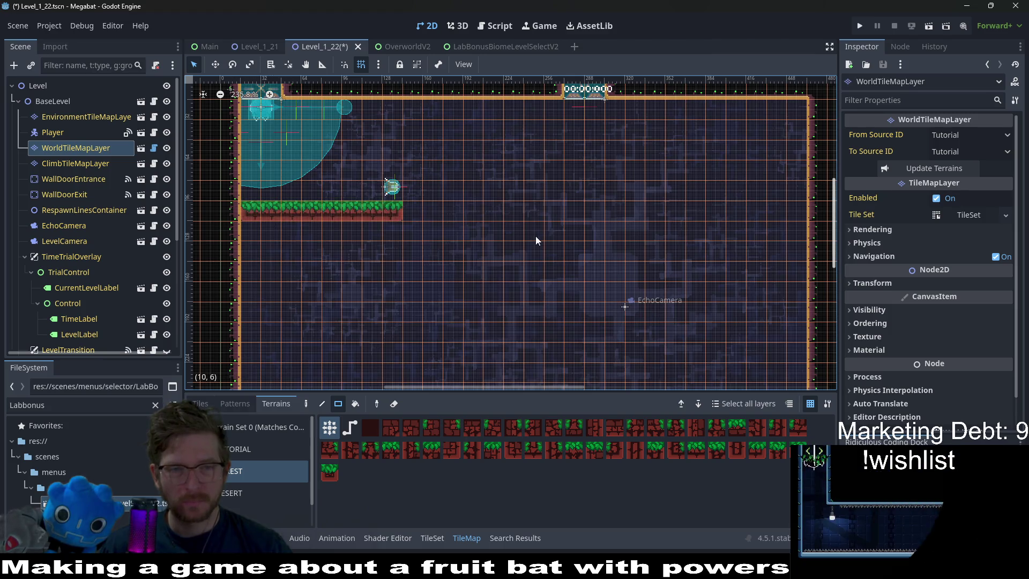
{"action": "scroll", "coordinate": [535, 239], "scroll_direction": "down", "scroll_amount": 2}
{"action": "scroll", "coordinate": [238, 484], "scroll_direction": "down", "scroll_amount": 1}
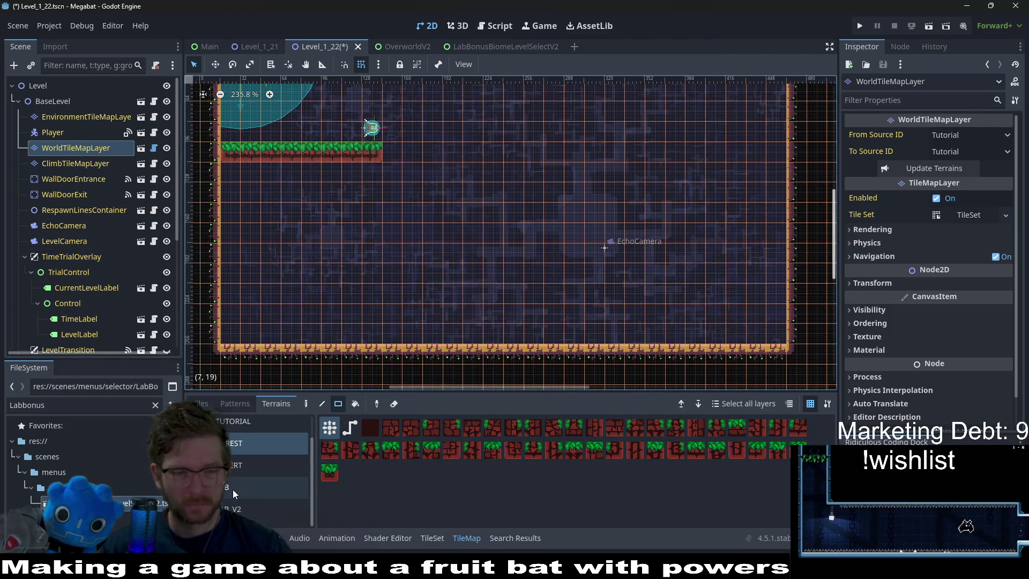
{"action": "left_click", "coordinate": [233, 489]}
{"action": "scroll", "coordinate": [322, 225], "scroll_direction": "up", "scroll_amount": 2}
{"action": "mouse_move", "coordinate": [233, 225]}
{"action": "left_mouse_down"}
{"action": "mouse_move", "coordinate": [387, 228]}
{"action": "mouse_move", "coordinate": [389, 288]}
{"action": "mouse_move", "coordinate": [401, 286]}
{"action": "left_mouse_up"}
{"action": "scroll", "coordinate": [363, 288], "scroll_direction": "down", "scroll_amount": 3}
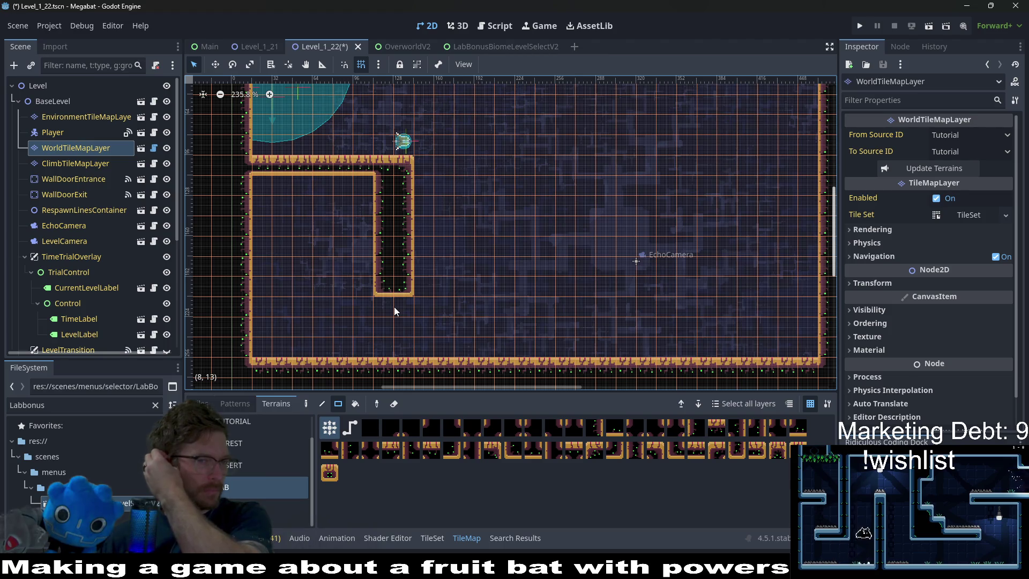
Fill the top row of the left box with lab-wall terrain.
{"action": "left_click_drag", "start_coordinate": [364, 184], "coordinate": [261, 183]}
{"action": "scroll", "coordinate": [554, 234], "scroll_direction": "right", "scroll_amount": 3}
{"action": "scroll", "coordinate": [554, 234], "scroll_direction": "up", "scroll_amount": 1}
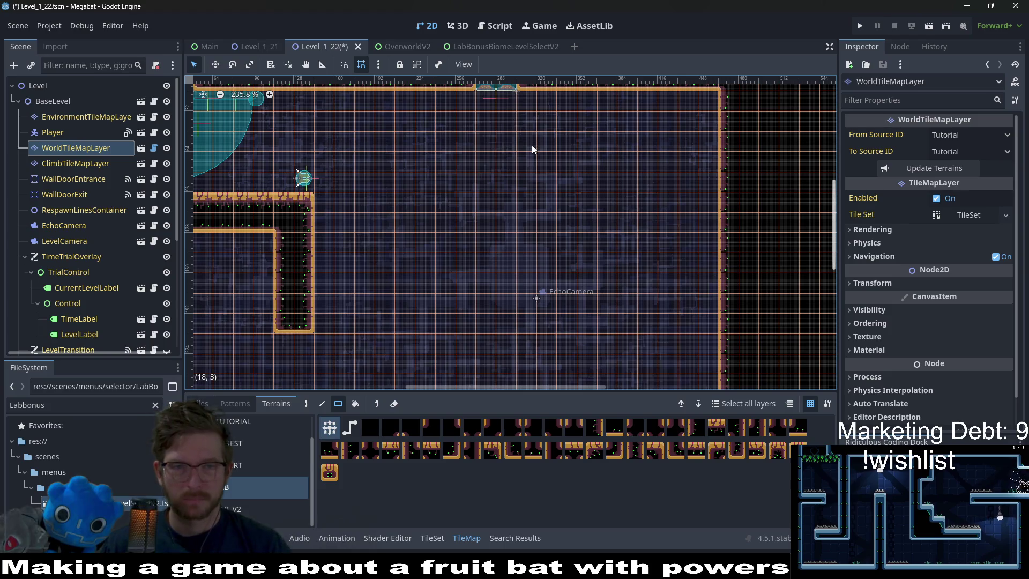
{"action": "scroll", "coordinate": [532, 149], "scroll_direction": "up", "scroll_amount": 2}
{"action": "scroll", "coordinate": [532, 149], "scroll_direction": "right", "scroll_amount": 1}
Move the WallDoorExit node out to the room's right side.
{"action": "left_click", "coordinate": [503, 134]}
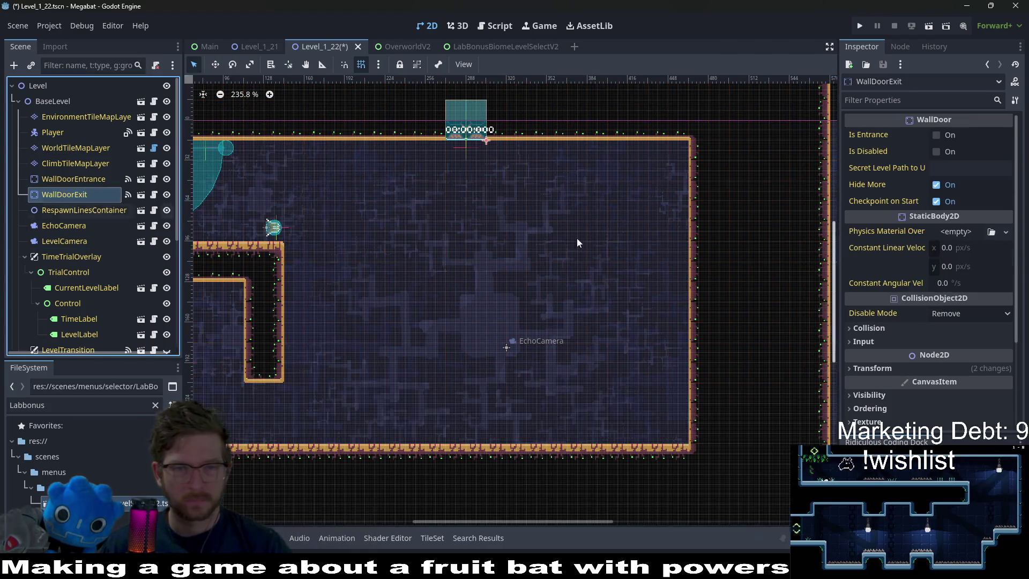
{"action": "scroll", "coordinate": [577, 238], "scroll_direction": "down", "scroll_amount": 4}
{"action": "key", "text": "w"}
{"action": "left_click_drag", "start_coordinate": [486, 206], "coordinate": [733, 215]}
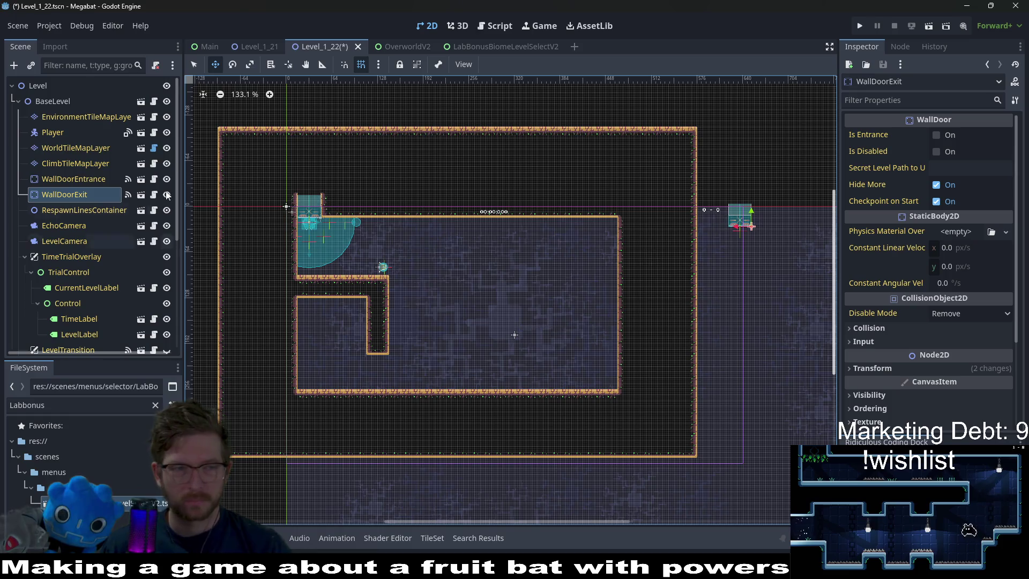
{"action": "left_click", "coordinate": [75, 148]}
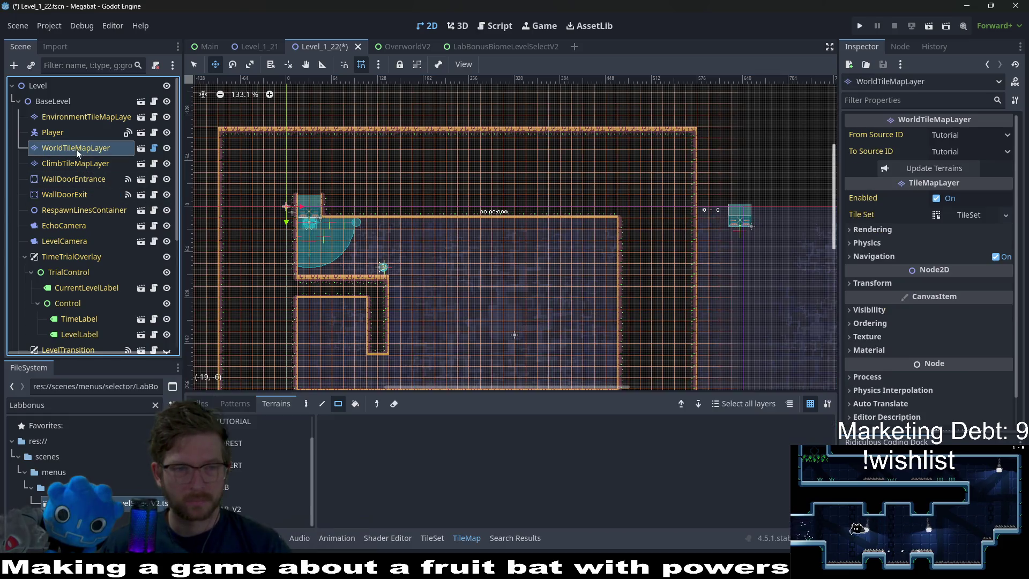
Paint a LAB-terrain wall section hanging down from the ceiling.
{"action": "left_click", "coordinate": [223, 498]}
{"action": "mouse_move", "coordinate": [526, 301]}
{"action": "left_mouse_down"}
{"action": "mouse_move", "coordinate": [498, 225]}
{"action": "mouse_move", "coordinate": [542, 249]}
{"action": "left_mouse_up"}
{"action": "scroll", "coordinate": [532, 288], "scroll_direction": "up", "scroll_amount": 2}
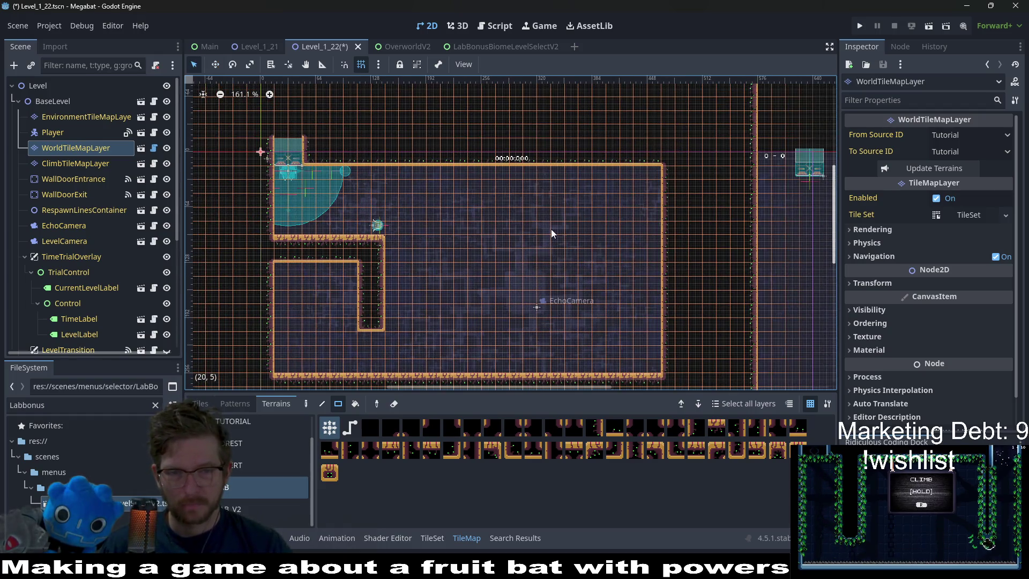
{"action": "mouse_move", "coordinate": [532, 171]}
{"action": "left_mouse_down"}
{"action": "mouse_move", "coordinate": [540, 240]}
{"action": "mouse_move", "coordinate": [639, 248]}
{"action": "mouse_move", "coordinate": [603, 248]}
{"action": "left_mouse_up"}
{"action": "scroll", "coordinate": [610, 290], "scroll_direction": "down", "scroll_amount": 2}
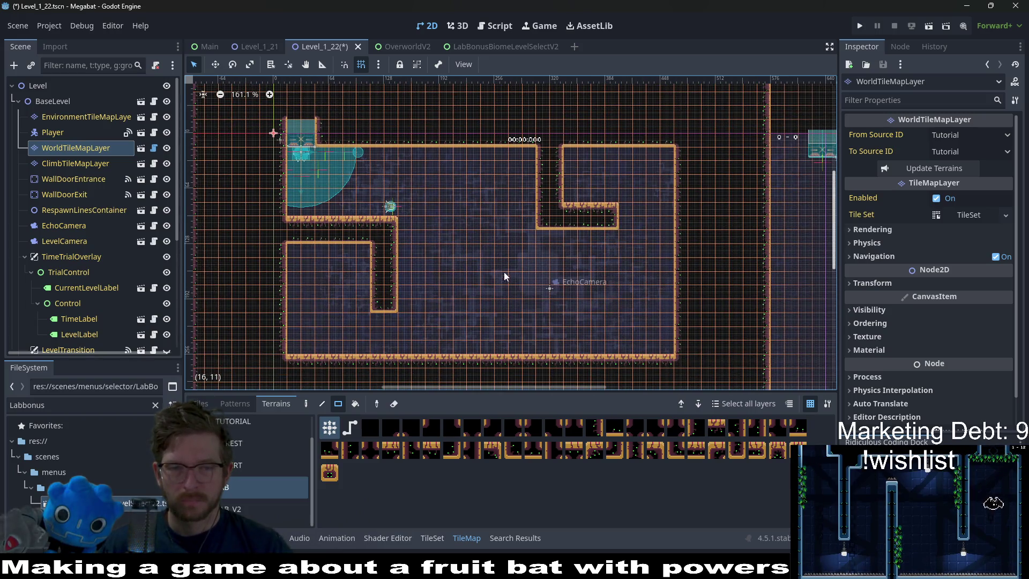
{"action": "scroll", "coordinate": [570, 329], "scroll_direction": "down", "scroll_amount": 1}
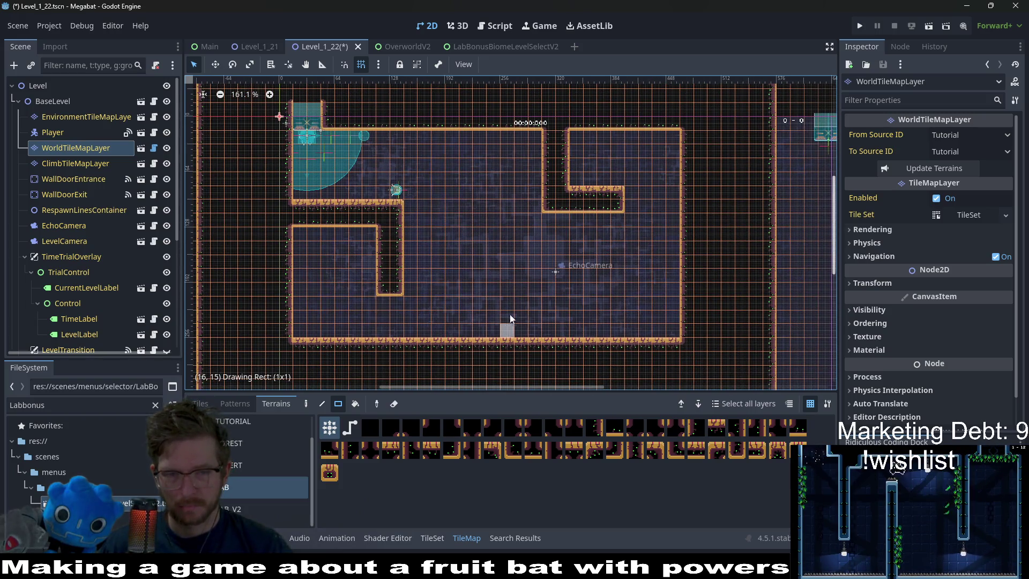
Paint a one-tile pillar up from the floor and terrain across the lower floor area.
{"action": "left_click_drag", "start_coordinate": [510, 318], "coordinate": [522, 277]}
{"action": "scroll", "coordinate": [584, 281], "scroll_direction": "down", "scroll_amount": 2}
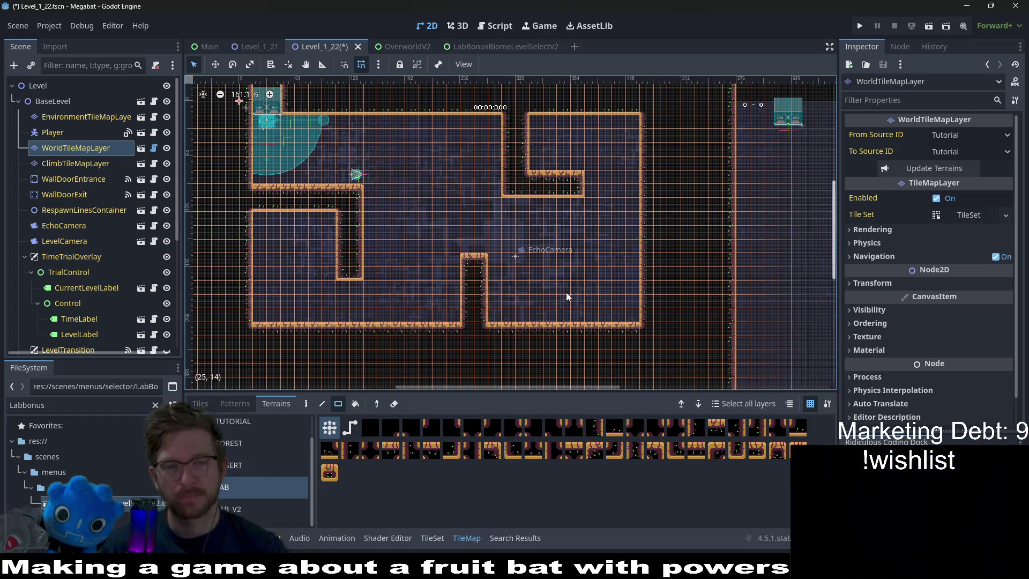
{"action": "scroll", "coordinate": [535, 258], "scroll_direction": "down", "scroll_amount": 2}
{"action": "scroll", "coordinate": [450, 230], "scroll_direction": "up", "scroll_amount": 4}
{"action": "scroll", "coordinate": [456, 265], "scroll_direction": "left", "scroll_amount": 2}
{"action": "scroll", "coordinate": [456, 265], "scroll_direction": "up", "scroll_amount": 1}
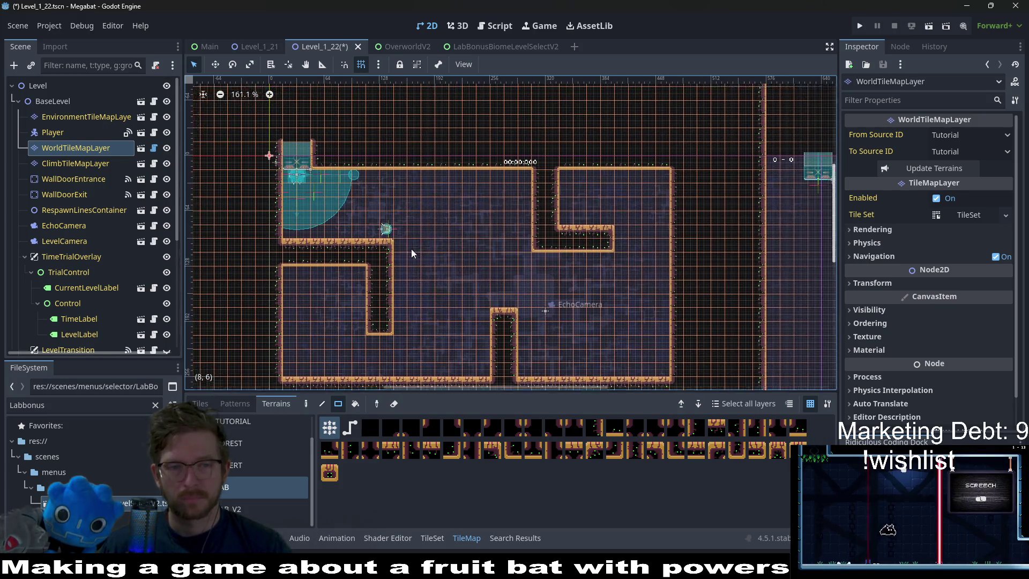
{"action": "scroll", "coordinate": [537, 265], "scroll_direction": "up", "scroll_amount": 2}
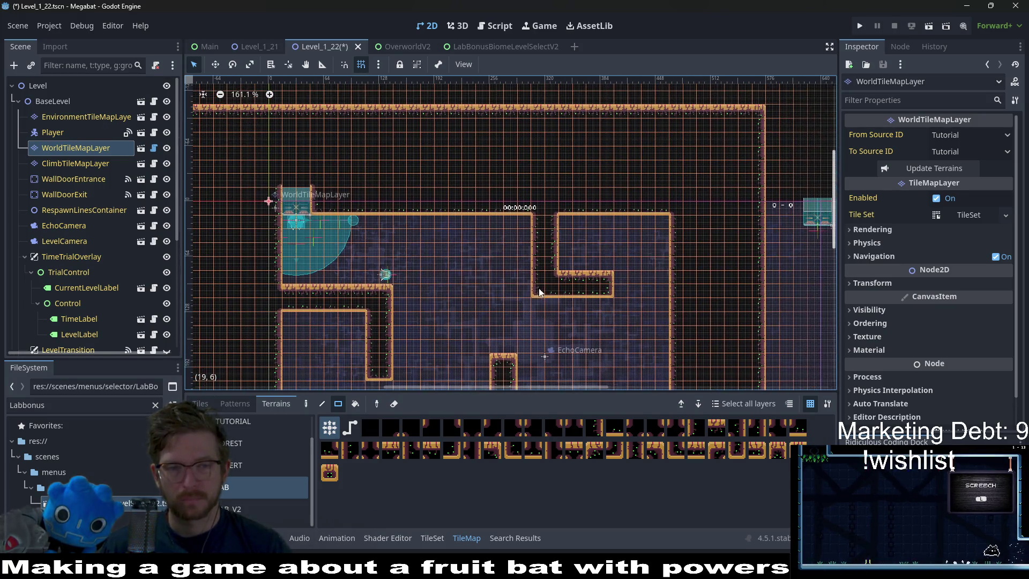
{"action": "scroll", "coordinate": [425, 265], "scroll_direction": "left", "scroll_amount": 2}
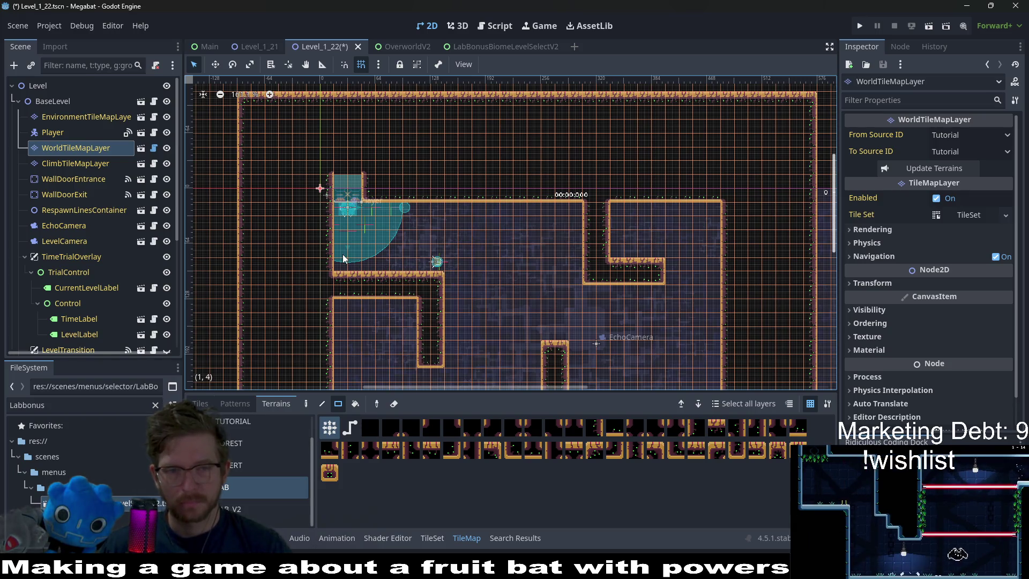
{"action": "scroll", "coordinate": [552, 264], "scroll_direction": "right", "scroll_amount": 5}
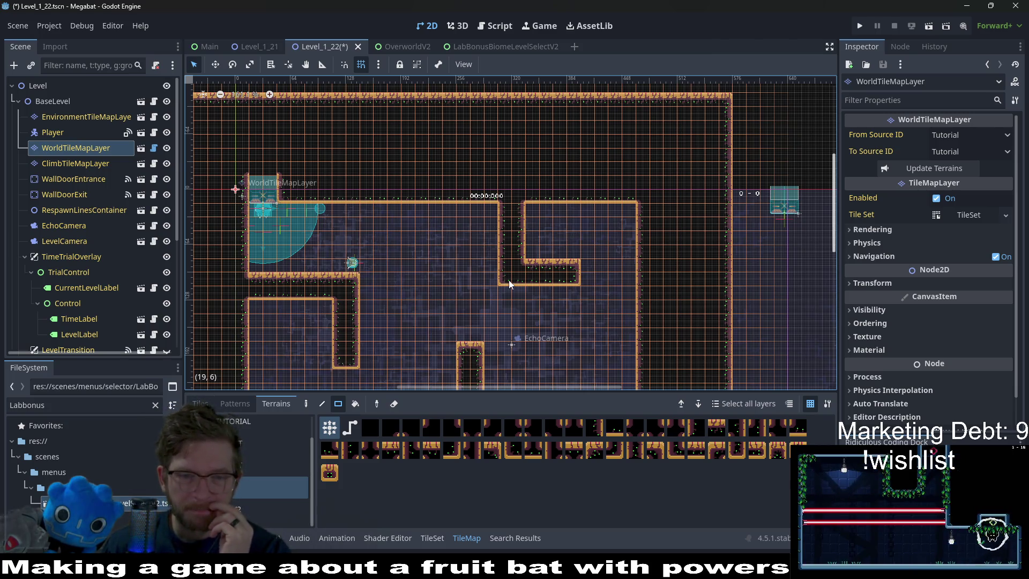
{"action": "scroll", "coordinate": [401, 282], "scroll_direction": "up", "scroll_amount": 4}
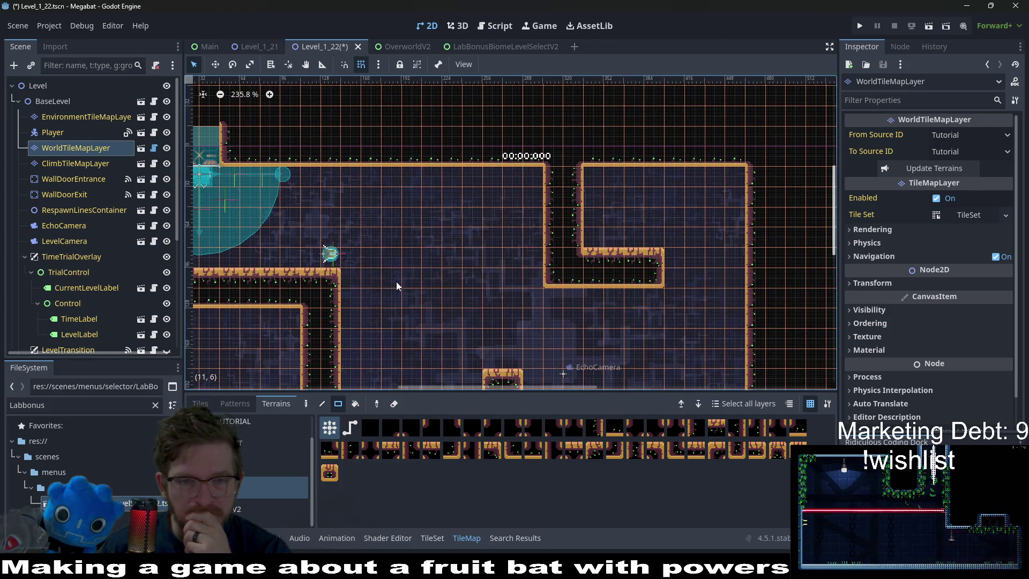
{"action": "scroll", "coordinate": [398, 263], "scroll_direction": "left", "scroll_amount": 5}
{"action": "left_click_drag", "start_coordinate": [332, 255], "coordinate": [482, 267]}
{"action": "scroll", "coordinate": [147, 249], "scroll_direction": "down", "scroll_amount": 5}
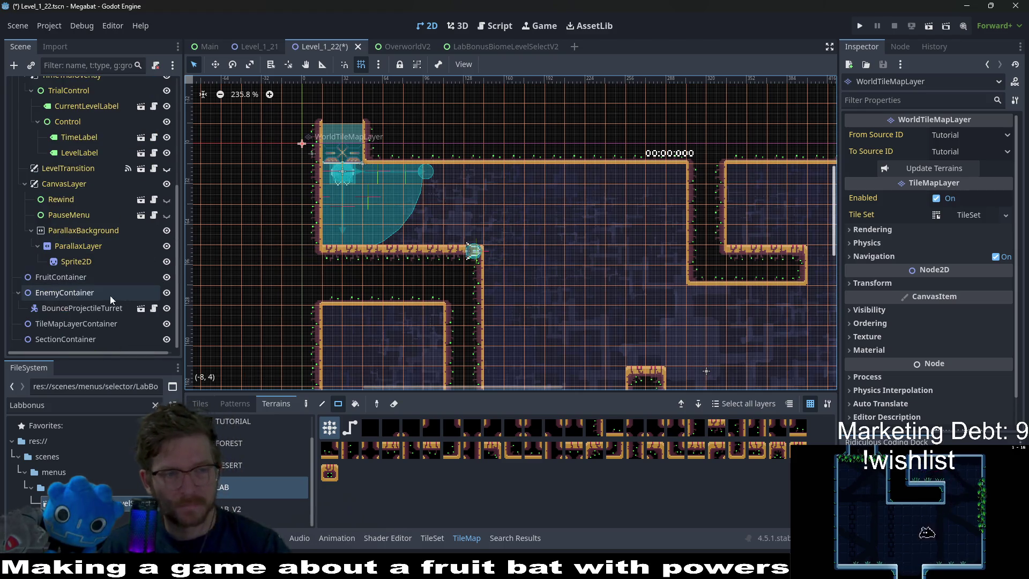
Move the BounceProjectileTurret into the room's upper middle at 267, 53.
{"action": "left_click", "coordinate": [92, 292]}
{"action": "left_click", "coordinate": [95, 321]}
{"action": "left_click", "coordinate": [95, 310]}
{"action": "key", "text": "w"}
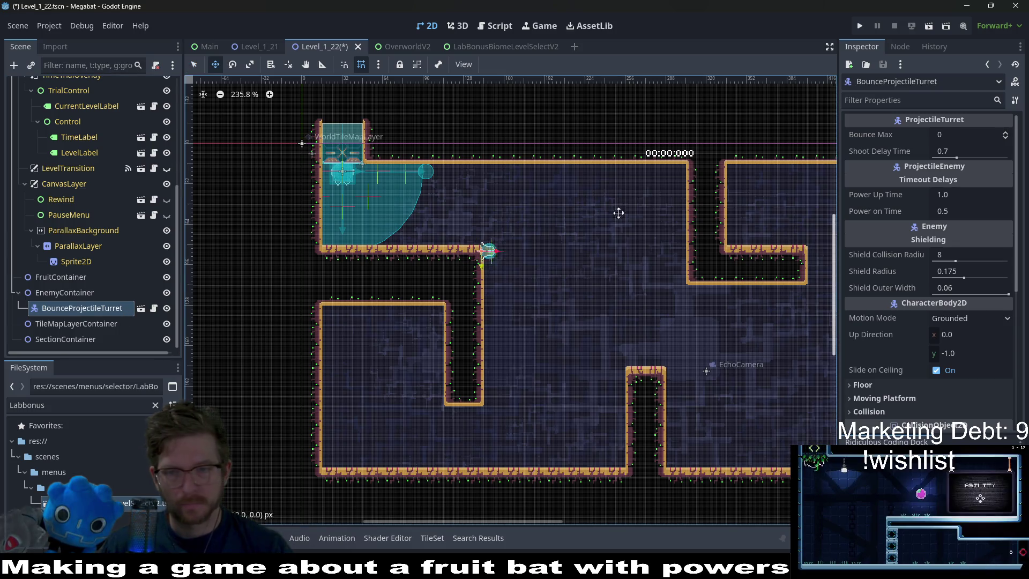
{"action": "left_click_drag", "start_coordinate": [618, 212], "coordinate": [790, 171]}
Set the turret's Transform rotation to 180 degrees.
{"action": "left_click", "coordinate": [891, 300]}
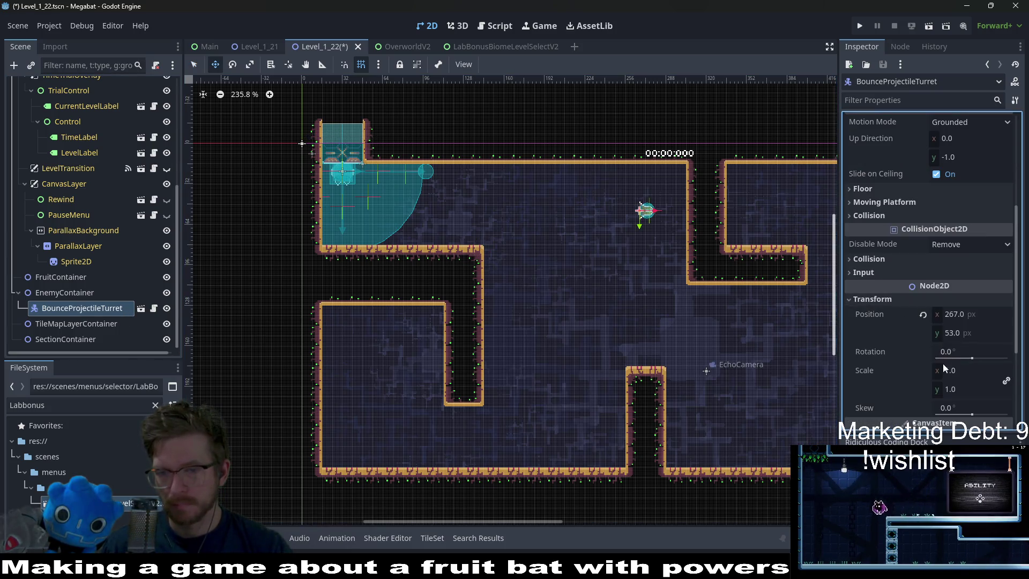
{"action": "left_click", "coordinate": [964, 351]}
{"action": "type", "text": "180"}
{"action": "key", "text": "Return"}
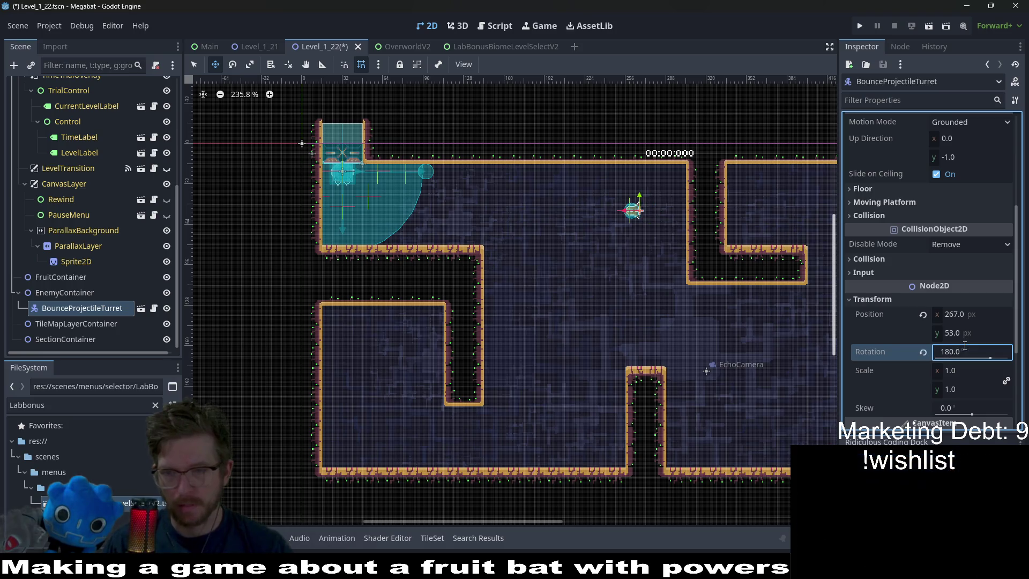
{"action": "scroll", "coordinate": [656, 213], "scroll_direction": "up", "scroll_amount": 5}
{"action": "scroll", "coordinate": [656, 213], "scroll_direction": "up", "scroll_amount": 3}
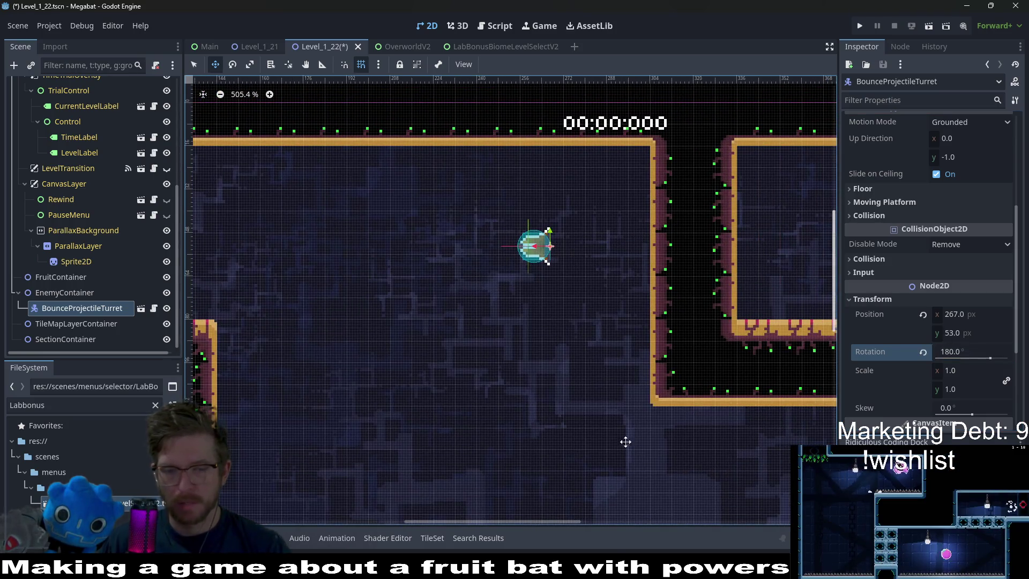
Open the Excalidraw 'notes' drawing in Obsidian at 100% zoom.
{"action": "left_click", "coordinate": [557, 568]}
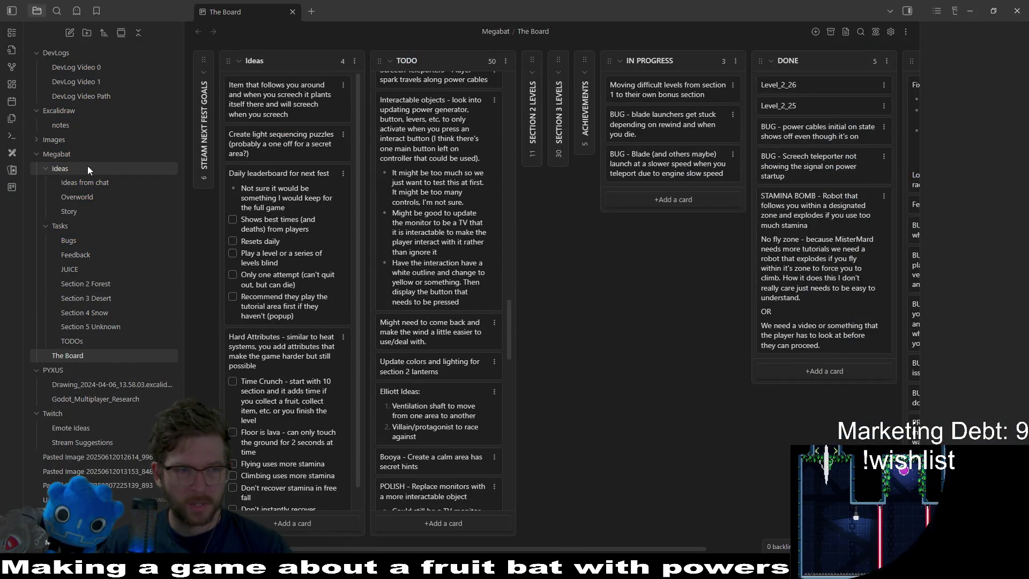
{"action": "left_click", "coordinate": [72, 125]}
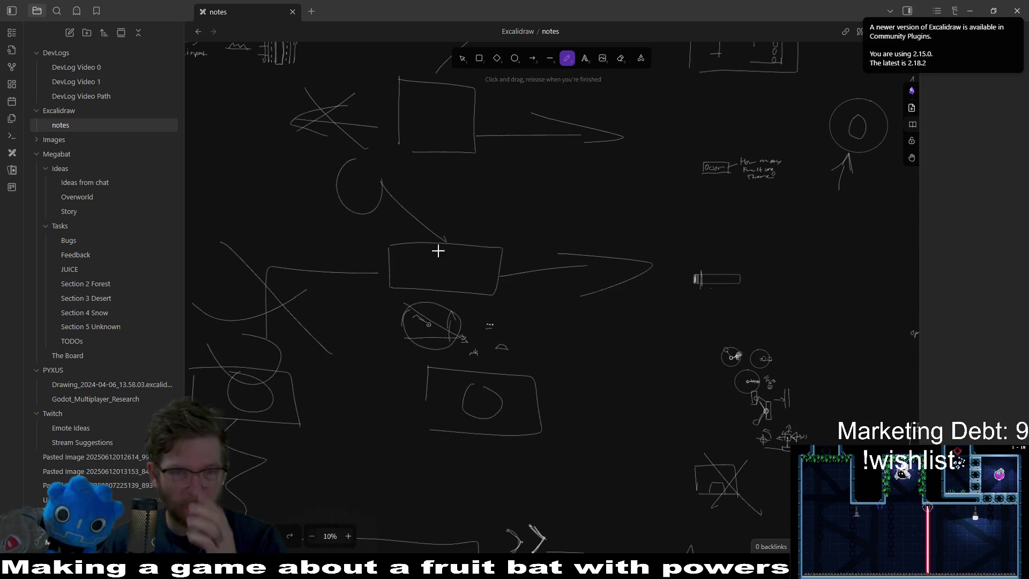
{"action": "left_click", "coordinate": [330, 536]}
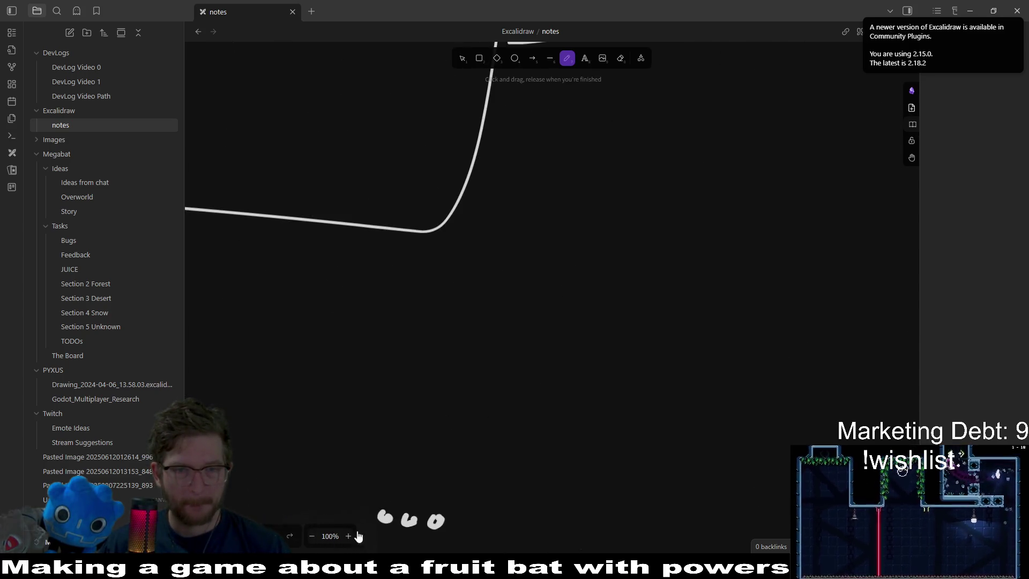
Freehand the room's outer walls and an S start mark above the top-left corner.
{"action": "left_click_drag", "start_coordinate": [375, 140], "coordinate": [380, 470]}
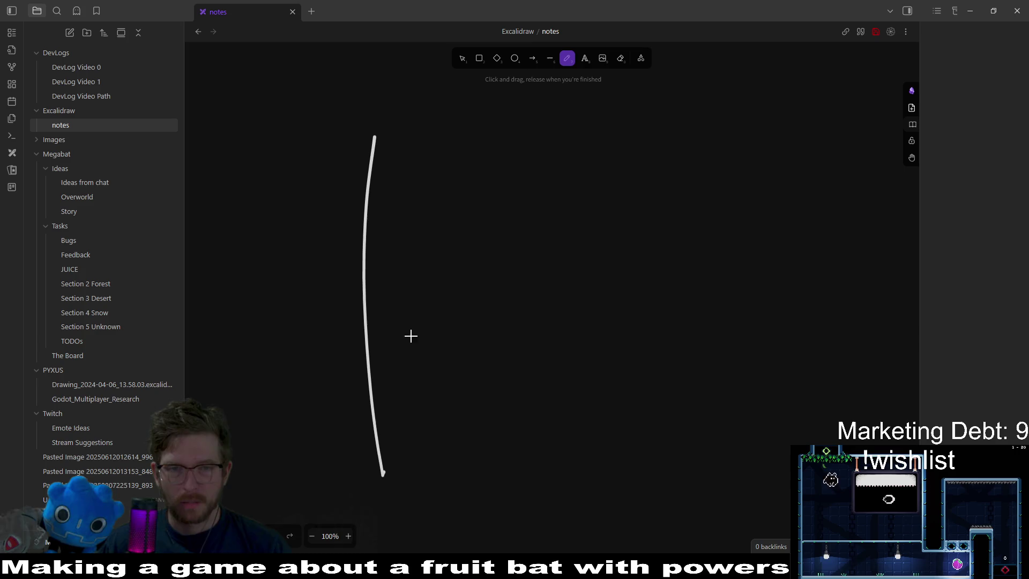
{"action": "left_click_drag", "start_coordinate": [374, 121], "coordinate": [851, 120]}
{"action": "scroll", "coordinate": [680, 144], "scroll_direction": "right", "scroll_amount": 3}
{"action": "mouse_move", "coordinate": [665, 102]}
{"action": "left_mouse_down"}
{"action": "mouse_move", "coordinate": [772, 420]}
{"action": "mouse_move", "coordinate": [365, 485]}
{"action": "mouse_move", "coordinate": [224, 488]}
{"action": "left_mouse_up"}
{"action": "scroll", "coordinate": [525, 328], "scroll_direction": "left", "scroll_amount": 2}
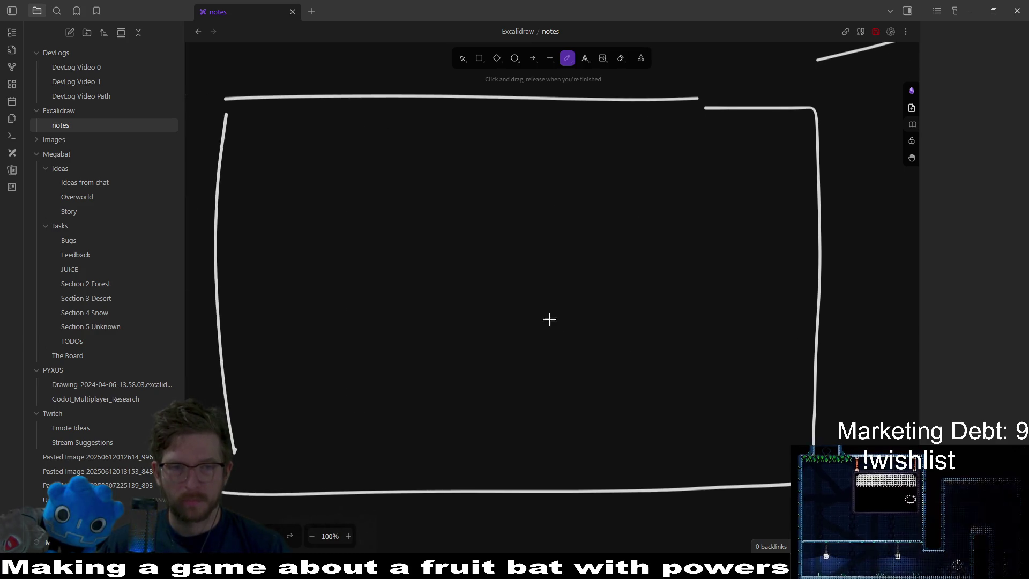
{"action": "mouse_move", "coordinate": [283, 52]}
{"action": "left_mouse_down"}
{"action": "mouse_move", "coordinate": [304, 86]}
{"action": "mouse_move", "coordinate": [259, 95]}
{"action": "left_mouse_up"}
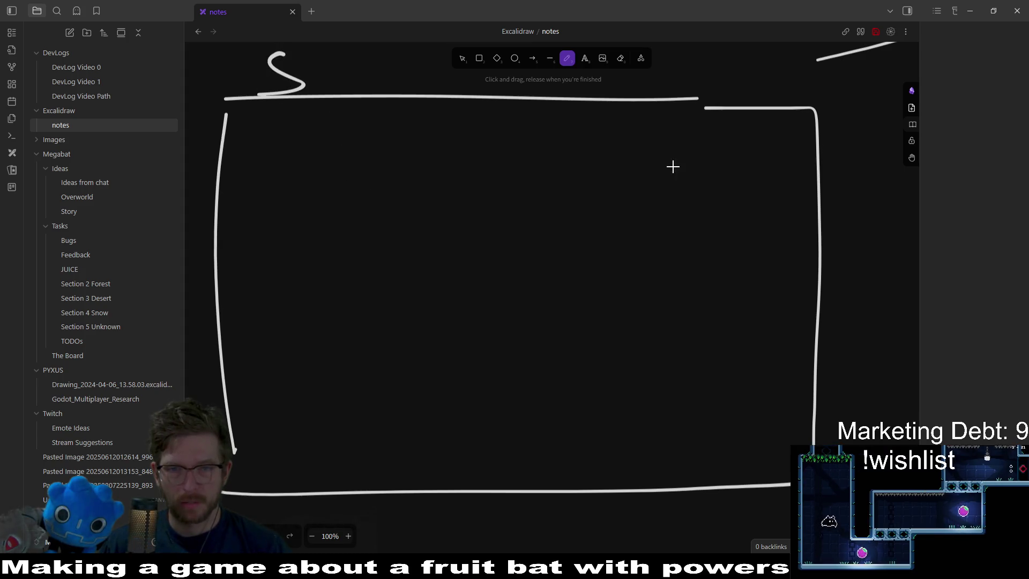
Sketch the L-shaped upper-right wall, the left ledge, and the turret with arrows firing left.
{"action": "mouse_move", "coordinate": [575, 112]}
{"action": "left_mouse_down"}
{"action": "mouse_move", "coordinate": [600, 239]}
{"action": "mouse_move", "coordinate": [691, 240]}
{"action": "left_mouse_up"}
{"action": "scroll", "coordinate": [528, 273], "scroll_direction": "left", "scroll_amount": 2}
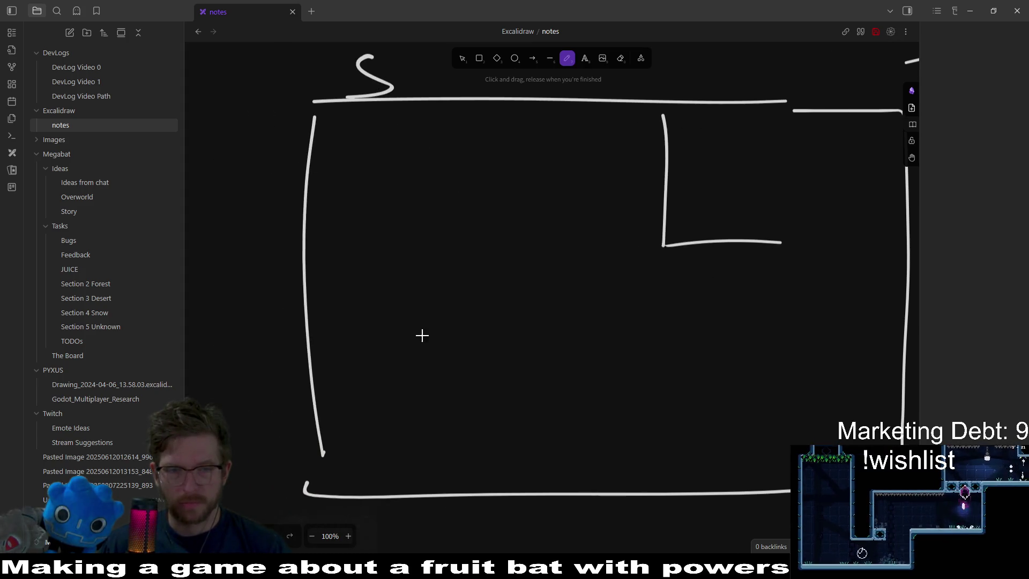
{"action": "left_click_drag", "start_coordinate": [309, 287], "coordinate": [485, 327]}
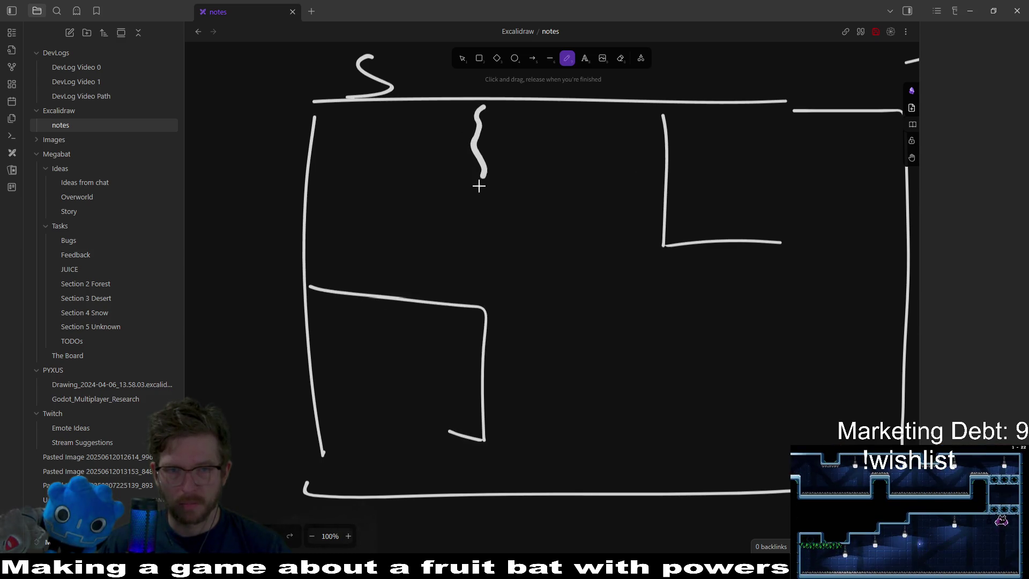
{"action": "key", "text": "ctrl+z"}
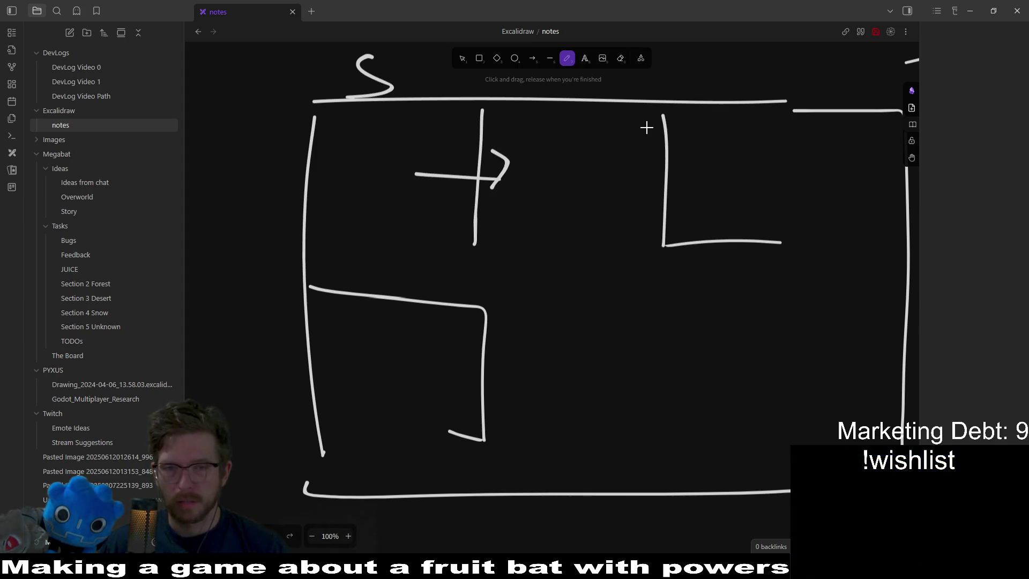
{"action": "left_click_drag", "start_coordinate": [633, 128], "coordinate": [646, 141]}
{"action": "left_click_drag", "start_coordinate": [665, 168], "coordinate": [640, 170]}
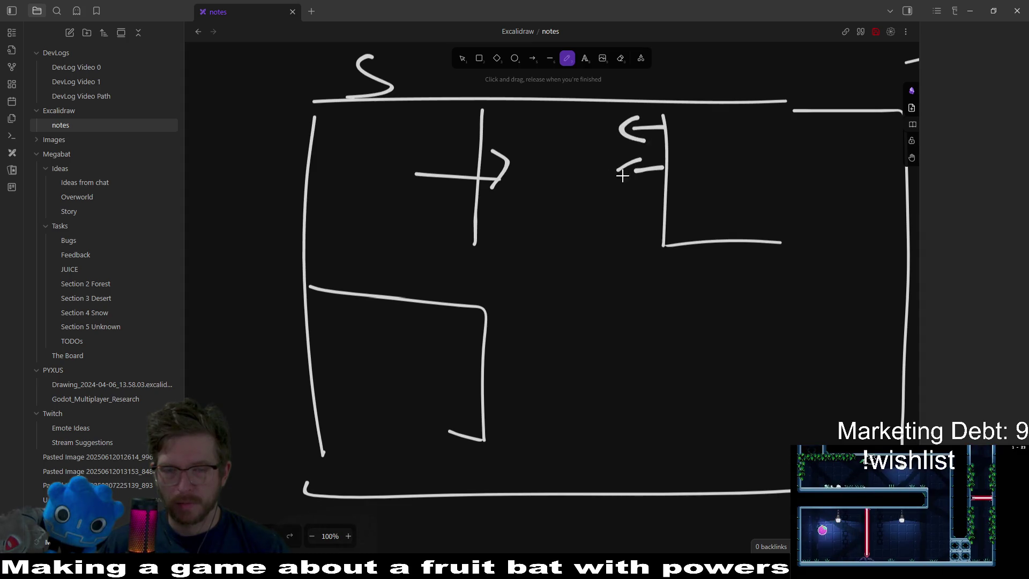
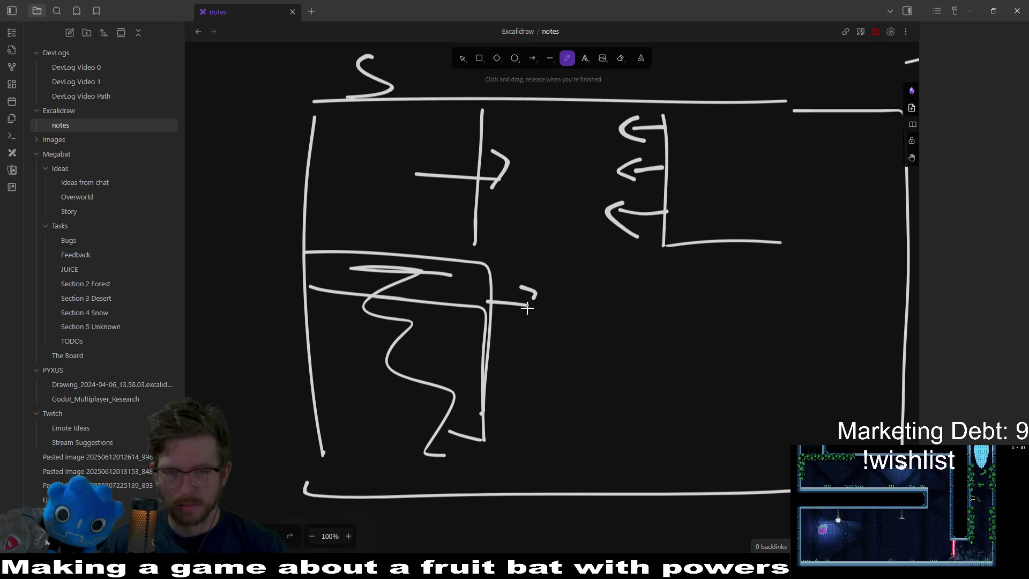
Sketch a curved path on the level drawing's right side, undoing stray strokes, then switch to Godot.
{"action": "left_click_drag", "start_coordinate": [528, 307], "coordinate": [533, 362]}
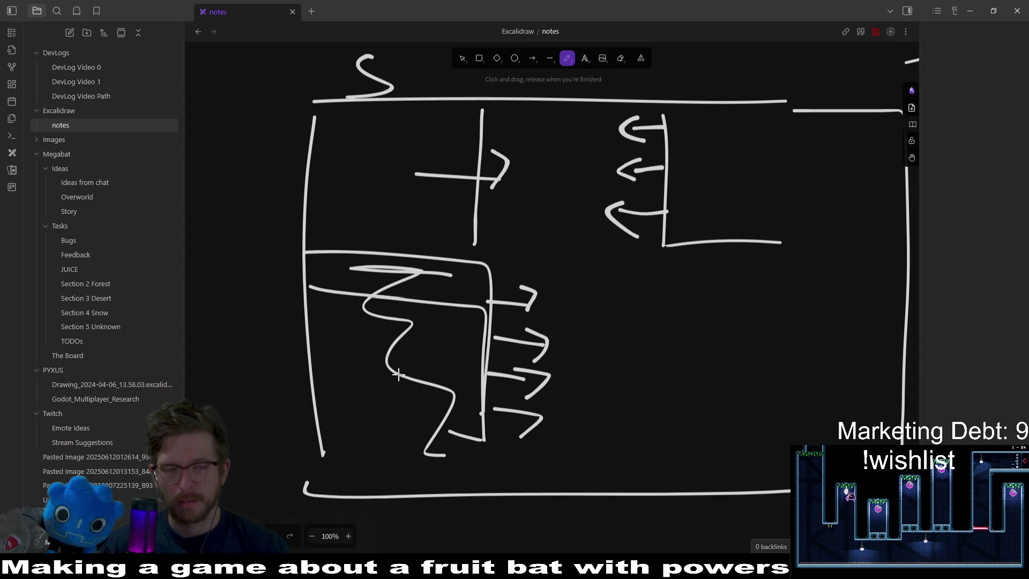
{"action": "key", "text": "ctrl+z"}
{"action": "key", "text": "ctrl+z"}
{"action": "key", "text": "ctrl+z"}
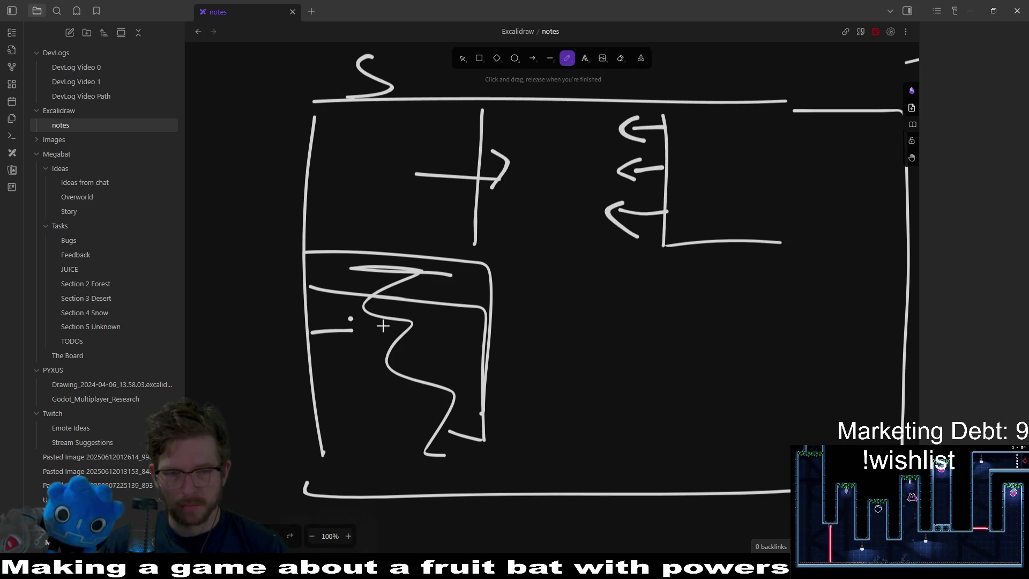
{"action": "left_click_drag", "start_coordinate": [351, 356], "coordinate": [364, 397]}
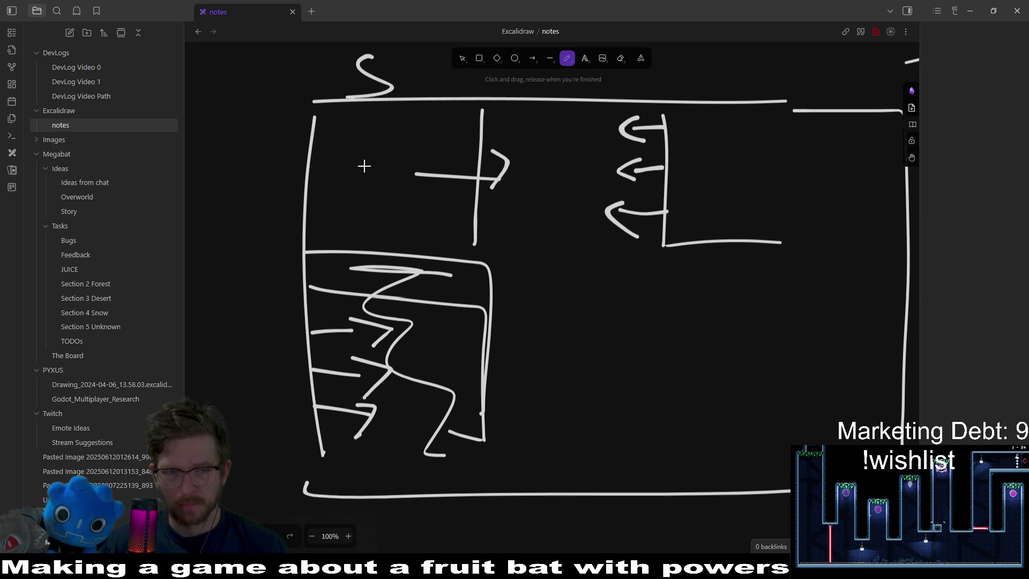
{"action": "key", "text": "ctrl+z"}
{"action": "key", "text": "ctrl+z"}
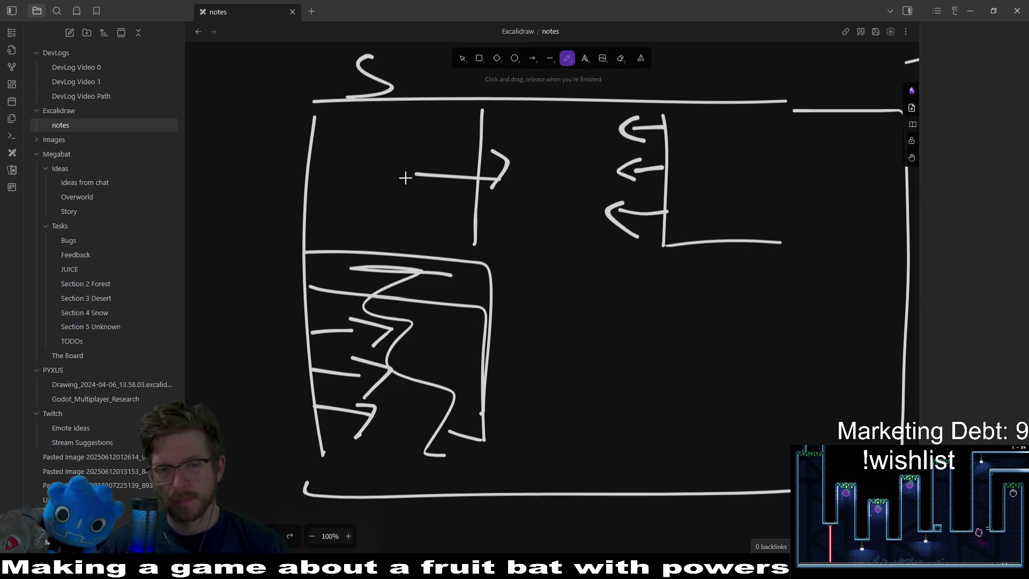
{"action": "mouse_move", "coordinate": [522, 160]}
{"action": "left_mouse_down"}
{"action": "mouse_move", "coordinate": [563, 332]}
{"action": "mouse_move", "coordinate": [642, 332]}
{"action": "left_mouse_up"}
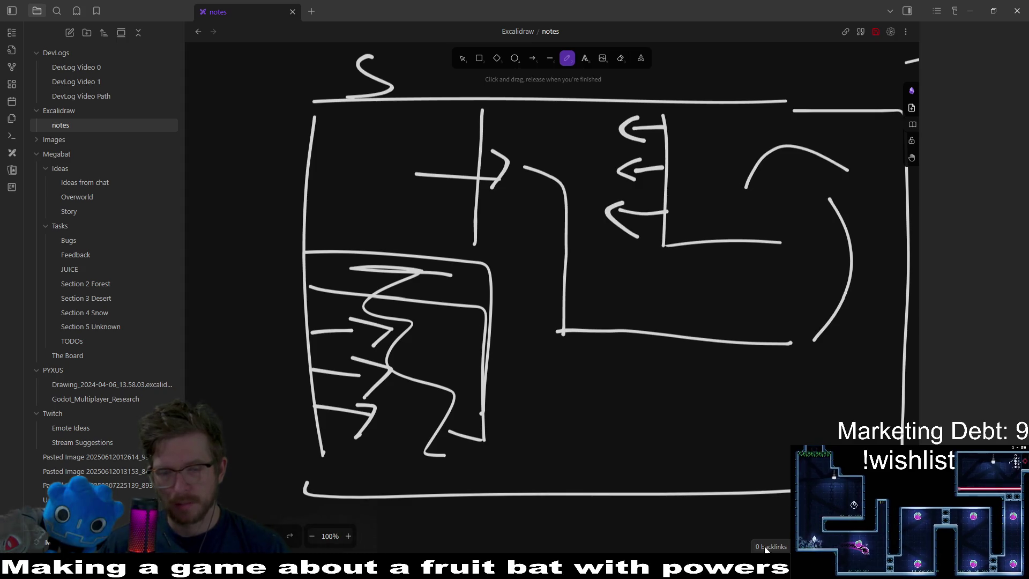
{"action": "key", "text": "alt+Tab"}
{"action": "scroll", "coordinate": [681, 378], "scroll_direction": "down", "scroll_amount": 5}
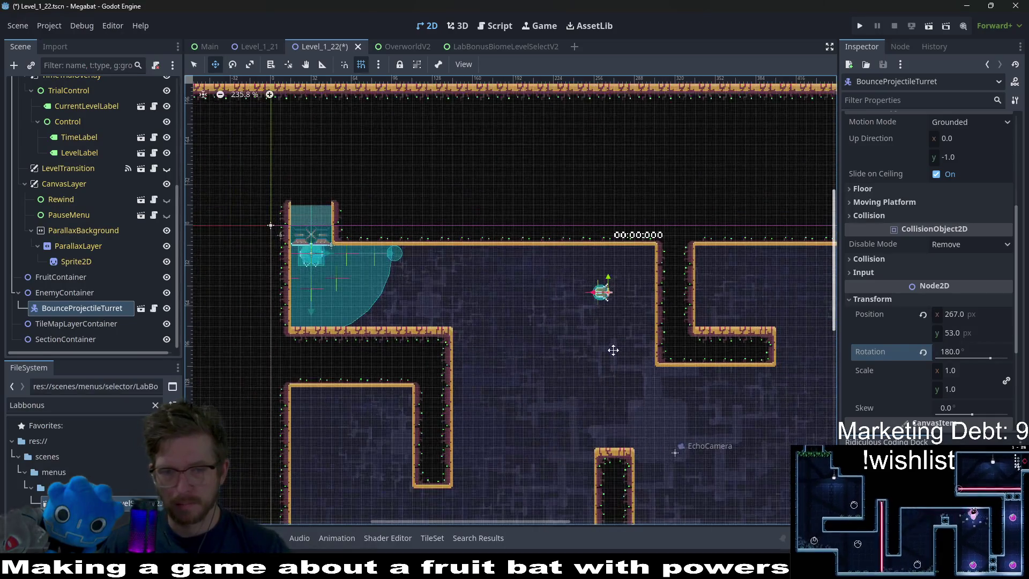
Move the BounceProjectileTurret into the wall corner below the level's top corner.
{"action": "left_click_drag", "start_coordinate": [515, 397], "coordinate": [533, 373]}
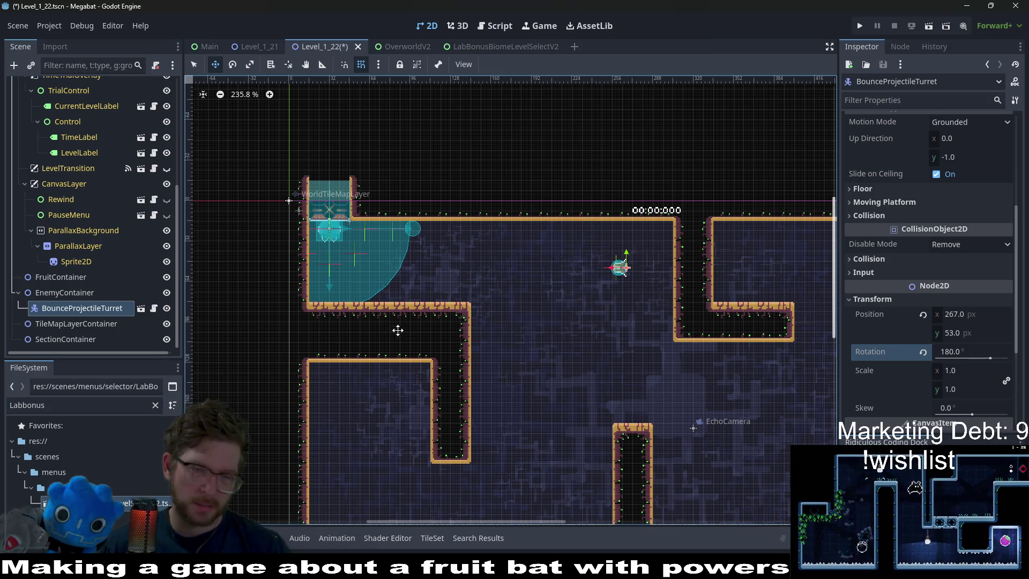
{"action": "scroll", "coordinate": [398, 330], "scroll_direction": "down", "scroll_amount": 3}
{"action": "scroll", "coordinate": [588, 340], "scroll_direction": "up", "scroll_amount": 2}
{"action": "scroll", "coordinate": [547, 289], "scroll_direction": "right", "scroll_amount": 2}
{"action": "scroll", "coordinate": [566, 278], "scroll_direction": "up", "scroll_amount": 1}
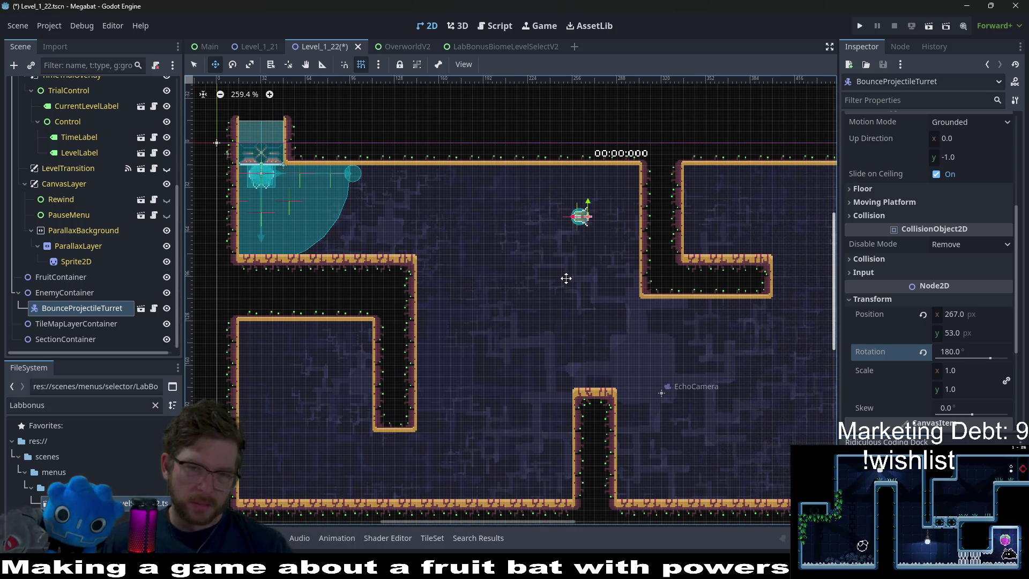
{"action": "scroll", "coordinate": [607, 275], "scroll_direction": "right", "scroll_amount": 2}
{"action": "scroll", "coordinate": [606, 279], "scroll_direction": "up", "scroll_amount": 1}
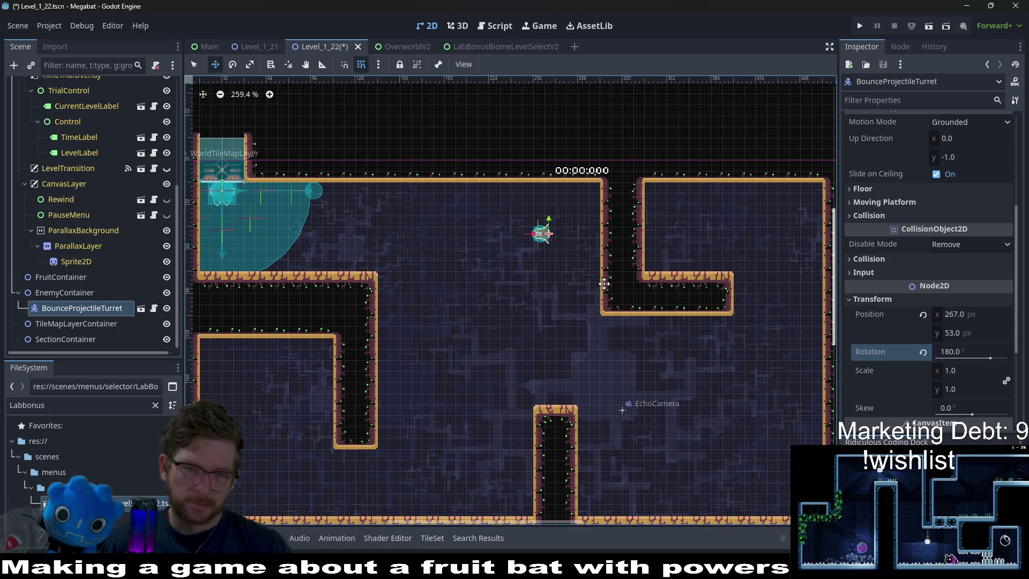
{"action": "scroll", "coordinate": [603, 284], "scroll_direction": "up", "scroll_amount": 3}
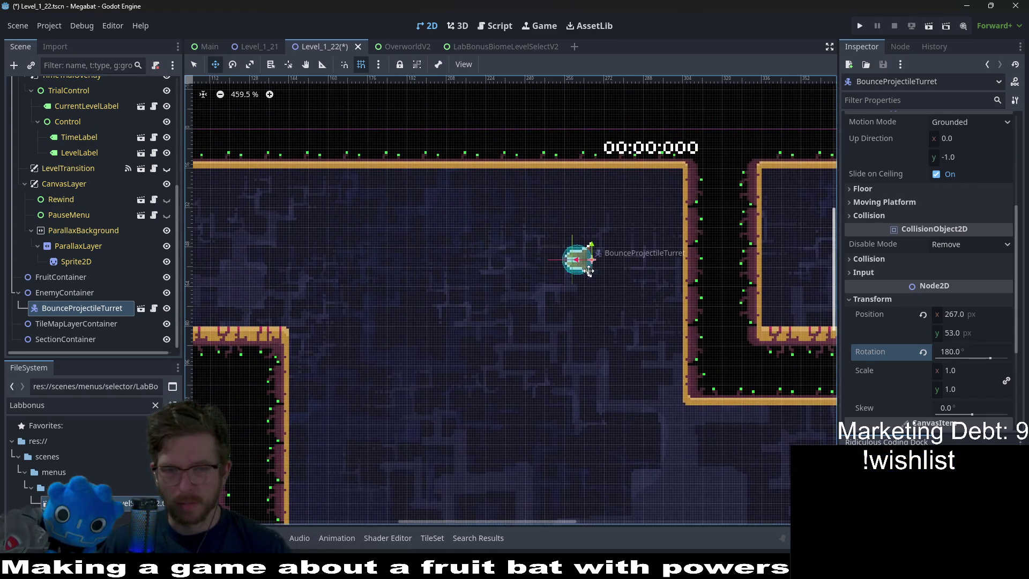
{"action": "left_click_drag", "start_coordinate": [589, 270], "coordinate": [677, 194]}
{"action": "scroll", "coordinate": [677, 194], "scroll_direction": "up", "scroll_amount": 2}
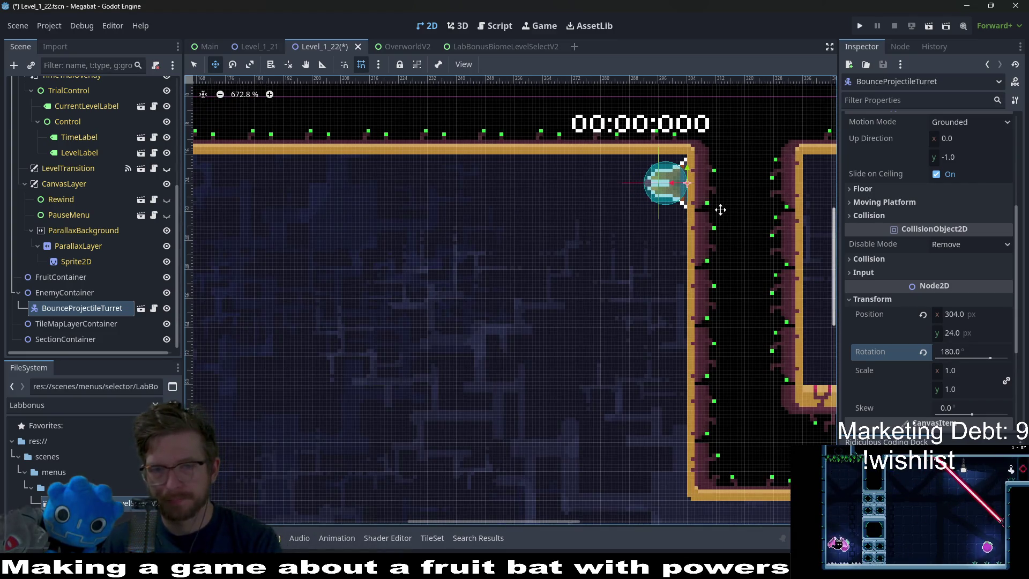
Duplicate the turret twice, placing the second and third copies down the wall.
{"action": "key", "text": "ctrl+d"}
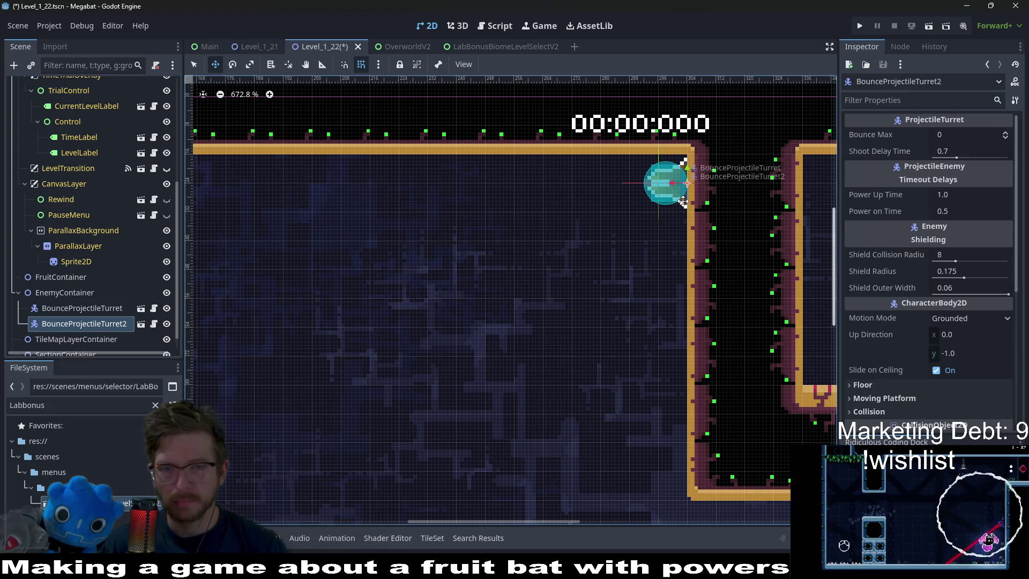
{"action": "mouse_move", "coordinate": [681, 213]}
{"action": "left_mouse_down"}
{"action": "mouse_move", "coordinate": [683, 288]}
{"action": "mouse_move", "coordinate": [684, 265]}
{"action": "left_mouse_up"}
{"action": "scroll", "coordinate": [685, 288], "scroll_direction": "down", "scroll_amount": 2}
{"action": "scroll", "coordinate": [686, 313], "scroll_direction": "down", "scroll_amount": 1}
{"action": "key", "text": "ctrl+d"}
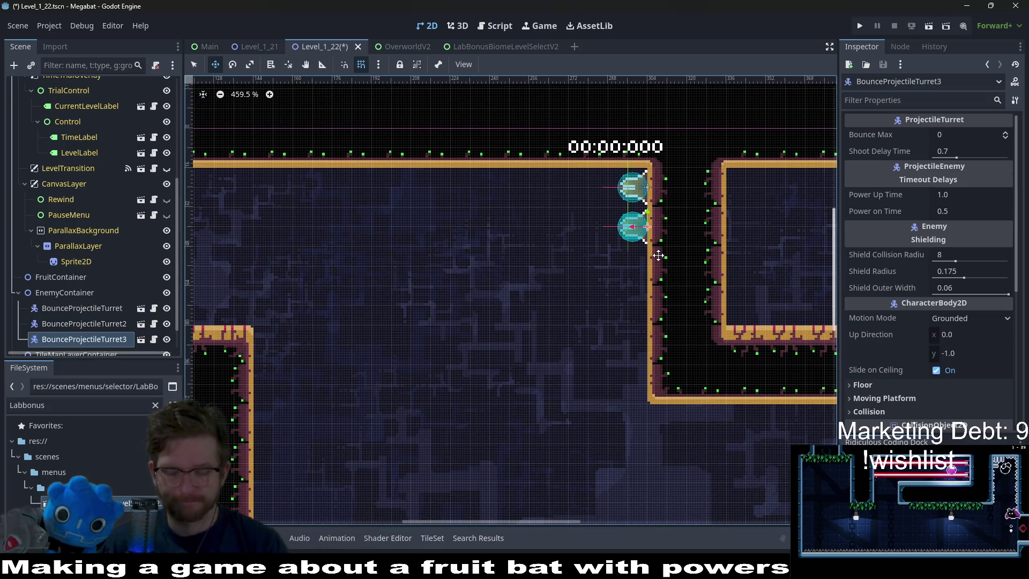
{"action": "key", "text": "shift+Down"}
{"action": "key", "text": "shift+Down"}
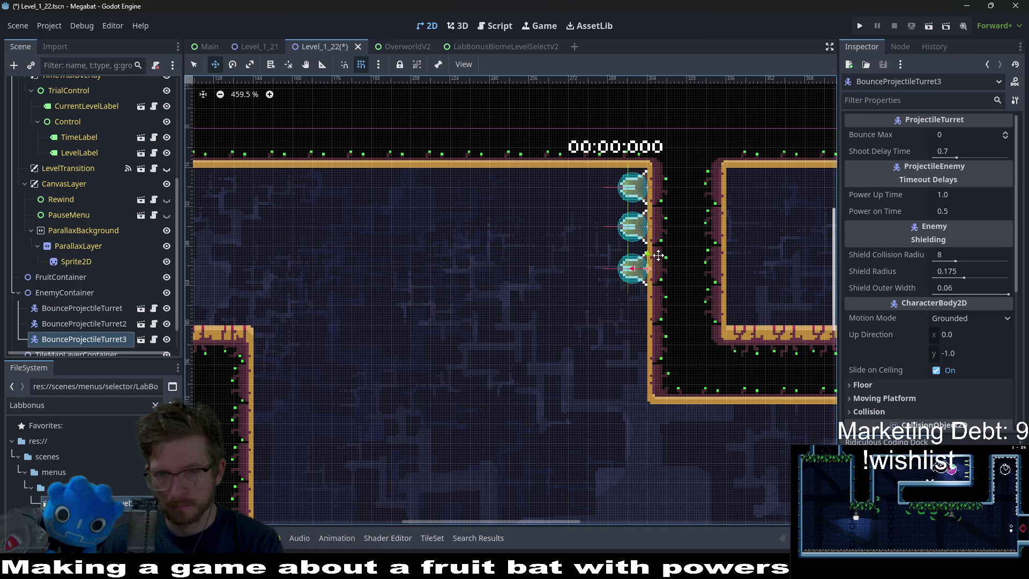
Add a fourth and fifth turret below them, ending at BounceProjectileTurret5.
{"action": "scroll", "coordinate": [659, 256], "scroll_direction": "down", "scroll_amount": 1}
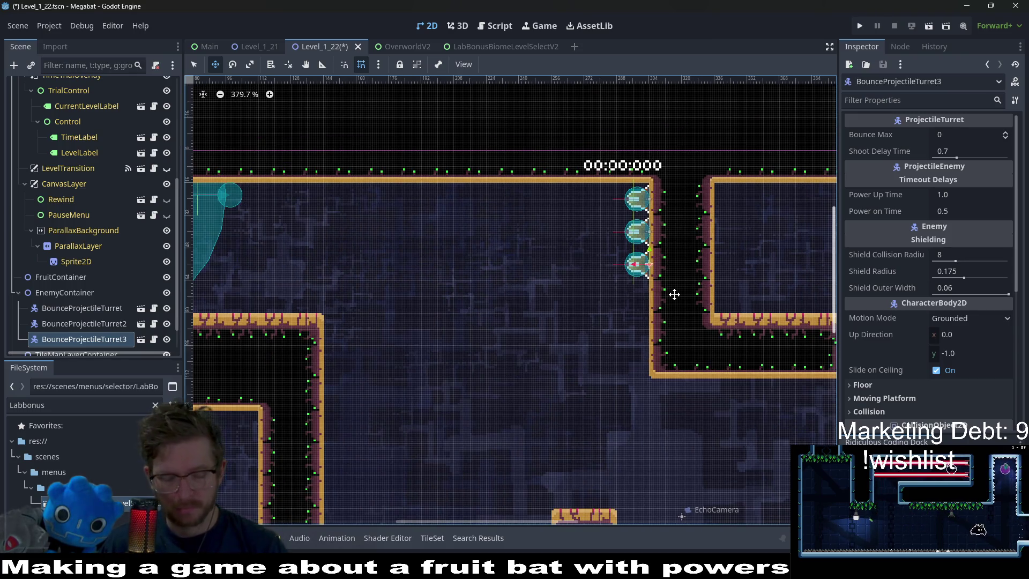
{"action": "key", "text": "ctrl+d"}
{"action": "key", "text": "shift+Down"}
{"action": "key", "text": "shift+Down"}
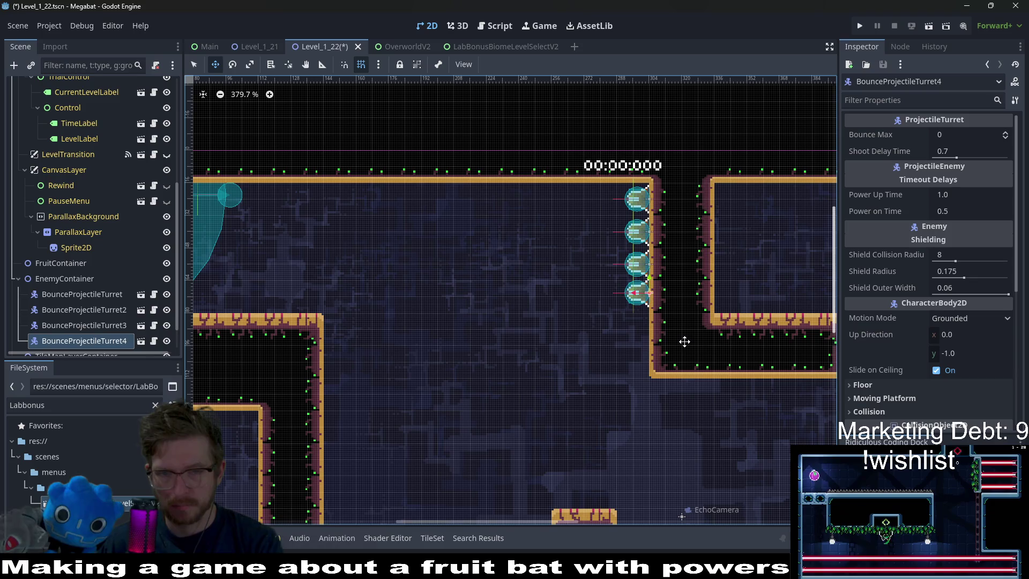
{"action": "key", "text": "ctrl+d"}
{"action": "scroll", "coordinate": [655, 300], "scroll_direction": "up", "scroll_amount": 3}
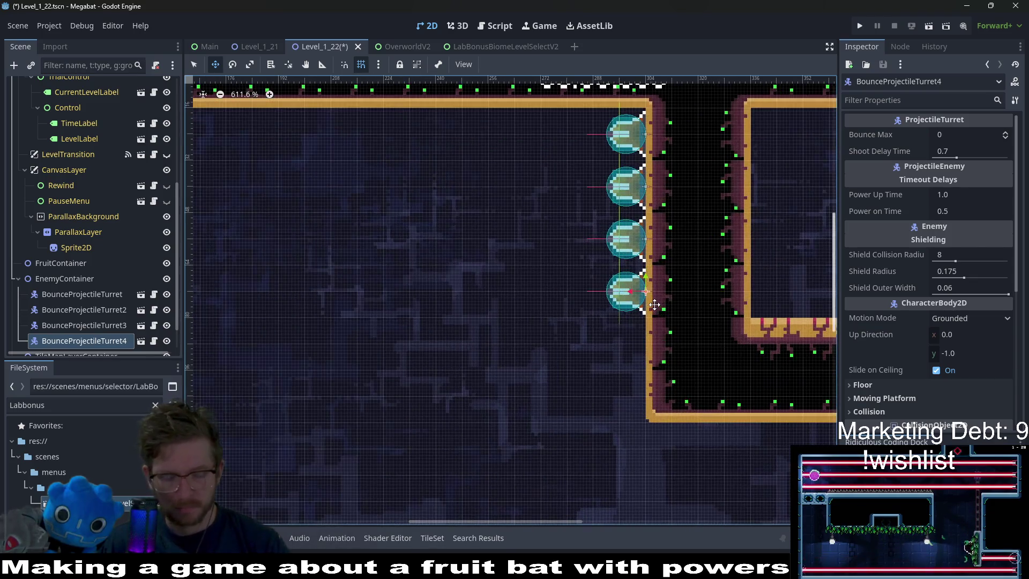
{"action": "key", "text": "shift+Down"}
{"action": "key", "text": "shift+Down"}
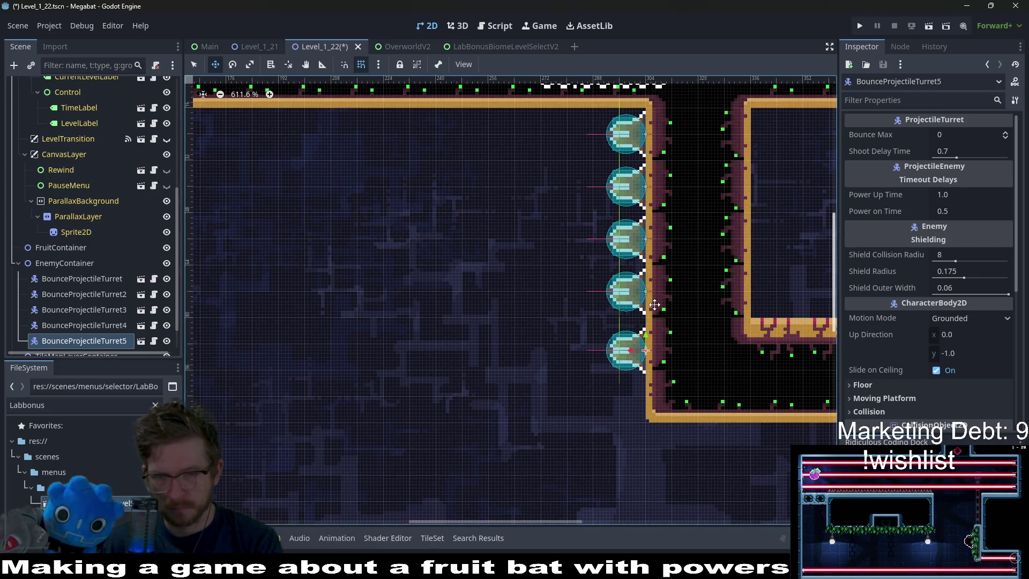
{"action": "scroll", "coordinate": [654, 304], "scroll_direction": "down", "scroll_amount": 3}
{"action": "left_click_drag", "start_coordinate": [519, 413], "coordinate": [644, 370]}
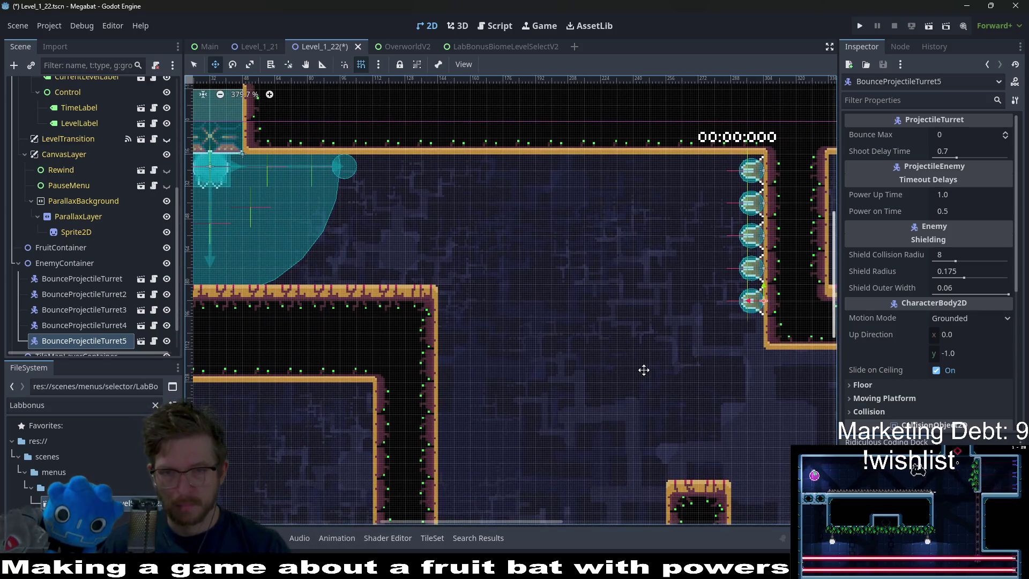
{"action": "left_click_drag", "start_coordinate": [557, 362], "coordinate": [644, 367]}
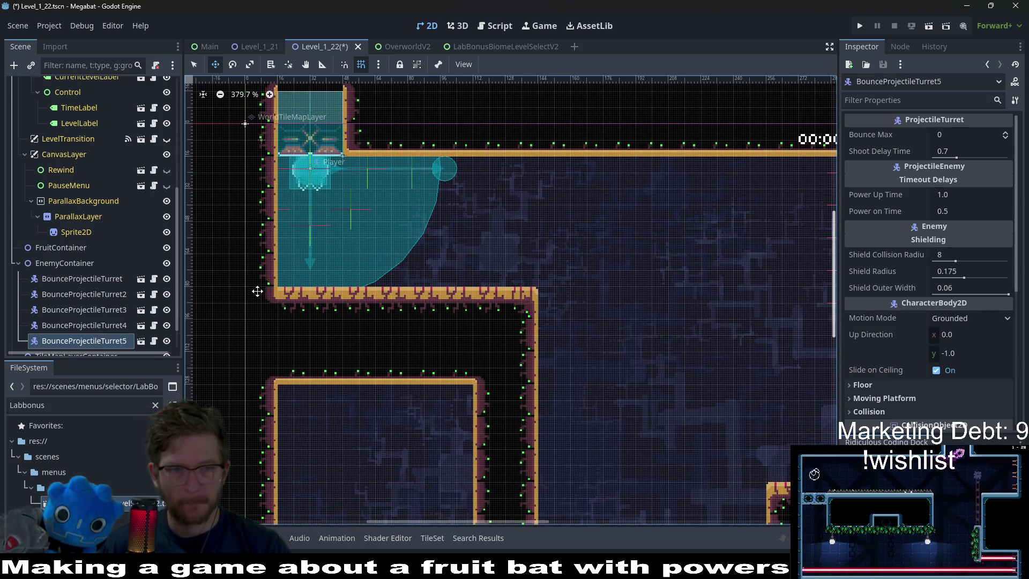
{"action": "scroll", "coordinate": [98, 261], "scroll_direction": "up", "scroll_amount": 5}
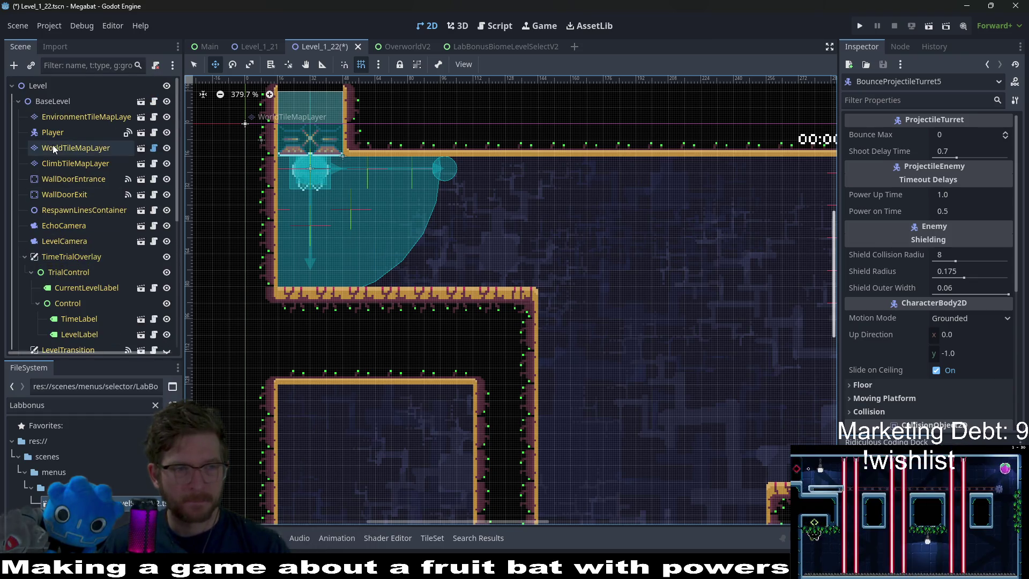
Paint a row of LAB terrain tiles onto the lower wall on WorldTileMapLayer.
{"action": "left_click", "coordinate": [76, 148]}
{"action": "left_click", "coordinate": [225, 489]}
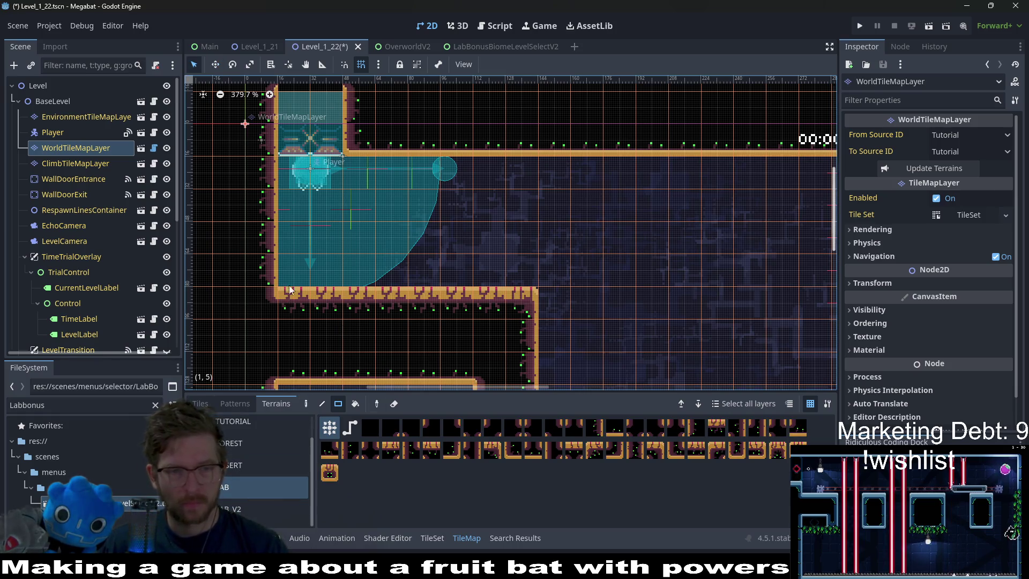
{"action": "left_click_drag", "start_coordinate": [590, 323], "coordinate": [515, 263]}
{"action": "scroll", "coordinate": [515, 263], "scroll_direction": "down", "scroll_amount": 3}
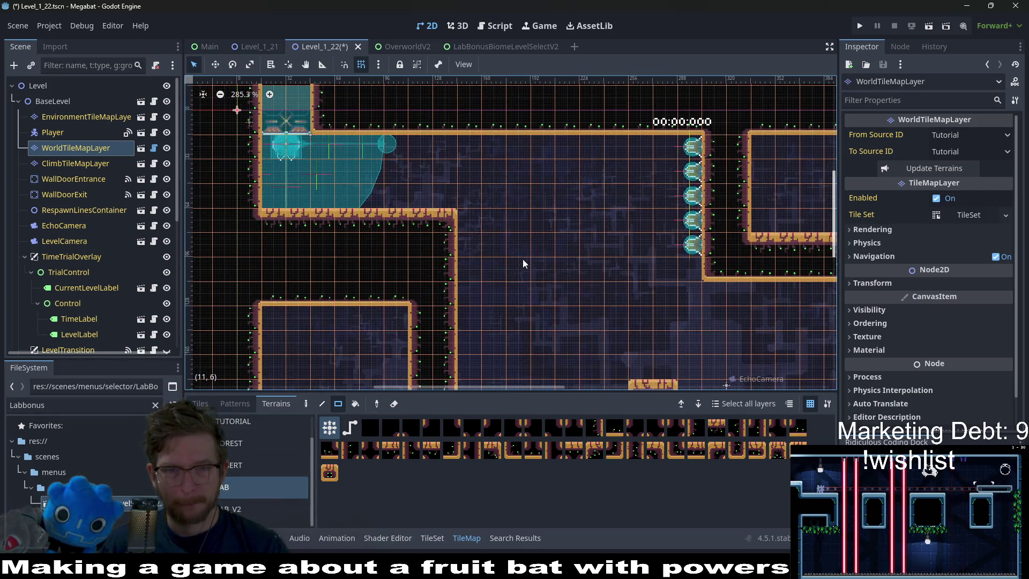
{"action": "scroll", "coordinate": [405, 282], "scroll_direction": "down", "scroll_amount": 2}
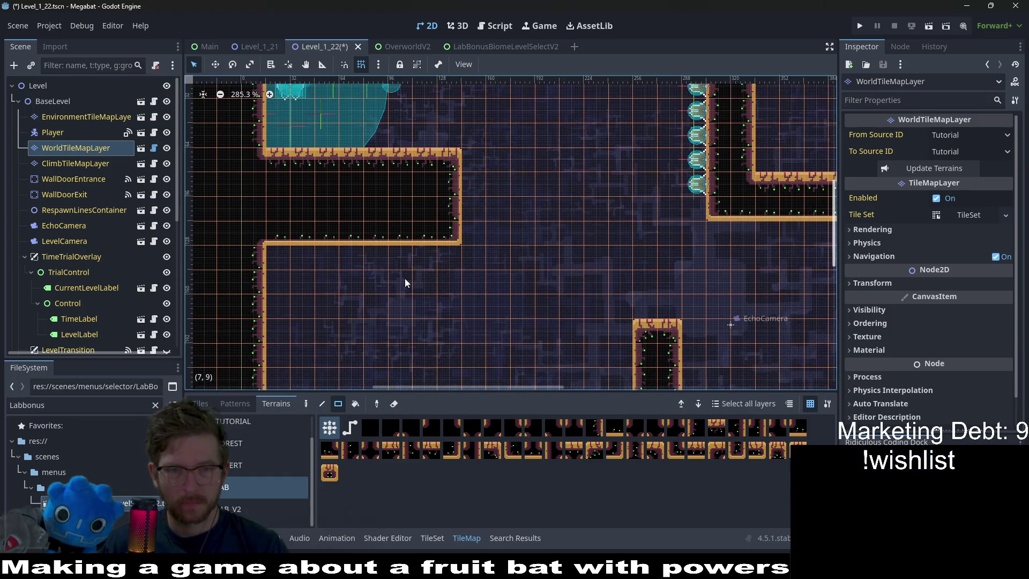
{"action": "left_click_drag", "start_coordinate": [437, 241], "coordinate": [257, 230]}
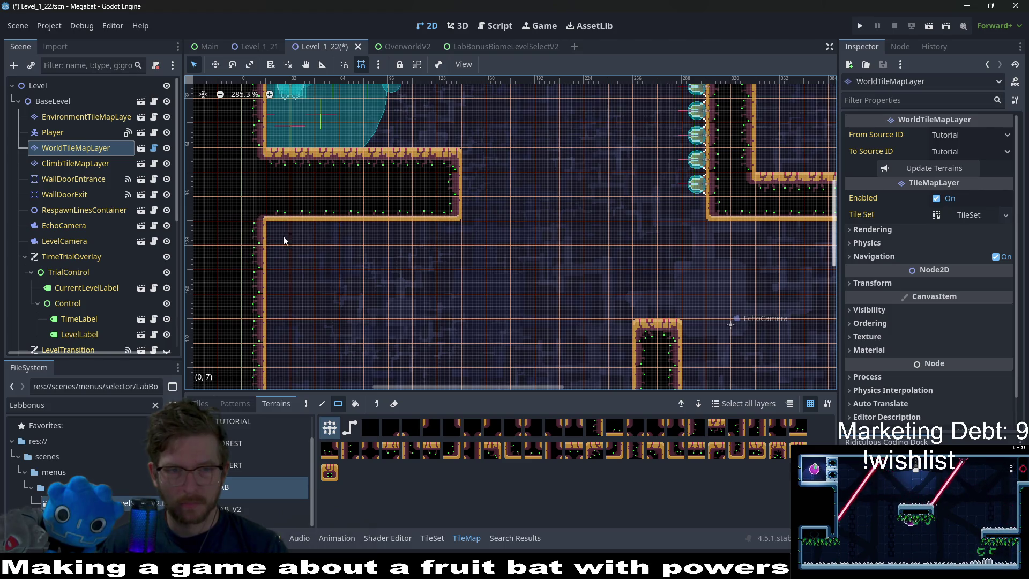
{"action": "scroll", "coordinate": [531, 214], "scroll_direction": "up", "scroll_amount": 2}
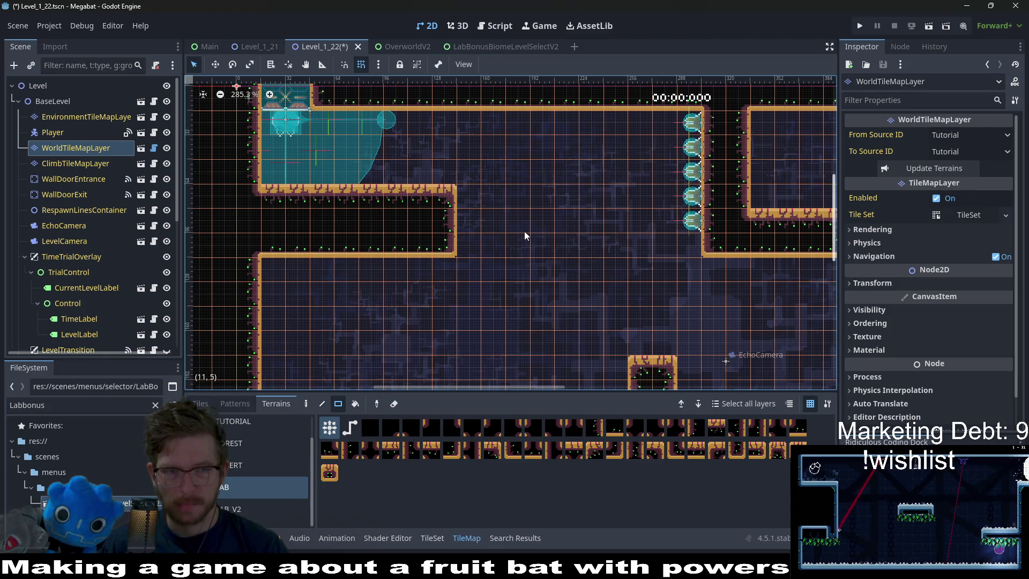
{"action": "left_click_drag", "start_coordinate": [268, 270], "coordinate": [450, 266]}
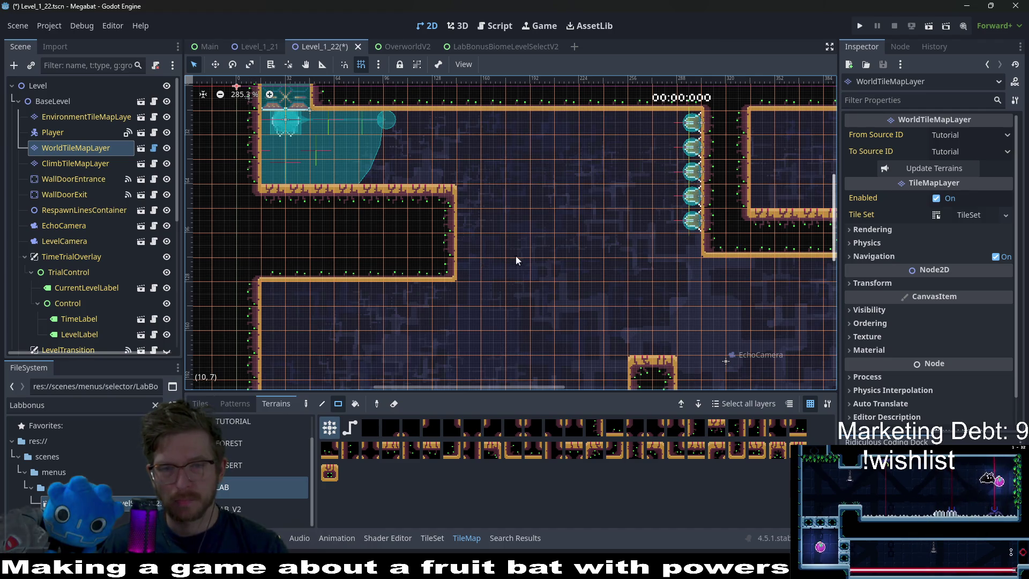
{"action": "scroll", "coordinate": [390, 232], "scroll_direction": "down", "scroll_amount": 2}
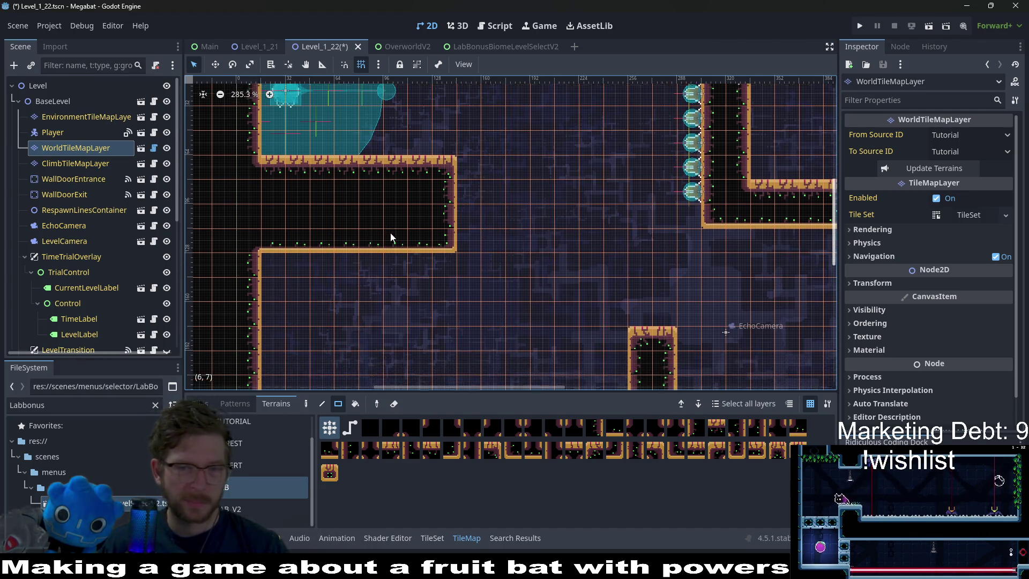
{"action": "scroll", "coordinate": [575, 220], "scroll_direction": "down", "scroll_amount": 3}
Erase the wall pillar and duplicate BounceProjectileTurret5 into a sixth turret.
{"action": "left_click_drag", "start_coordinate": [539, 209], "coordinate": [697, 349]}
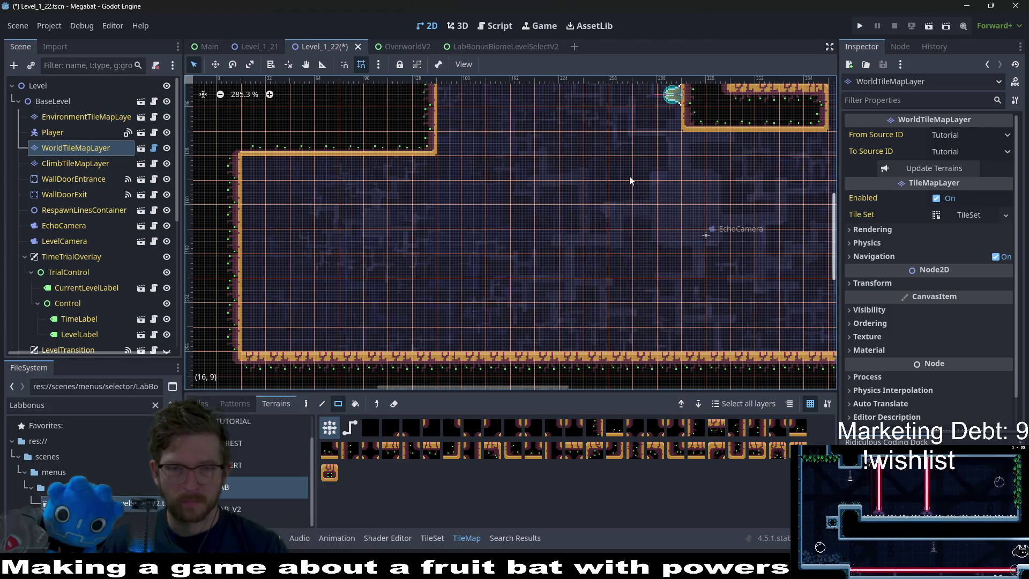
{"action": "scroll", "coordinate": [629, 176], "scroll_direction": "up", "scroll_amount": 3}
{"action": "left_click_drag", "start_coordinate": [634, 206], "coordinate": [605, 227]}
{"action": "scroll", "coordinate": [99, 268], "scroll_direction": "down", "scroll_amount": 5}
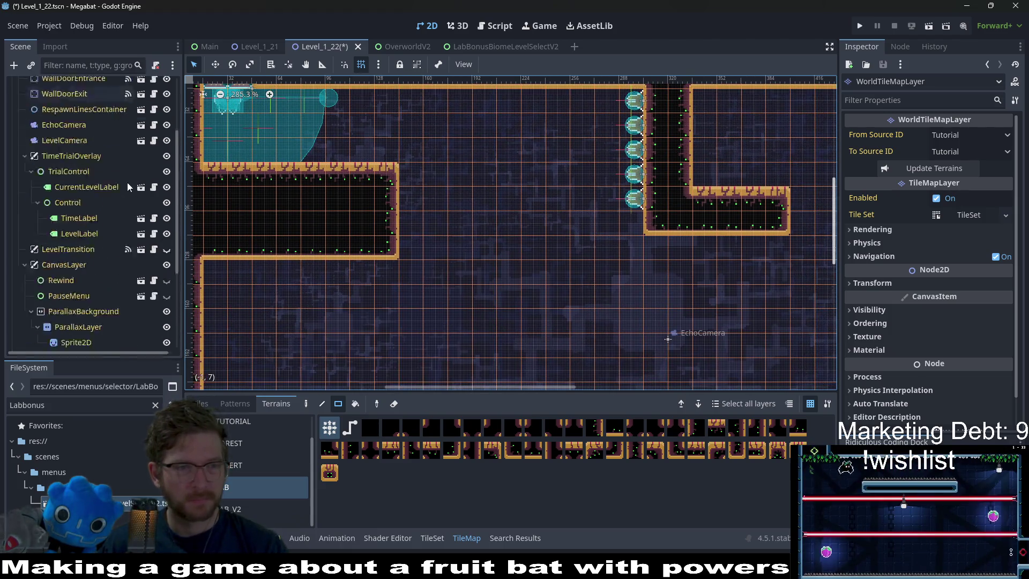
{"action": "left_click", "coordinate": [100, 310]}
{"action": "key", "text": "ctrl+d"}
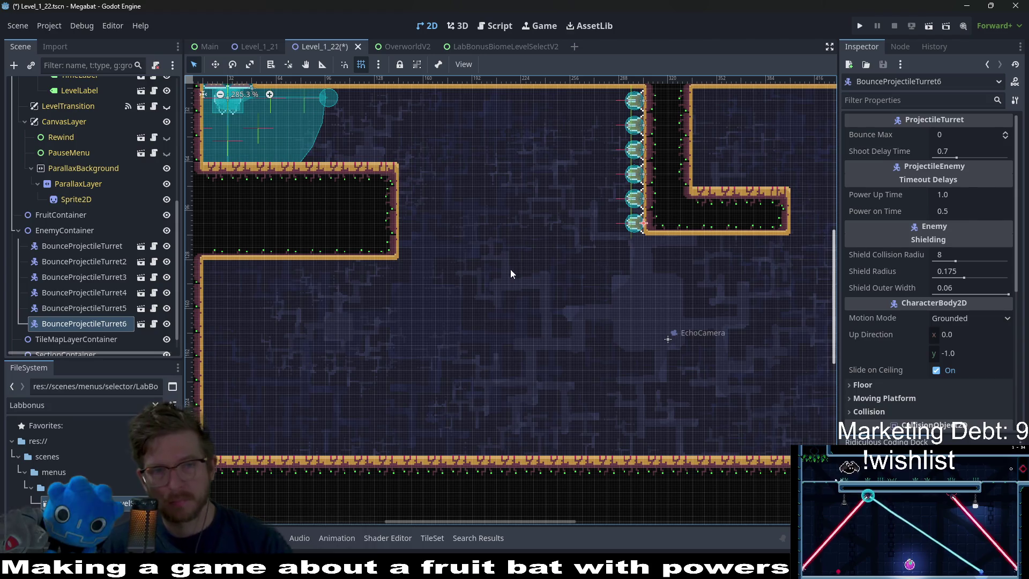
Duplicate all six wall turrets and move the copies down into the lower room.
{"action": "scroll", "coordinate": [510, 274], "scroll_direction": "down", "scroll_amount": 2}
{"action": "left_click", "coordinate": [103, 246], "text": "shift"}
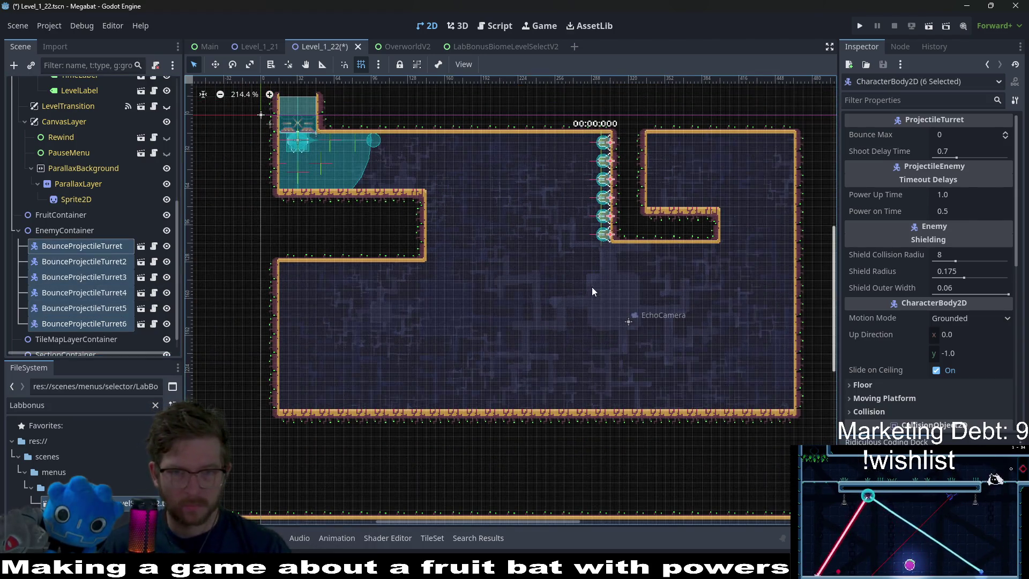
{"action": "key", "text": "ctrl+d"}
{"action": "key", "text": "w"}
{"action": "left_click_drag", "start_coordinate": [634, 166], "coordinate": [547, 286]}
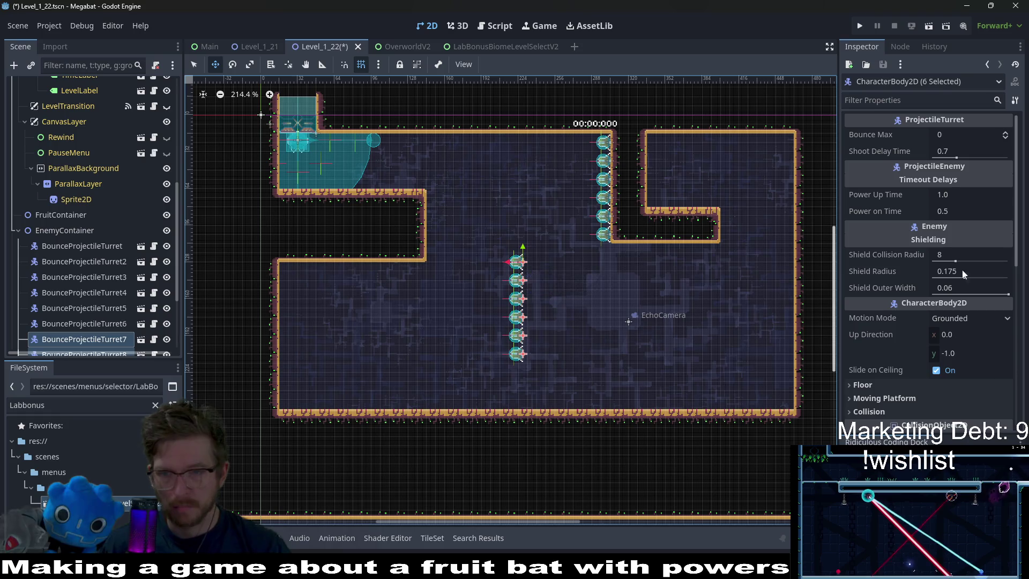
{"action": "scroll", "coordinate": [901, 235], "scroll_direction": "down", "scroll_amount": 5}
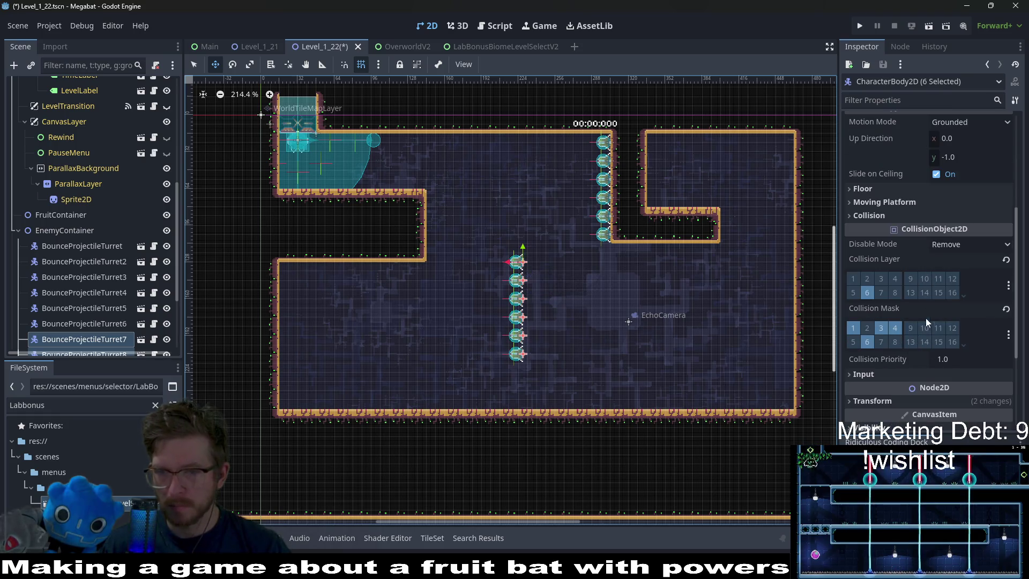
{"action": "scroll", "coordinate": [935, 368], "scroll_direction": "down", "scroll_amount": 3}
Place the turret copies on the lower room's left wall at rotation 0, nudged slightly up.
{"action": "left_click", "coordinate": [946, 324]}
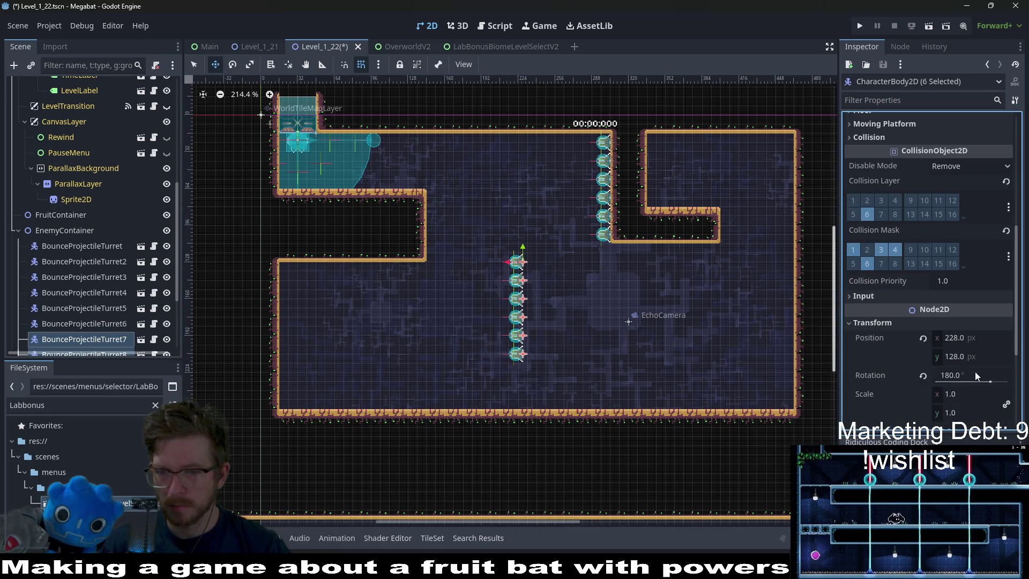
{"action": "scroll", "coordinate": [523, 321], "scroll_direction": "up", "scroll_amount": 2}
{"action": "mouse_move", "coordinate": [552, 300]}
{"action": "left_mouse_down"}
{"action": "mouse_move", "coordinate": [372, 338]}
{"action": "mouse_move", "coordinate": [257, 316]}
{"action": "mouse_move", "coordinate": [232, 299]}
{"action": "left_mouse_up"}
{"action": "scroll", "coordinate": [232, 298], "scroll_direction": "up", "scroll_amount": 3}
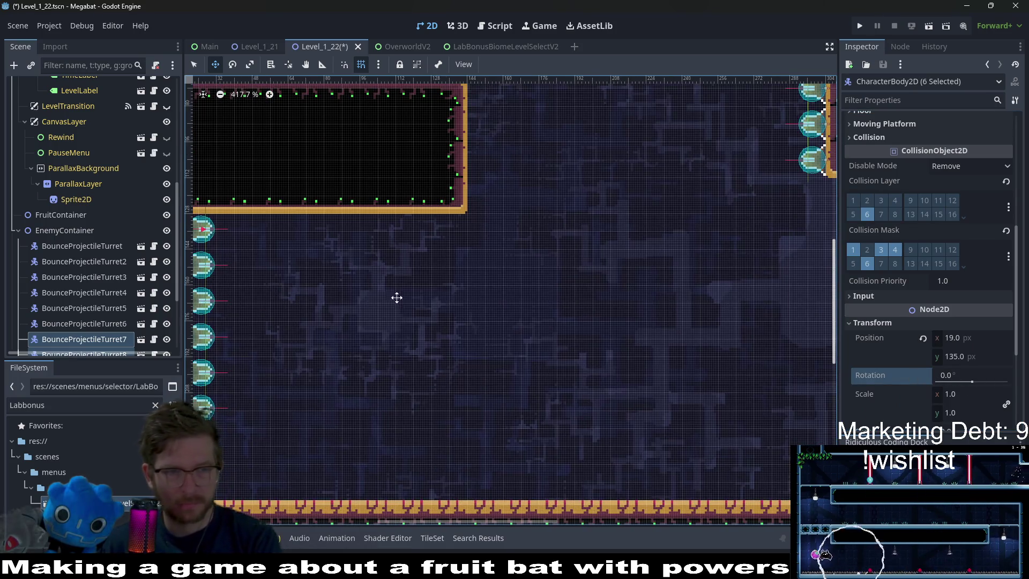
{"action": "scroll", "coordinate": [395, 293], "scroll_direction": "left", "scroll_amount": 5}
{"action": "scroll", "coordinate": [425, 276], "scroll_direction": "down", "scroll_amount": 4}
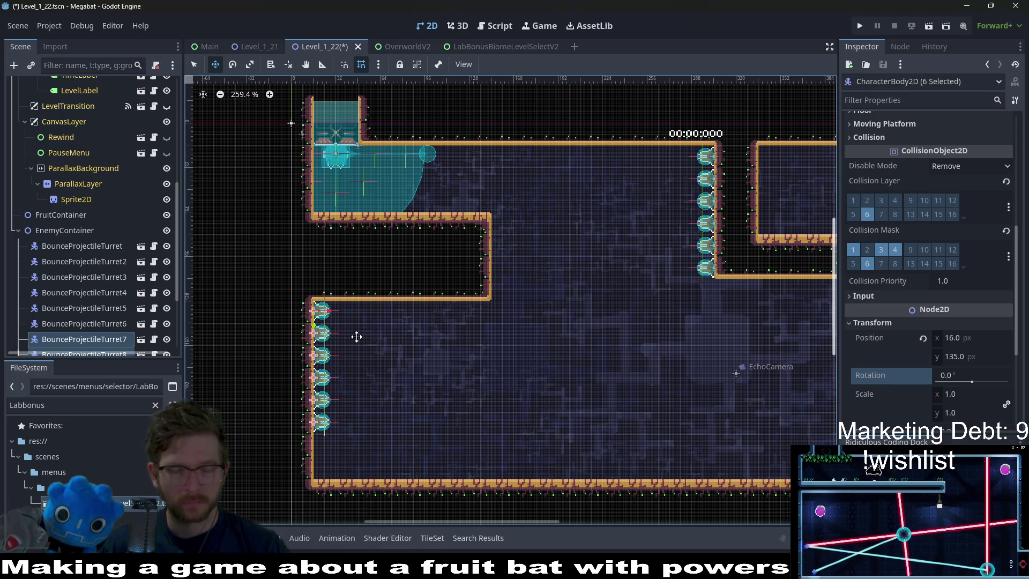
{"action": "key", "text": "Up"}
{"action": "key", "text": "Up"}
{"action": "key", "text": "Up"}
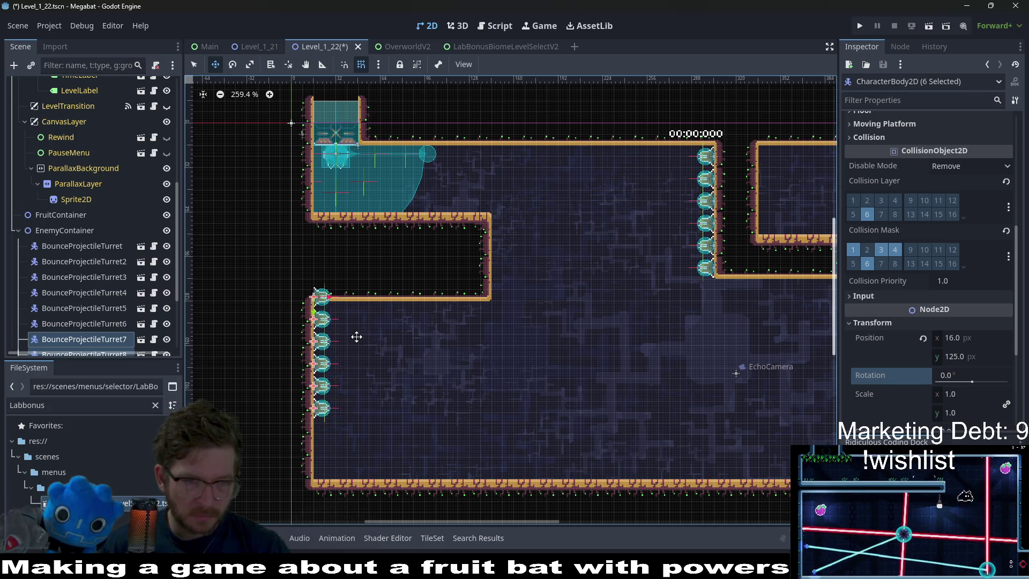
{"action": "key", "text": "Up"}
{"action": "key", "text": "Up"}
{"action": "key", "text": "Up"}
{"action": "key", "text": "Up"}
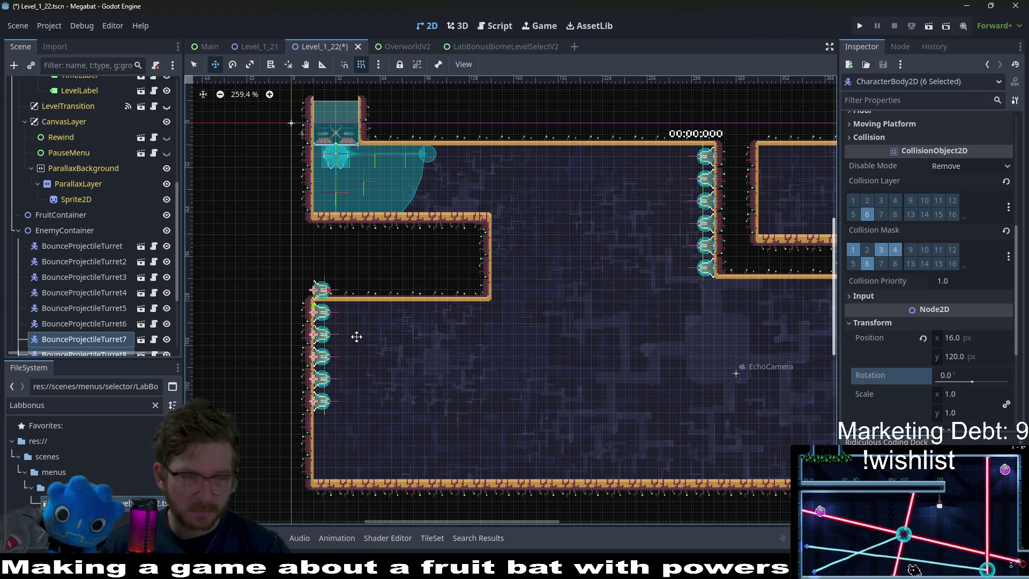
{"action": "scroll", "coordinate": [91, 204], "scroll_direction": "up", "scroll_amount": 5}
Raise the ledge above the left-wall turrets by one tile of terrain.
{"action": "left_click", "coordinate": [89, 148]}
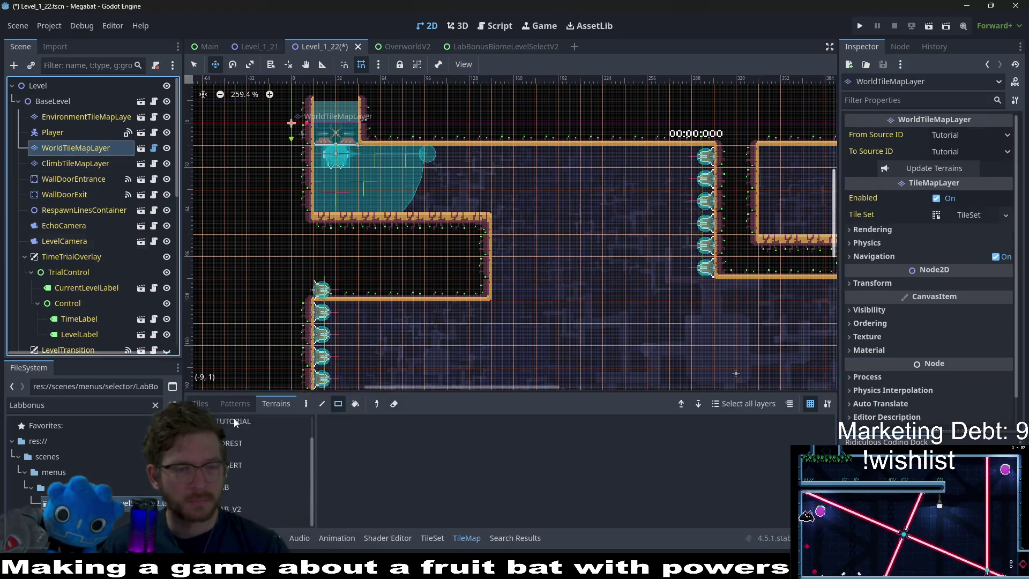
{"action": "key", "text": "q"}
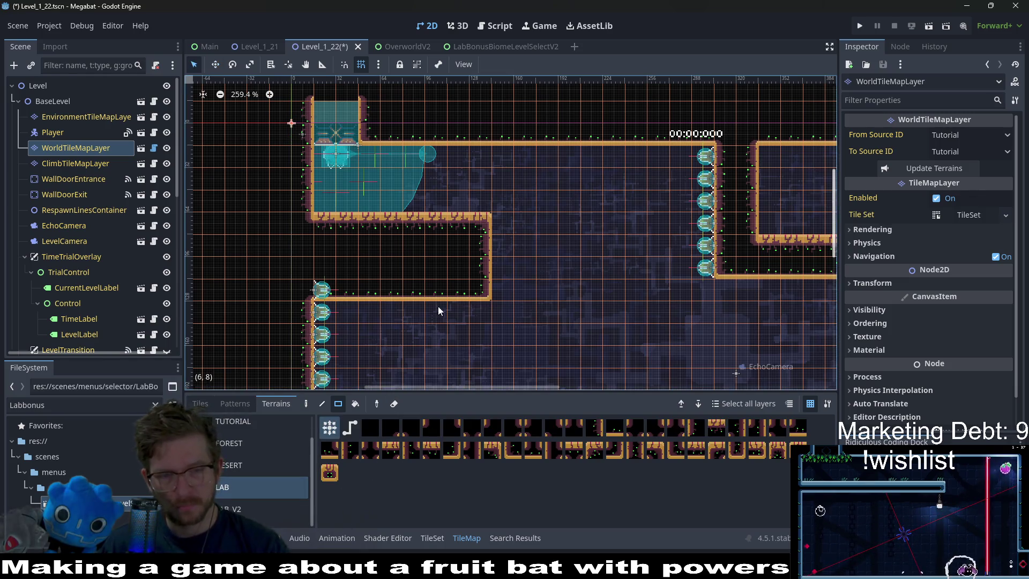
{"action": "left_click_drag", "start_coordinate": [481, 295], "coordinate": [318, 292]}
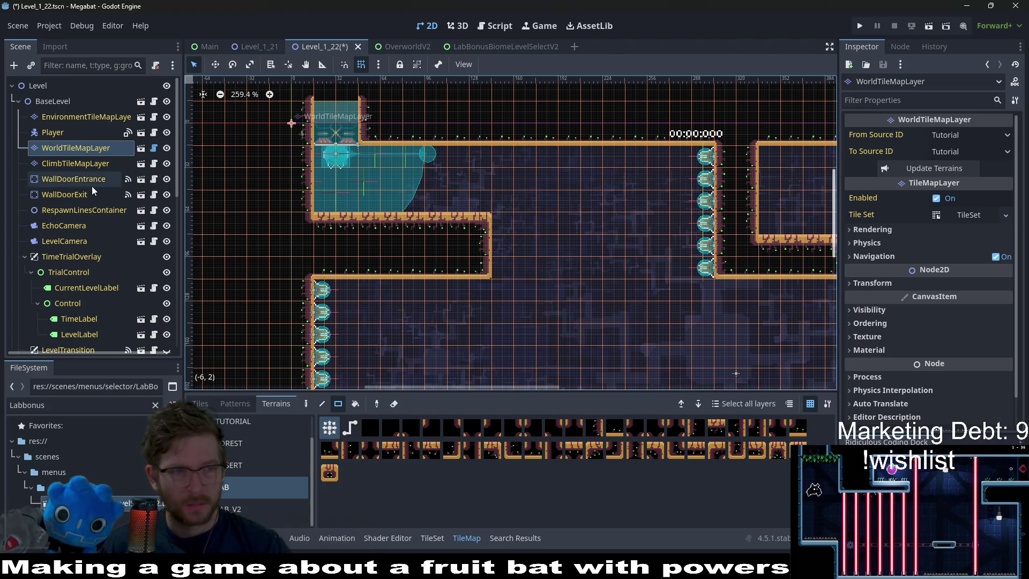
{"action": "scroll", "coordinate": [92, 185], "scroll_direction": "down", "scroll_amount": 8}
Instance a OneWayTileMapLayer child scene under TileMapLayerContainer.
{"action": "right_click", "coordinate": [92, 323]}
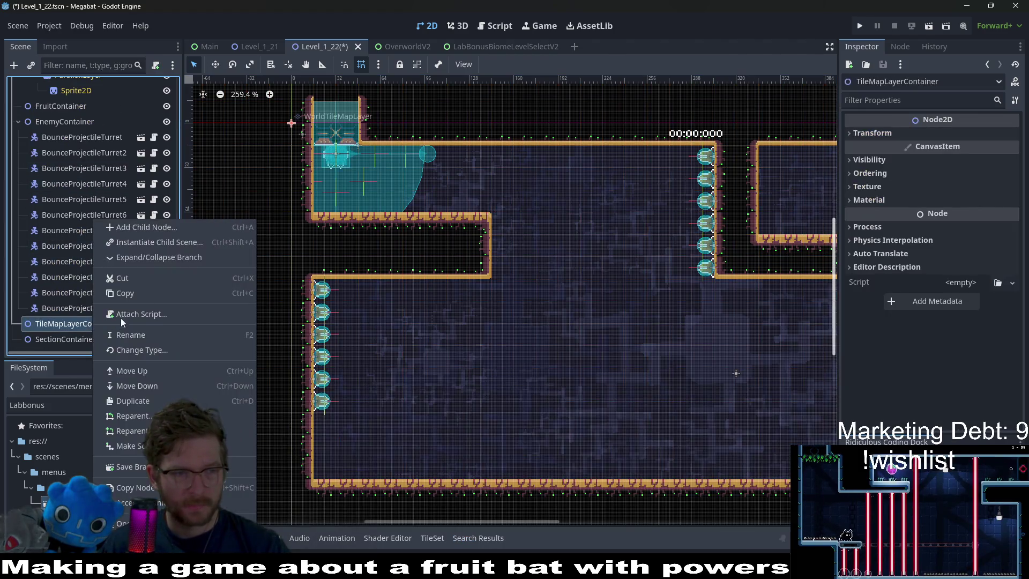
{"action": "left_click", "coordinate": [146, 240]}
{"action": "type", "text": "oneway"}
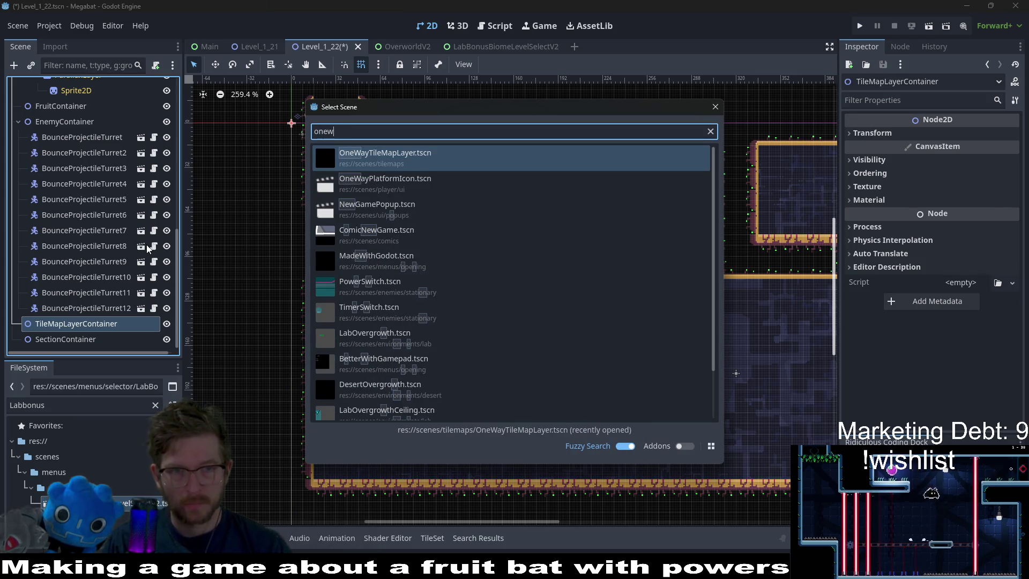
{"action": "key", "text": "Return"}
{"action": "key", "text": "w"}
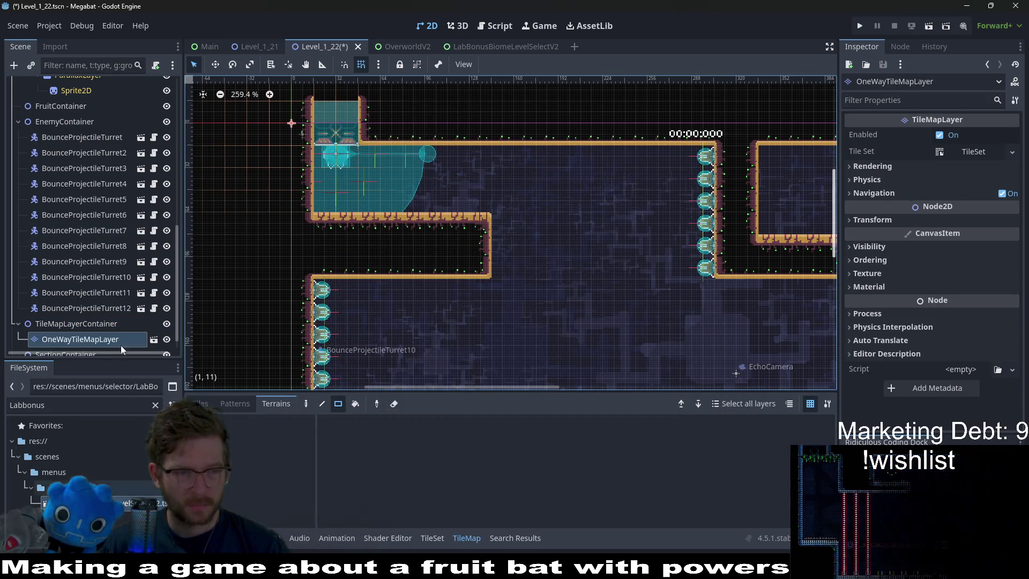
Set the OneWayTileMapLayer rotation to 90°.
{"action": "left_click", "coordinate": [888, 218]}
{"action": "left_click", "coordinate": [971, 273]}
{"action": "type", "text": "90"}
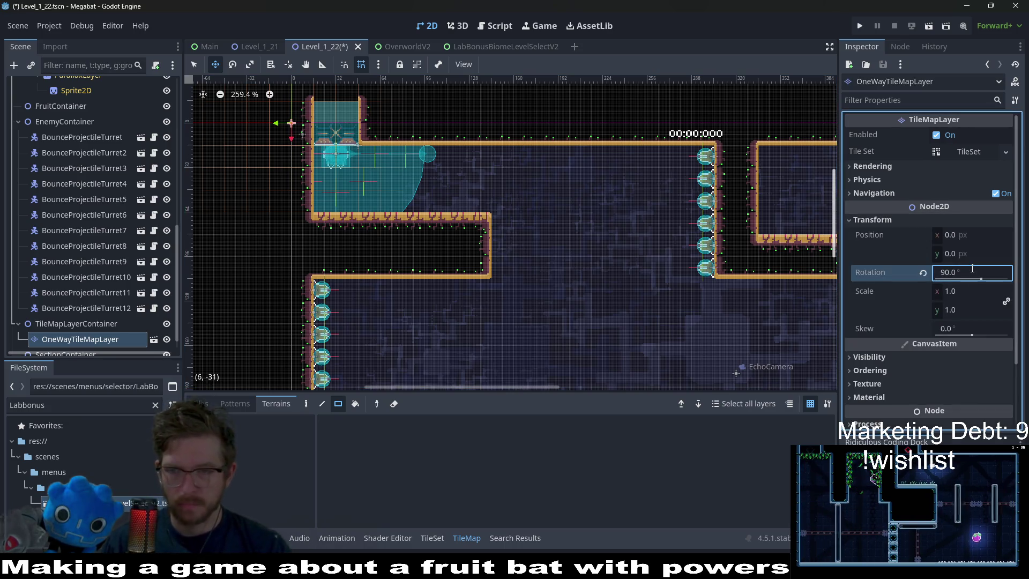
{"action": "key", "text": "Return"}
Pick the one-way platform tile for the corridor, then test-run the level and close it.
{"action": "left_click", "coordinate": [200, 403]}
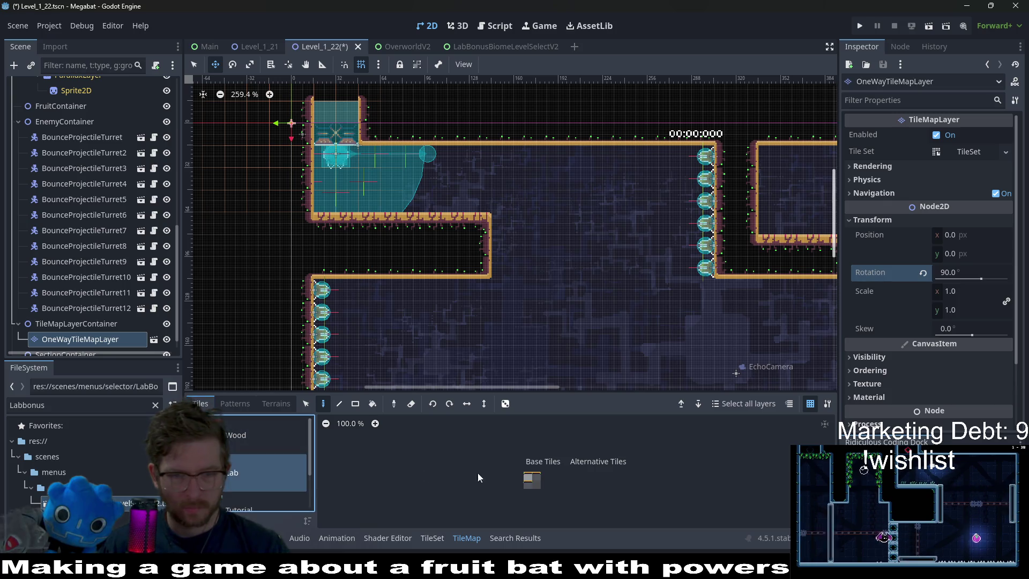
{"action": "scroll", "coordinate": [510, 277], "scroll_direction": "up", "scroll_amount": 5}
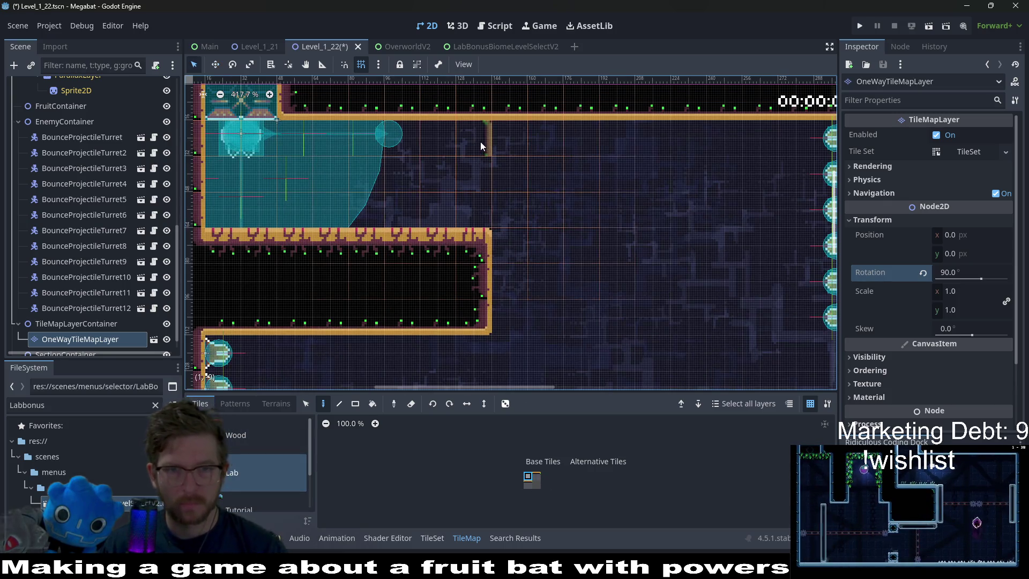
{"action": "left_click", "coordinate": [533, 477]}
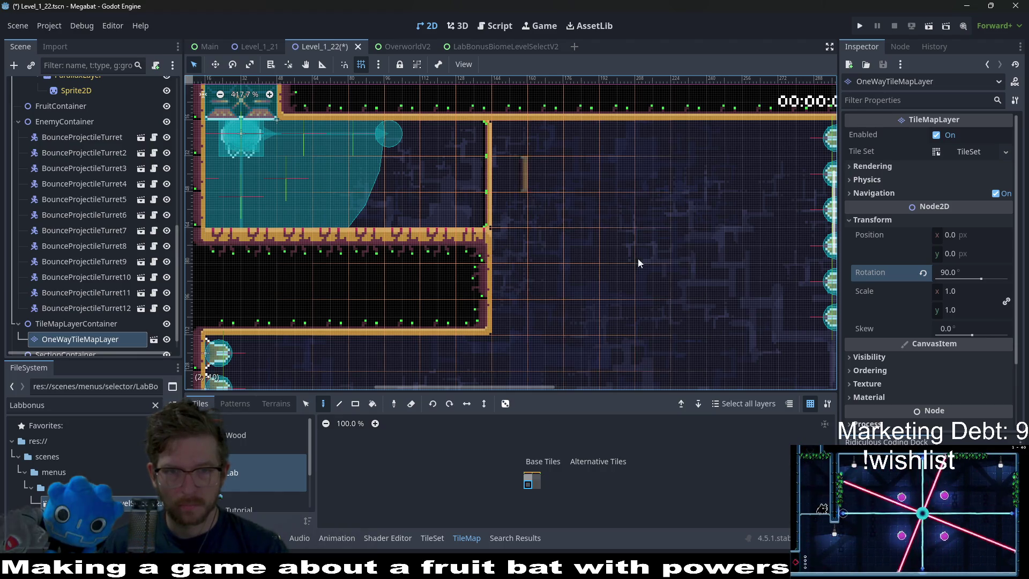
{"action": "left_click", "coordinate": [928, 28]}
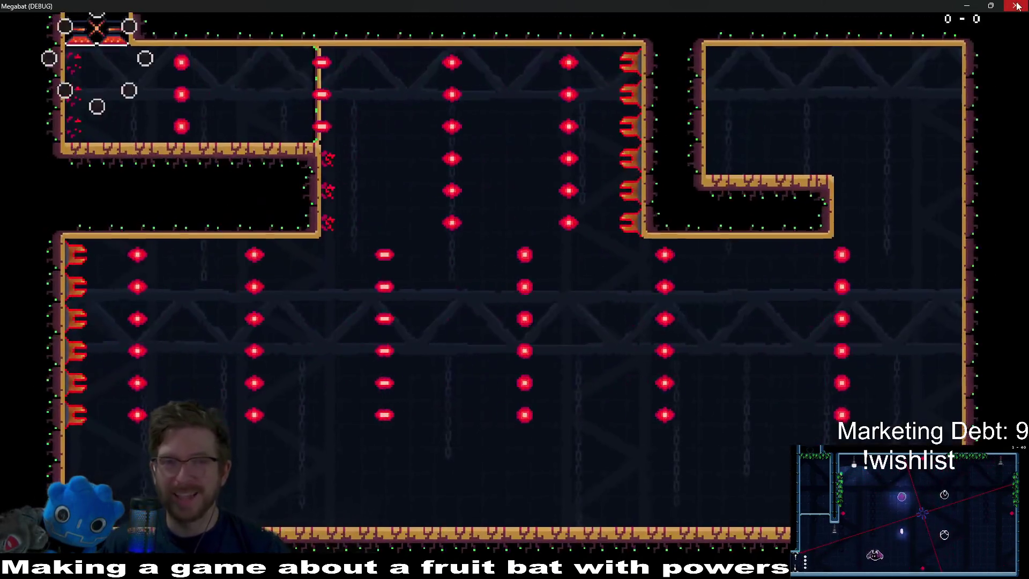
{"action": "left_click", "coordinate": [1017, 6]}
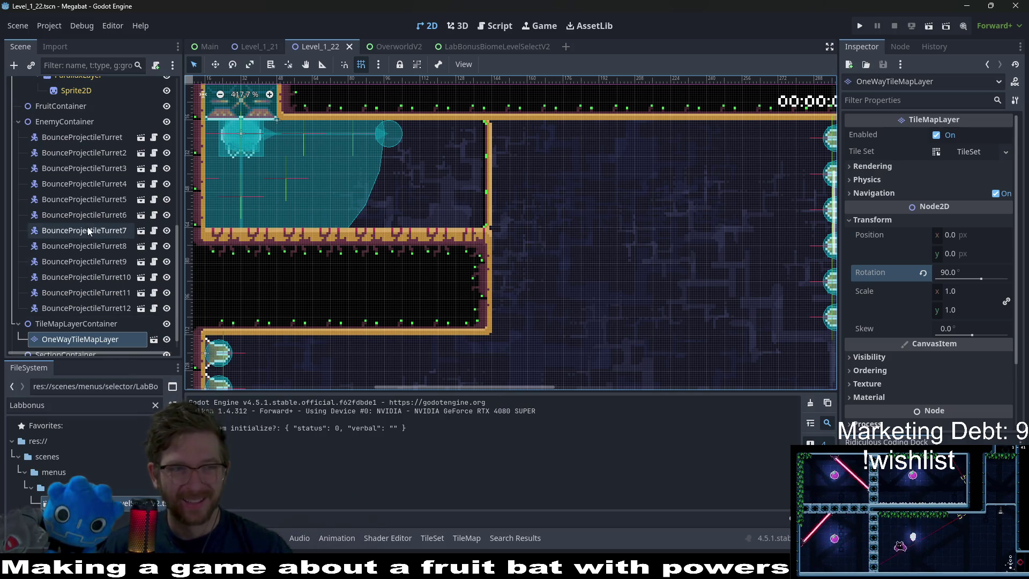
Open the BounceProjectileTurret scene from the scene tree.
{"action": "left_click", "coordinate": [94, 339]}
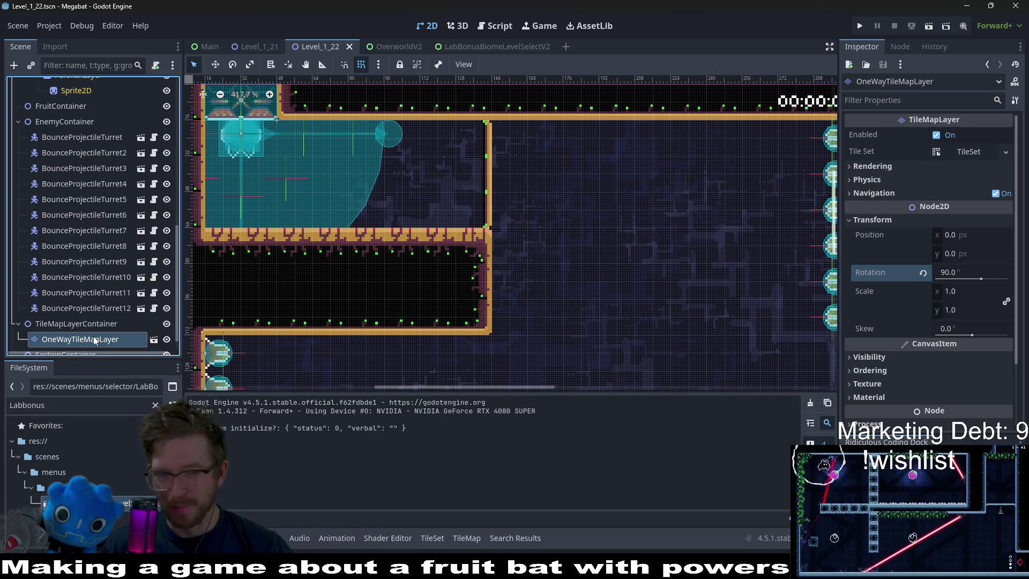
{"action": "left_click", "coordinate": [100, 322]}
{"action": "left_click", "coordinate": [95, 337]}
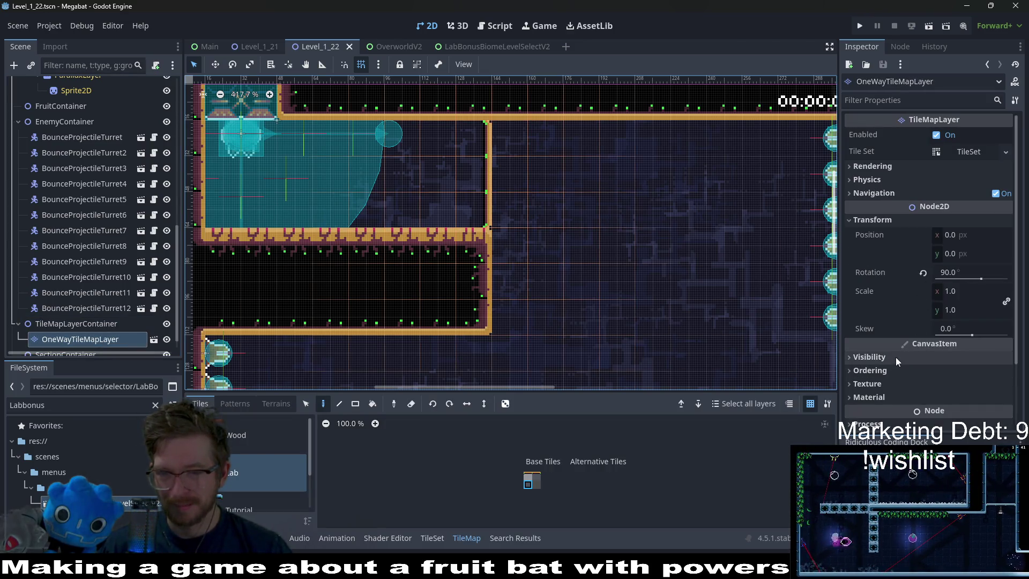
{"action": "scroll", "coordinate": [896, 359], "scroll_direction": "down", "scroll_amount": 2}
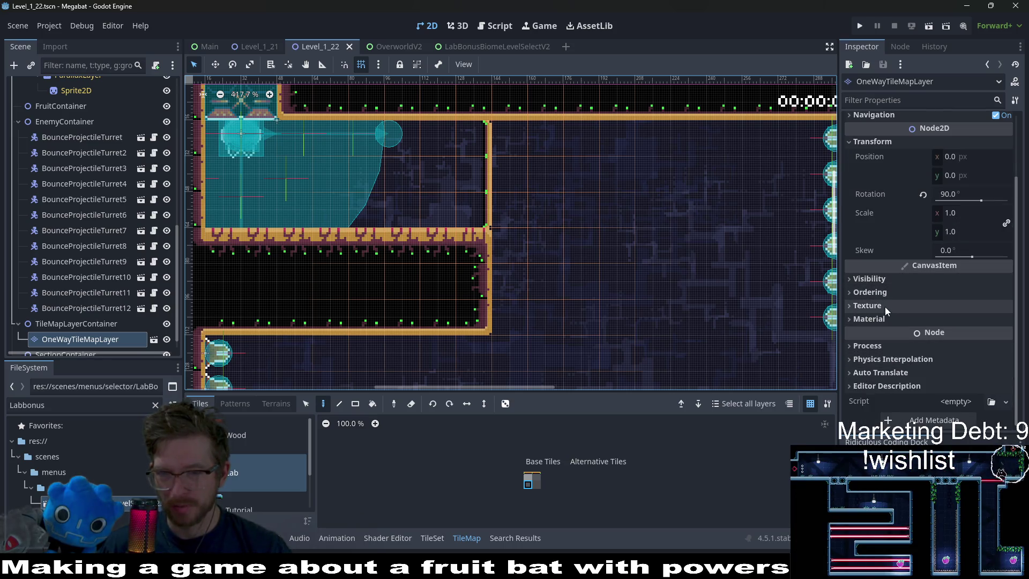
{"action": "left_click", "coordinate": [140, 308]}
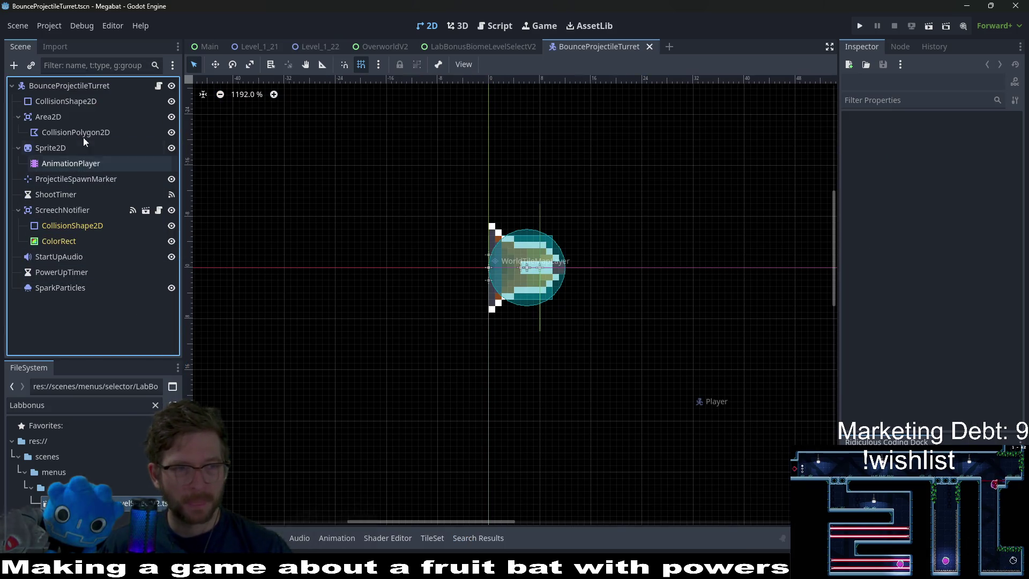
Close the LabBonusBiomeLevelSelectV2 and OverworldV2 scene tabs.
{"action": "left_click", "coordinate": [482, 47]}
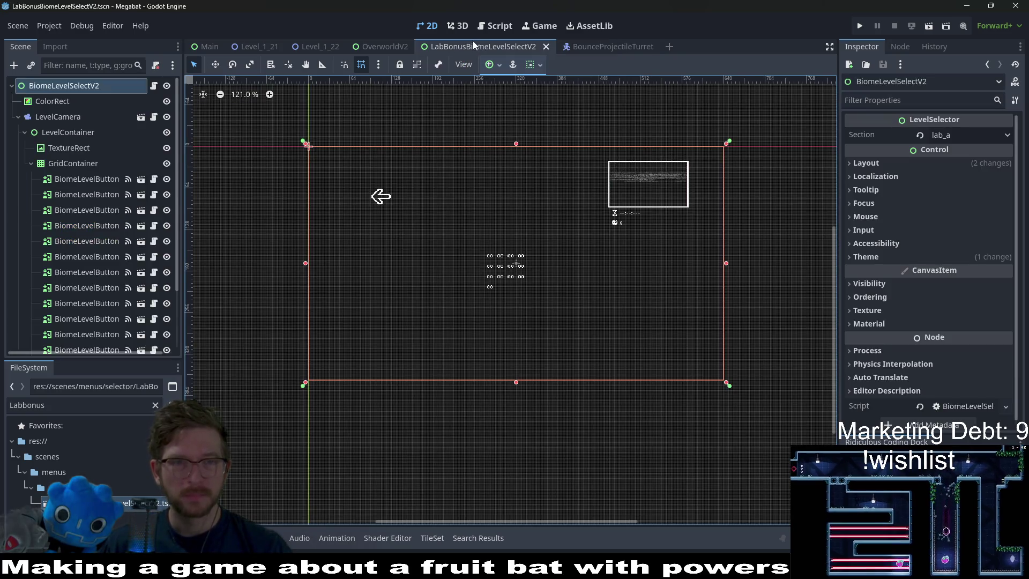
{"action": "middle_click", "coordinate": [473, 43]}
{"action": "middle_click", "coordinate": [392, 47]}
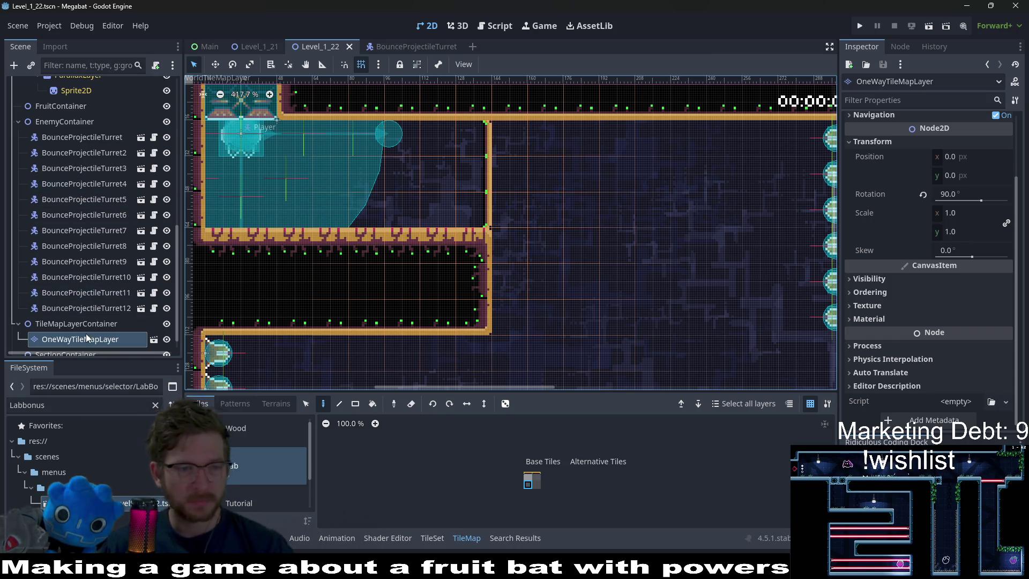
{"action": "left_click", "coordinate": [876, 294]}
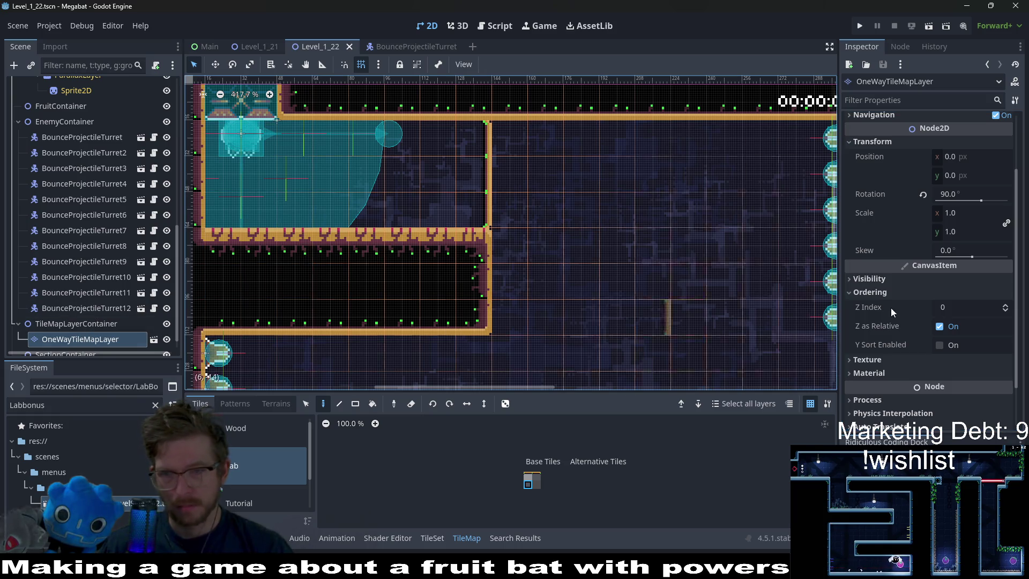
Open the OneWayTileMapLayer scene and check the named layers its collision mask uses.
{"action": "left_click", "coordinate": [153, 339]}
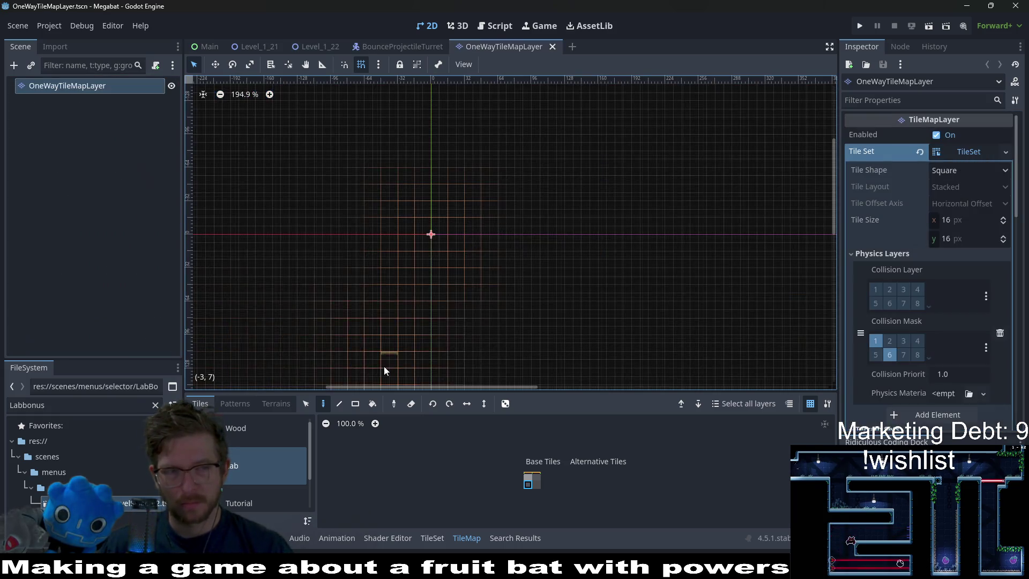
{"action": "scroll", "coordinate": [1022, 293], "scroll_direction": "down", "scroll_amount": 5}
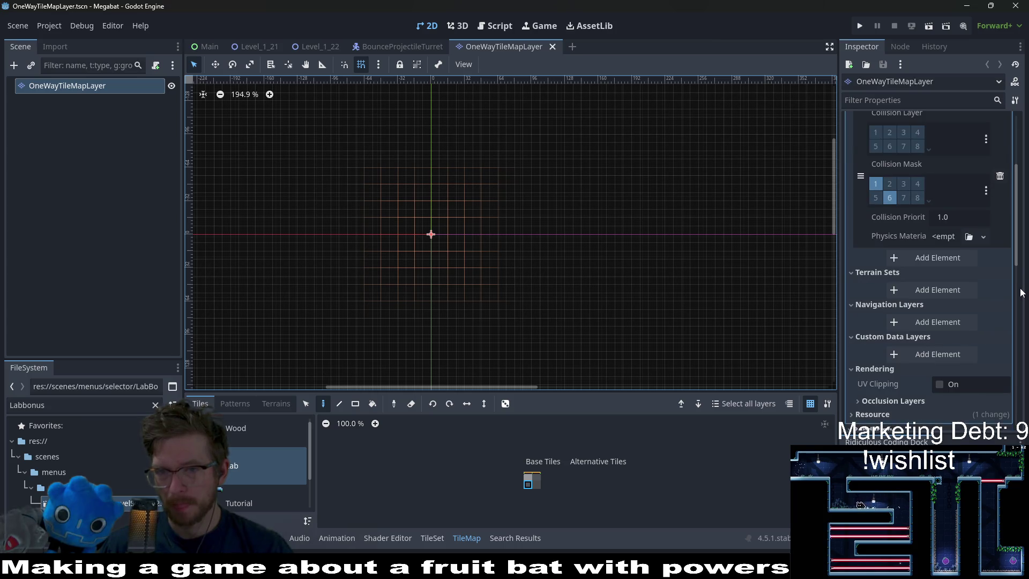
{"action": "scroll", "coordinate": [1022, 292], "scroll_direction": "up", "scroll_amount": 2}
{"action": "left_click", "coordinate": [986, 230]}
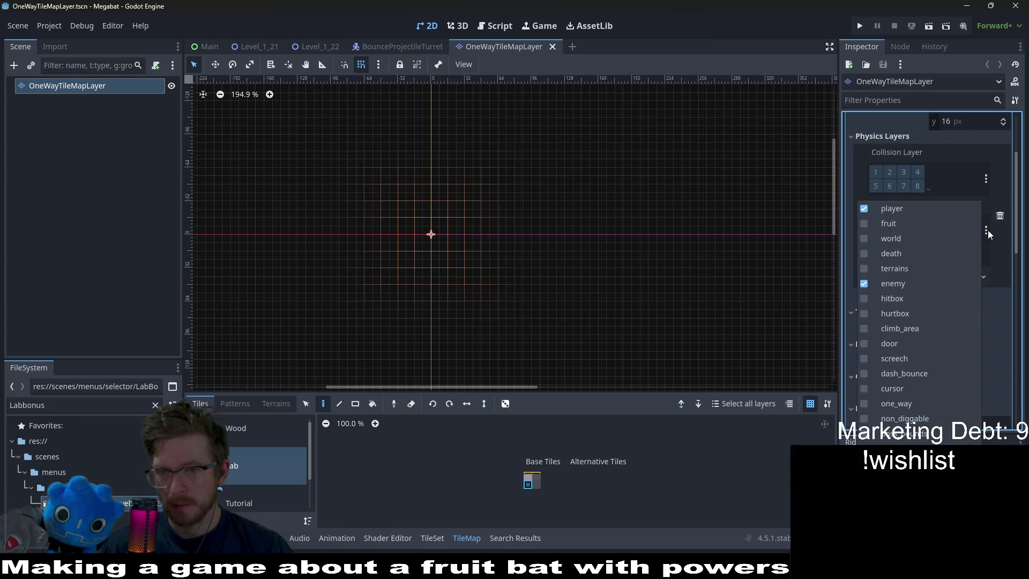
{"action": "left_click", "coordinate": [1011, 244]}
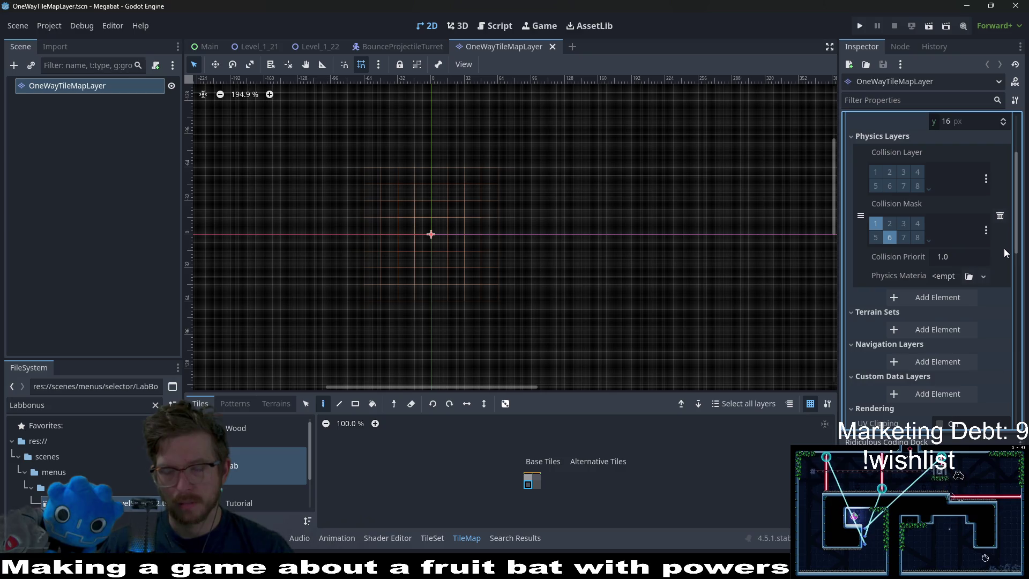
Check the collision layer names, then bring up the BounceProjectileTurret scene.
{"action": "left_click", "coordinate": [986, 179]}
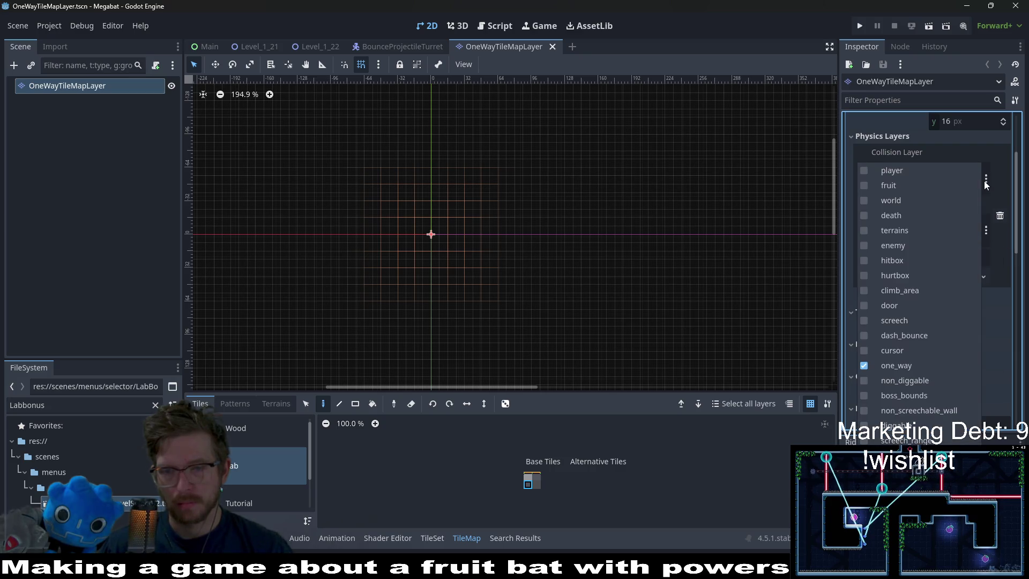
{"action": "left_click", "coordinate": [985, 182]}
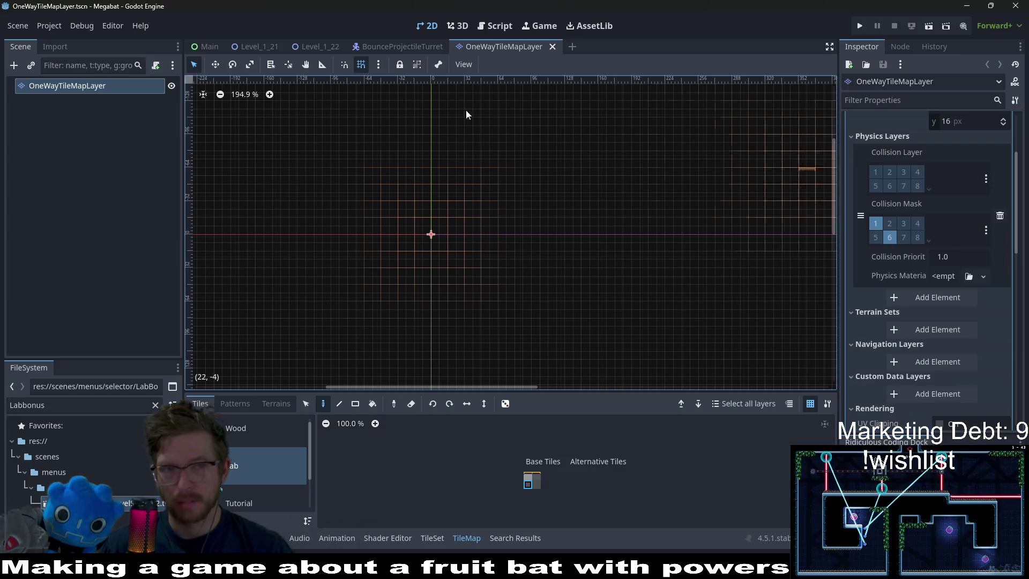
{"action": "left_click", "coordinate": [396, 47]}
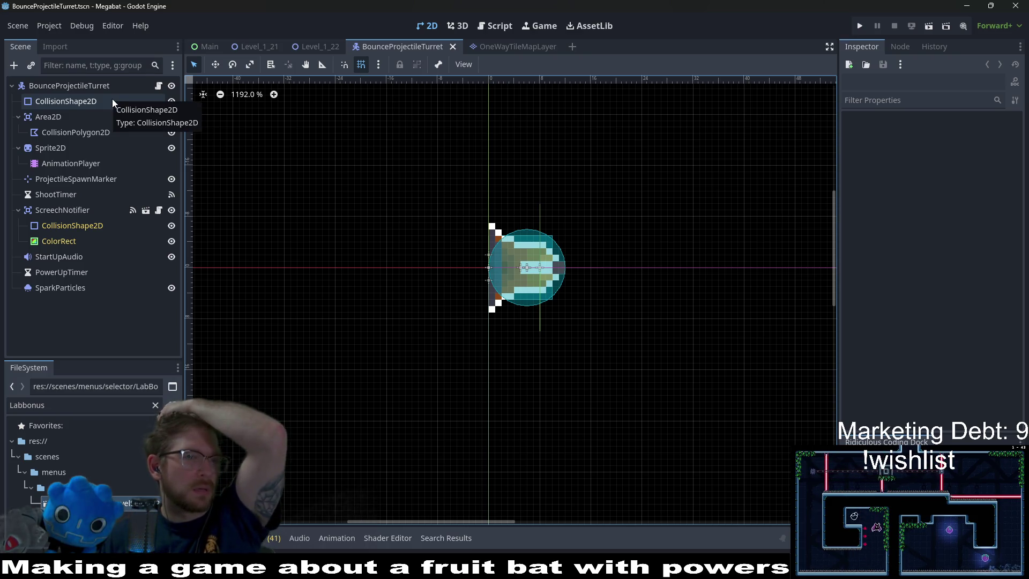
Open BounceProjectile from the turret script and add one_way to its collision mask.
{"action": "left_click", "coordinate": [88, 84]}
{"action": "left_click", "coordinate": [159, 85]}
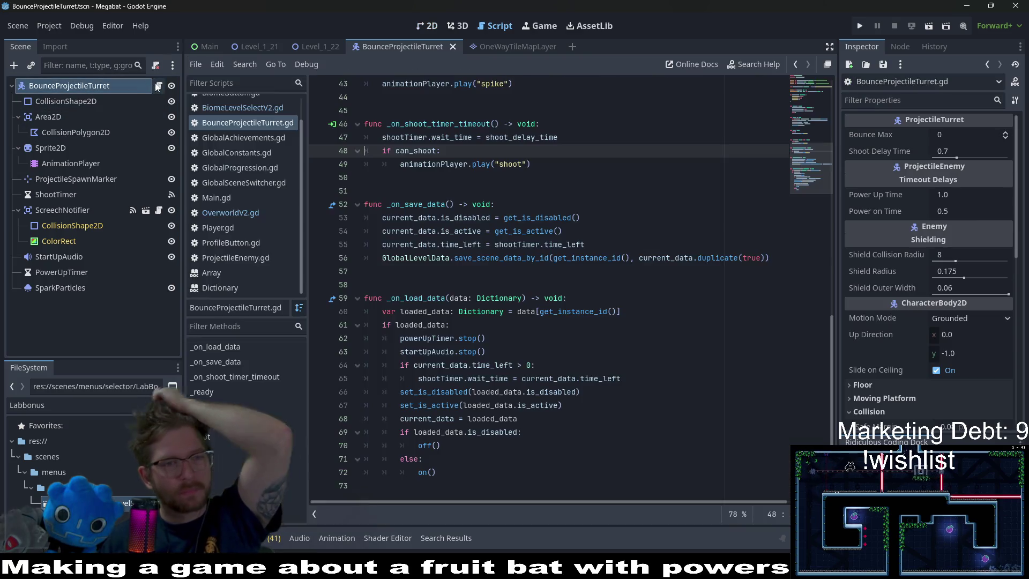
{"action": "scroll", "coordinate": [559, 109], "scroll_direction": "up", "scroll_amount": 10}
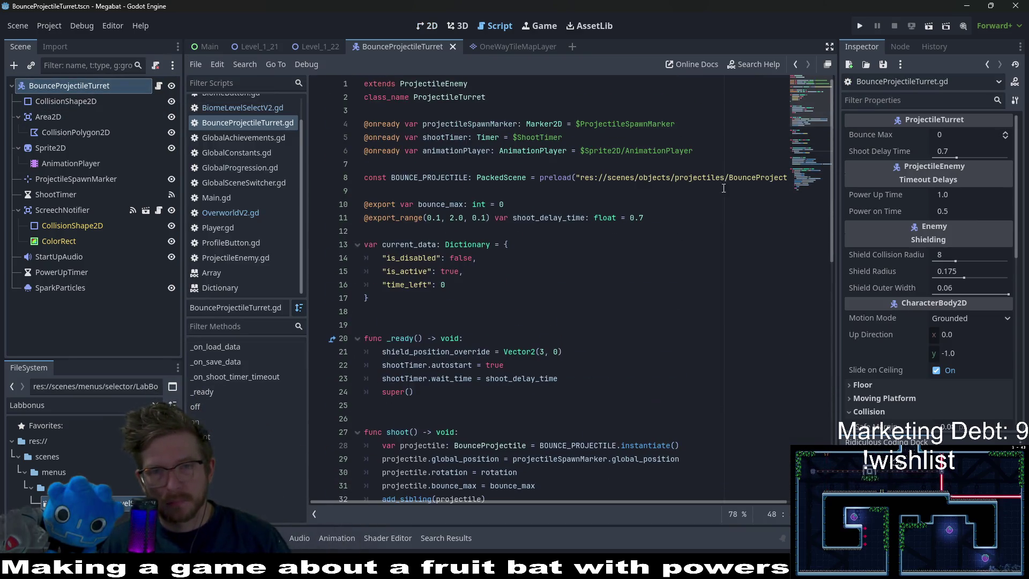
{"action": "left_click", "coordinate": [697, 184], "text": "ctrl"}
{"action": "left_click", "coordinate": [66, 89]}
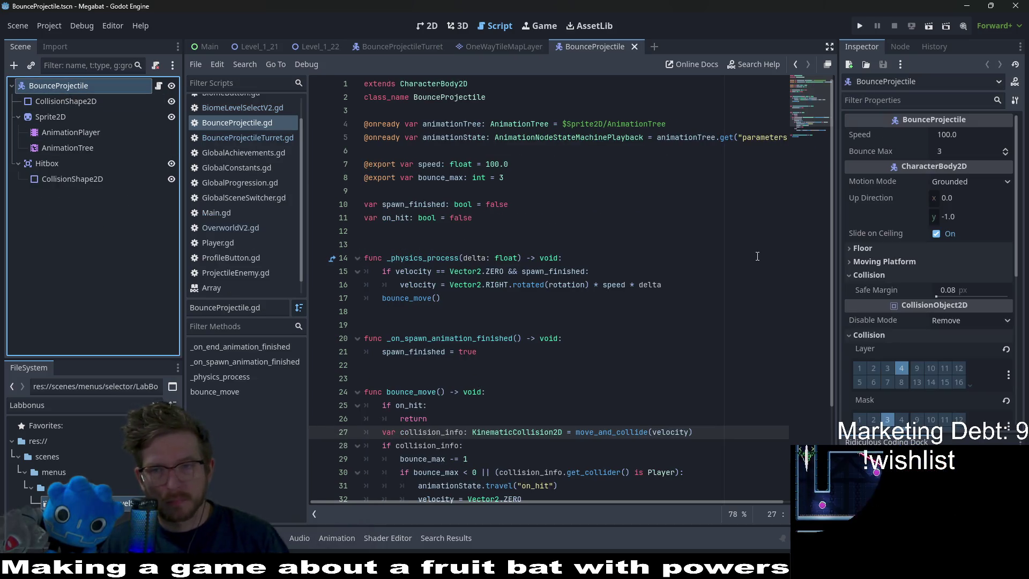
{"action": "scroll", "coordinate": [982, 345], "scroll_direction": "down", "scroll_amount": 3}
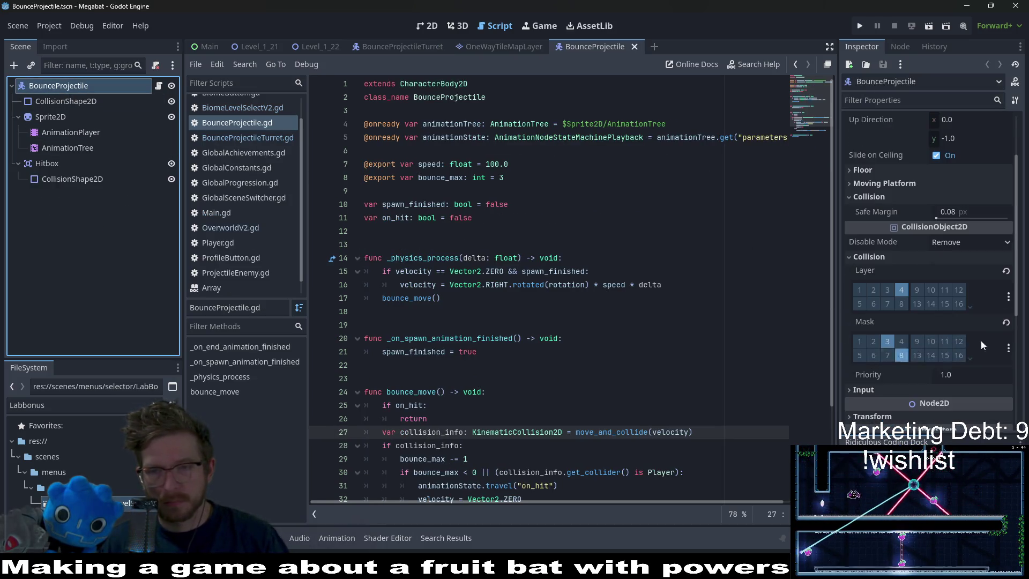
{"action": "left_click", "coordinate": [1009, 349]}
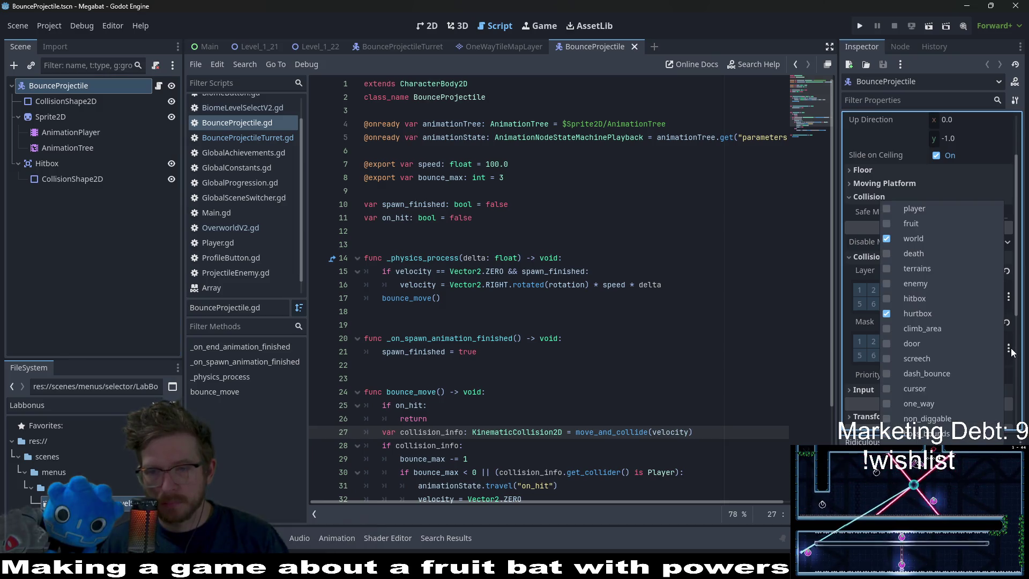
{"action": "left_click", "coordinate": [887, 404]}
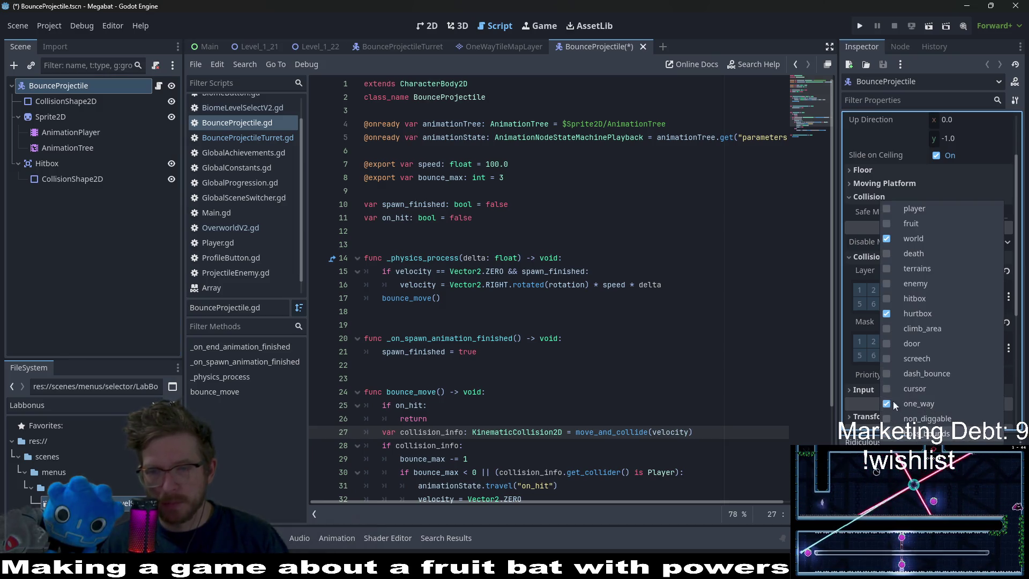
{"action": "left_click", "coordinate": [789, 7]}
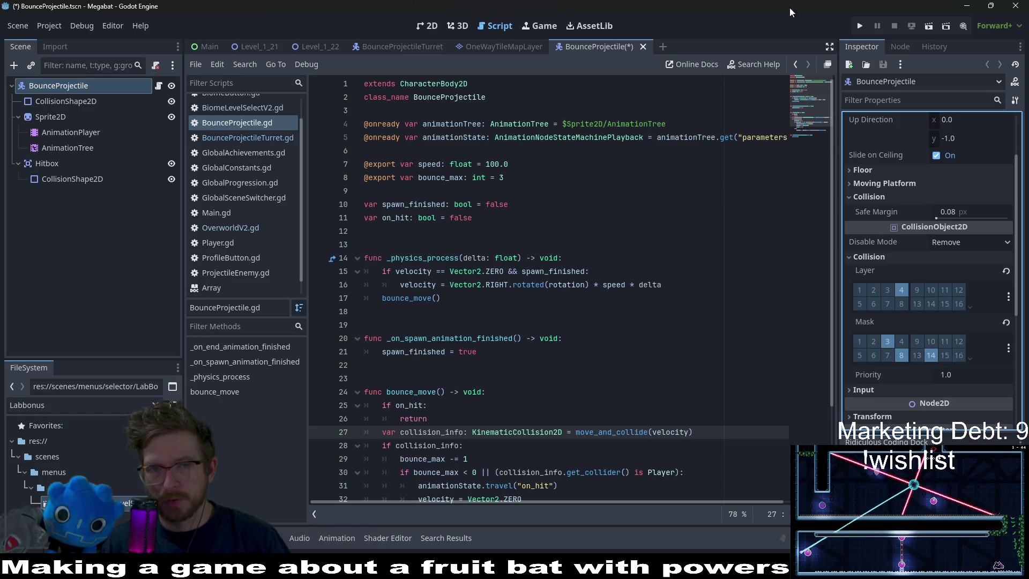
Run Level_1_22 and walk the bat right toward the turret hazards.
{"action": "left_click", "coordinate": [318, 50]}
{"action": "left_click", "coordinate": [427, 26]}
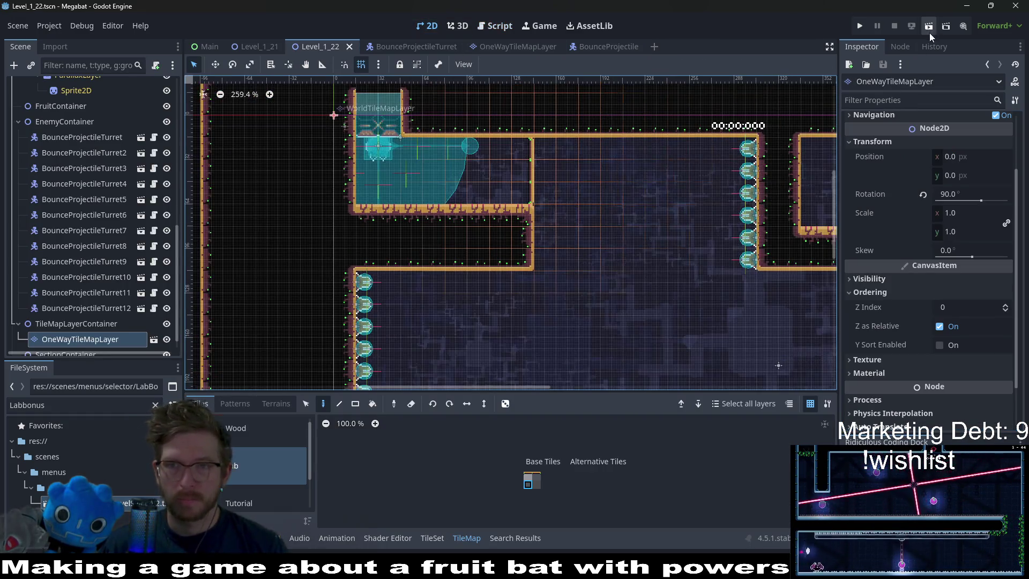
{"action": "left_click", "coordinate": [928, 32]}
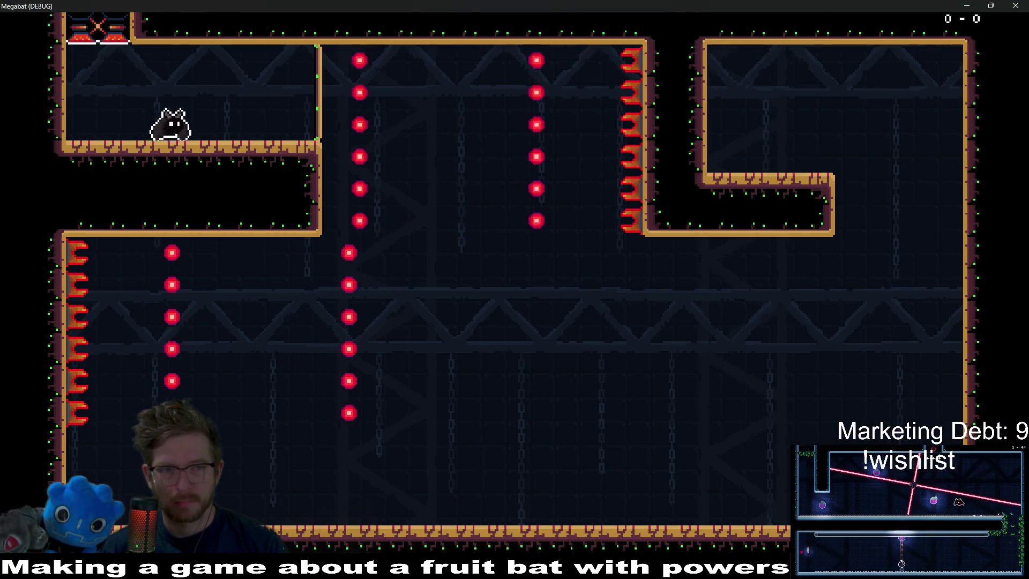
{"action": "key", "text": "Right"}
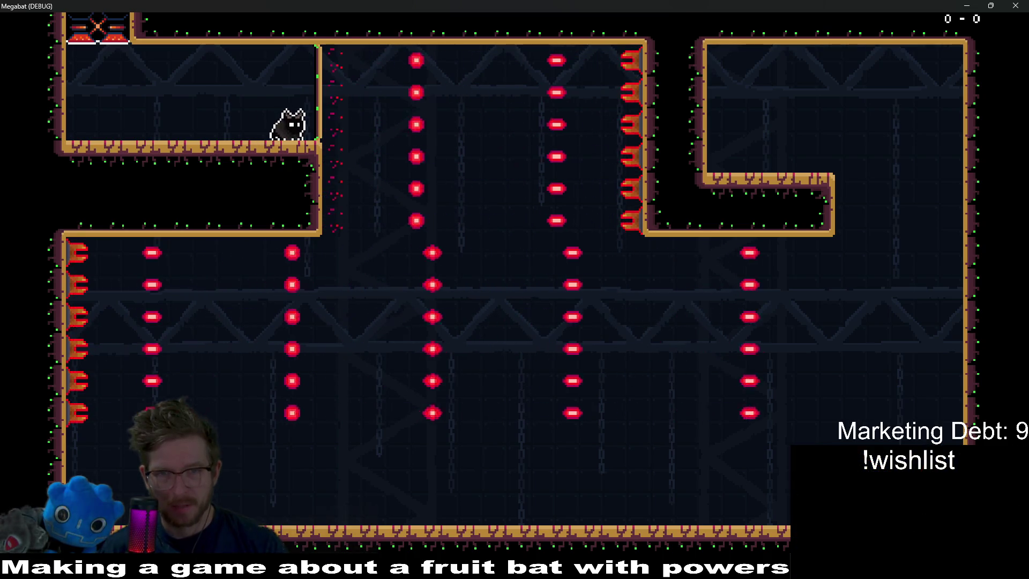
{"action": "key", "text": "Right"}
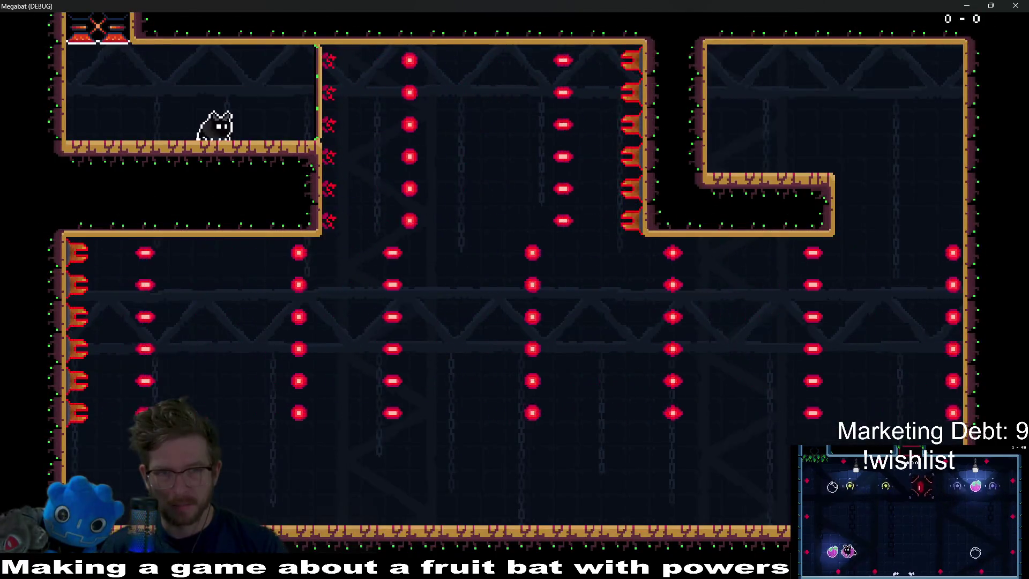
{"action": "key", "text": "Right"}
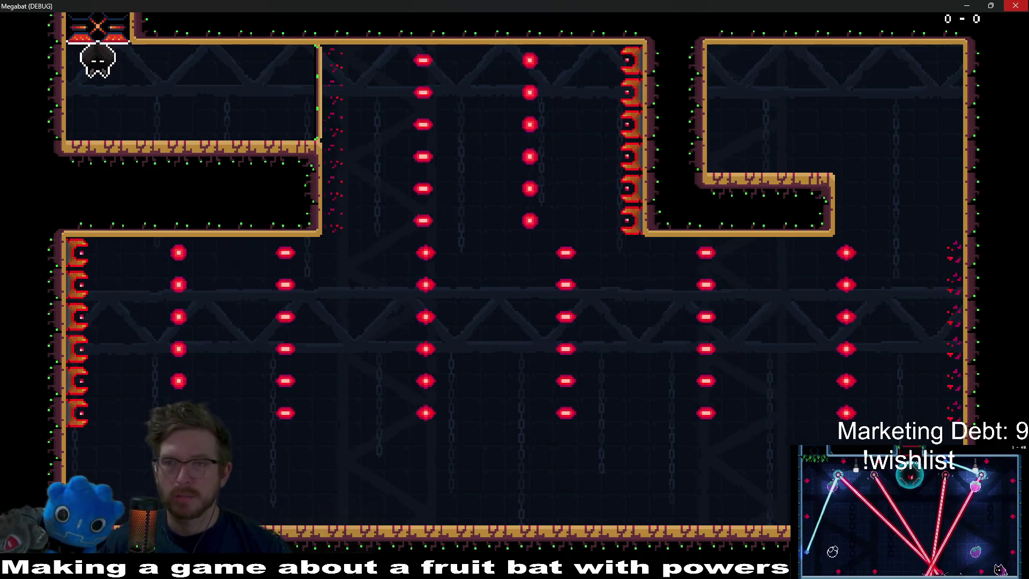
Close the game, select all twelve bounce turrets, and set their Shoot Delay Time to 1.0.
{"action": "left_click", "coordinate": [969, 6]}
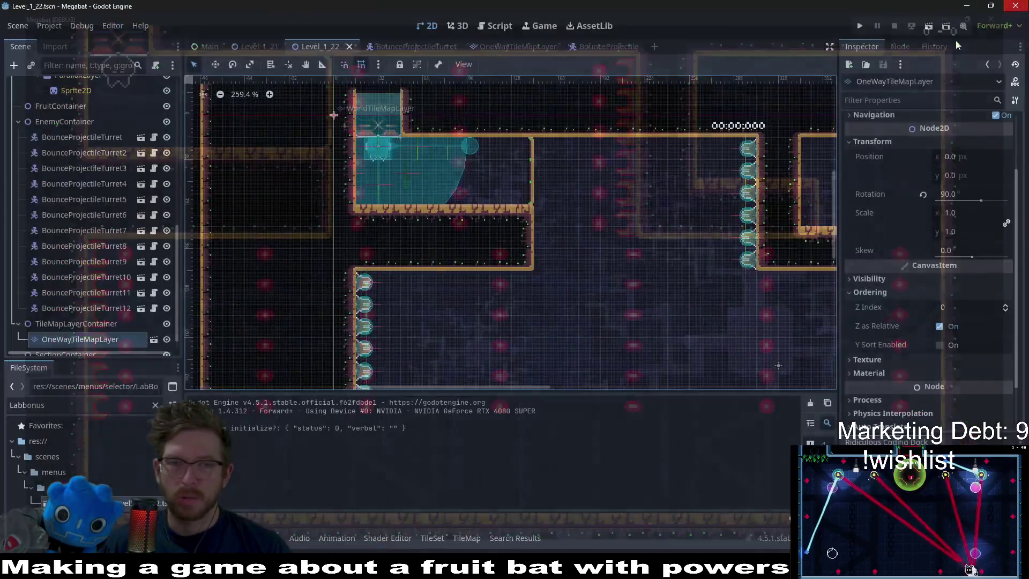
{"action": "left_click", "coordinate": [102, 138]}
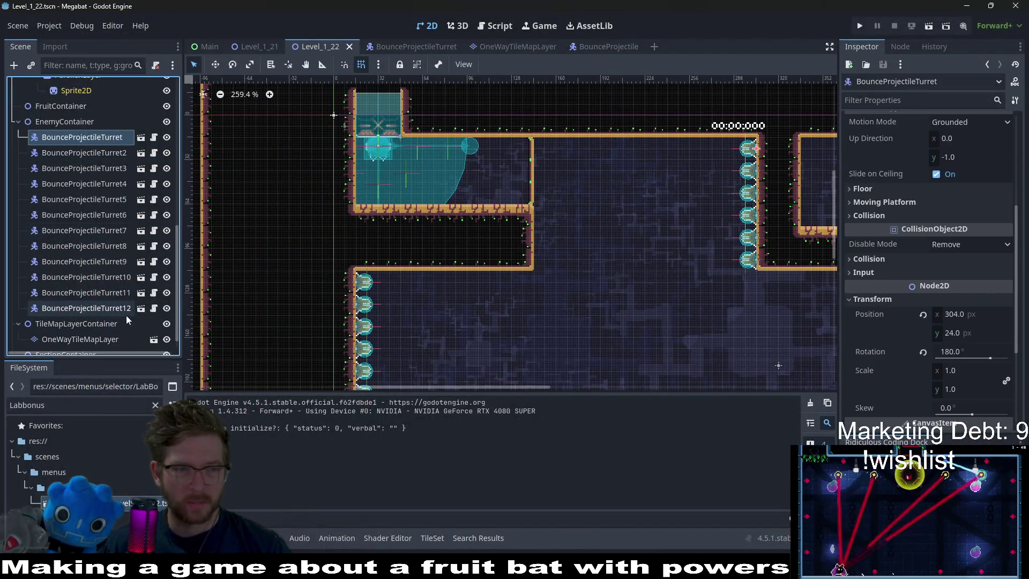
{"action": "left_click", "coordinate": [124, 309], "text": "shift"}
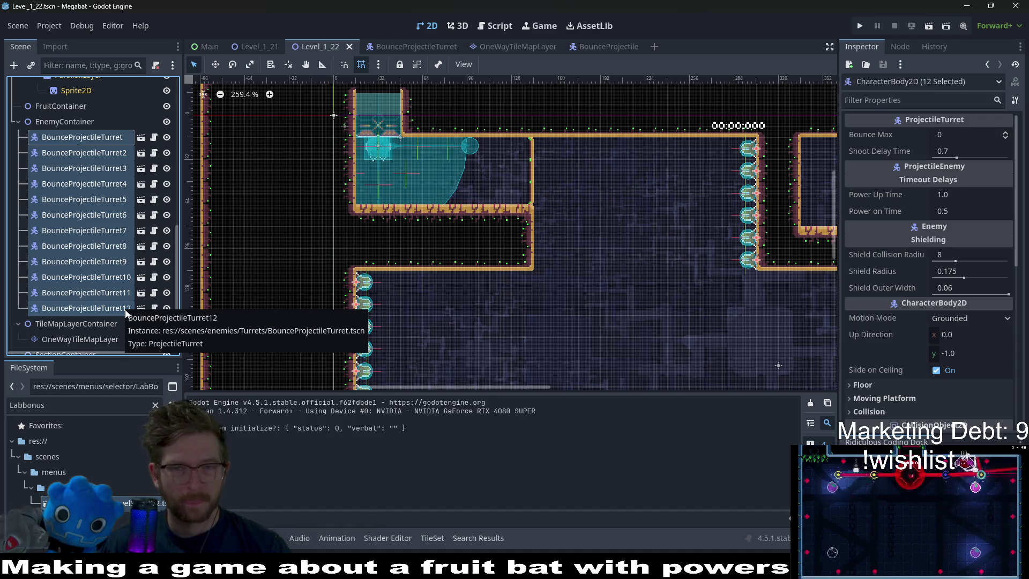
{"action": "left_click", "coordinate": [957, 145]}
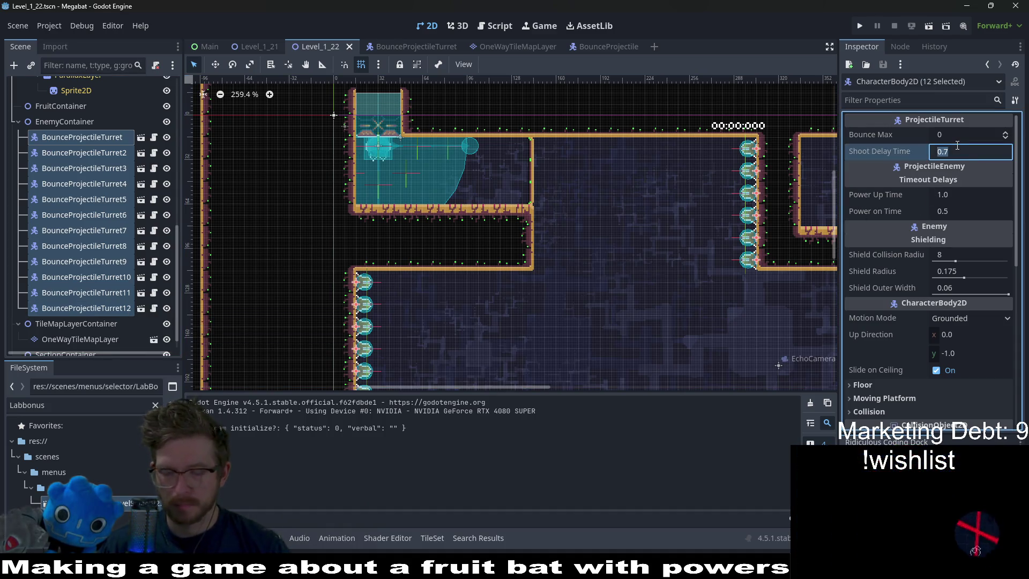
{"action": "type", "text": "1"}
Playtest the level with the 1.0 shoot delay, flying the bat right then left.
{"action": "left_click", "coordinate": [931, 26]}
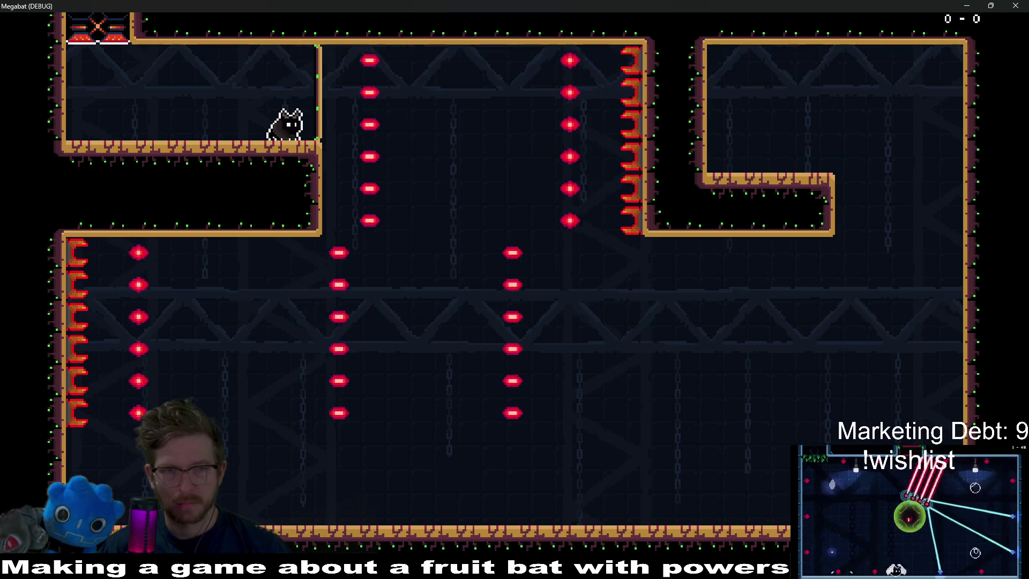
{"action": "key", "text": "Right"}
{"action": "key", "text": "Right"}
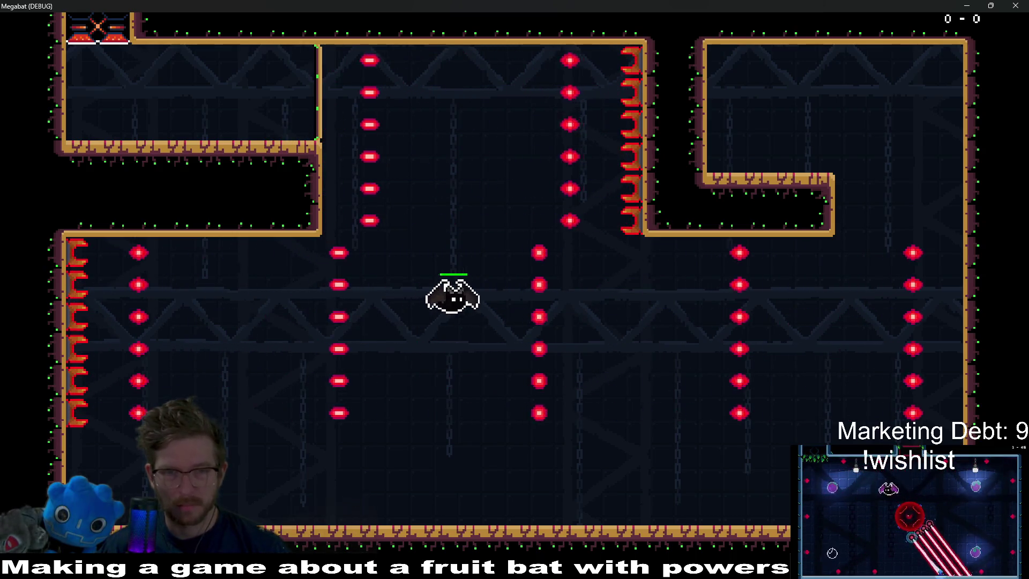
{"action": "key", "text": "Right"}
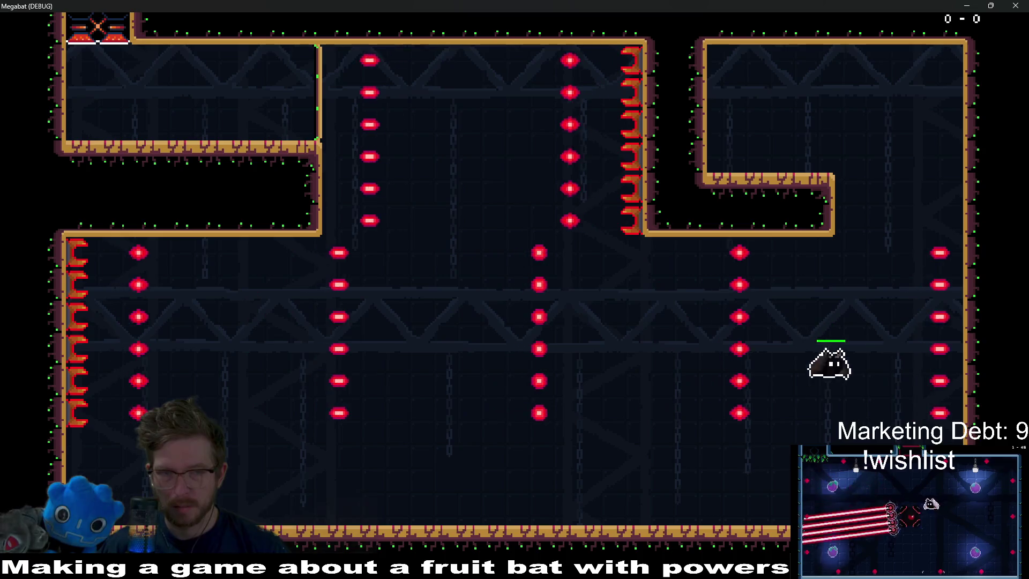
{"action": "key", "text": "Left"}
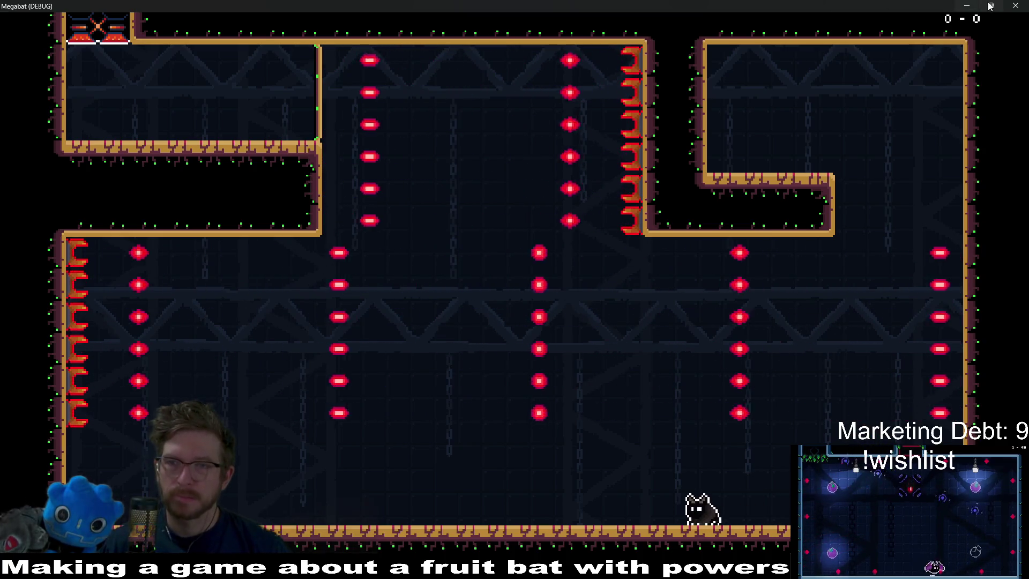
{"action": "left_click", "coordinate": [1013, 5]}
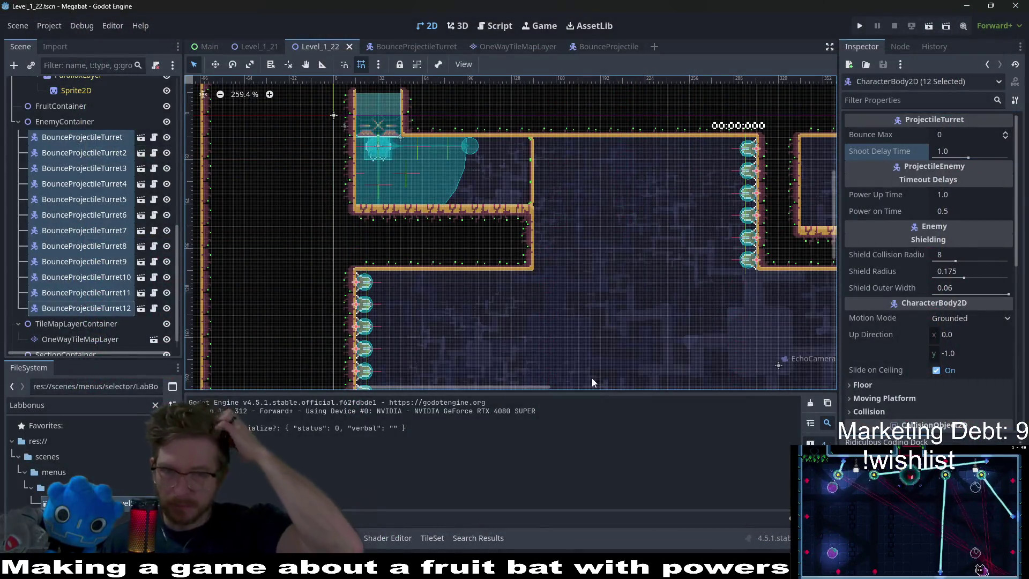
Run the level again, walk the bat along the ledge, then stop with F8.
{"action": "scroll", "coordinate": [496, 311], "scroll_direction": "down", "scroll_amount": 3}
{"action": "scroll", "coordinate": [484, 265], "scroll_direction": "up", "scroll_amount": 2}
{"action": "scroll", "coordinate": [484, 265], "scroll_direction": "right", "scroll_amount": 3}
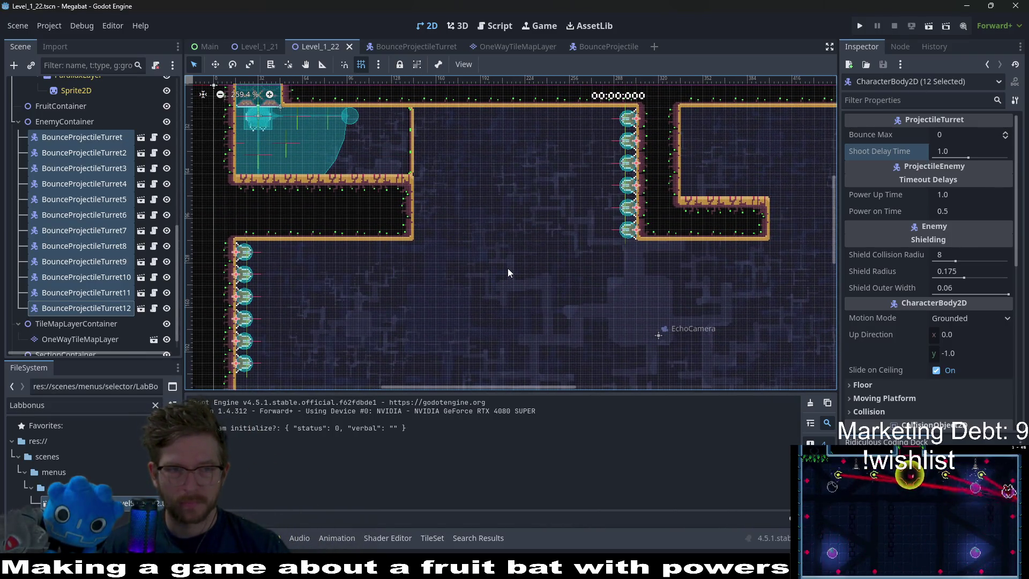
{"action": "left_click", "coordinate": [928, 27]}
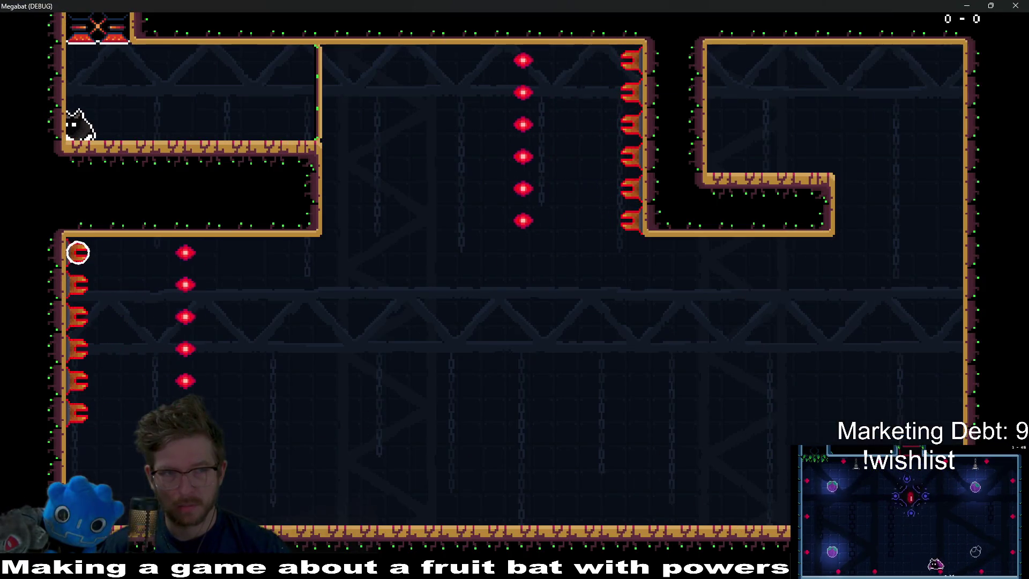
{"action": "key", "text": "Right"}
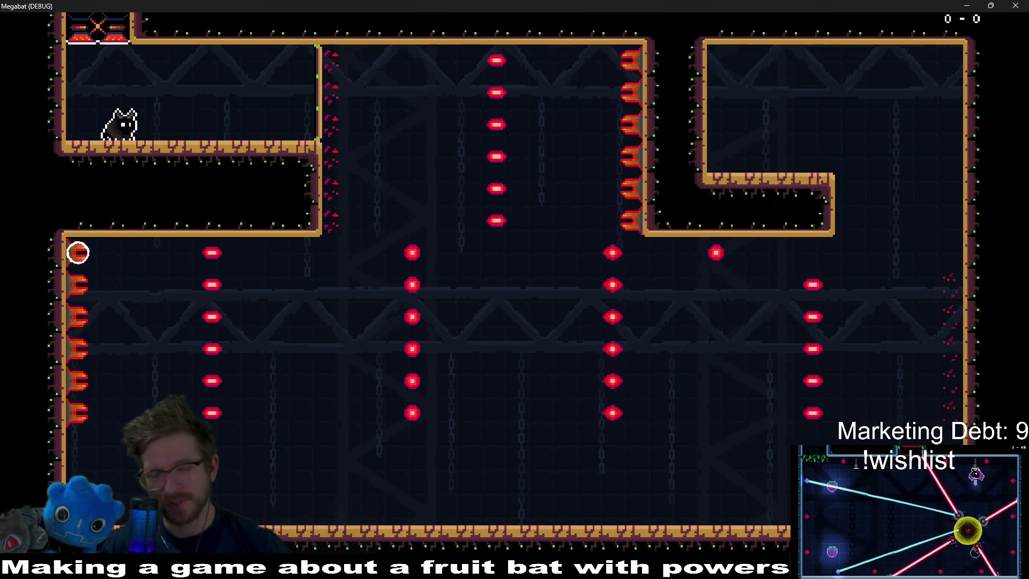
{"action": "key", "text": "Left"}
{"action": "key", "text": "Right"}
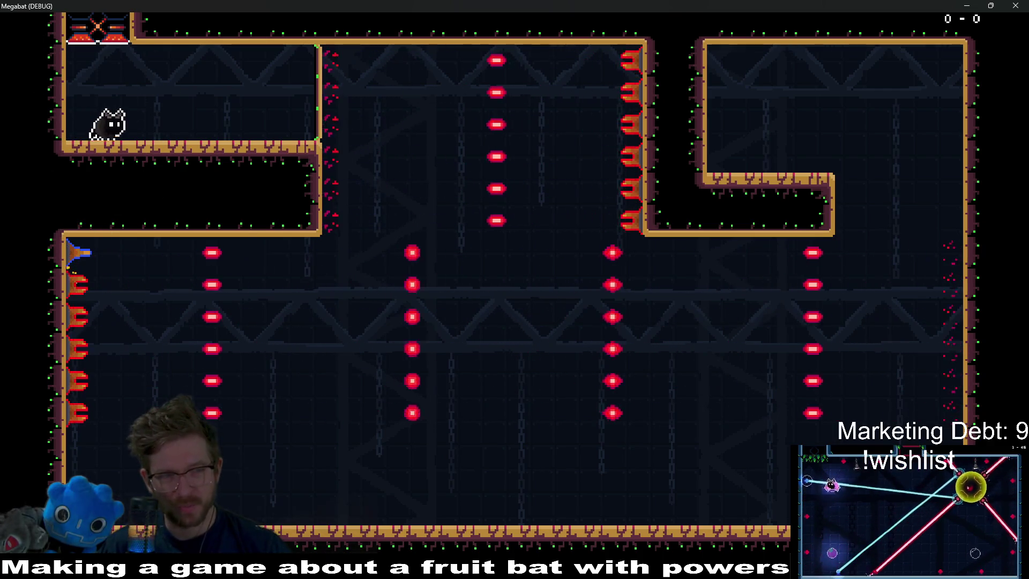
{"action": "key", "text": "Left"}
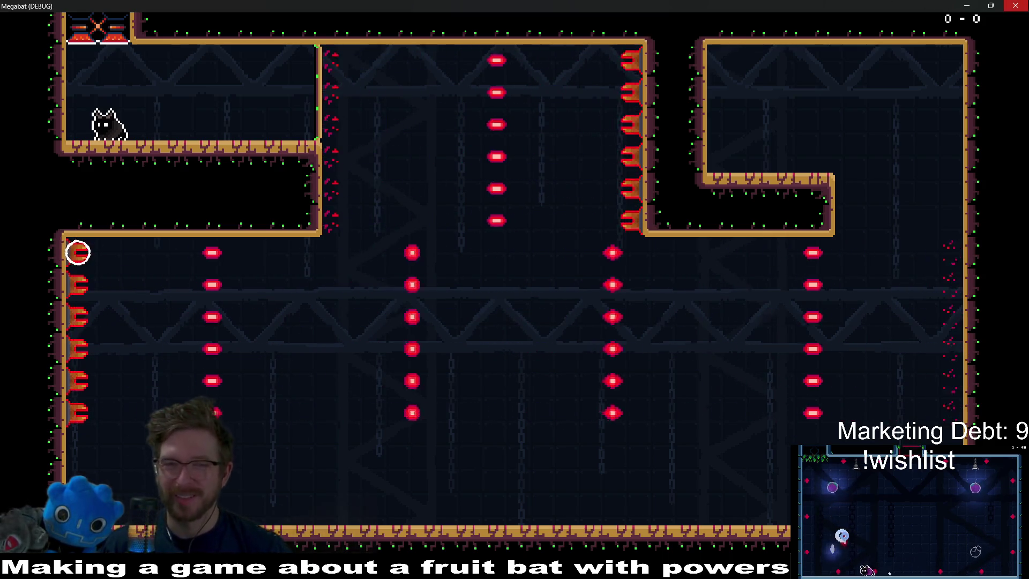
{"action": "key", "text": "F8"}
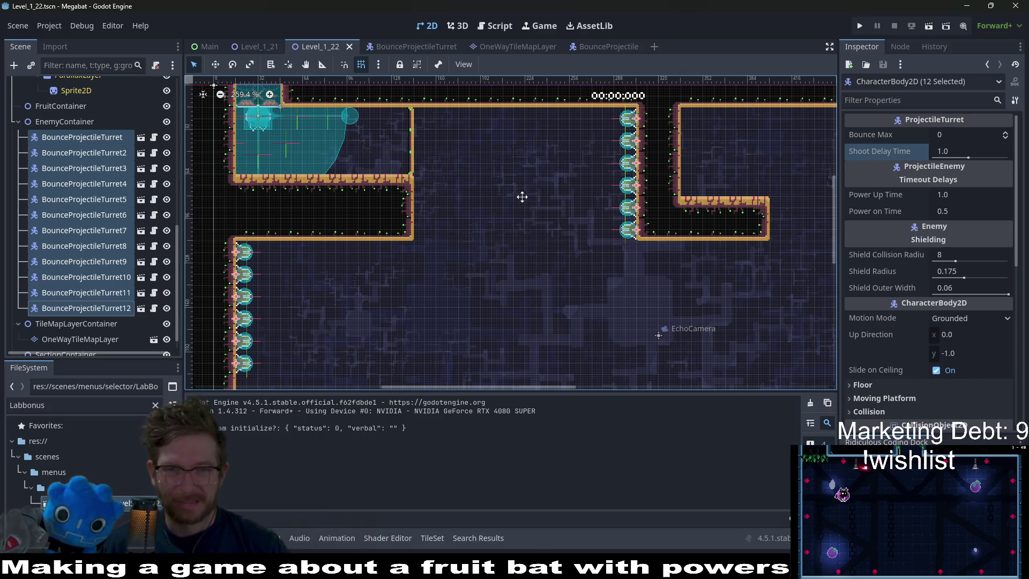
Inspect turrets 7, 12 and 8 individually, then select BounceProjectileTurret7 through 12.
{"action": "scroll", "coordinate": [445, 284], "scroll_direction": "down", "scroll_amount": 2}
{"action": "left_click_drag", "start_coordinate": [326, 201], "coordinate": [382, 274]}
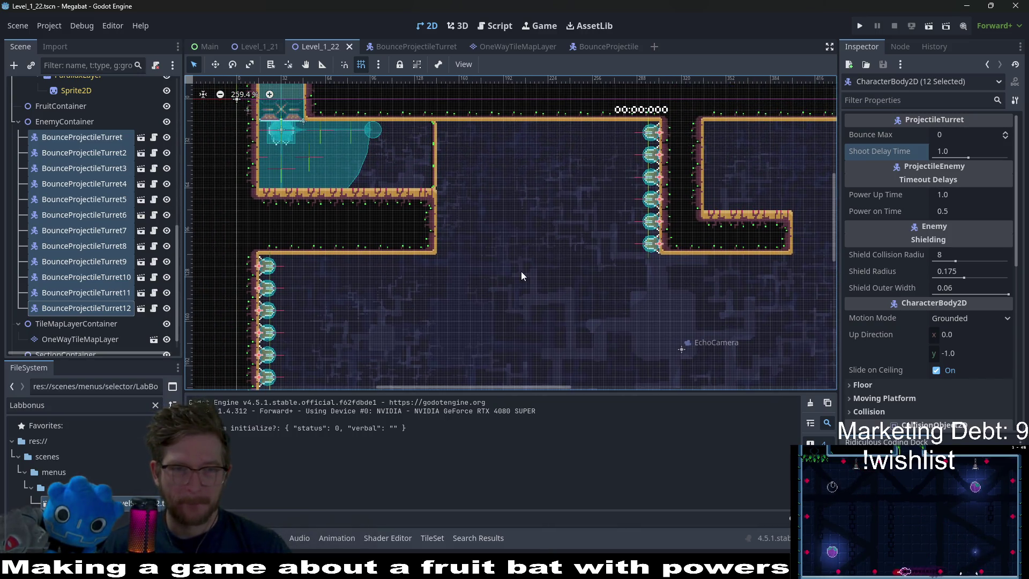
{"action": "left_click", "coordinate": [94, 259]}
{"action": "left_click", "coordinate": [104, 232]}
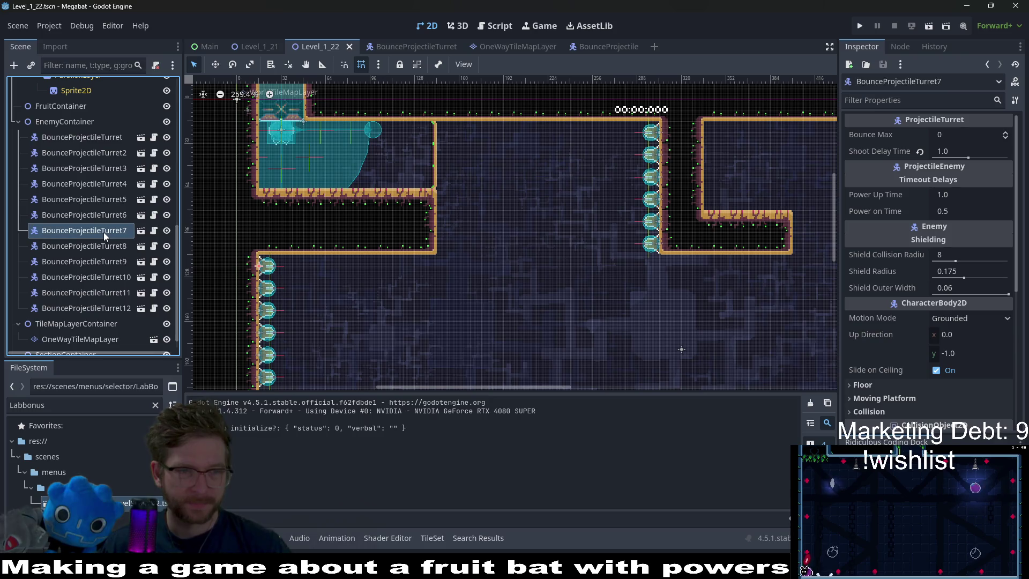
{"action": "left_click", "coordinate": [113, 142]}
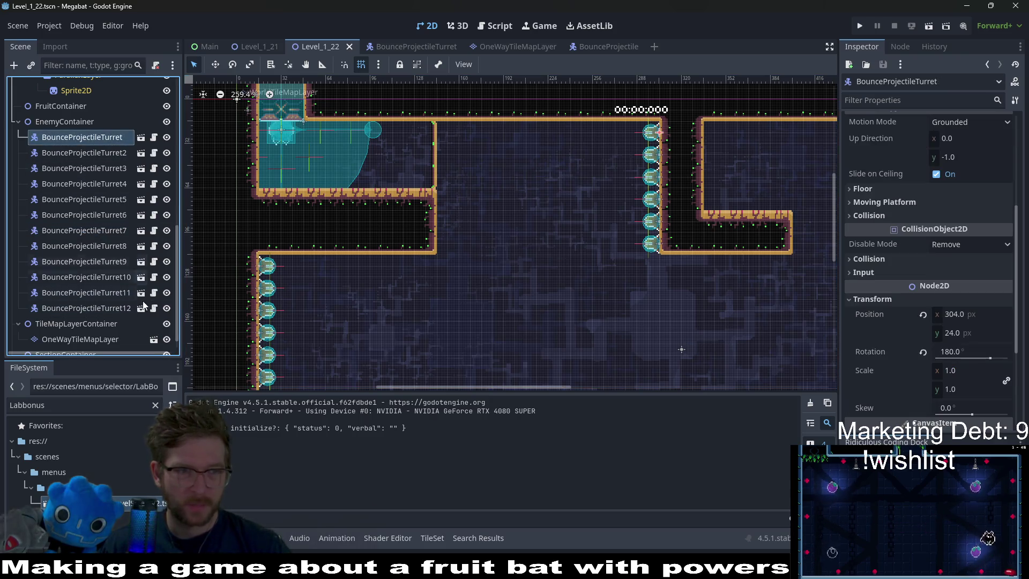
{"action": "scroll", "coordinate": [595, 244], "scroll_direction": "right", "scroll_amount": 3}
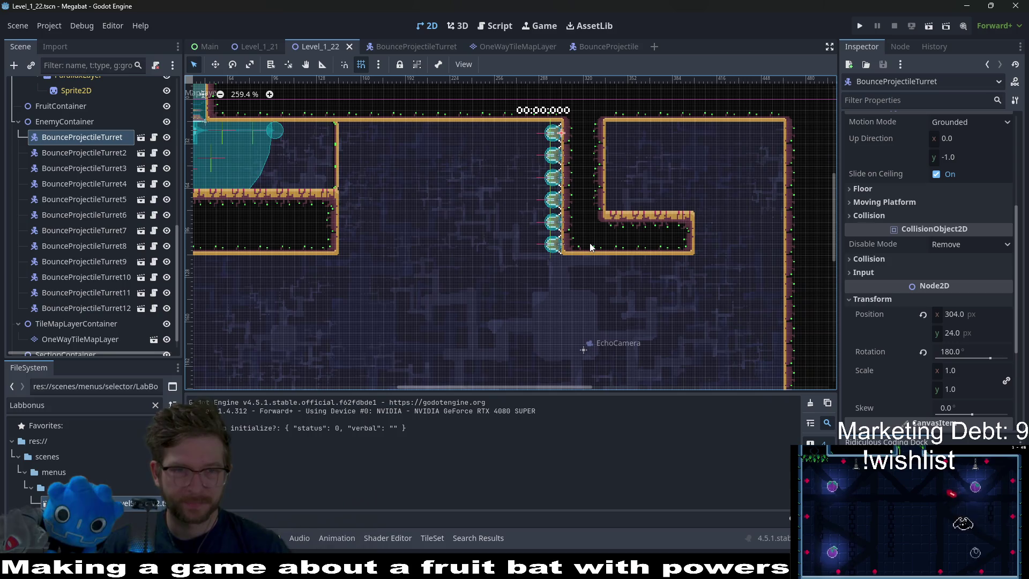
{"action": "left_click", "coordinate": [106, 308]}
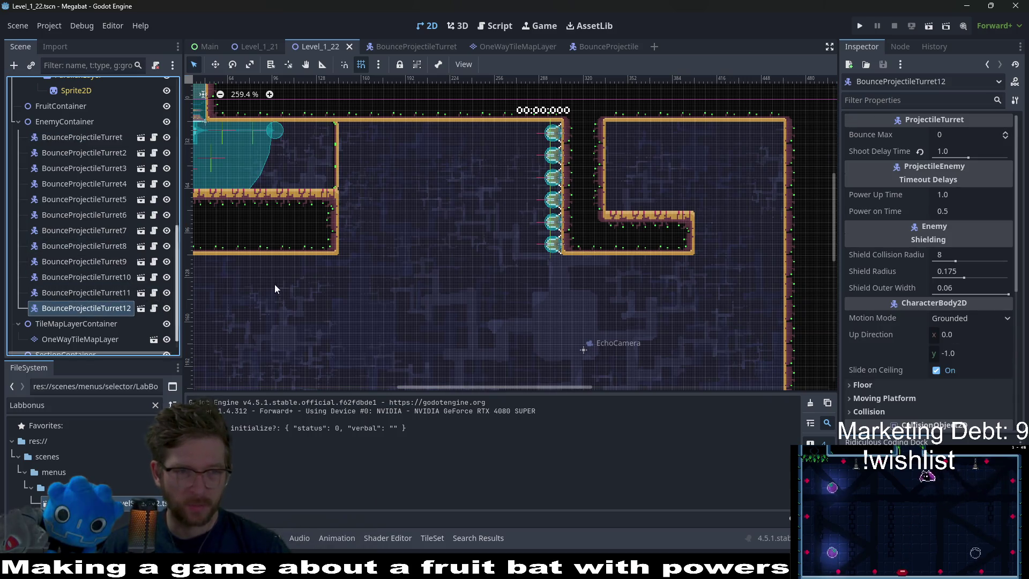
{"action": "scroll", "coordinate": [349, 292], "scroll_direction": "left", "scroll_amount": 4}
{"action": "left_click", "coordinate": [94, 246]}
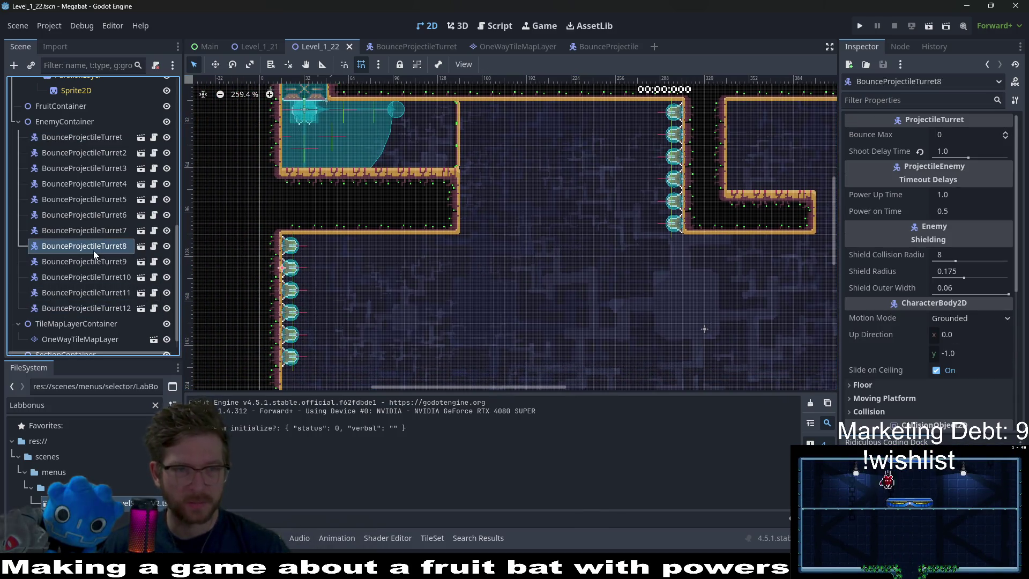
{"action": "left_click", "coordinate": [86, 230]}
{"action": "left_click", "coordinate": [127, 309], "text": "shift"}
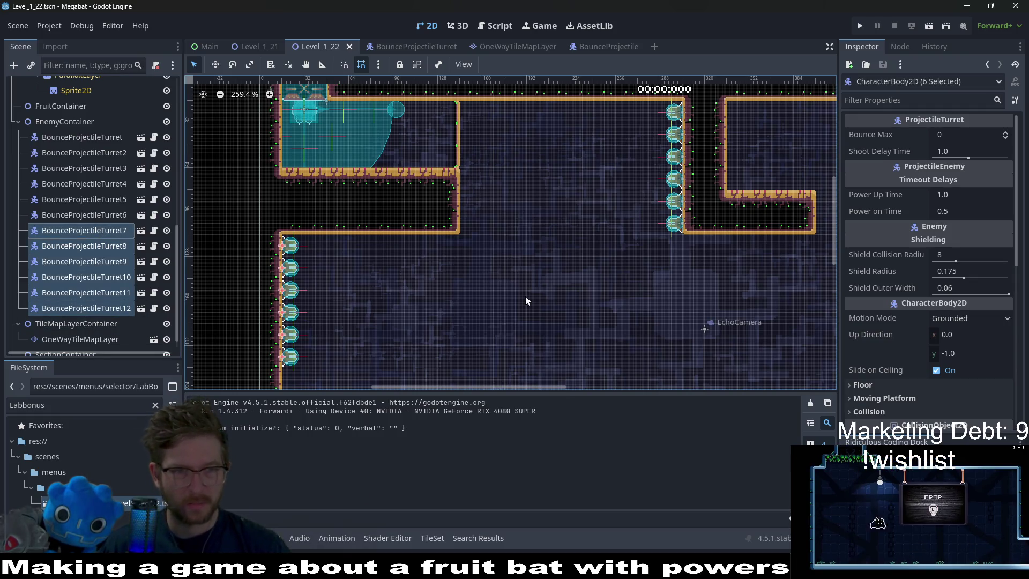
Pull BounceProjectileTurret7 out of the column and set its rotation to 180°.
{"action": "left_click", "coordinate": [86, 231]}
{"action": "key", "text": "w"}
{"action": "left_click_drag", "start_coordinate": [283, 253], "coordinate": [665, 254]}
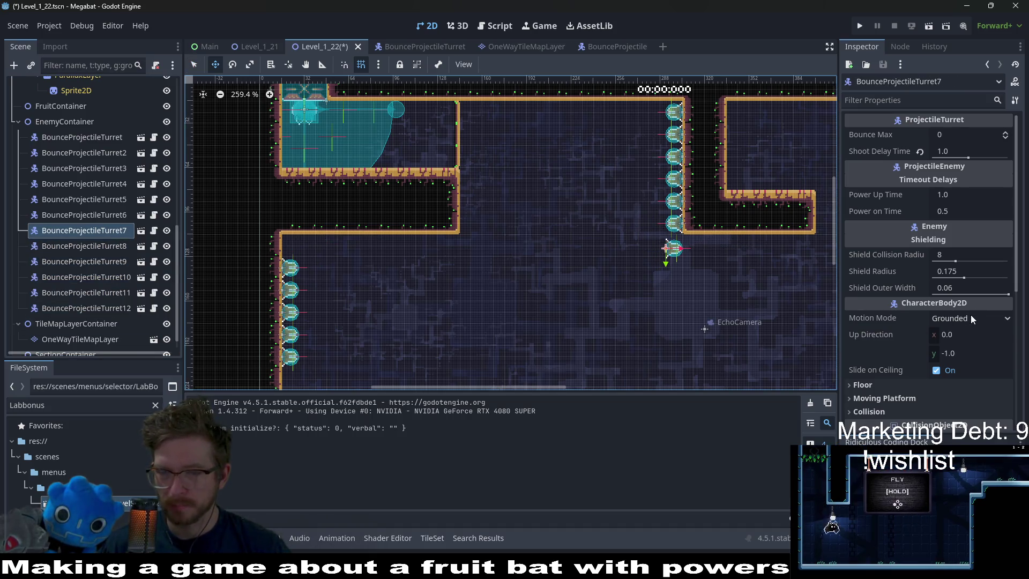
{"action": "scroll", "coordinate": [937, 281], "scroll_direction": "down", "scroll_amount": 4}
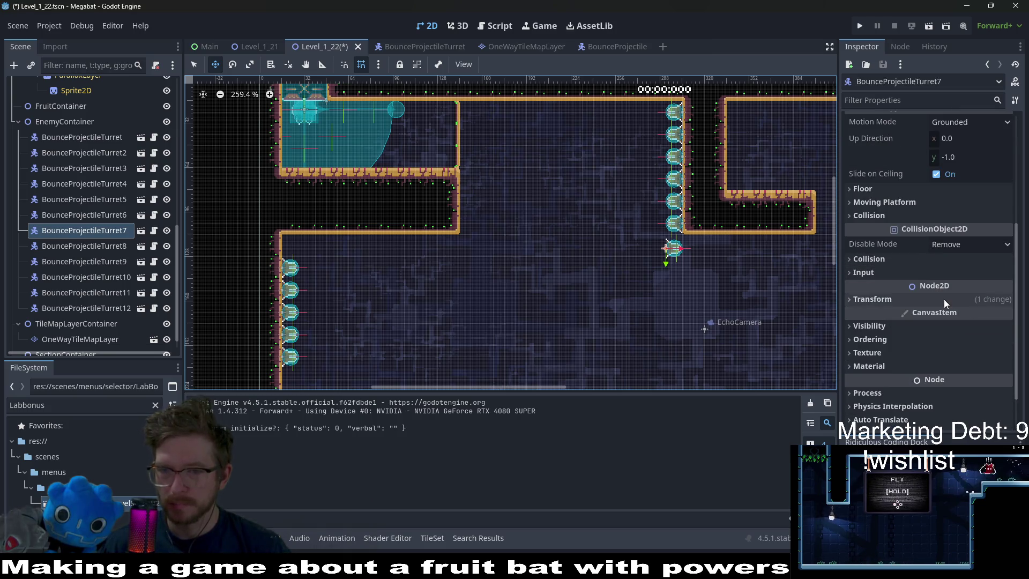
{"action": "left_click", "coordinate": [944, 299]}
{"action": "left_click", "coordinate": [964, 351]}
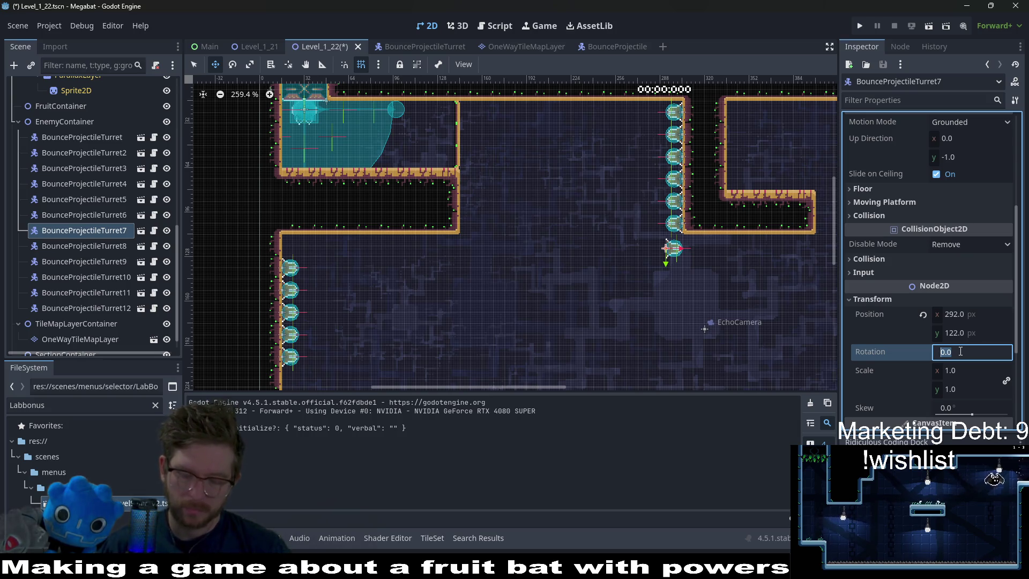
{"action": "type", "text": "180"}
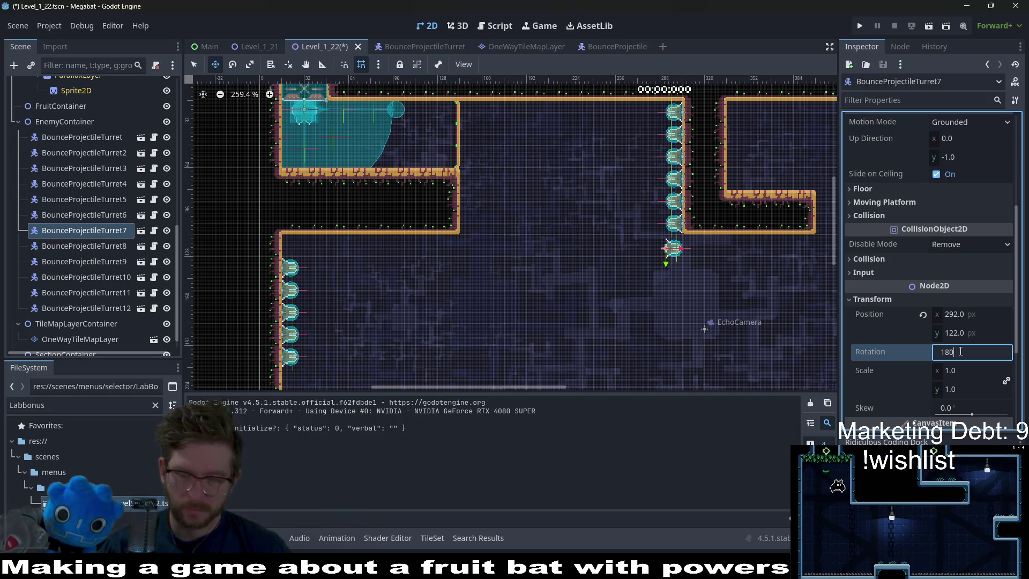
{"action": "key", "text": "Return"}
Place turret 7 flush against the wall at position 304, 120.
{"action": "scroll", "coordinate": [634, 274], "scroll_direction": "up", "scroll_amount": 9}
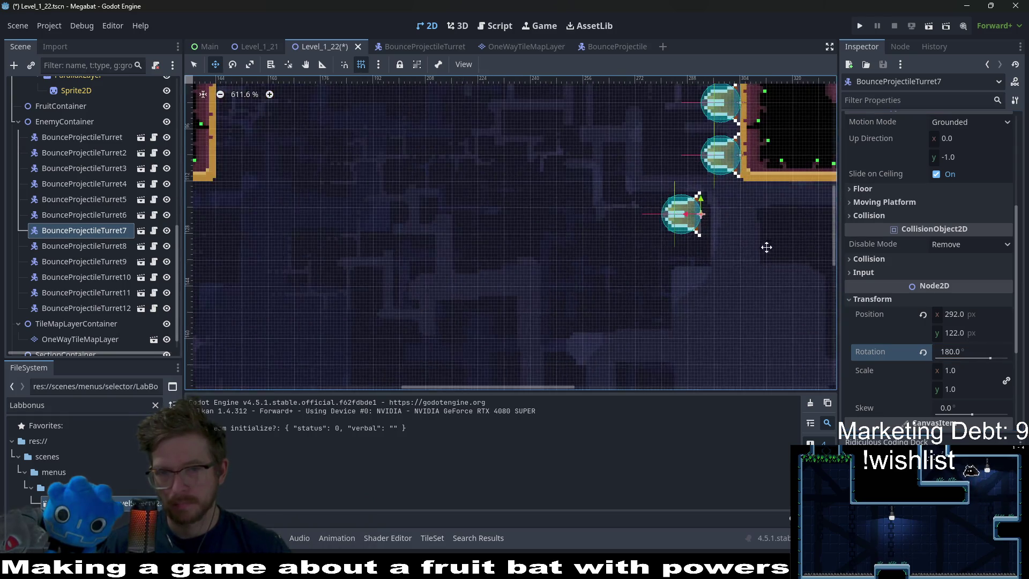
{"action": "left_click_drag", "start_coordinate": [766, 247], "coordinate": [529, 315]}
{"action": "left_click_drag", "start_coordinate": [453, 278], "coordinate": [491, 272]}
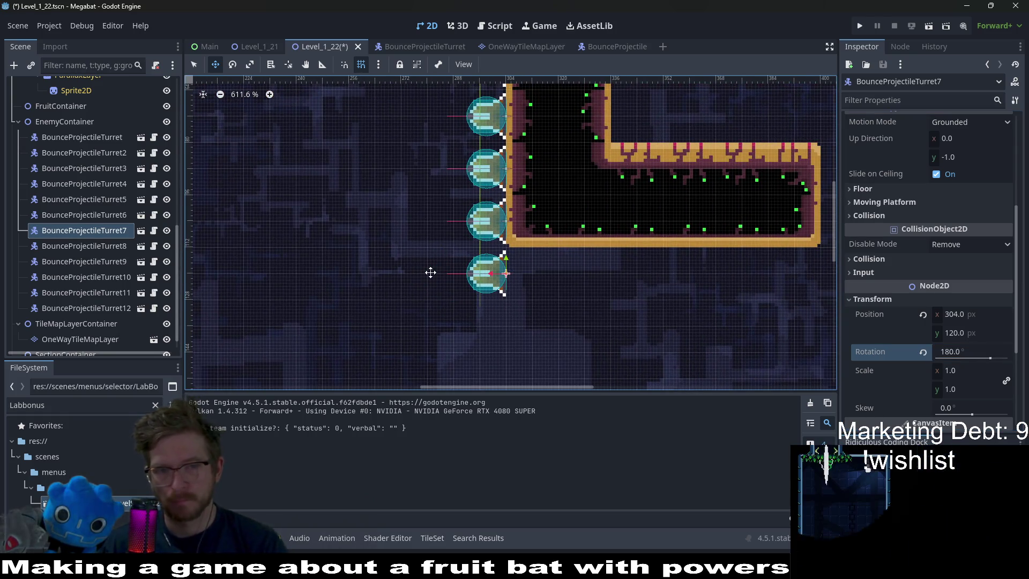
{"action": "scroll", "coordinate": [430, 273], "scroll_direction": "down", "scroll_amount": 10}
On WorldTileMapLayer, choose the orange-outlined wall terrain with the rectangle paint tool.
{"action": "scroll", "coordinate": [101, 171], "scroll_direction": "up", "scroll_amount": 10}
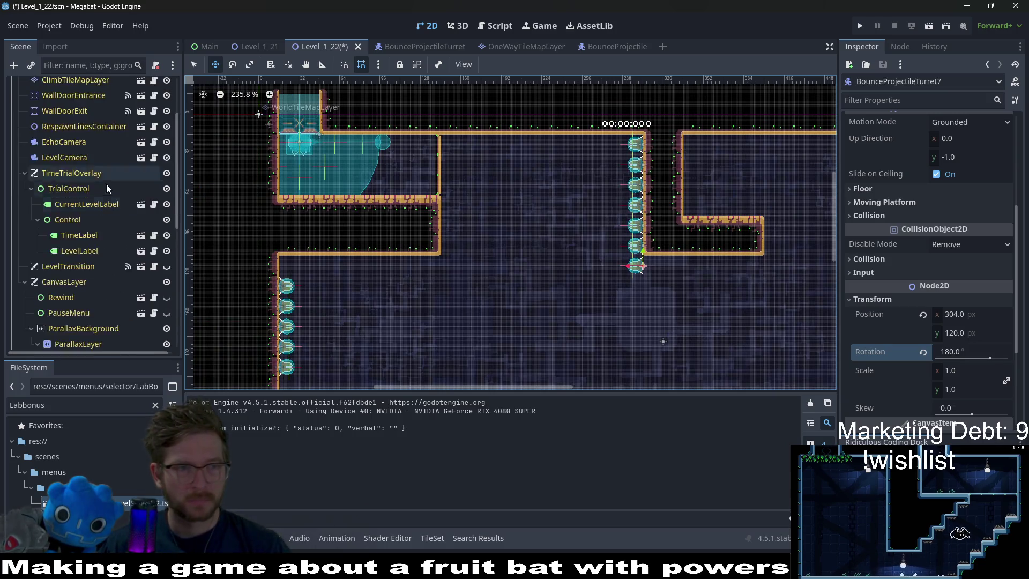
{"action": "left_click", "coordinate": [76, 147]}
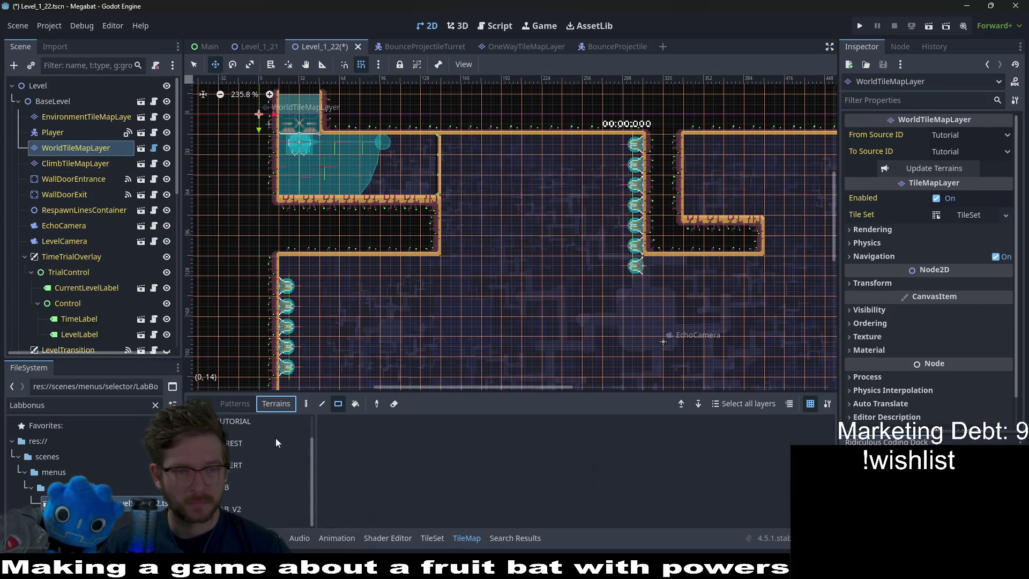
{"action": "left_click", "coordinate": [276, 404]}
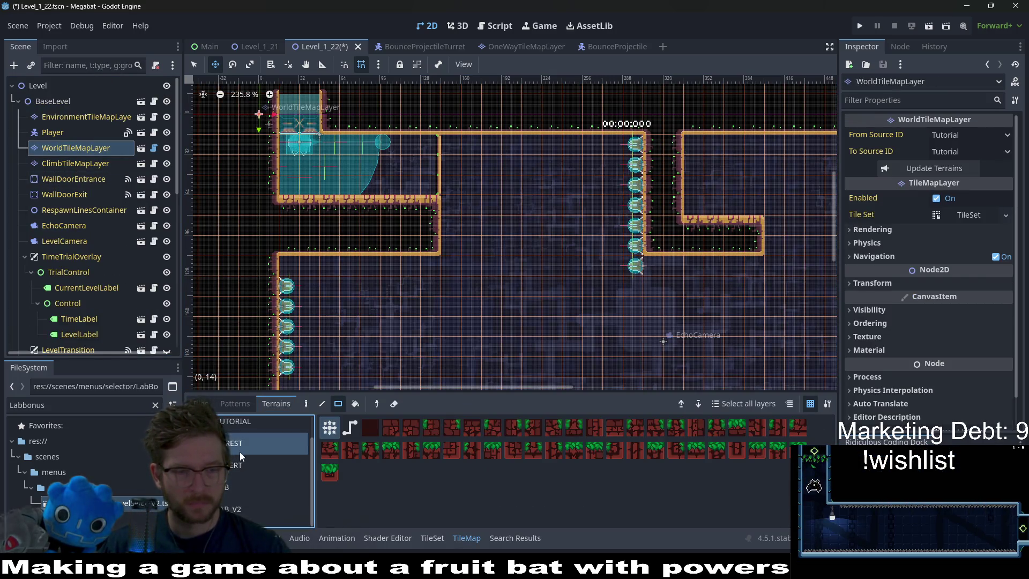
{"action": "left_click", "coordinate": [265, 488]}
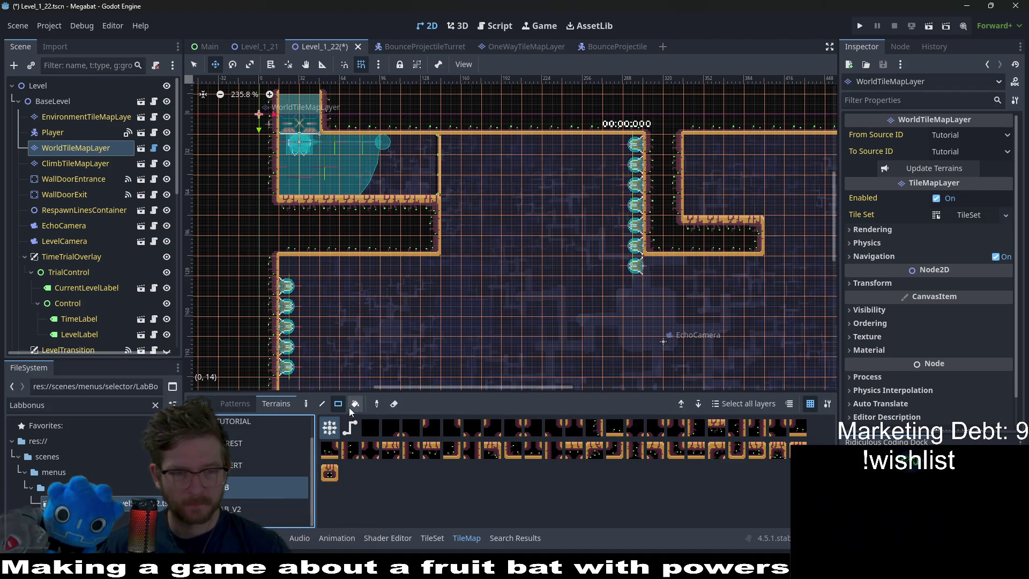
{"action": "key", "text": "q"}
{"action": "scroll", "coordinate": [374, 278], "scroll_direction": "down", "scroll_amount": 2}
{"action": "scroll", "coordinate": [374, 278], "scroll_direction": "right", "scroll_amount": 1}
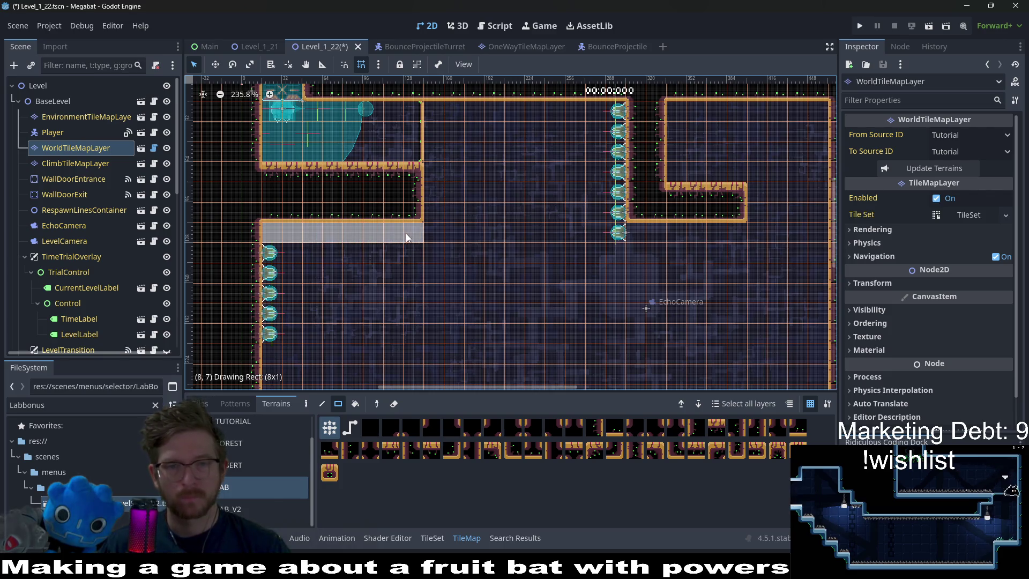
Paint terrain strips along the left wall block's bottom row and under the L-shaped arm.
{"action": "left_click_drag", "start_coordinate": [406, 233], "coordinate": [408, 233]}
{"action": "left_click_drag", "start_coordinate": [627, 240], "coordinate": [745, 237]}
{"action": "scroll", "coordinate": [583, 253], "scroll_direction": "up", "scroll_amount": 2}
{"action": "scroll", "coordinate": [583, 253], "scroll_direction": "left", "scroll_amount": 2}
{"action": "scroll", "coordinate": [521, 244], "scroll_direction": "left", "scroll_amount": 3}
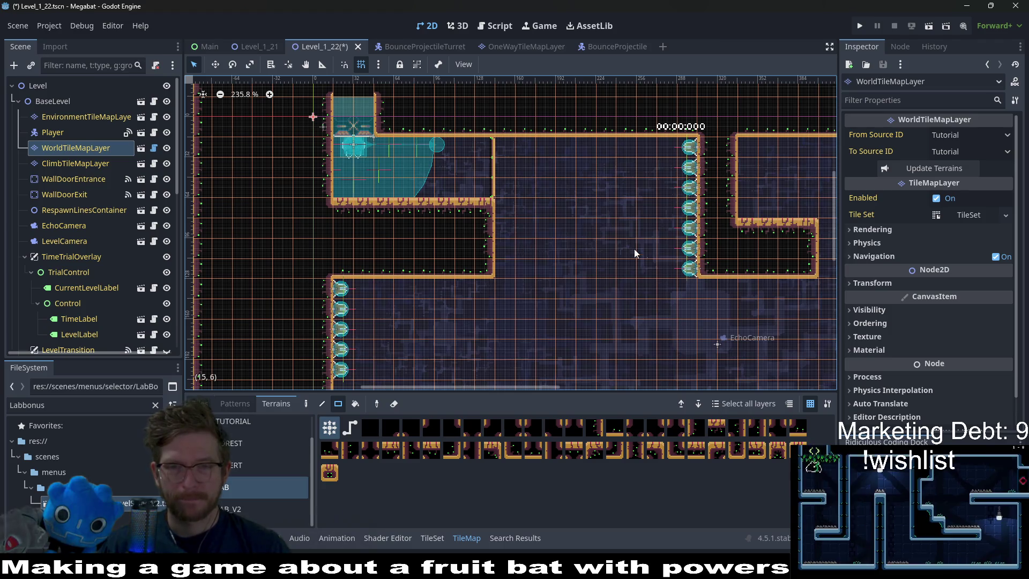
{"action": "scroll", "coordinate": [613, 239], "scroll_direction": "right", "scroll_amount": 3}
{"action": "scroll", "coordinate": [149, 297], "scroll_direction": "down", "scroll_amount": 10}
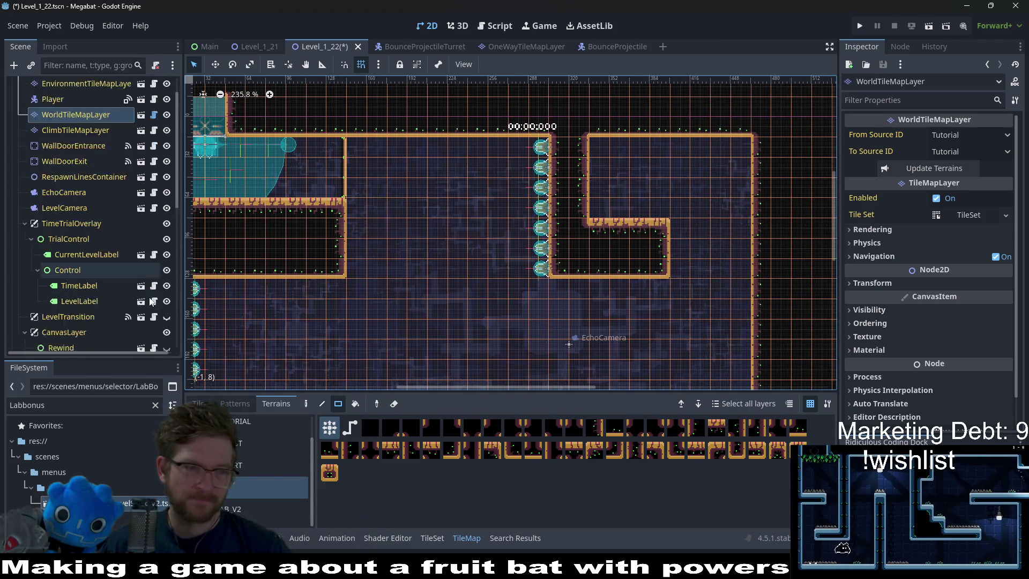
Select BounceProjectileTurret11 and 12 and move them into the room's middle.
{"action": "left_click", "coordinate": [113, 199]}
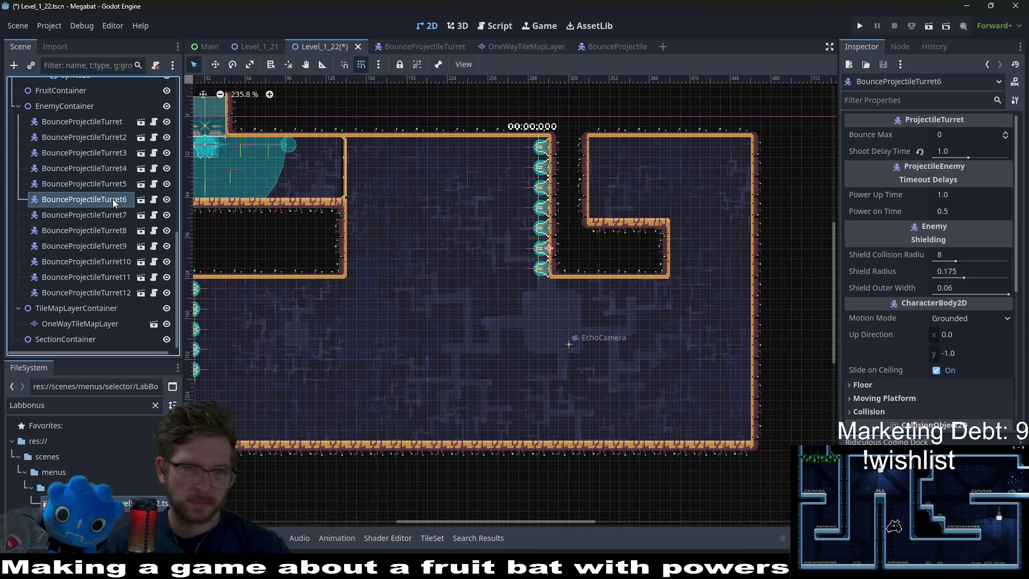
{"action": "scroll", "coordinate": [532, 291], "scroll_direction": "left", "scroll_amount": 2}
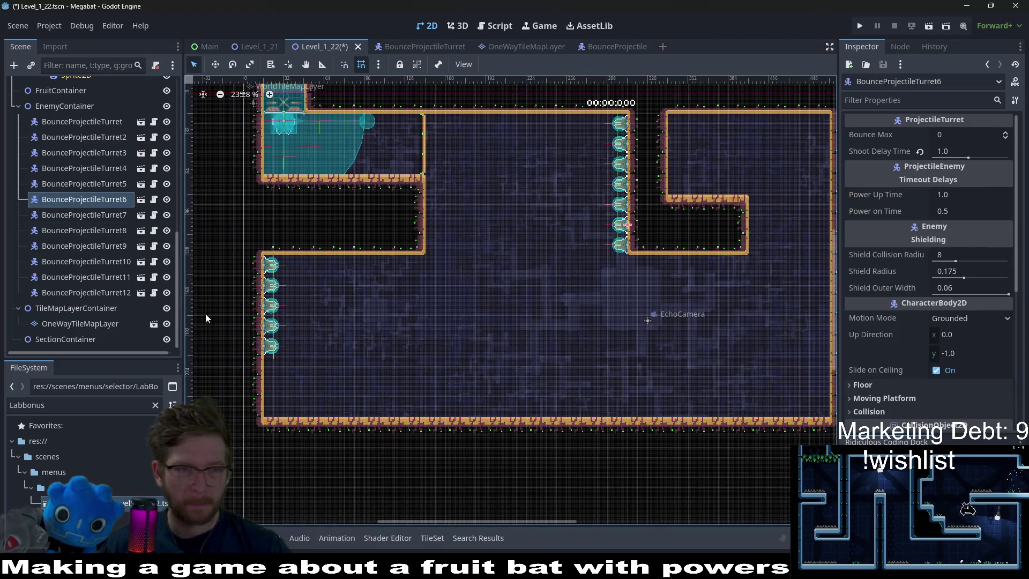
{"action": "left_click", "coordinate": [101, 263]}
{"action": "left_click", "coordinate": [108, 279]}
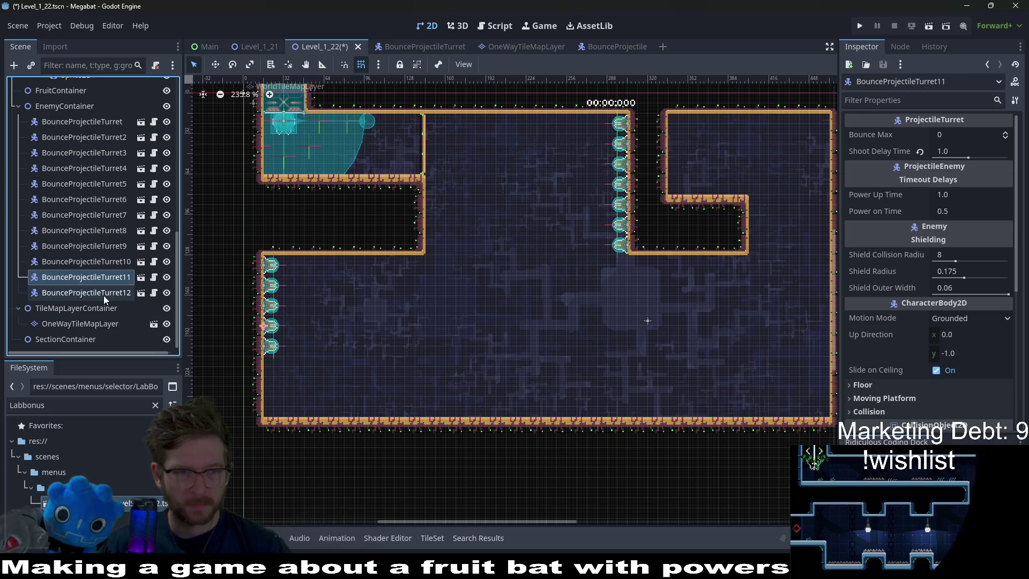
{"action": "left_click", "coordinate": [104, 295], "text": "shift"}
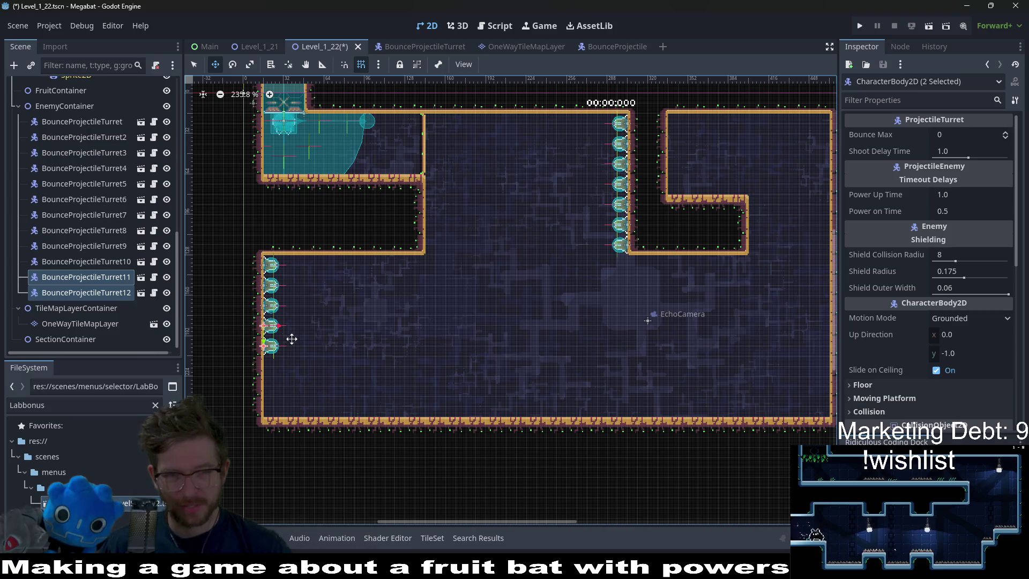
{"action": "mouse_move", "coordinate": [292, 339]}
{"action": "left_mouse_down"}
{"action": "mouse_move", "coordinate": [436, 347]}
{"action": "mouse_move", "coordinate": [769, 335]}
{"action": "left_mouse_up"}
Rotate turrets 11 and 12 to 180° so they face left from the right wall.
{"action": "scroll", "coordinate": [770, 335], "scroll_direction": "right", "scroll_amount": 5}
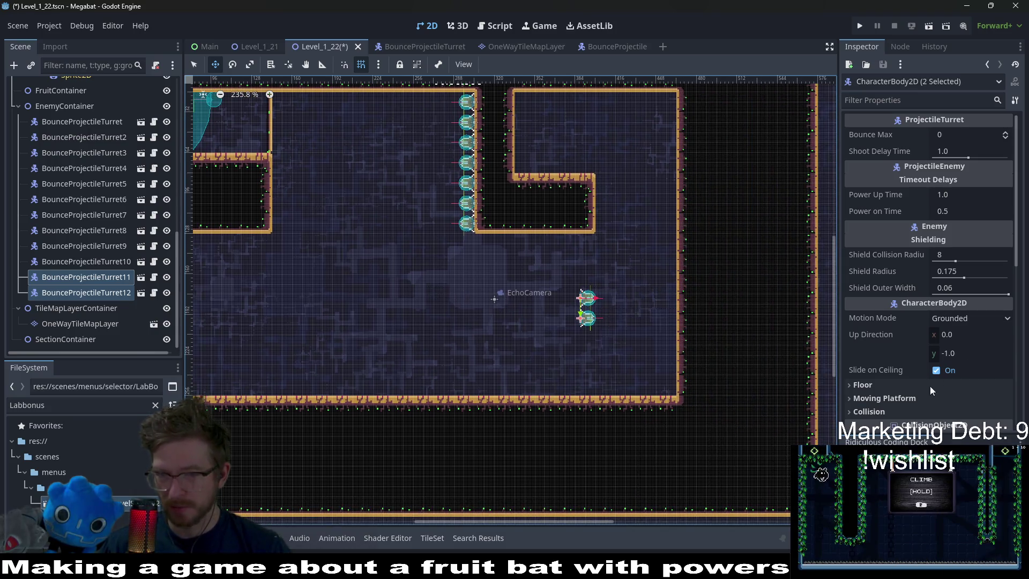
{"action": "scroll", "coordinate": [931, 389], "scroll_direction": "down", "scroll_amount": 3}
{"action": "scroll", "coordinate": [883, 300], "scroll_direction": "down", "scroll_amount": 3}
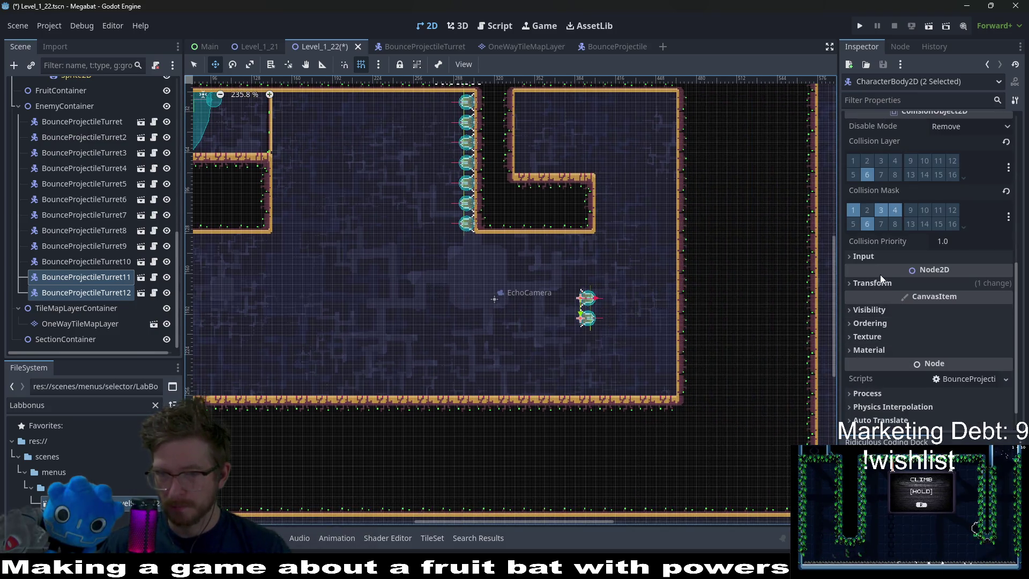
{"action": "left_click", "coordinate": [974, 340]}
{"action": "type", "text": "180"}
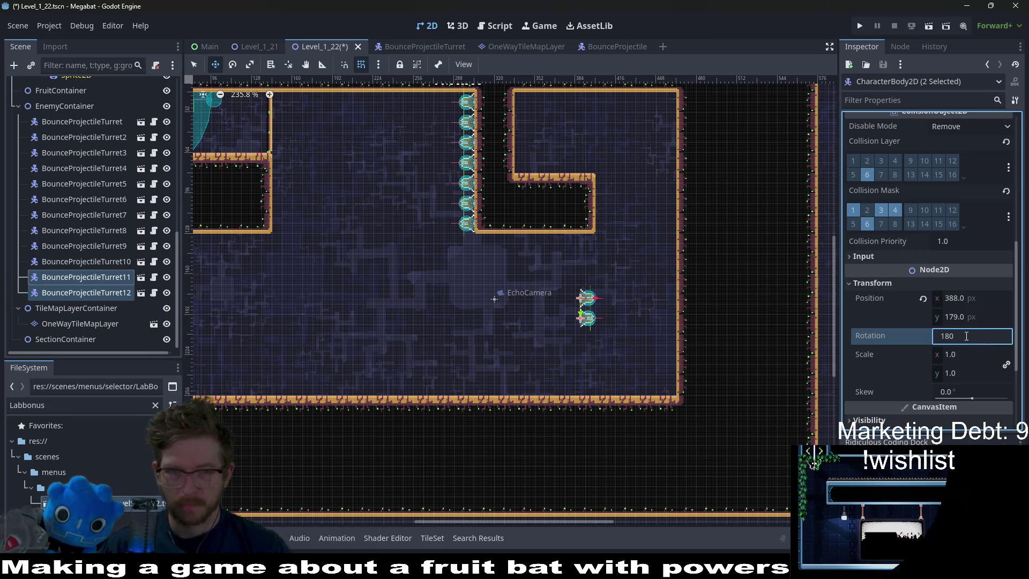
{"action": "key", "text": "Return"}
{"action": "left_click_drag", "start_coordinate": [603, 316], "coordinate": [737, 313]}
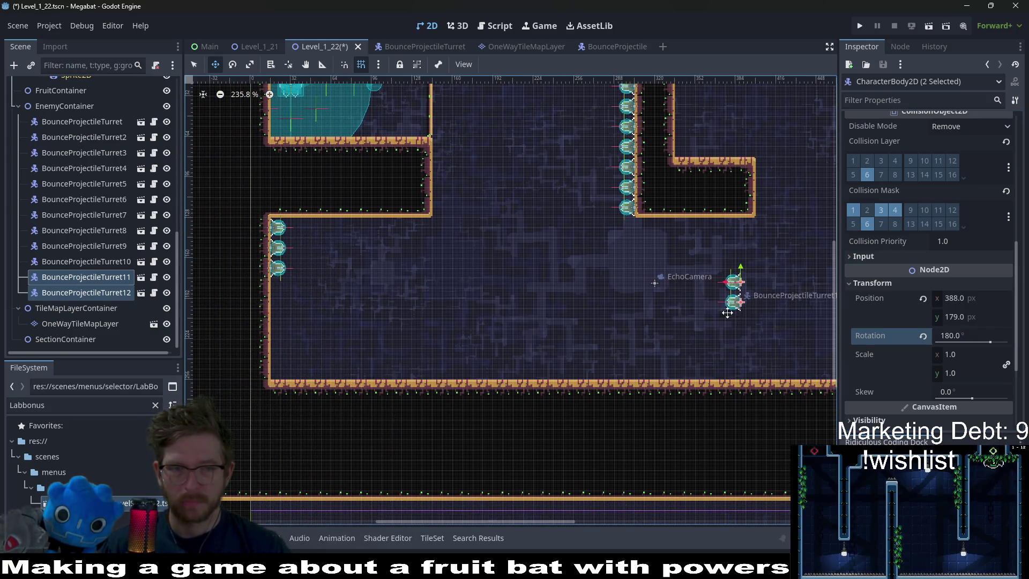
{"action": "scroll", "coordinate": [729, 298], "scroll_direction": "right", "scroll_amount": 2}
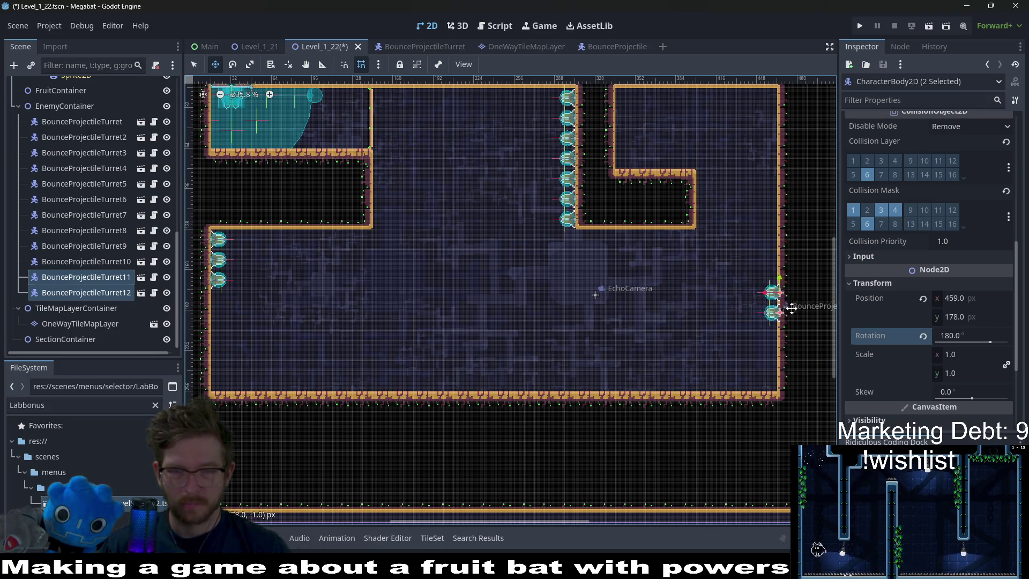
{"action": "scroll", "coordinate": [774, 301], "scroll_direction": "up", "scroll_amount": 2}
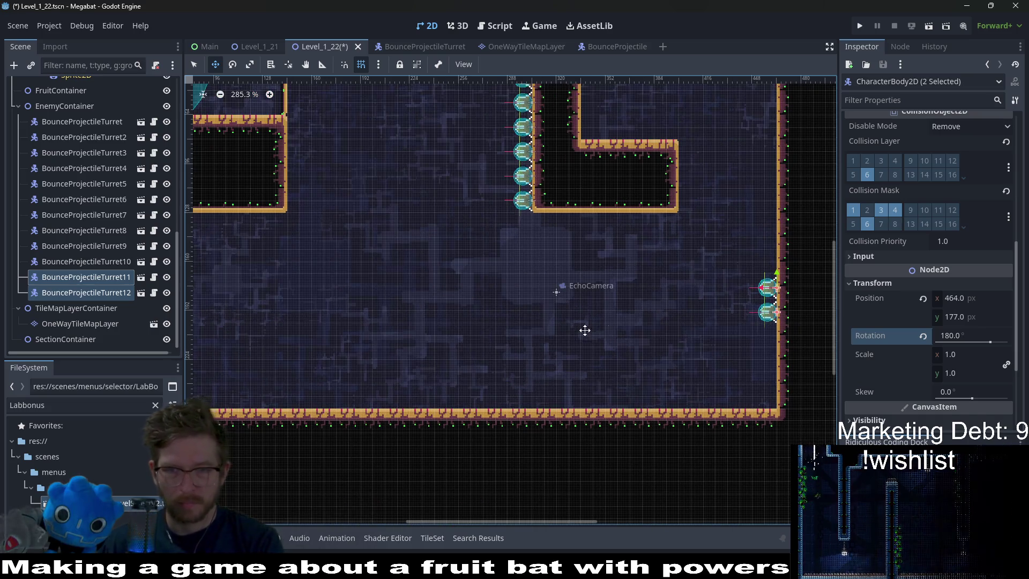
{"action": "scroll", "coordinate": [375, 317], "scroll_direction": "left", "scroll_amount": 3}
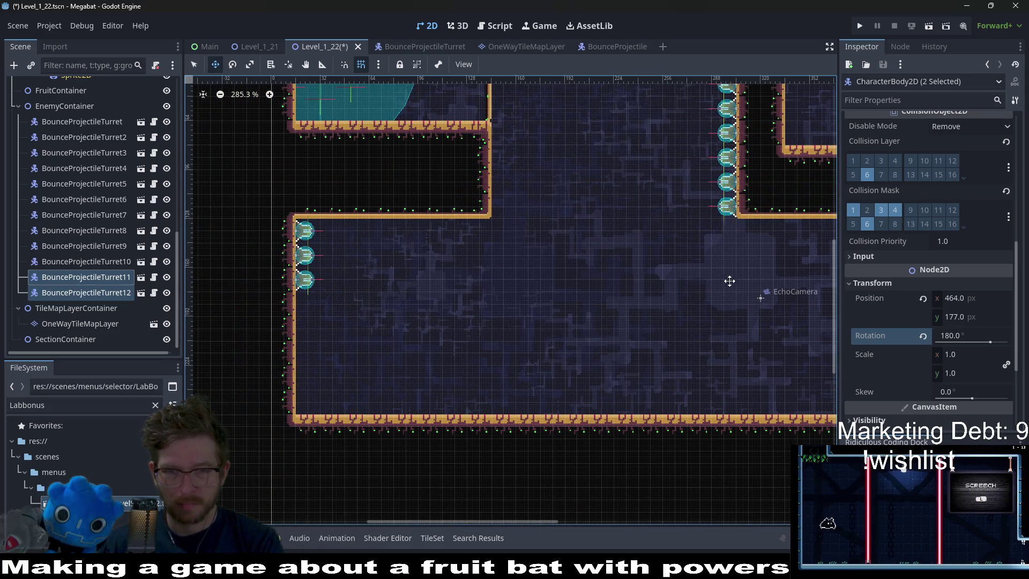
{"action": "scroll", "coordinate": [729, 280], "scroll_direction": "right", "scroll_amount": 5}
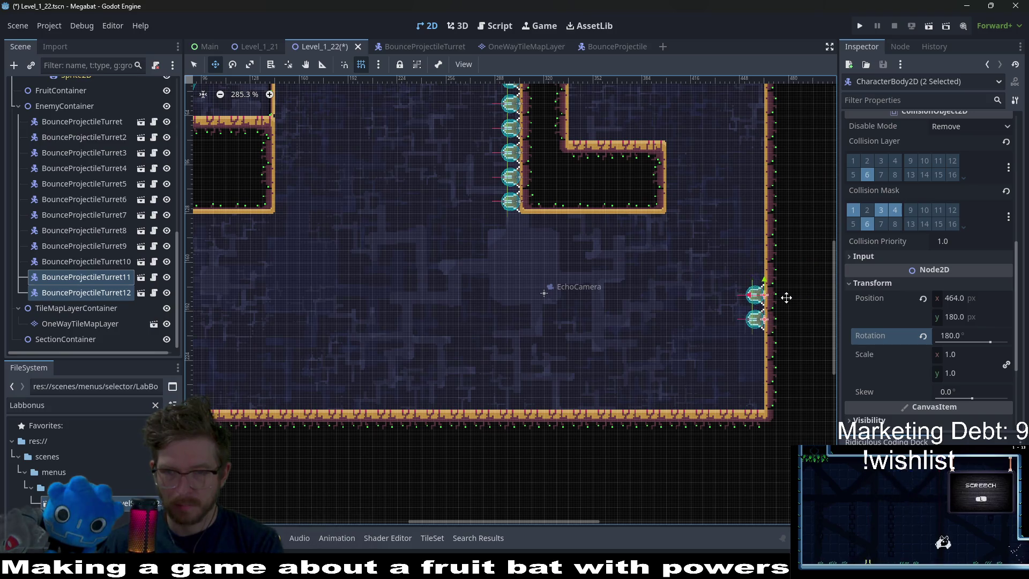
{"action": "scroll", "coordinate": [788, 297], "scroll_direction": "down", "scroll_amount": 4}
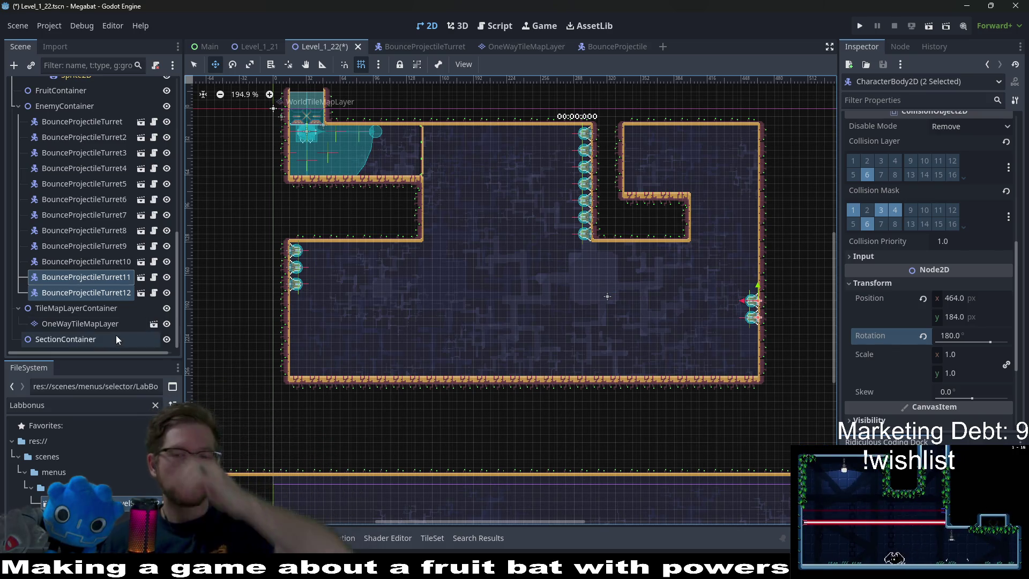
Duplicate the lower right-wall turret into BounceProjectileTurret13 and nudge it into line.
{"action": "left_click", "coordinate": [108, 292]}
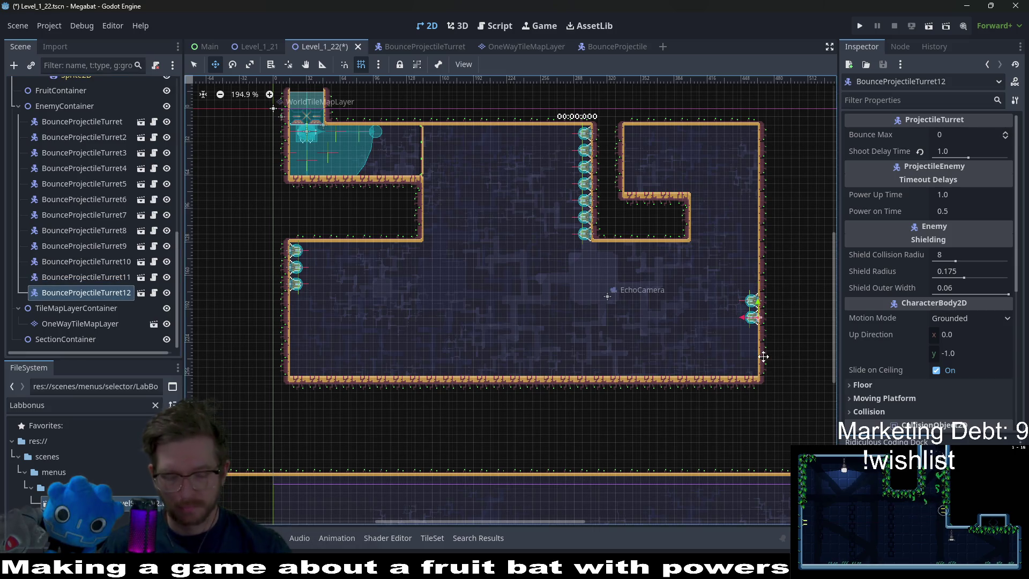
{"action": "key", "text": "Down"}
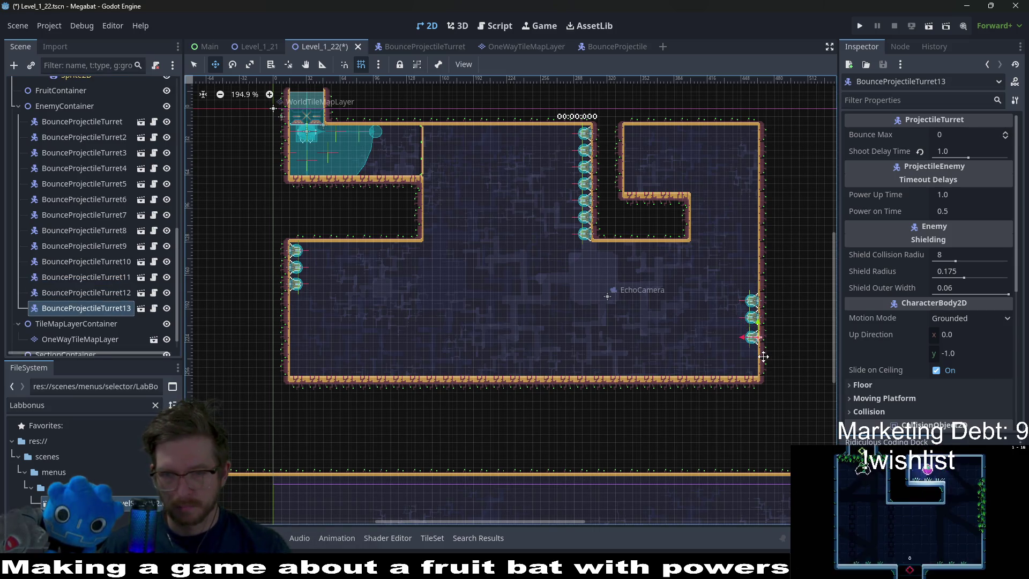
{"action": "scroll", "coordinate": [763, 357], "scroll_direction": "up", "scroll_amount": 5}
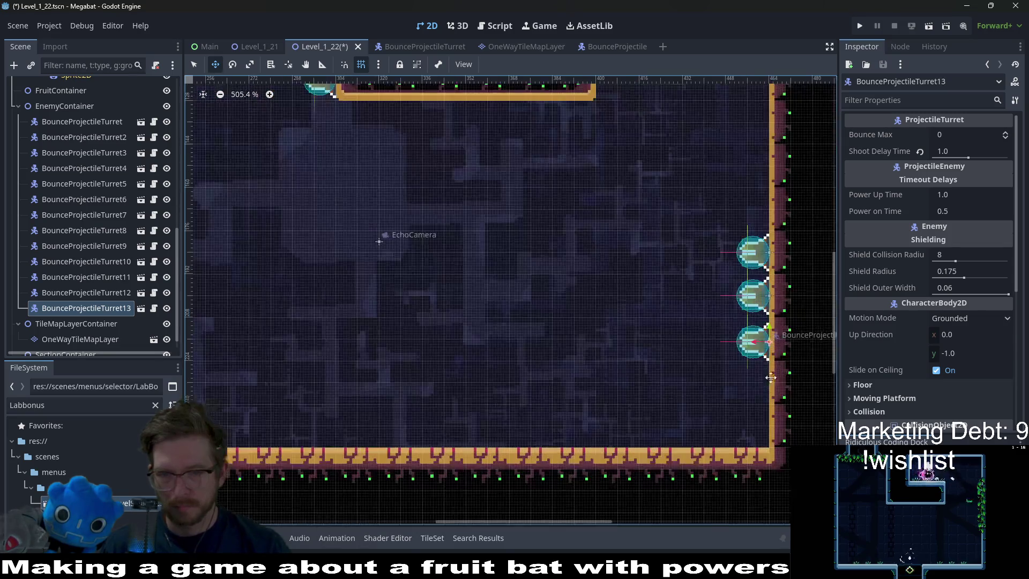
{"action": "key", "text": "Up"}
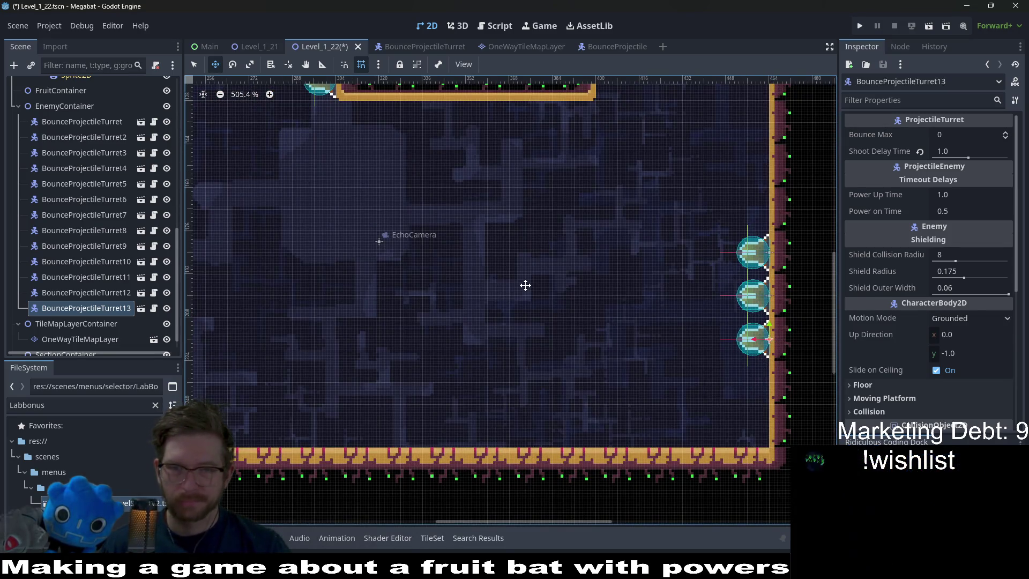
{"action": "scroll", "coordinate": [525, 286], "scroll_direction": "down", "scroll_amount": 5}
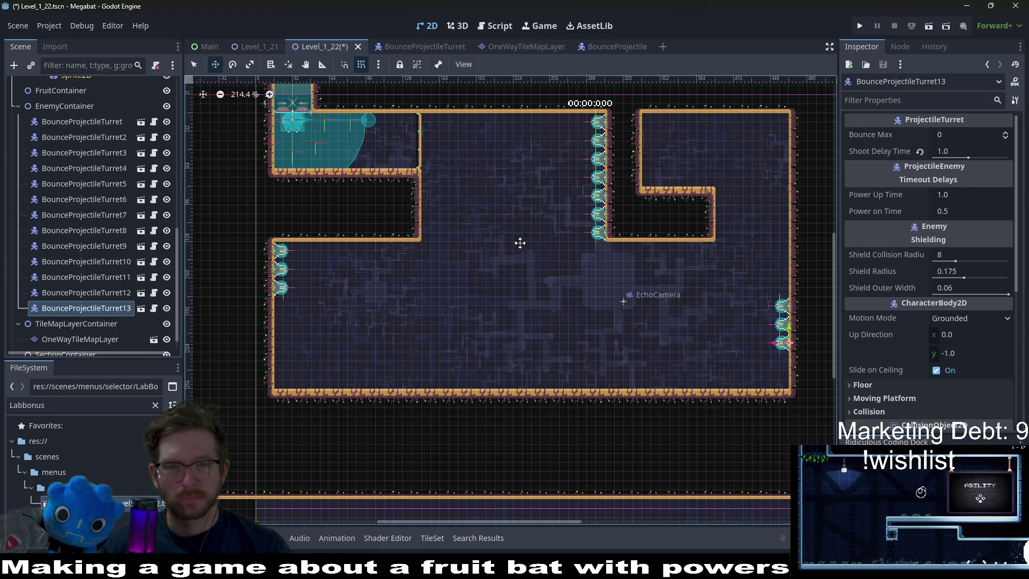
Select turrets one through seven and edit their Shoot Delay Time.
{"action": "left_click", "coordinate": [115, 217]}
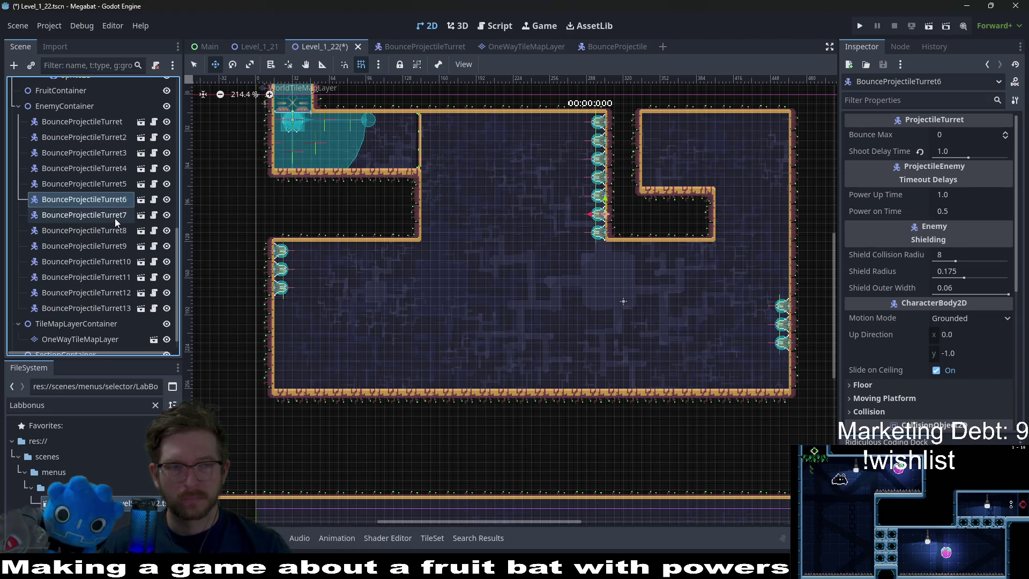
{"action": "left_click", "coordinate": [113, 123], "text": "shift"}
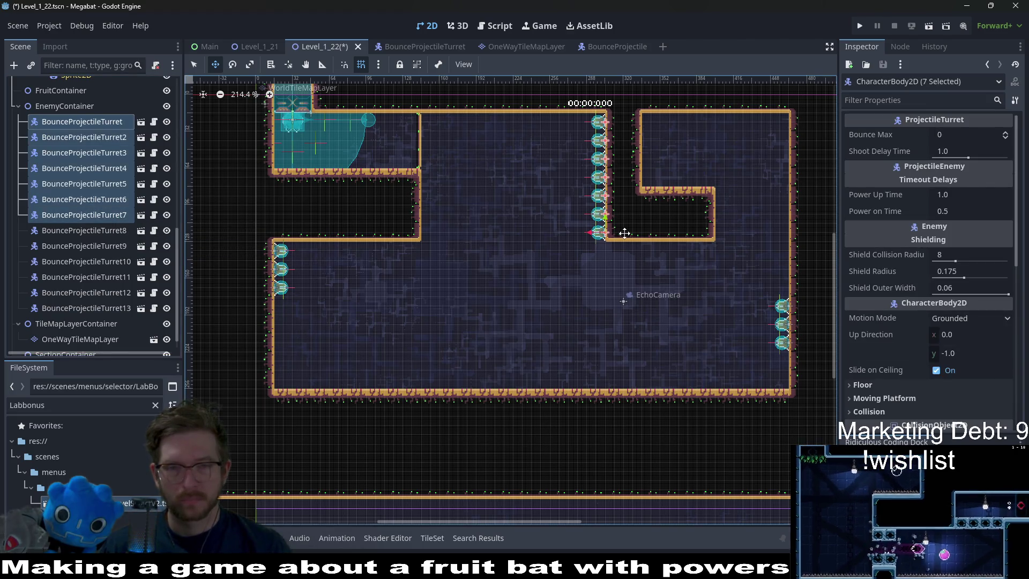
{"action": "left_click", "coordinate": [973, 152]}
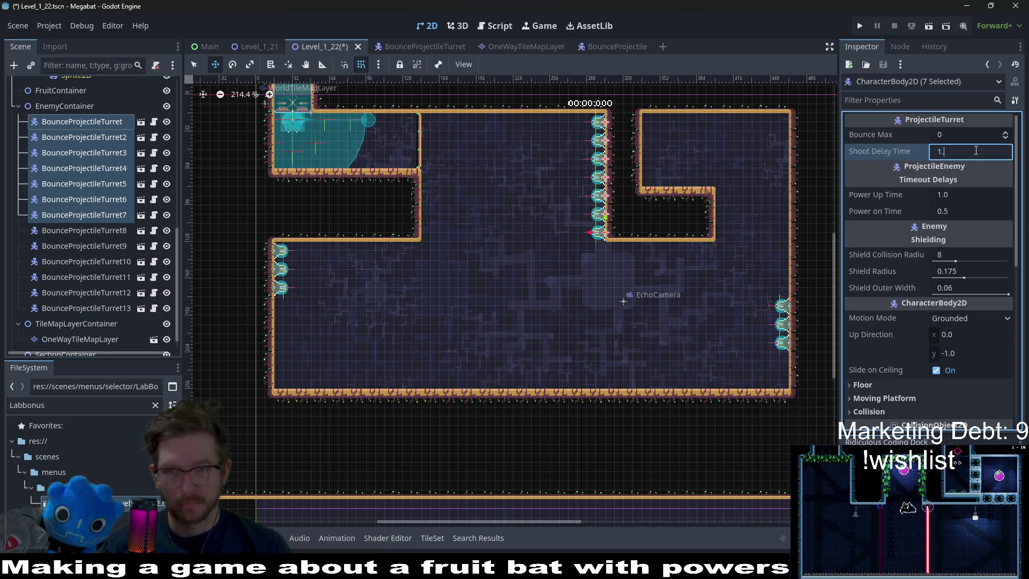
{"action": "type", "text": "2"}
Run the scene and fly the bat down between the projectile columns.
{"action": "left_click", "coordinate": [929, 27]}
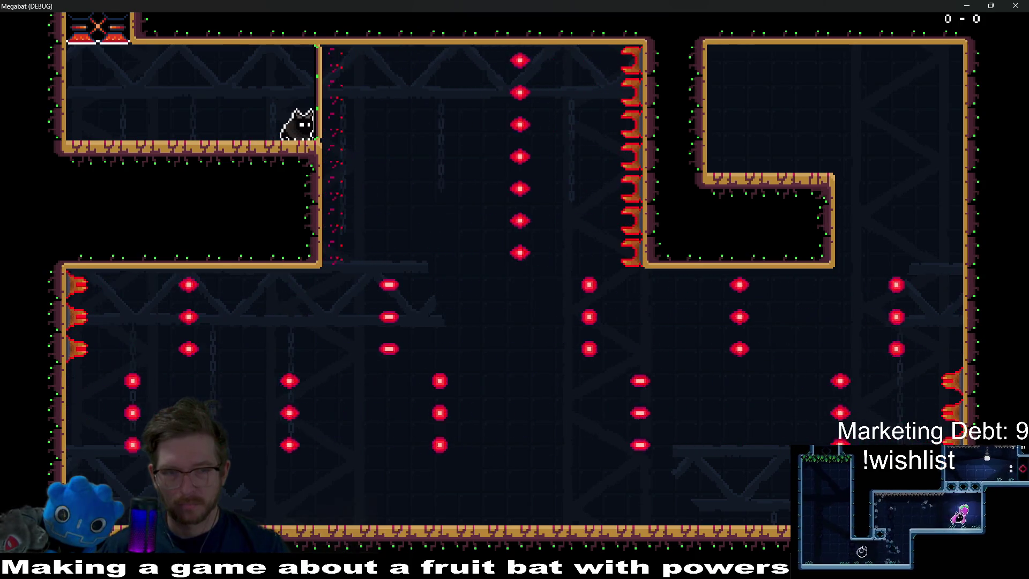
{"action": "key", "text": "Right"}
{"action": "key", "text": "Left"}
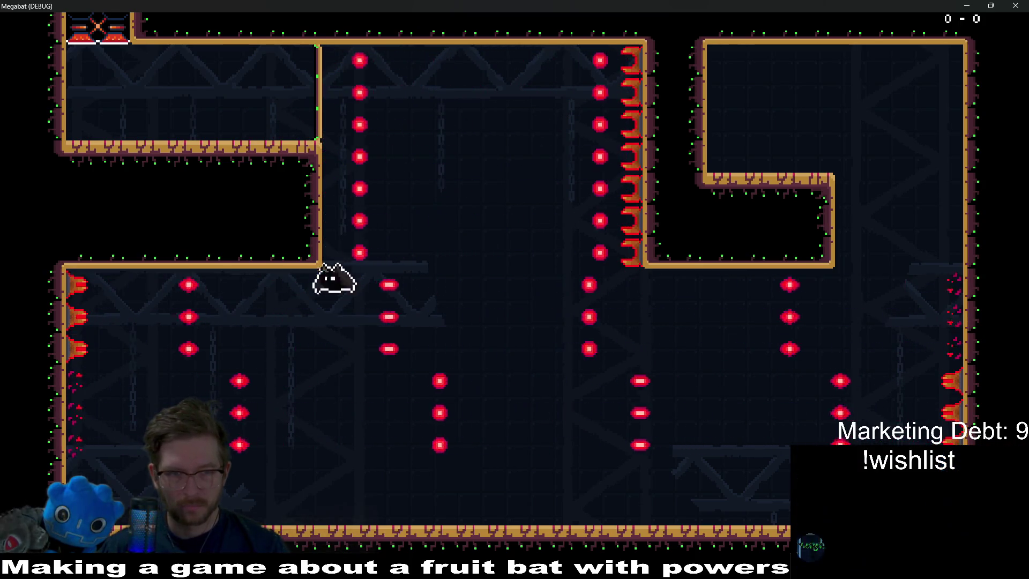
{"action": "key", "text": "Right"}
{"action": "key", "text": "Right"}
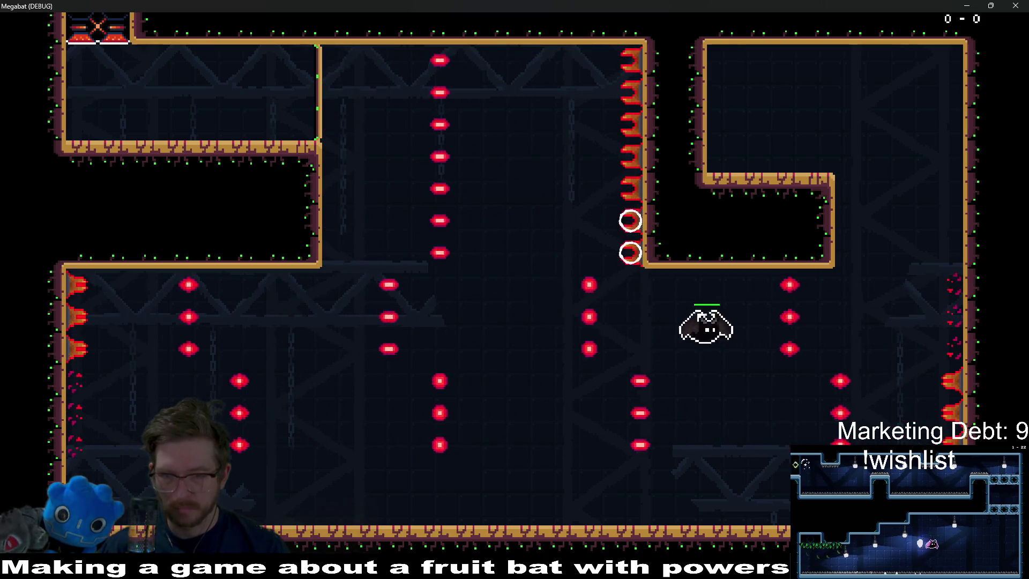
{"action": "key", "text": "Left"}
{"action": "key", "text": "Left"}
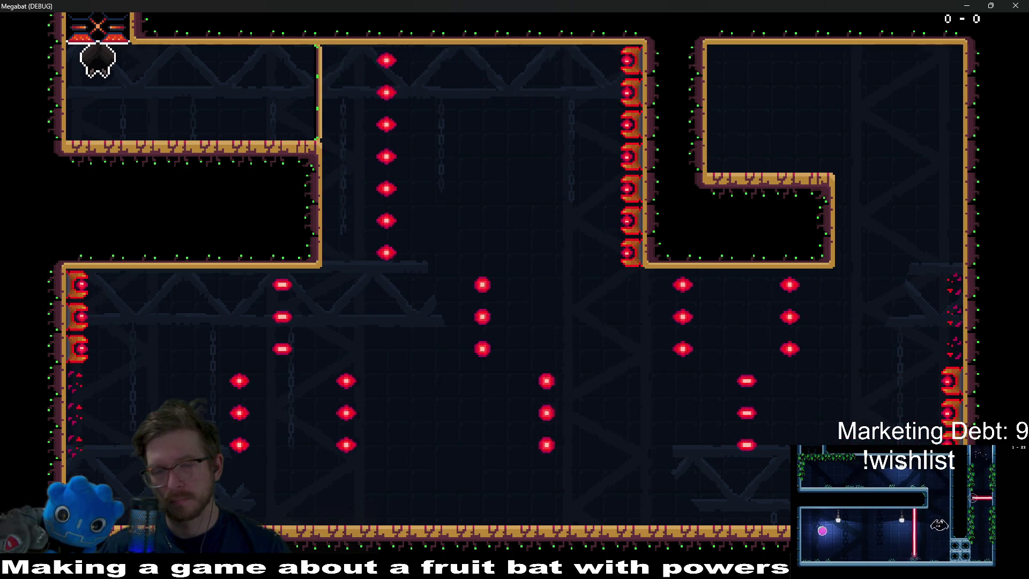
After respawning, fly the bat from the top-left ledge to the upper-right ledge, then close the game.
{"action": "key", "text": "Right"}
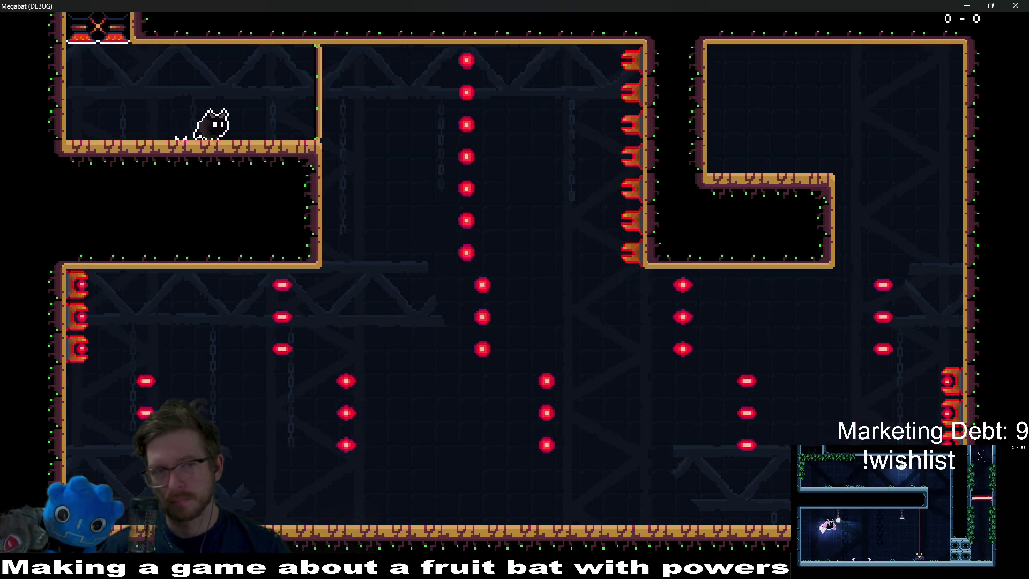
{"action": "key", "text": "Right"}
{"action": "key", "text": "Left"}
{"action": "key", "text": "Right"}
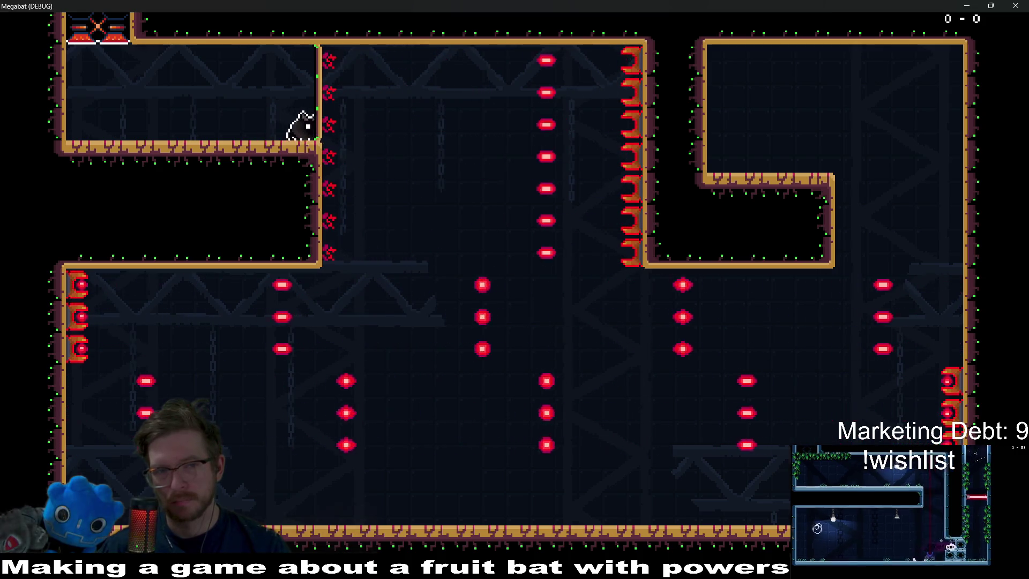
{"action": "key", "text": "Right"}
{"action": "key", "text": "Left"}
{"action": "key", "text": "Right"}
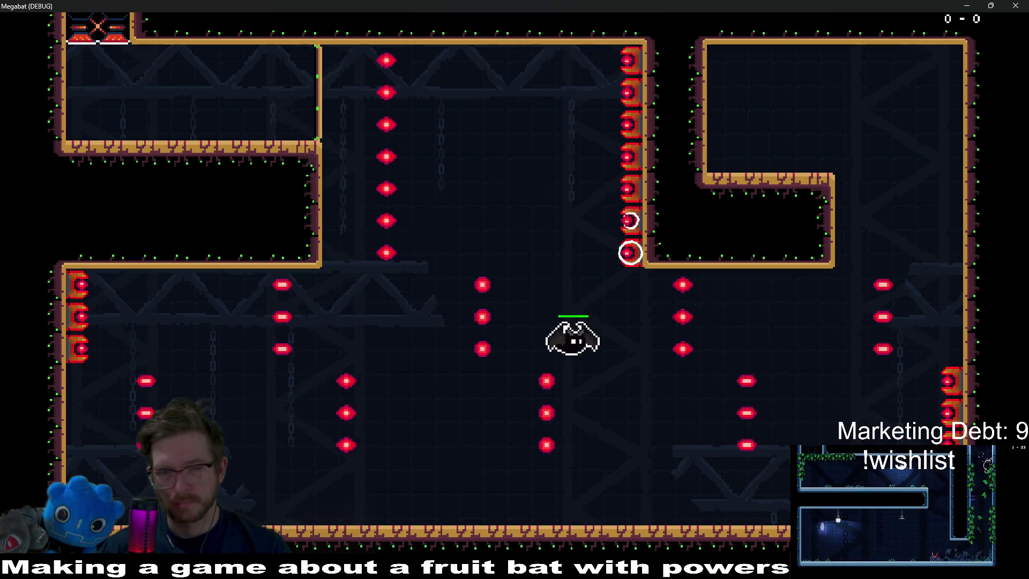
{"action": "key", "text": "Right"}
{"action": "key", "text": "Up"}
{"action": "key", "text": "Left"}
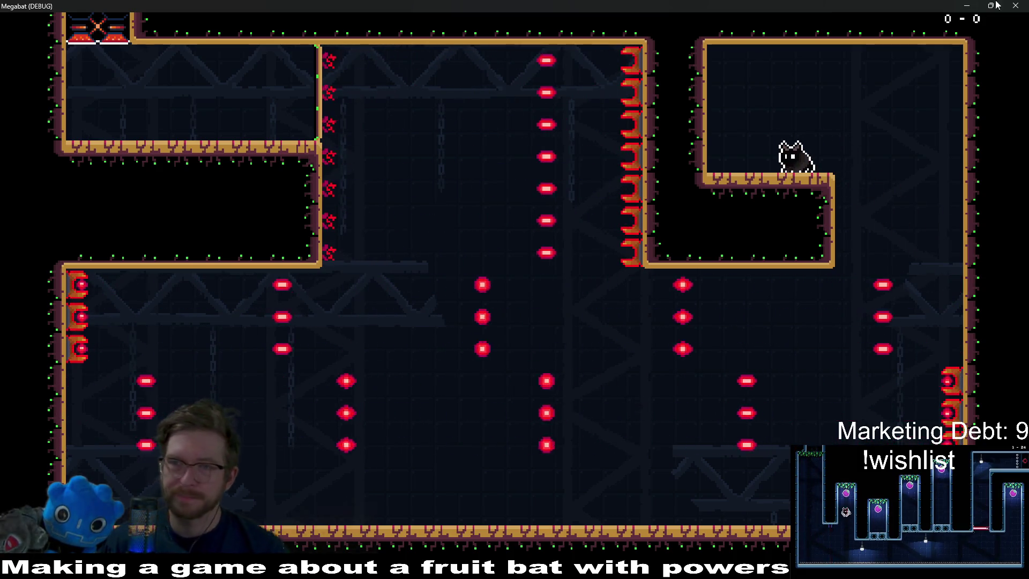
{"action": "left_click", "coordinate": [1015, 6]}
Instantiate Fruit.tscn under FruitContainer via an 'fr' search and view the upper-right alcove.
{"action": "scroll", "coordinate": [91, 214], "scroll_direction": "up", "scroll_amount": 5}
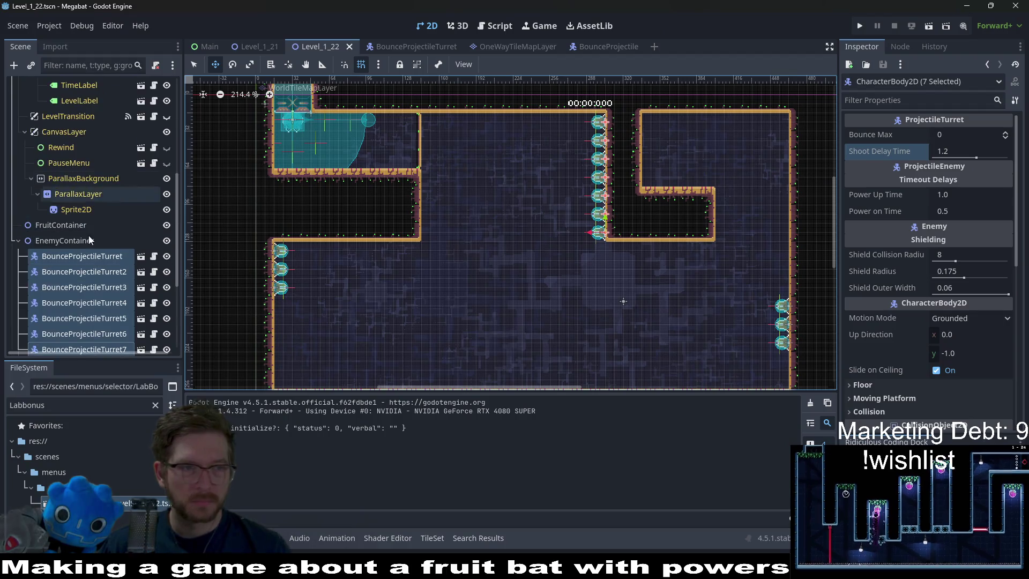
{"action": "right_click", "coordinate": [82, 225]}
{"action": "left_click", "coordinate": [124, 242]}
{"action": "type", "text": "fruit"}
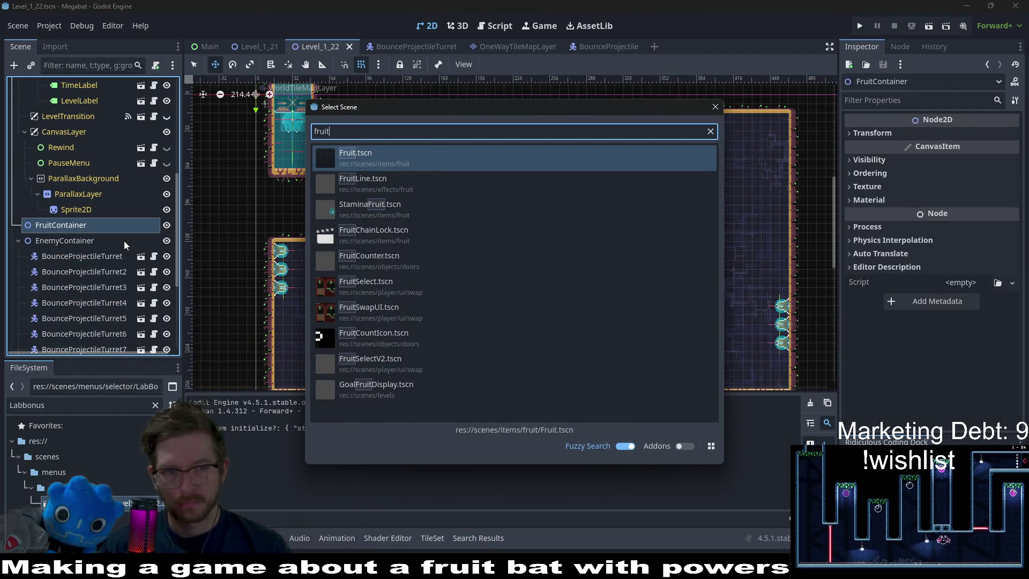
{"action": "key", "text": "Return"}
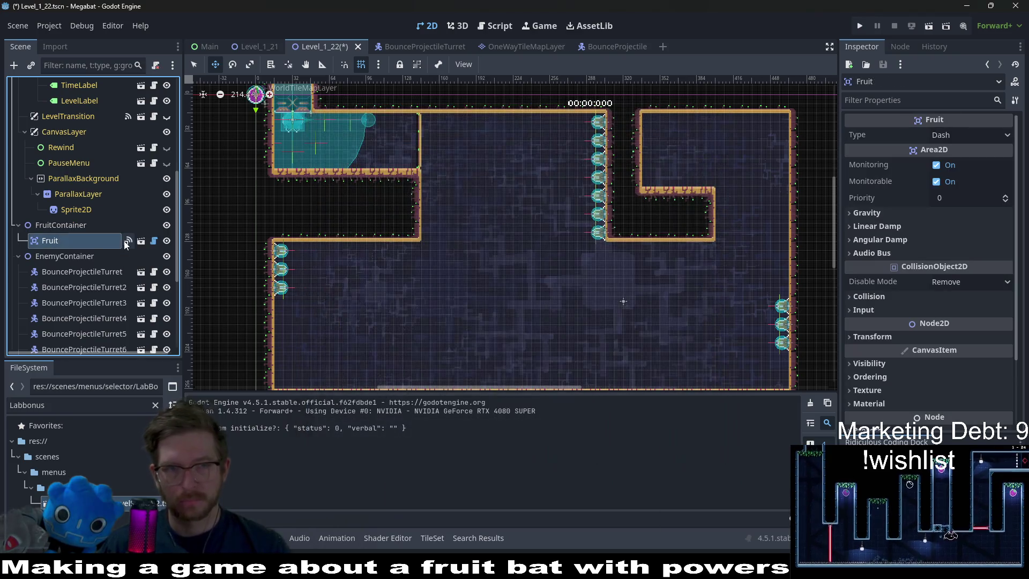
{"action": "scroll", "coordinate": [690, 176], "scroll_direction": "up", "scroll_amount": 6}
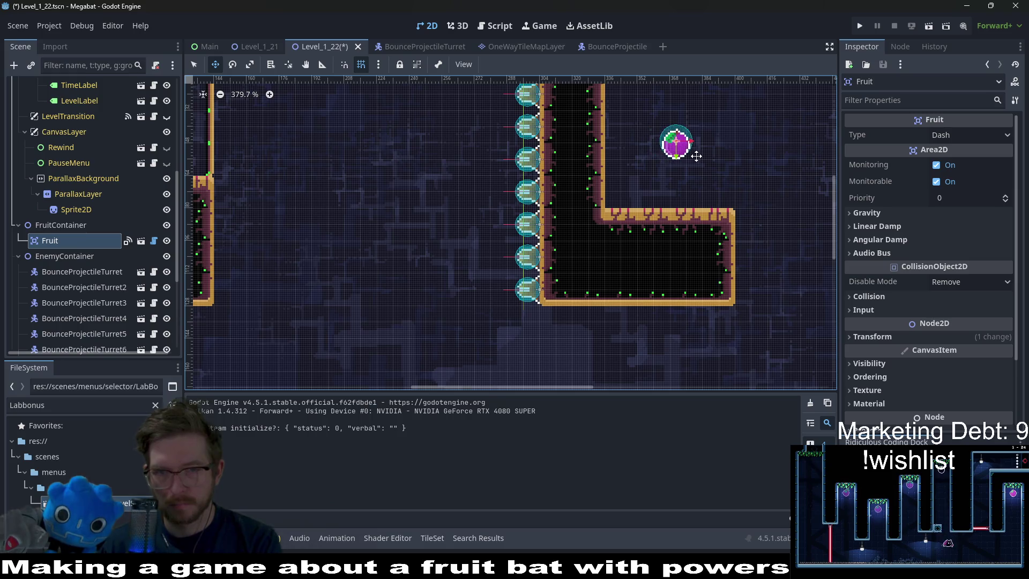
{"action": "scroll", "coordinate": [685, 190], "scroll_direction": "down", "scroll_amount": 5}
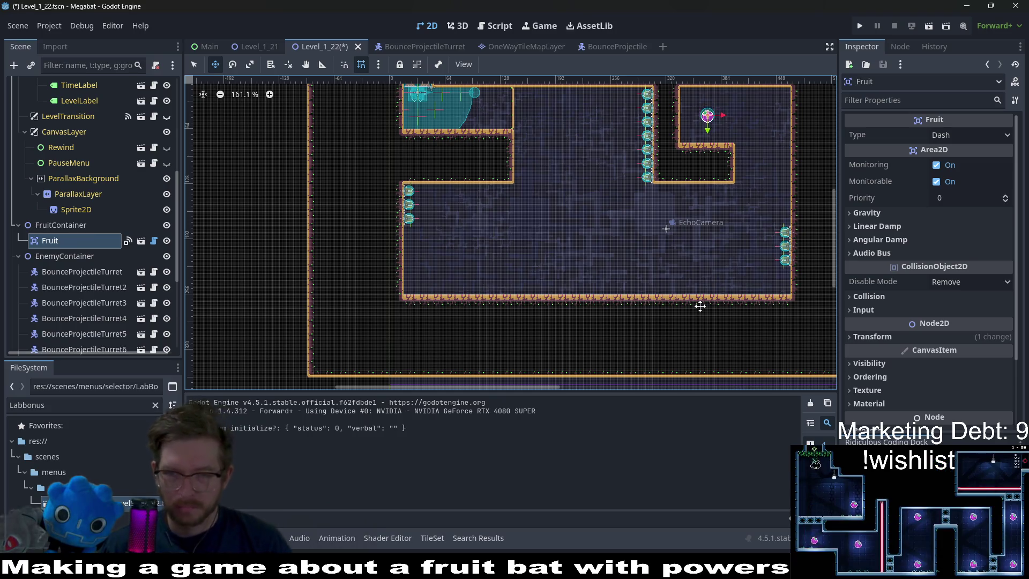
{"action": "scroll", "coordinate": [613, 264], "scroll_direction": "right", "scroll_amount": 5}
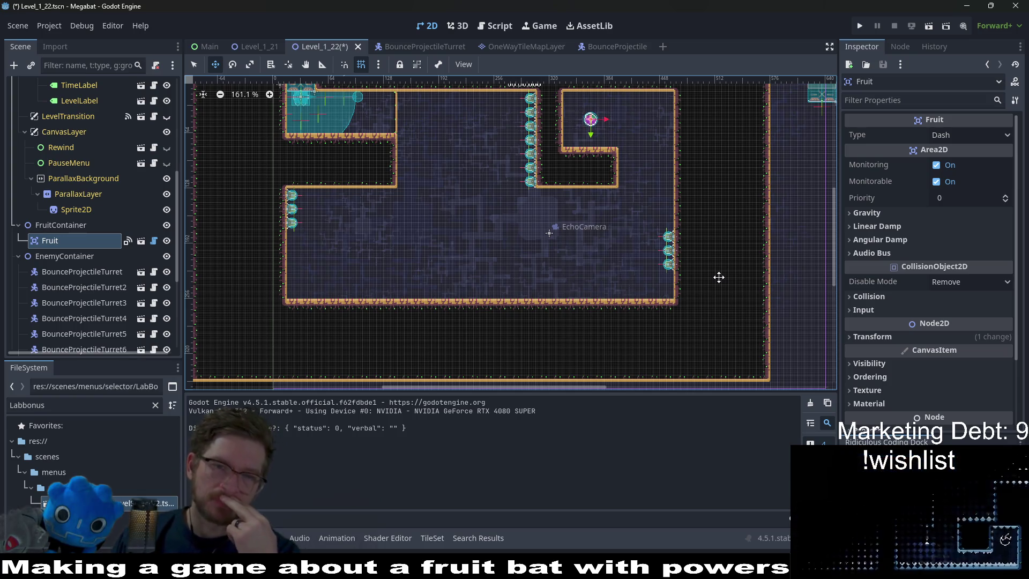
{"action": "left_click_drag", "start_coordinate": [630, 205], "coordinate": [641, 228]}
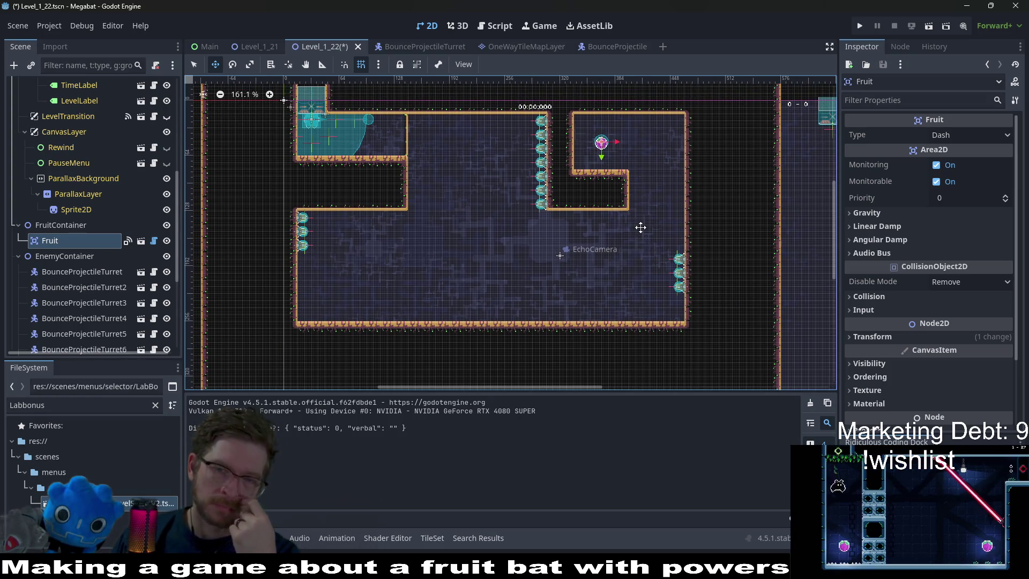
{"action": "scroll", "coordinate": [507, 281], "scroll_direction": "down", "scroll_amount": 3}
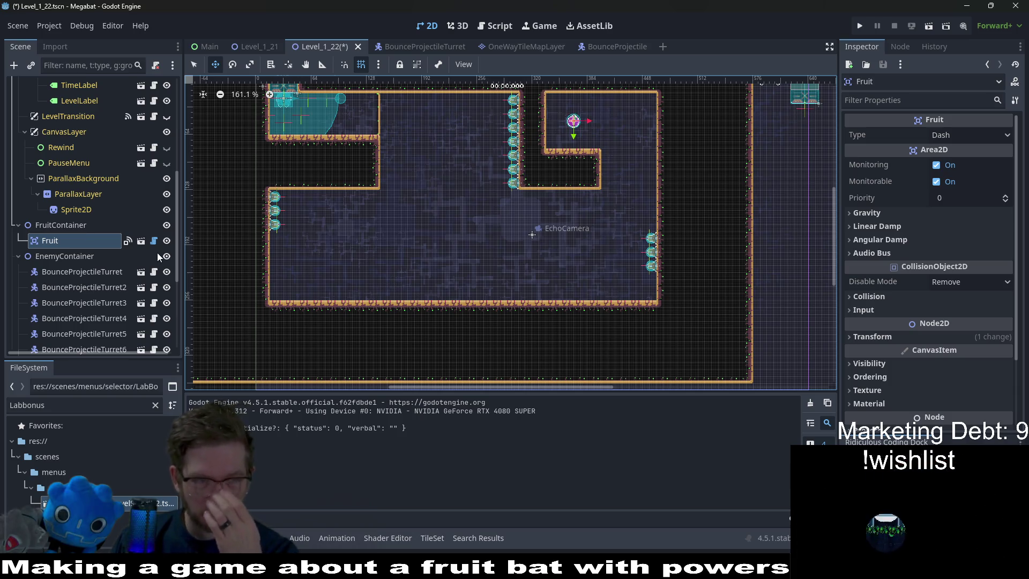
Check turrets 13 and 7, then select turrets 8–13 and set Shoot Delay Time to 1.2.
{"action": "scroll", "coordinate": [143, 263], "scroll_direction": "down", "scroll_amount": 5}
{"action": "left_click", "coordinate": [94, 292]}
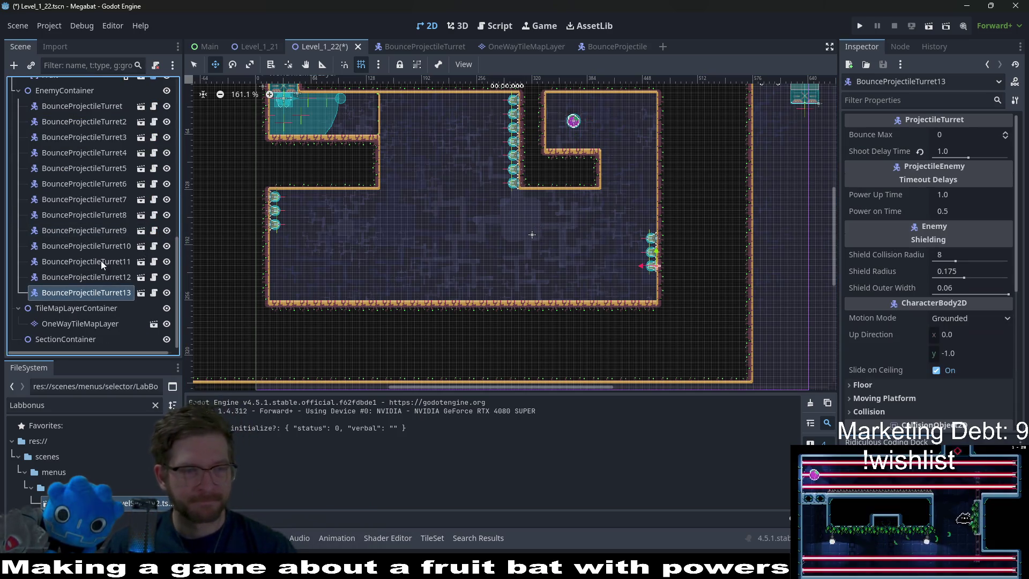
{"action": "left_click", "coordinate": [113, 200]}
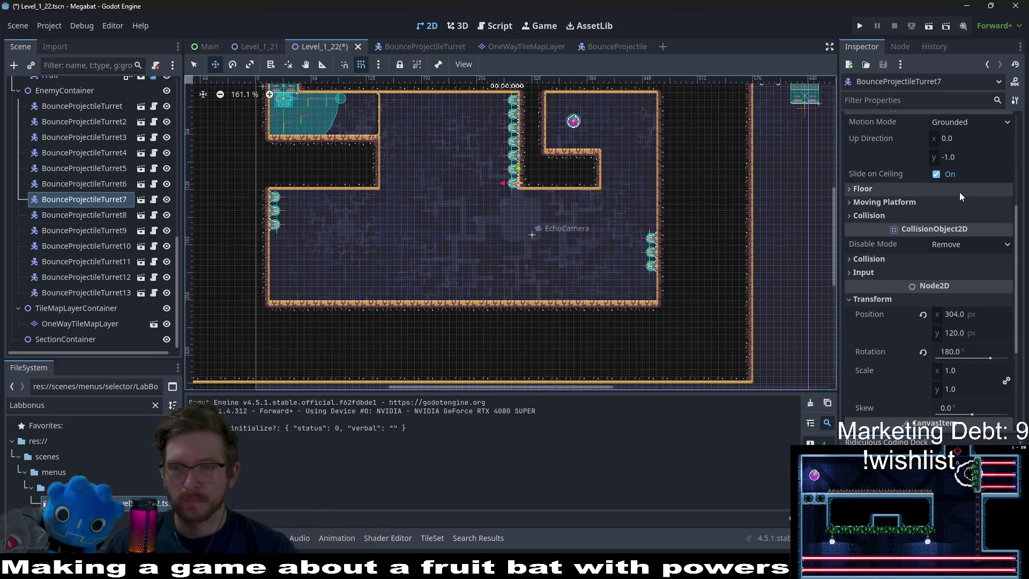
{"action": "scroll", "coordinate": [960, 195], "scroll_direction": "up", "scroll_amount": 4}
{"action": "left_click", "coordinate": [111, 216]}
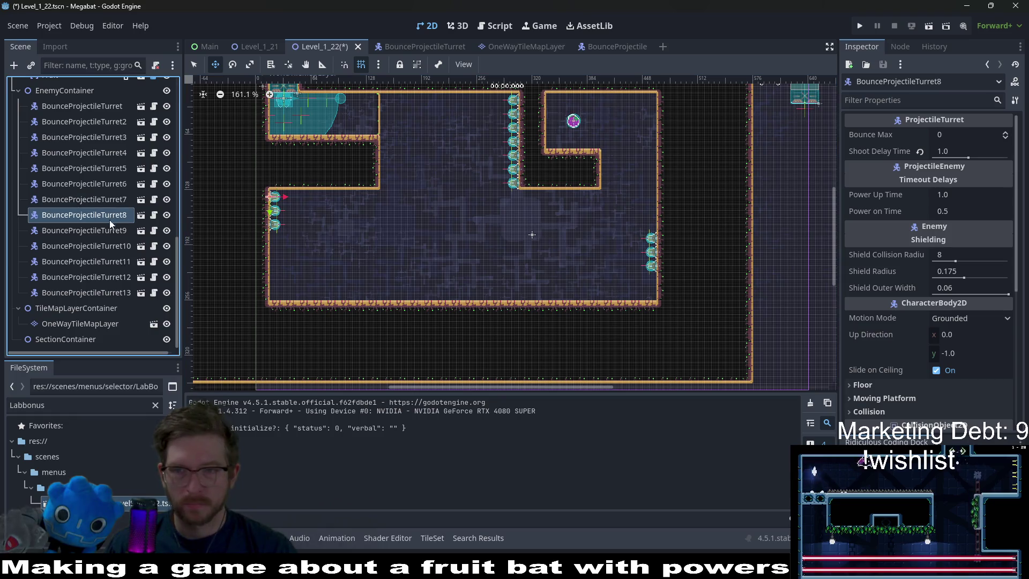
{"action": "left_click", "coordinate": [105, 293], "text": "shift"}
{"action": "left_click", "coordinate": [946, 154]}
{"action": "type", "text": "1.2"}
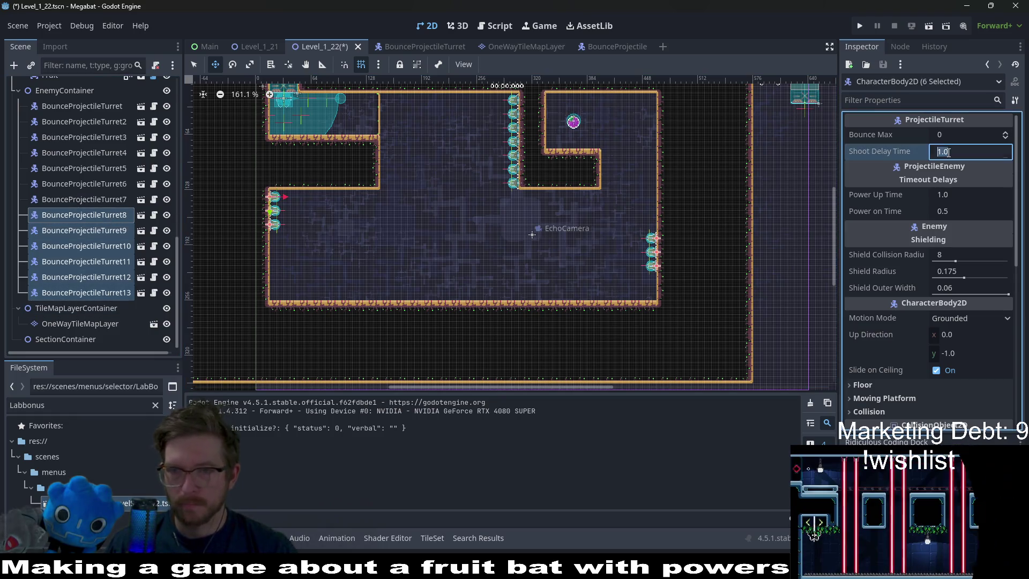
Run the level and fly the bat off the top-left platform, across the middle room and upward.
{"action": "left_click", "coordinate": [927, 29]}
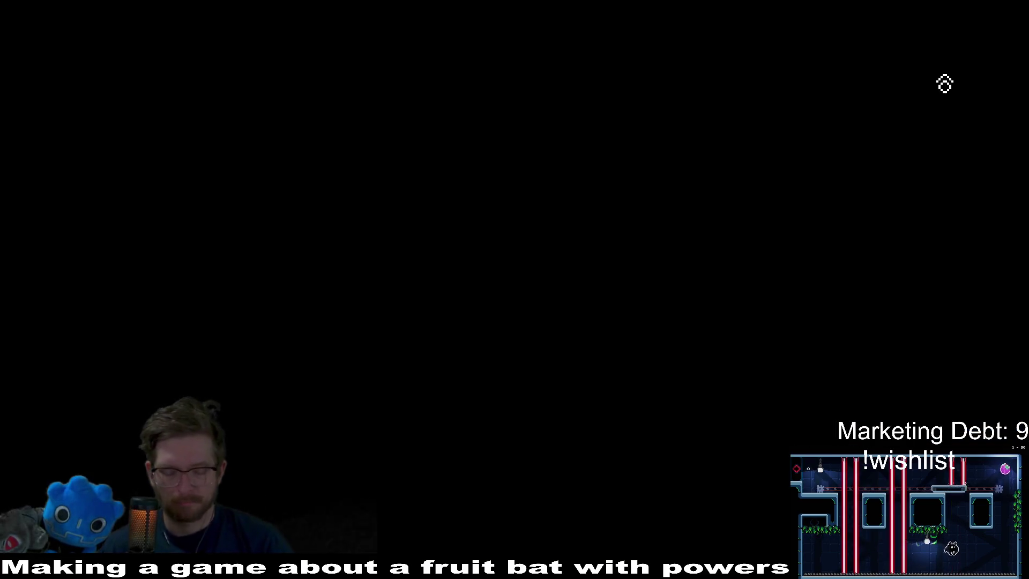
{"action": "key", "text": "Right"}
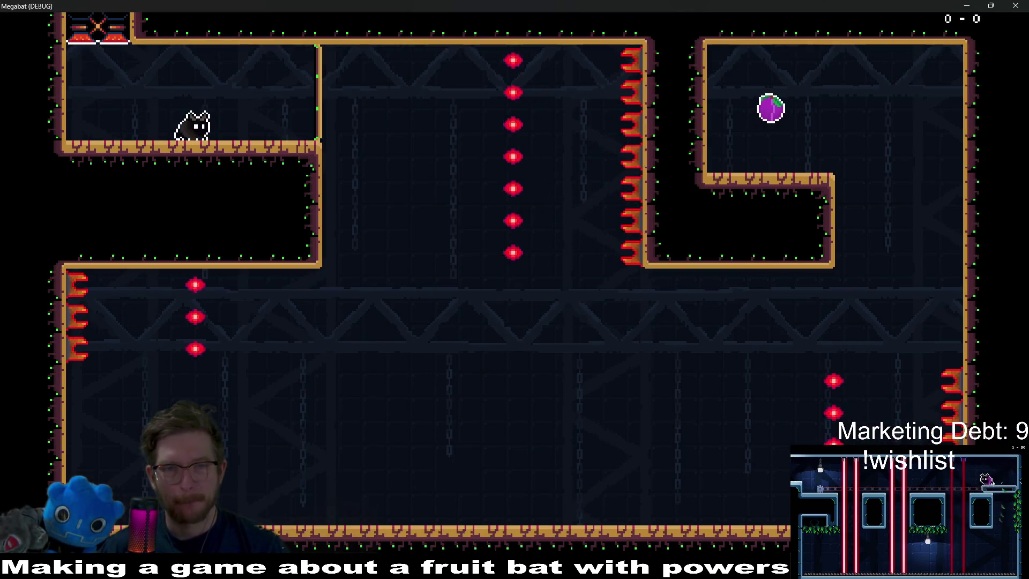
{"action": "key", "text": "Right"}
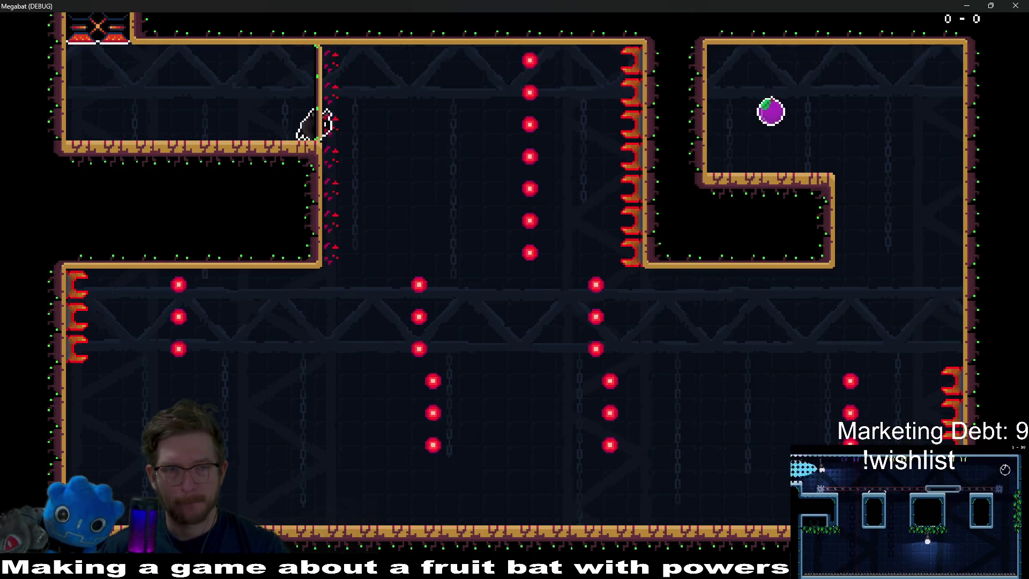
{"action": "key", "text": "Left"}
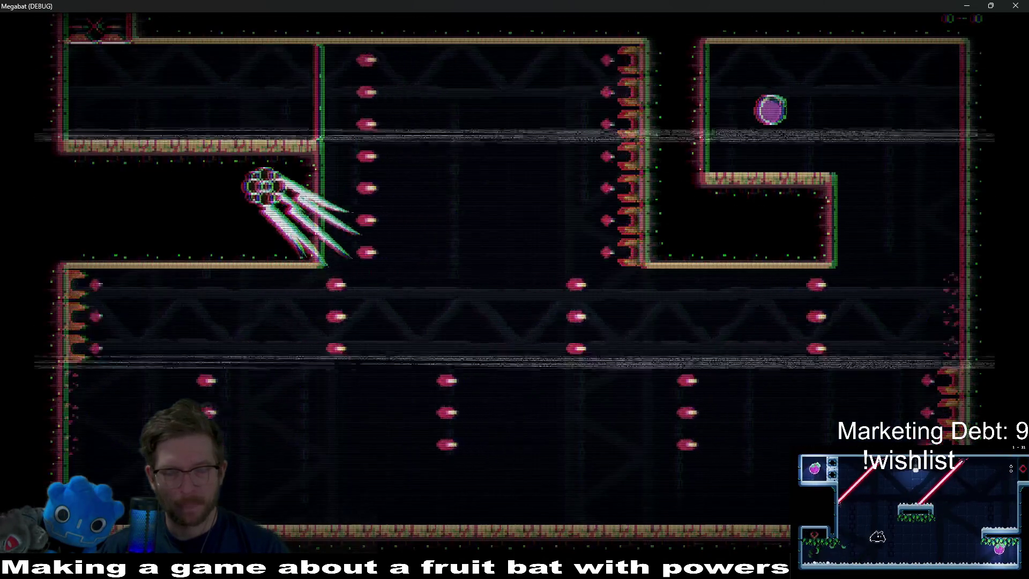
{"action": "key", "text": "Right"}
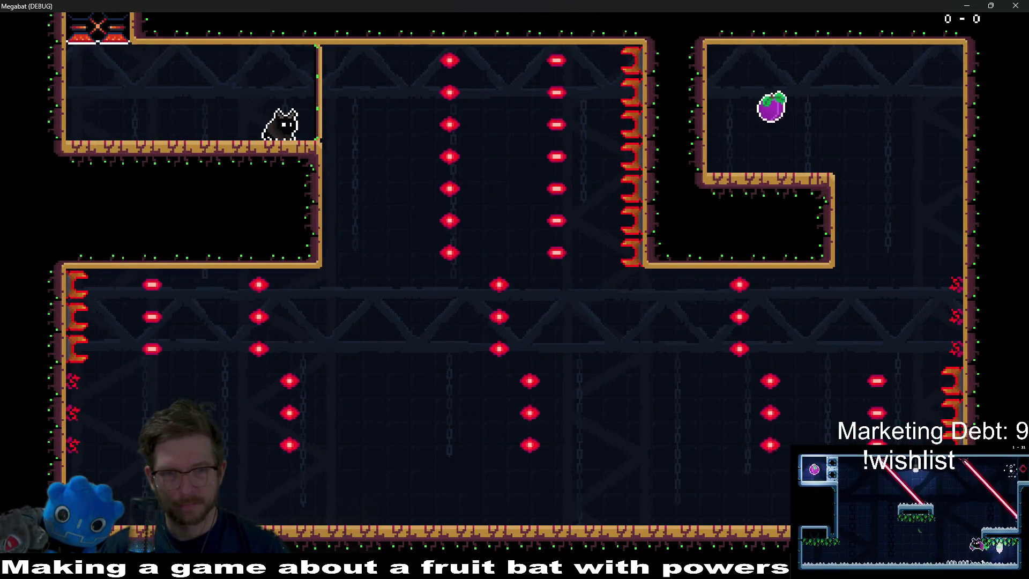
{"action": "key", "text": "Right"}
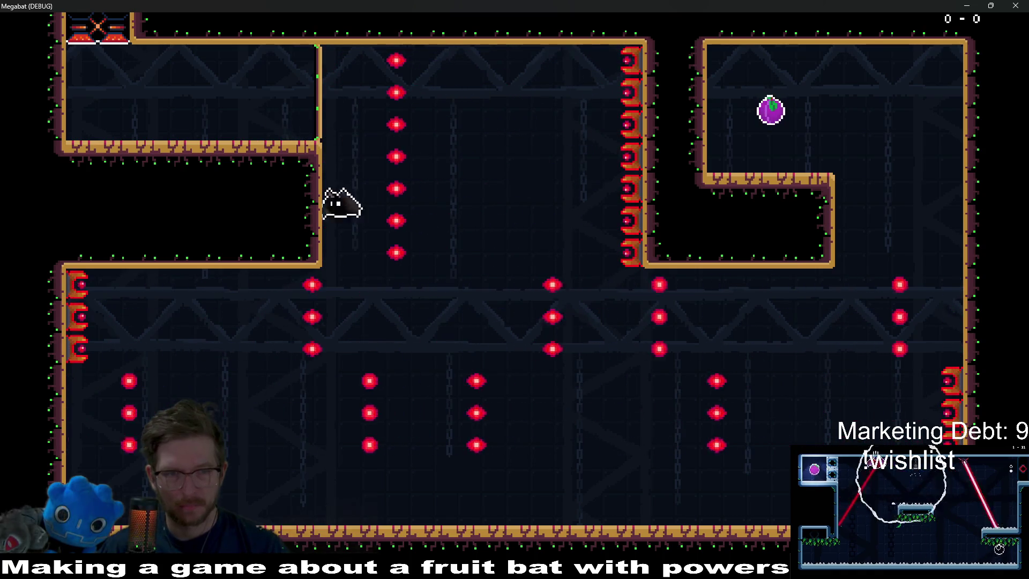
{"action": "key", "text": "Right"}
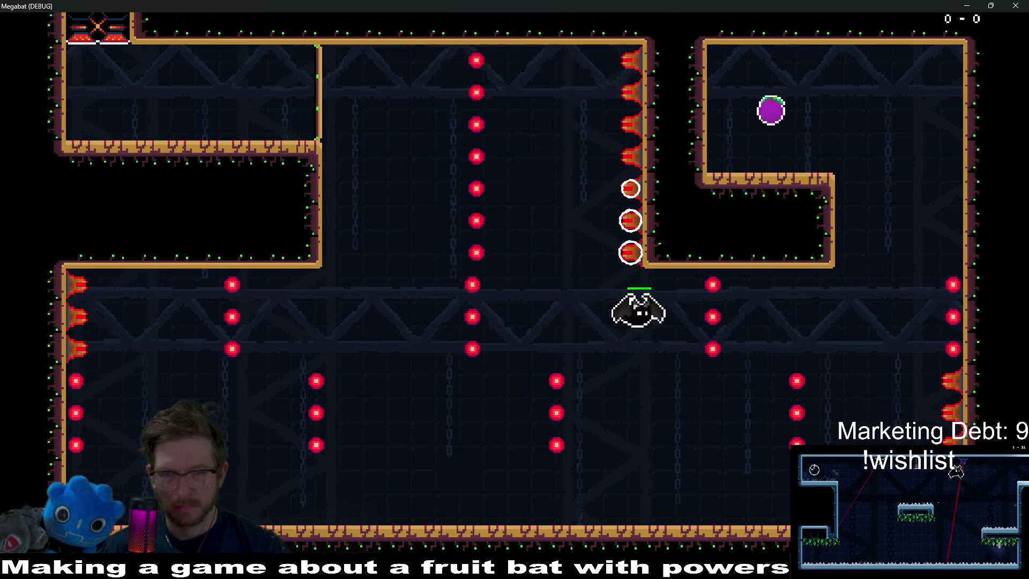
{"action": "key", "text": "Right"}
{"action": "key", "text": "Up"}
{"action": "key", "text": "Left"}
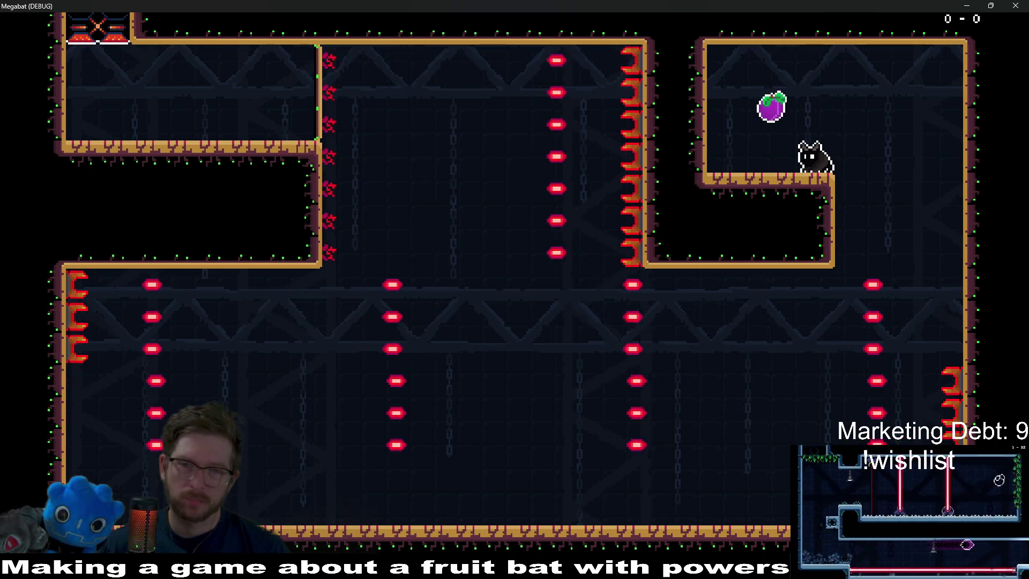
Maneuver the bat along the upper-right ledge and jump up-left through the plum.
{"action": "key", "text": "Left"}
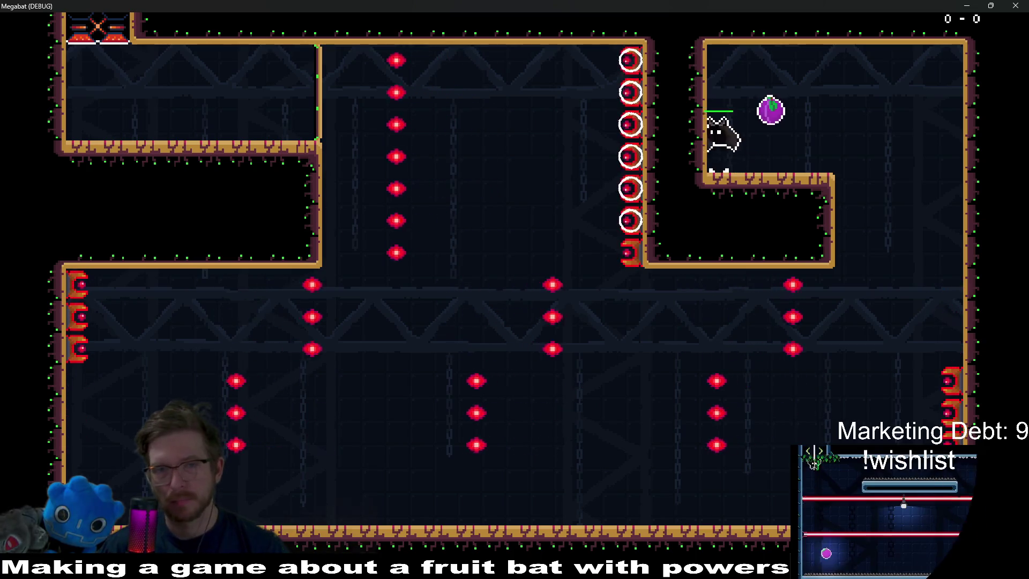
{"action": "key", "text": "Right"}
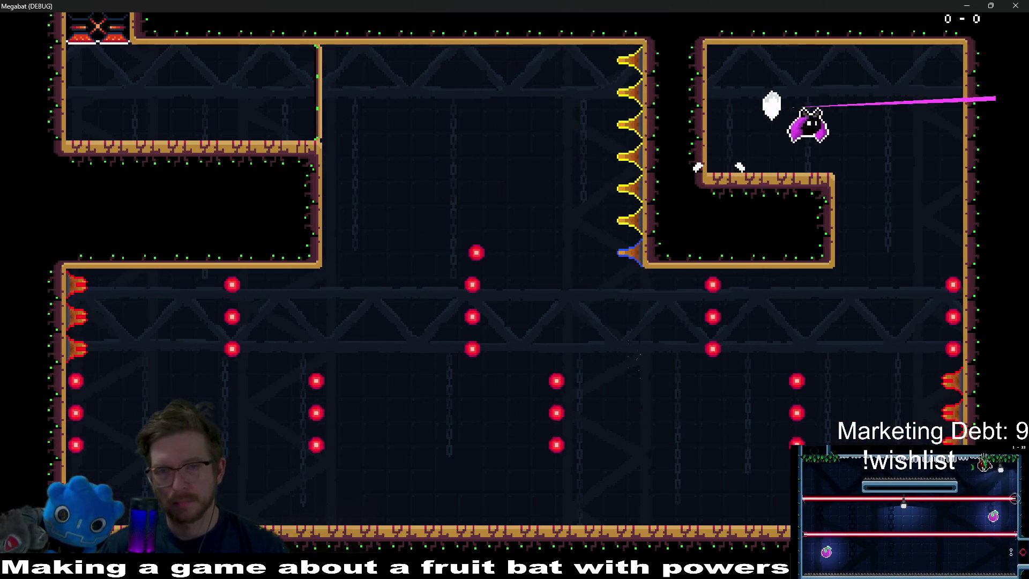
{"action": "key", "text": "Left"}
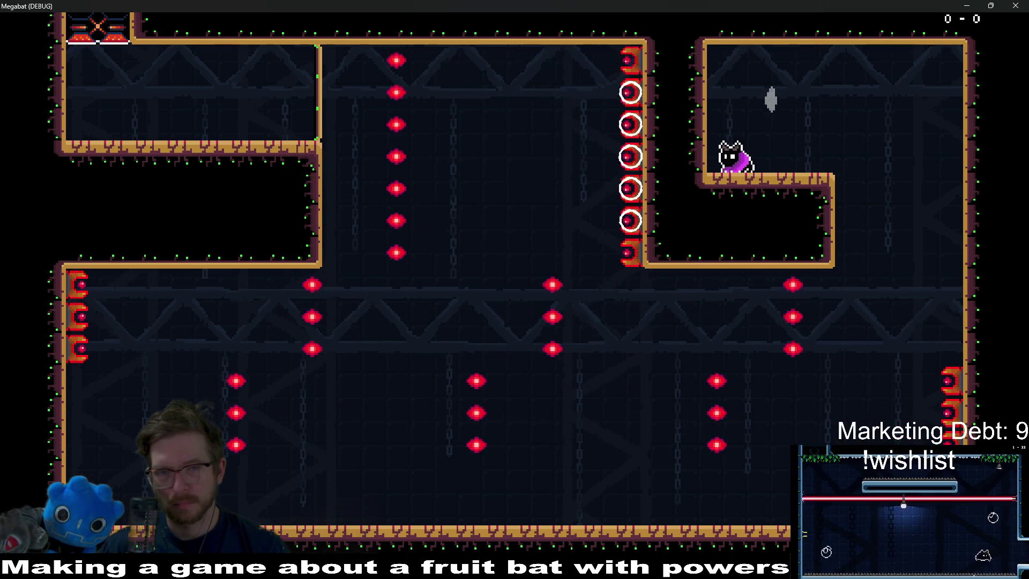
{"action": "key", "text": "Left"}
{"action": "key", "text": "Right"}
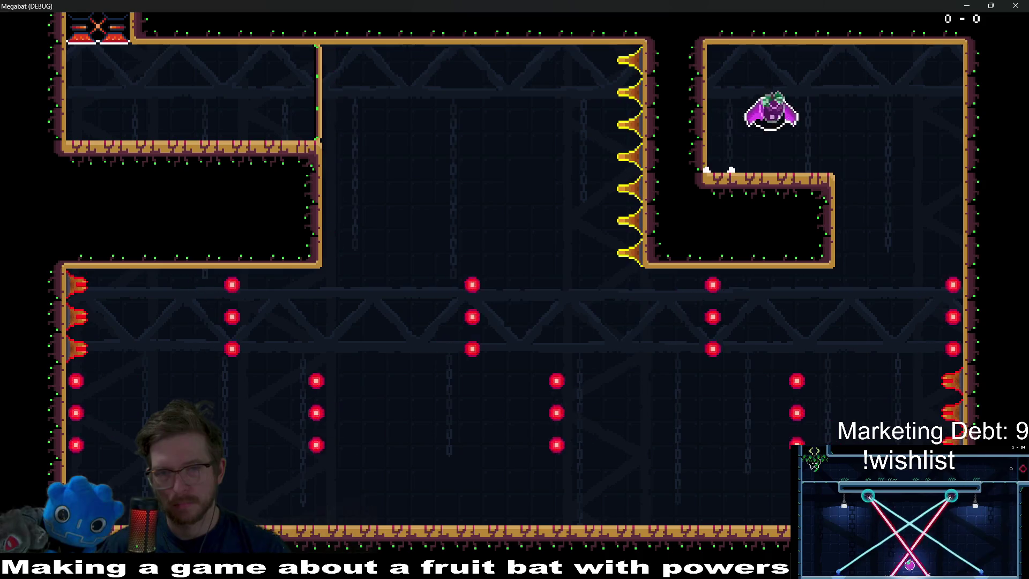
{"action": "key", "text": "Right"}
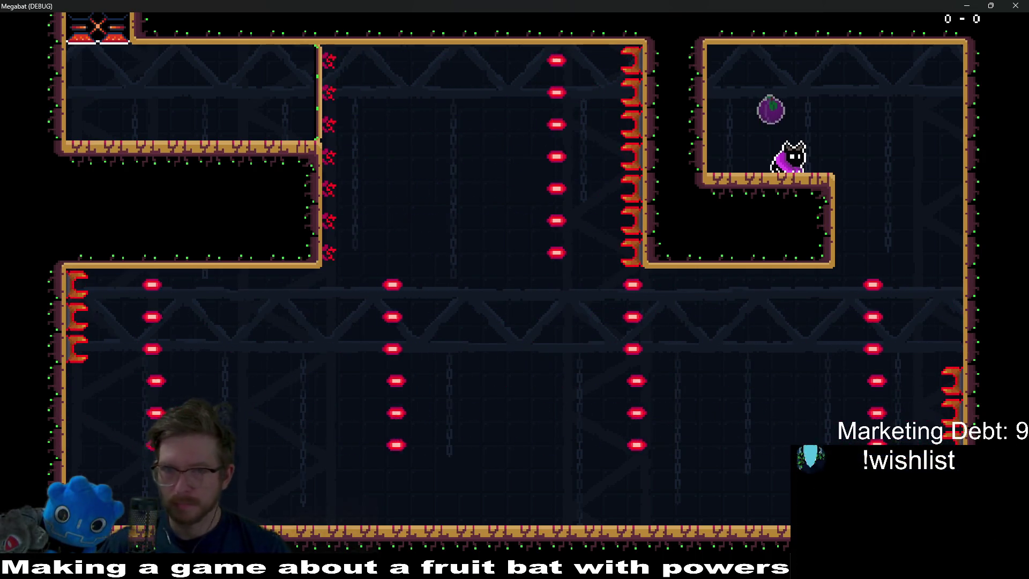
{"action": "key", "text": "space"}
{"action": "key", "text": "Left"}
{"action": "key", "text": "Right"}
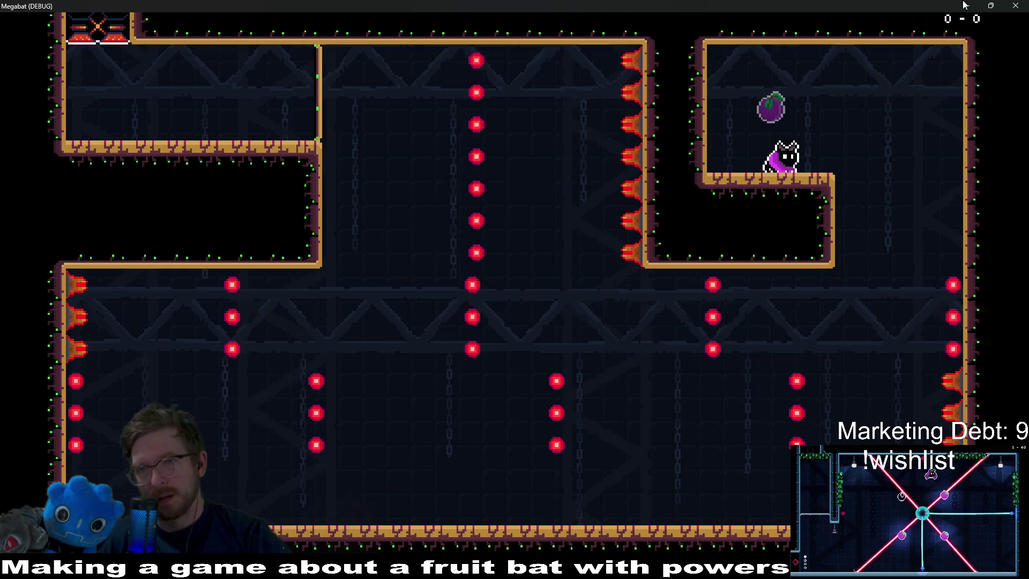
Quit the playtest, select WorldTileMapLayer and pick the LAB terrain set.
{"action": "key", "text": "F8"}
{"action": "scroll", "coordinate": [378, 192], "scroll_direction": "up", "scroll_amount": 5}
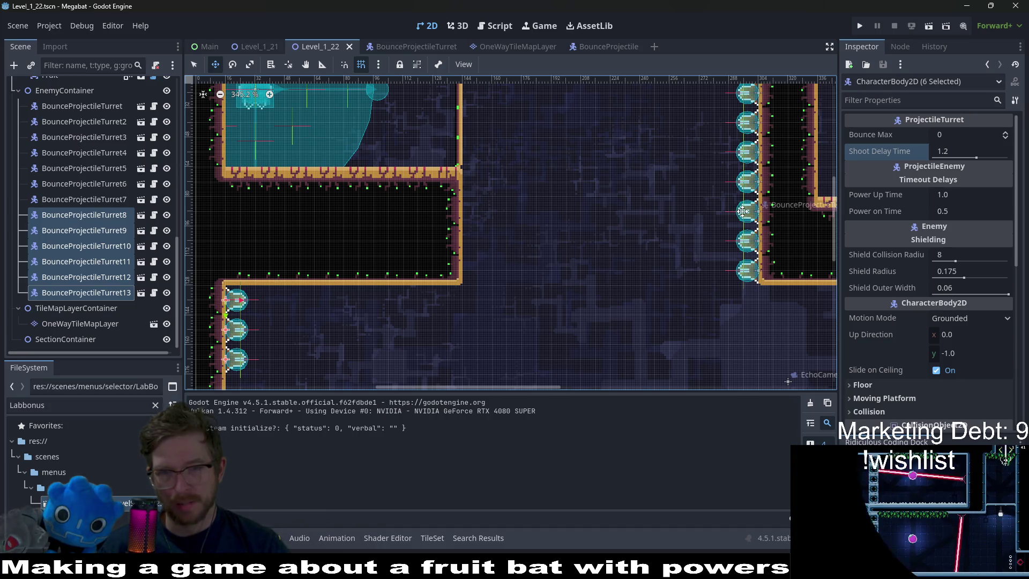
{"action": "scroll", "coordinate": [482, 236], "scroll_direction": "down", "scroll_amount": 2}
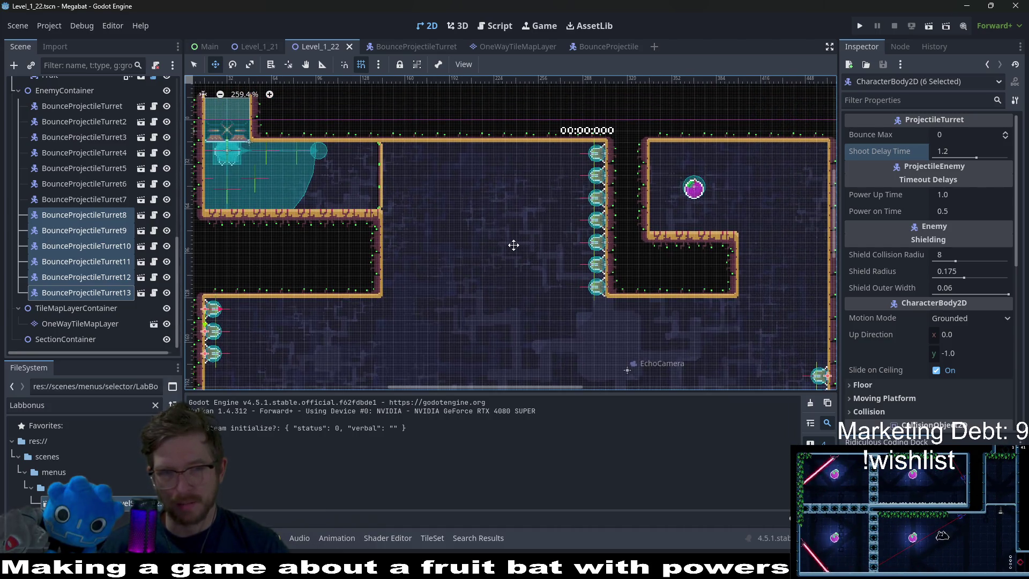
{"action": "scroll", "coordinate": [513, 245], "scroll_direction": "down", "scroll_amount": 4}
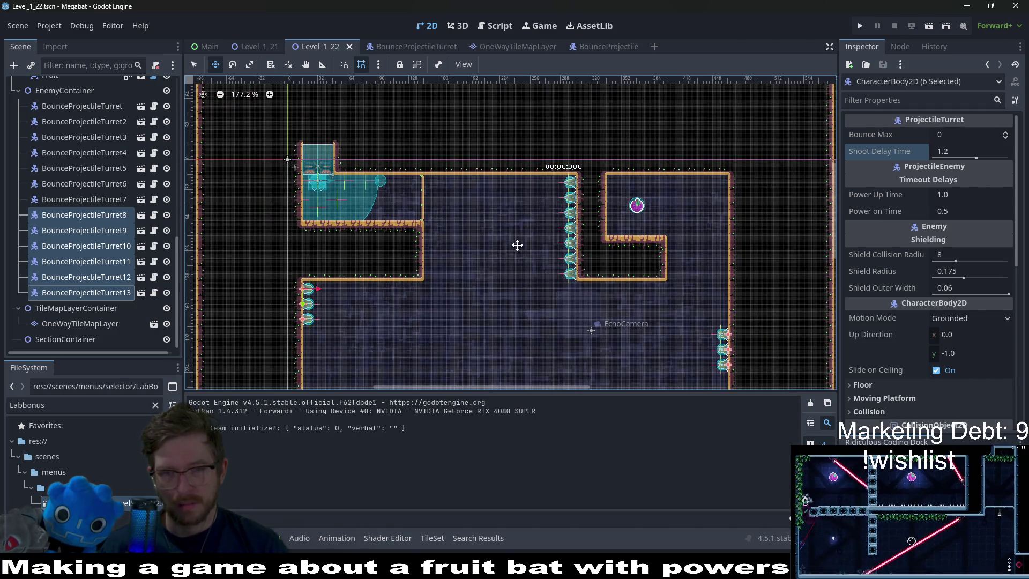
{"action": "scroll", "coordinate": [86, 225], "scroll_direction": "up", "scroll_amount": 10}
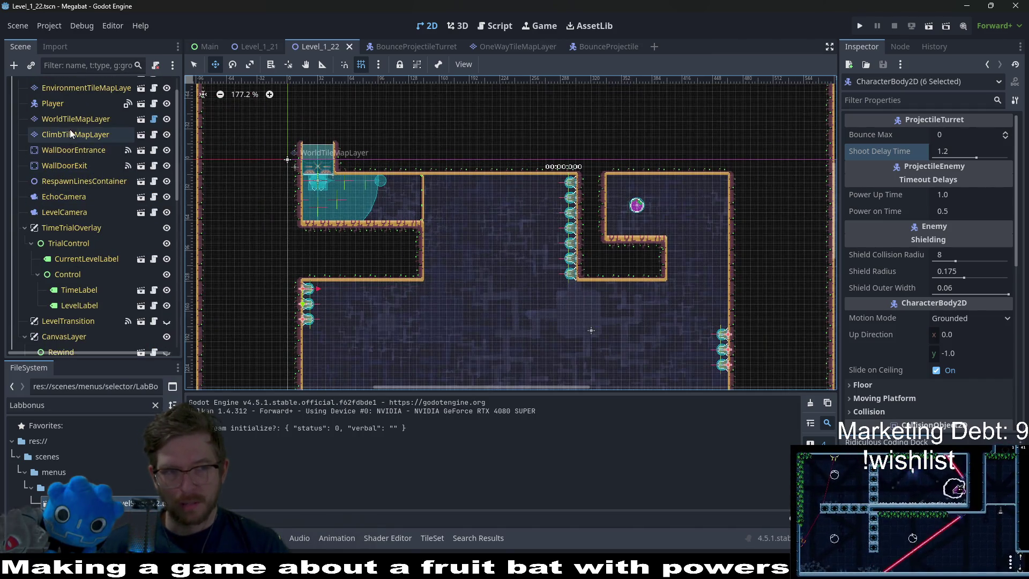
{"action": "left_click", "coordinate": [76, 119]}
{"action": "left_click", "coordinate": [267, 442]}
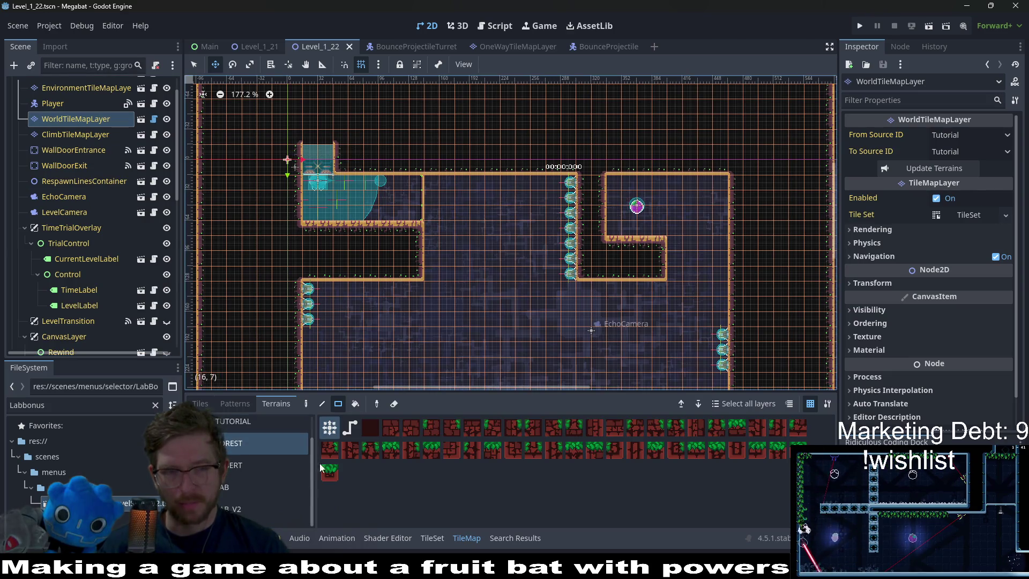
{"action": "left_click", "coordinate": [262, 486]}
{"action": "scroll", "coordinate": [300, 263], "scroll_direction": "up", "scroll_amount": 5}
Rectangle-paint the corridor with LAB wall, then erase the black block under the top-left platform.
{"action": "key", "text": "q"}
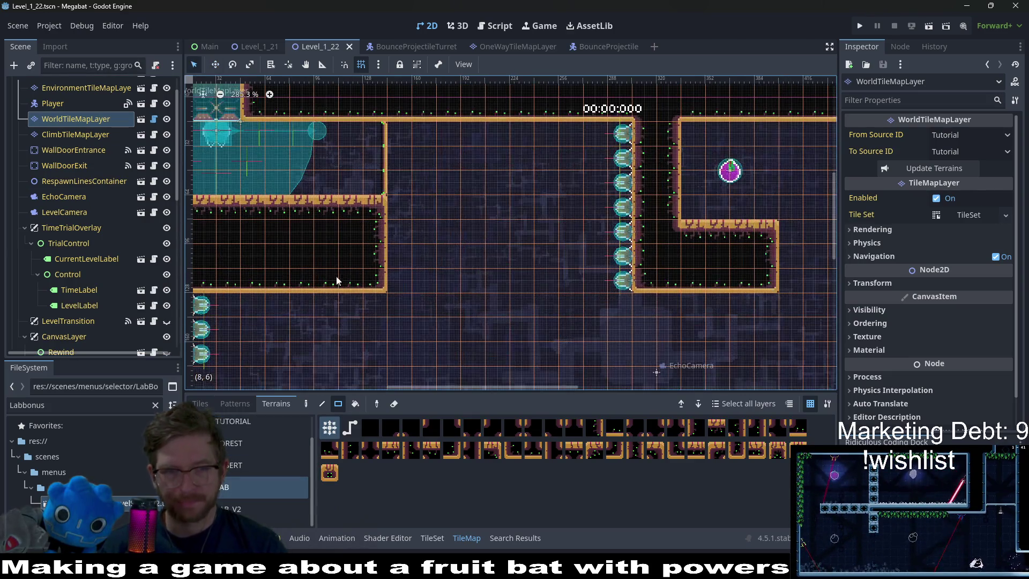
{"action": "left_click_drag", "start_coordinate": [322, 236], "coordinate": [504, 292]}
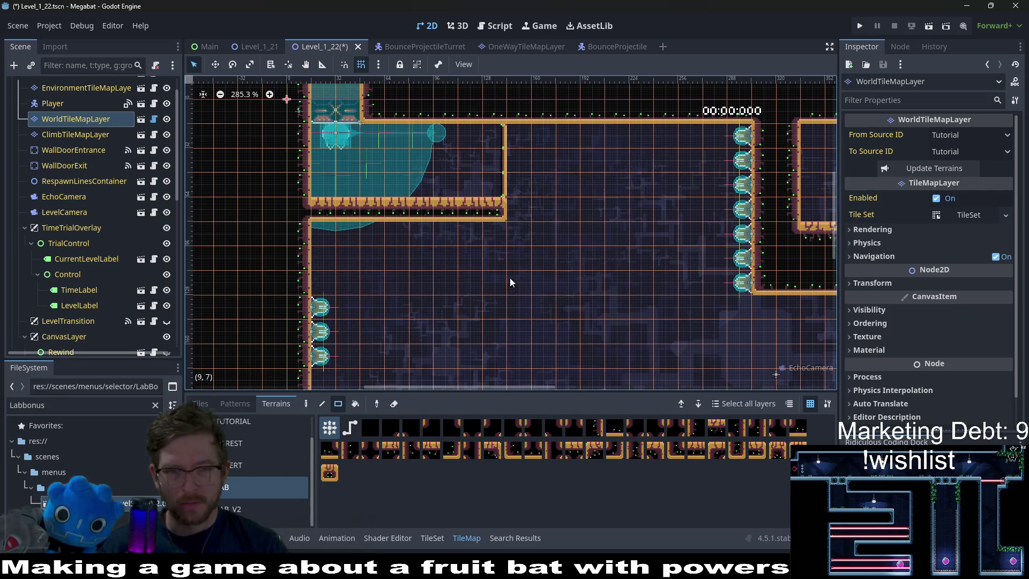
{"action": "scroll", "coordinate": [515, 268], "scroll_direction": "right", "scroll_amount": 5}
{"action": "mouse_move", "coordinate": [535, 224]}
{"action": "left_mouse_down"}
{"action": "mouse_move", "coordinate": [664, 245]}
{"action": "mouse_move", "coordinate": [679, 257]}
{"action": "left_mouse_up"}
{"action": "scroll", "coordinate": [449, 260], "scroll_direction": "left", "scroll_amount": 5}
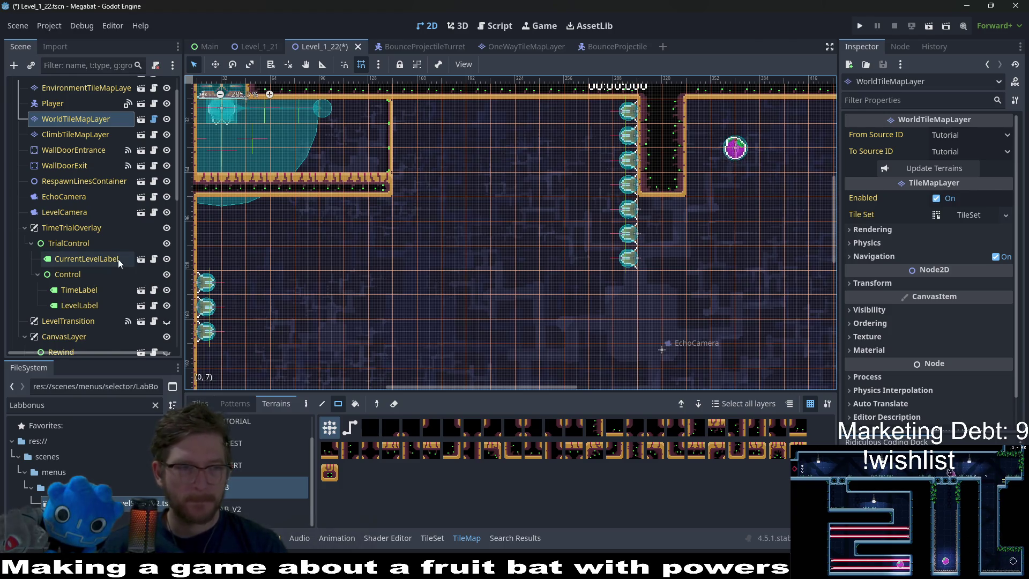
{"action": "scroll", "coordinate": [119, 259], "scroll_direction": "down", "scroll_amount": 5}
{"action": "left_click", "coordinate": [97, 293]}
{"action": "left_click", "coordinate": [80, 106], "text": "shift"}
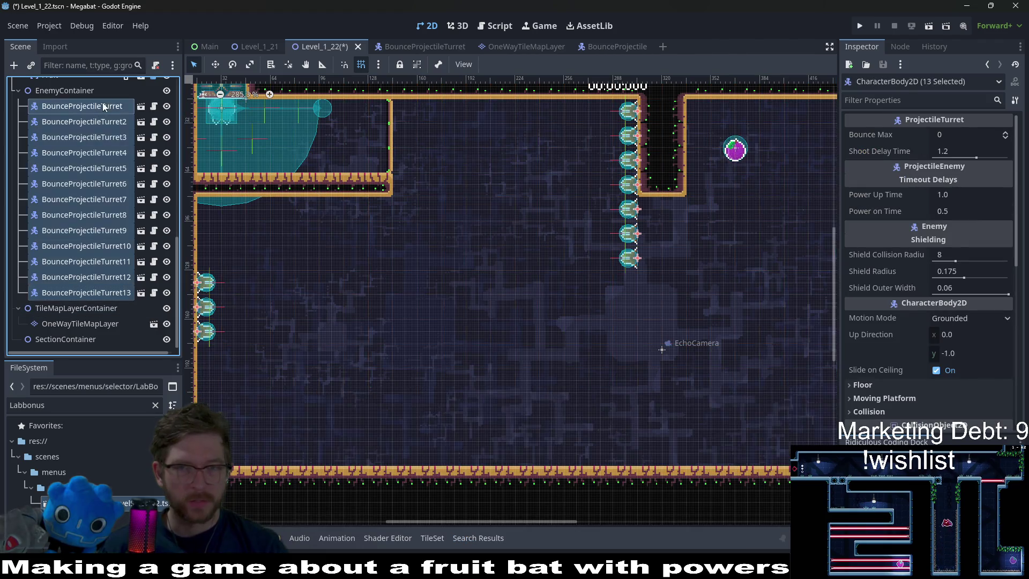
{"action": "left_click", "coordinate": [952, 152]}
{"action": "type", "text": "1"}
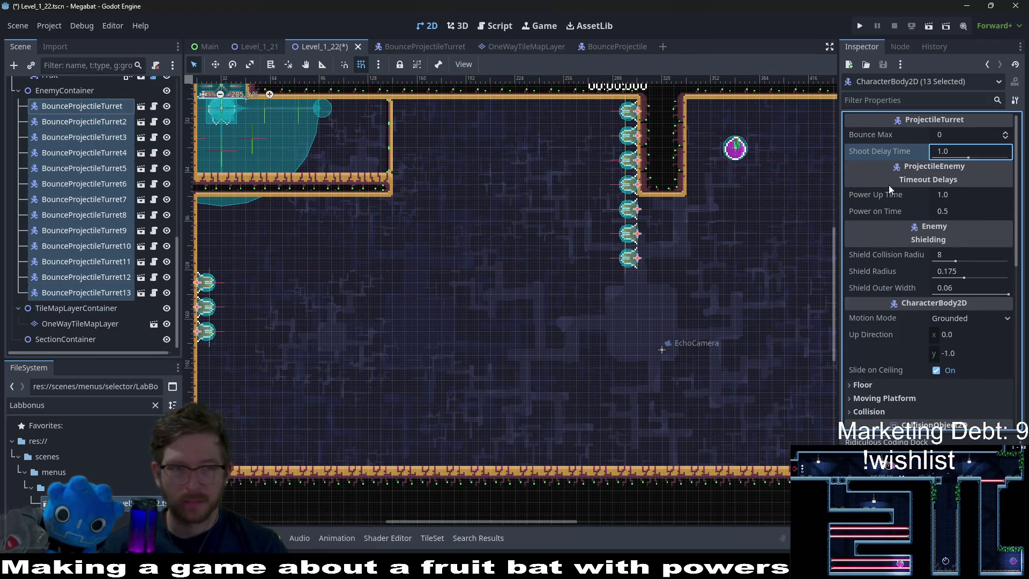
{"action": "left_click", "coordinate": [86, 184]}
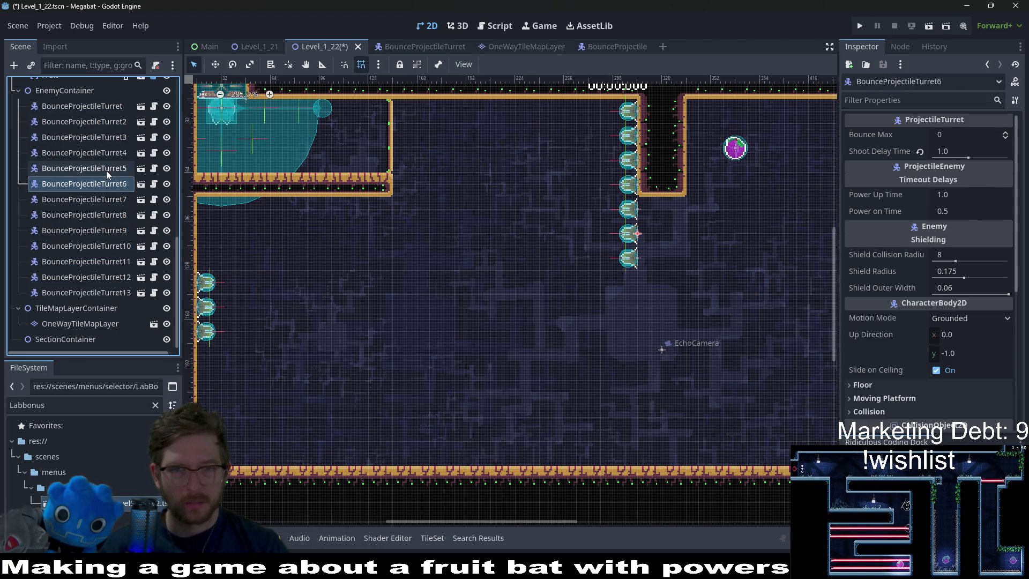
{"action": "left_click", "coordinate": [107, 168], "text": "ctrl"}
{"action": "left_click", "coordinate": [112, 200], "text": "ctrl"}
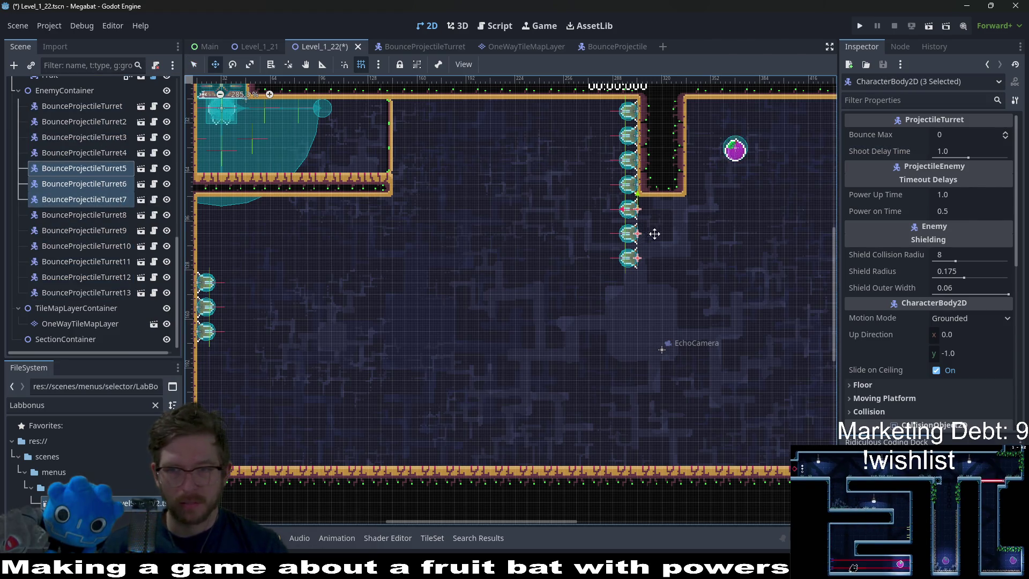
{"action": "scroll", "coordinate": [937, 404], "scroll_direction": "down", "scroll_amount": 3}
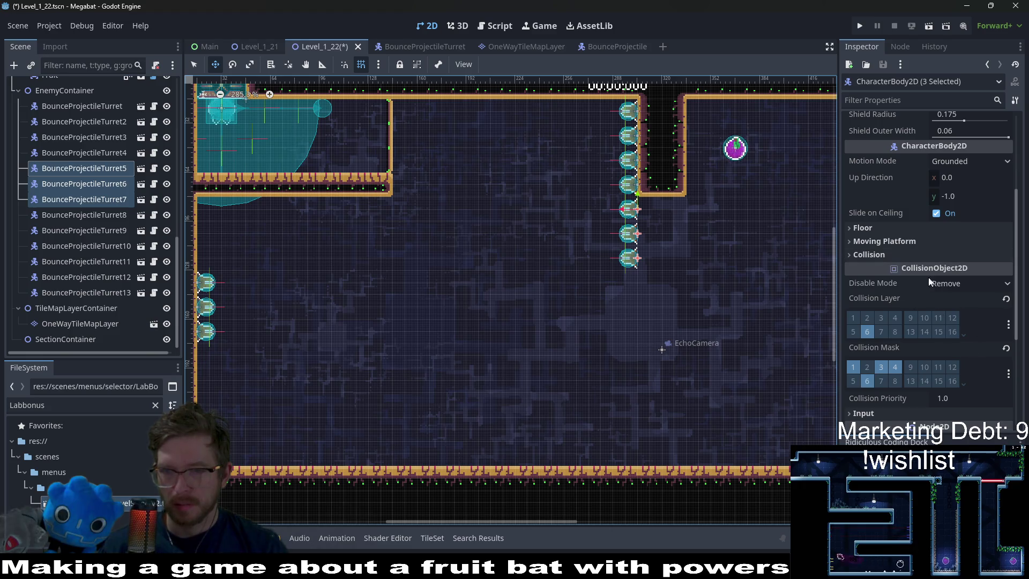
{"action": "scroll", "coordinate": [888, 262], "scroll_direction": "down", "scroll_amount": 3}
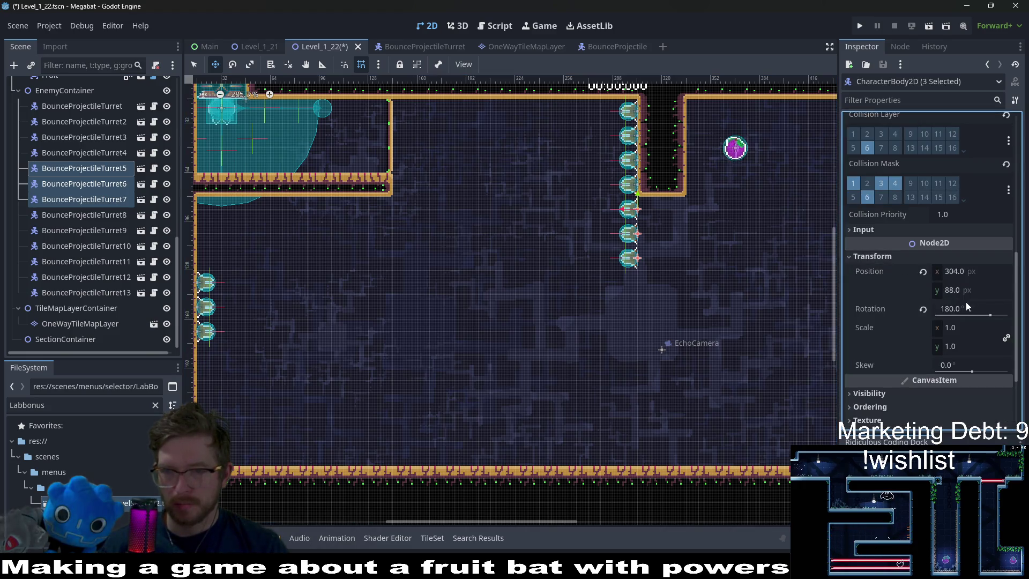
{"action": "left_click", "coordinate": [965, 308]}
{"action": "left_click", "coordinate": [922, 310]}
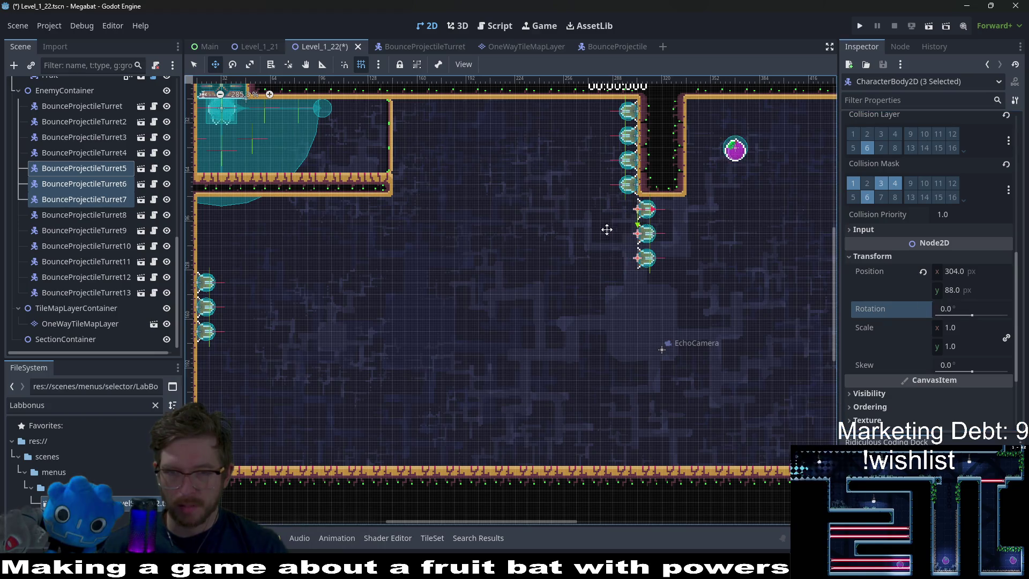
{"action": "left_click_drag", "start_coordinate": [611, 229], "coordinate": [209, 223]}
{"action": "scroll", "coordinate": [209, 224], "scroll_direction": "up", "scroll_amount": 3}
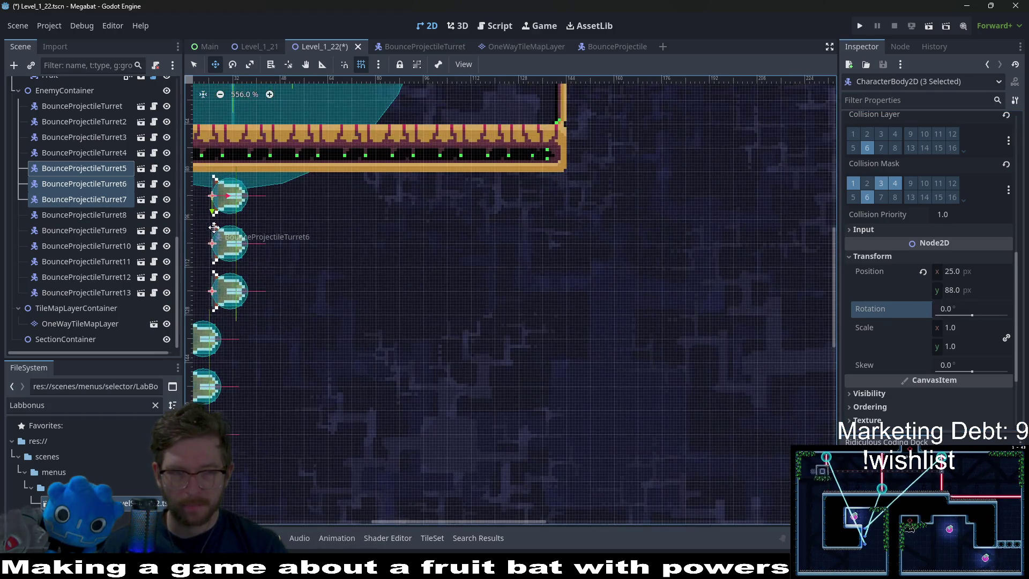
{"action": "scroll", "coordinate": [225, 230], "scroll_direction": "left", "scroll_amount": 3}
{"action": "left_click_drag", "start_coordinate": [356, 235], "coordinate": [335, 233]}
{"action": "key", "text": "Left"}
{"action": "key", "text": "Left"}
{"action": "key", "text": "Down"}
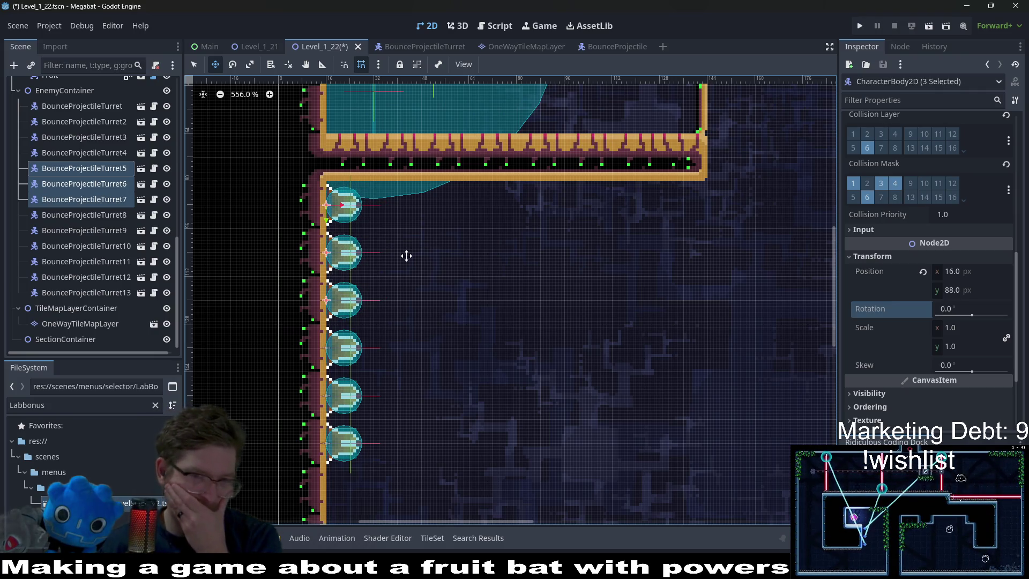
{"action": "scroll", "coordinate": [406, 256], "scroll_direction": "down", "scroll_amount": 4}
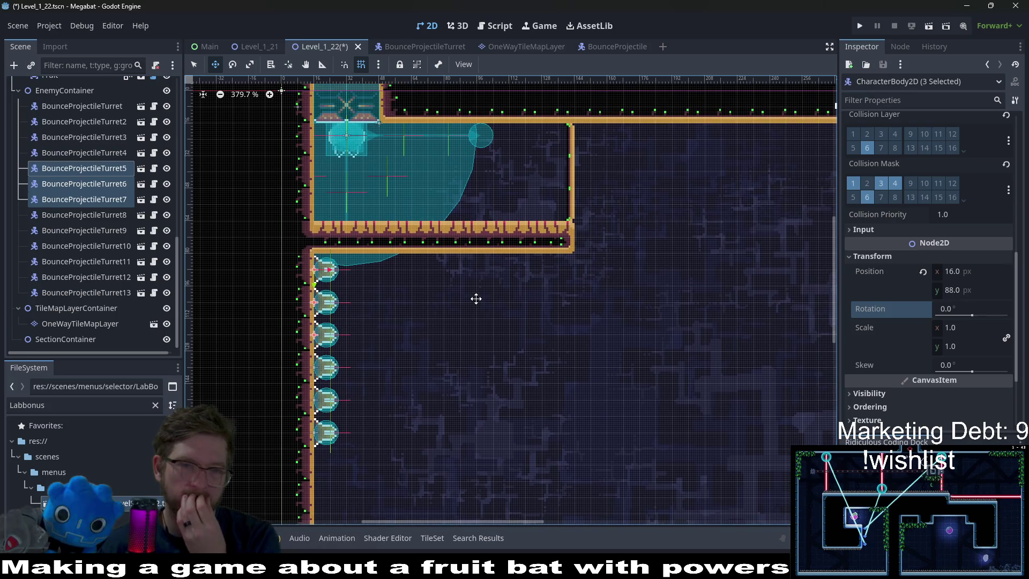
{"action": "scroll", "coordinate": [564, 297], "scroll_direction": "right", "scroll_amount": 10}
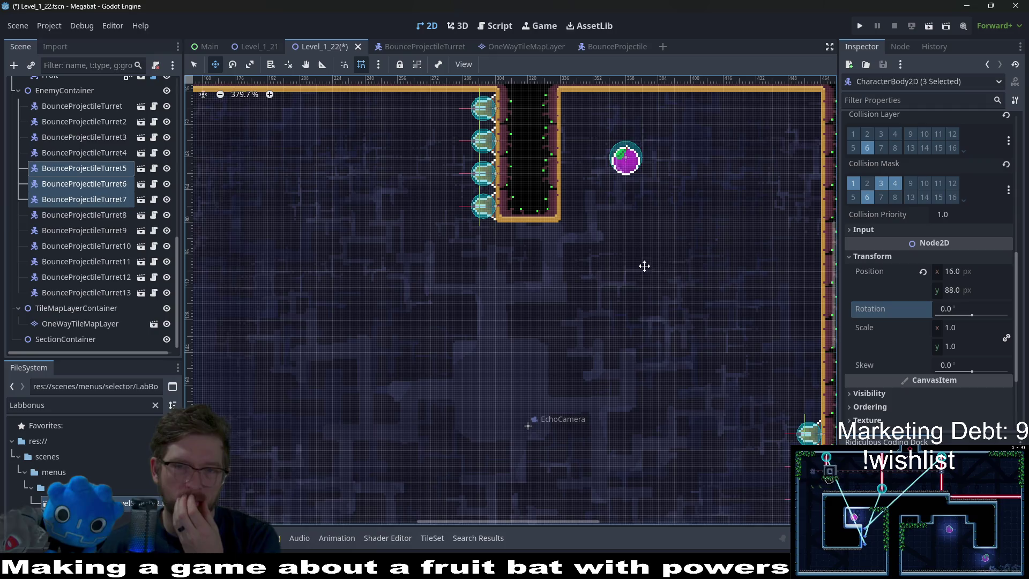
{"action": "scroll", "coordinate": [644, 266], "scroll_direction": "right", "scroll_amount": 3}
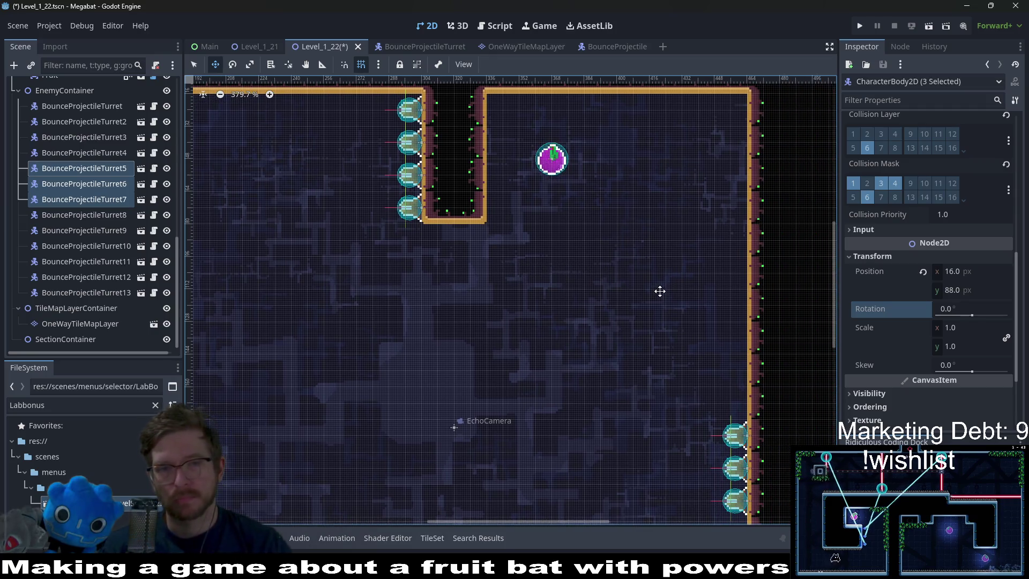
{"action": "scroll", "coordinate": [24, 200], "scroll_direction": "up", "scroll_amount": 10}
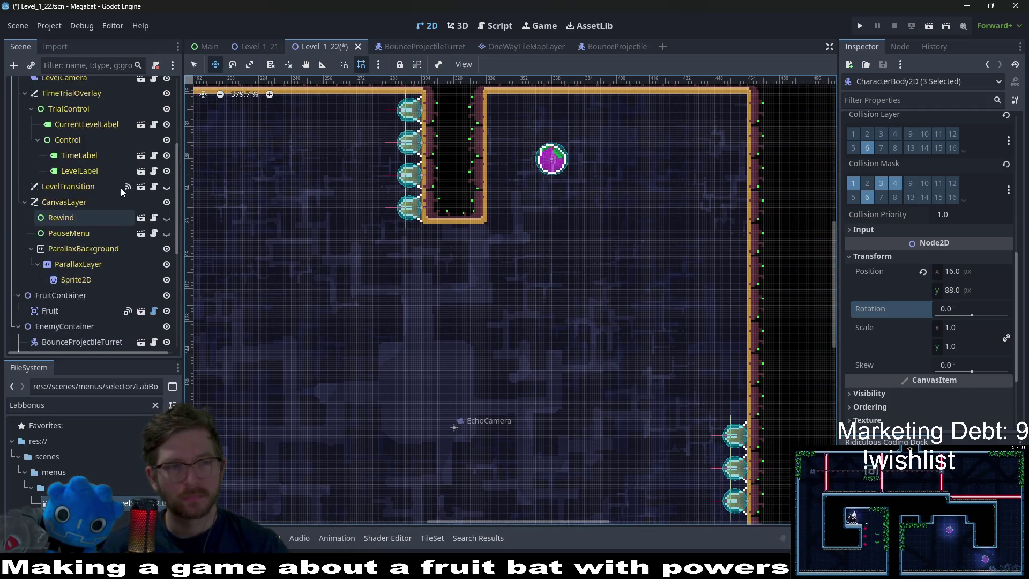
Paint a LAB terrain ledge on WorldTileMapLayer reaching the right wall.
{"action": "left_click", "coordinate": [76, 148]}
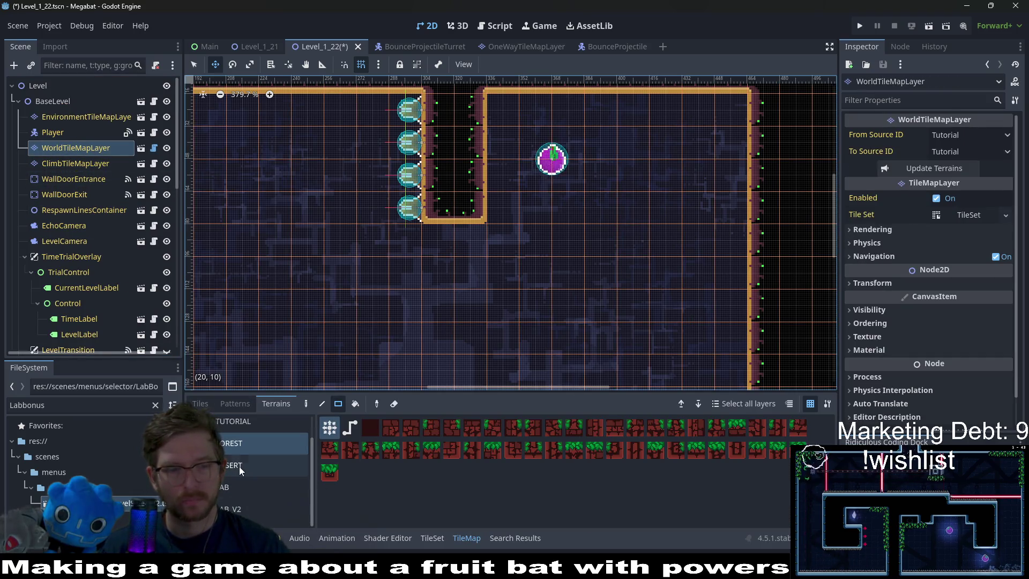
{"action": "left_click", "coordinate": [225, 486]}
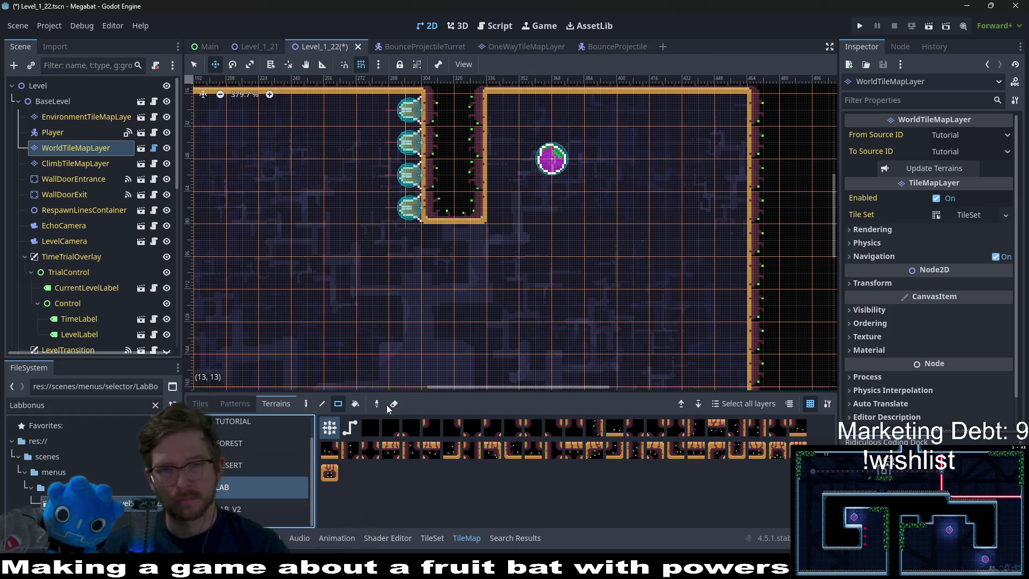
{"action": "left_click_drag", "start_coordinate": [713, 209], "coordinate": [731, 208]}
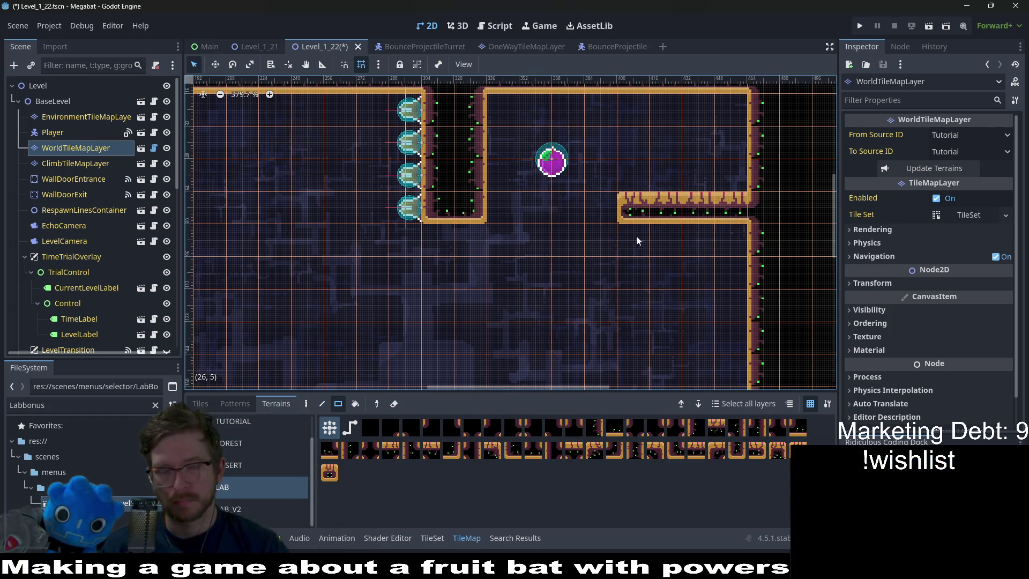
{"action": "scroll", "coordinate": [69, 240], "scroll_direction": "down", "scroll_amount": 5}
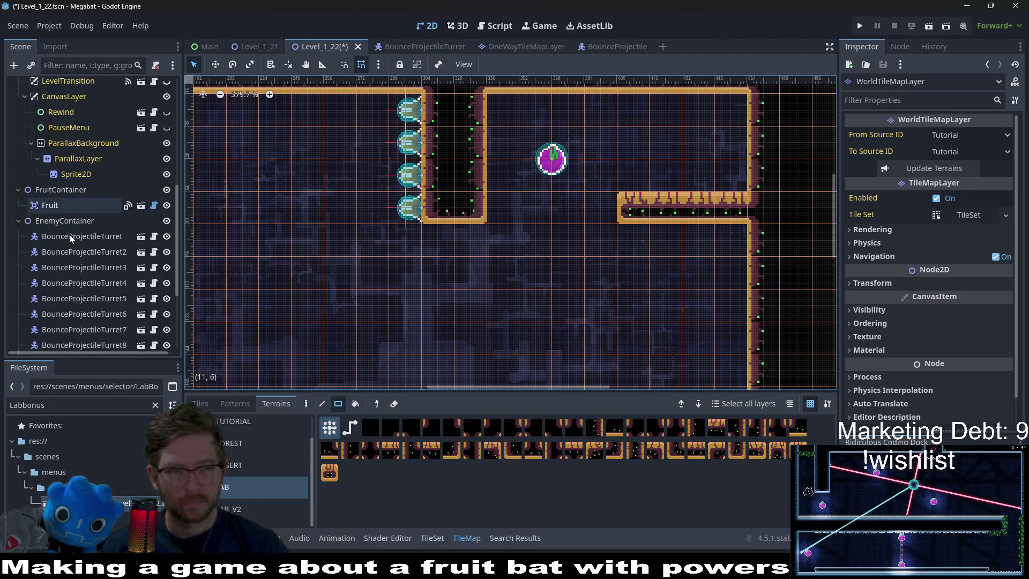
Move the Fruit pickup up and right so it sits above the new ledge.
{"action": "left_click", "coordinate": [77, 205]}
{"action": "key", "text": "w"}
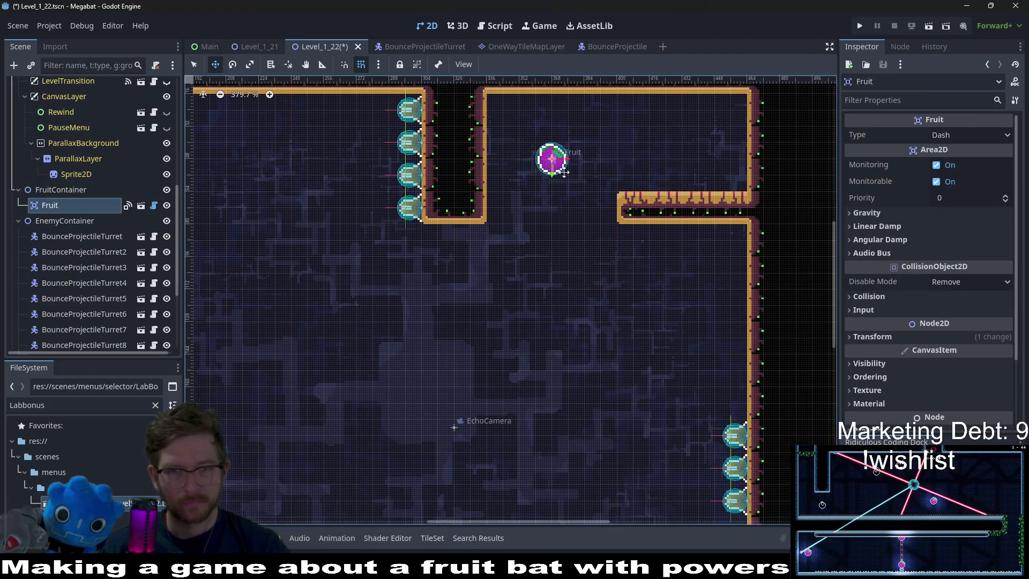
{"action": "left_click_drag", "start_coordinate": [549, 159], "coordinate": [699, 145]}
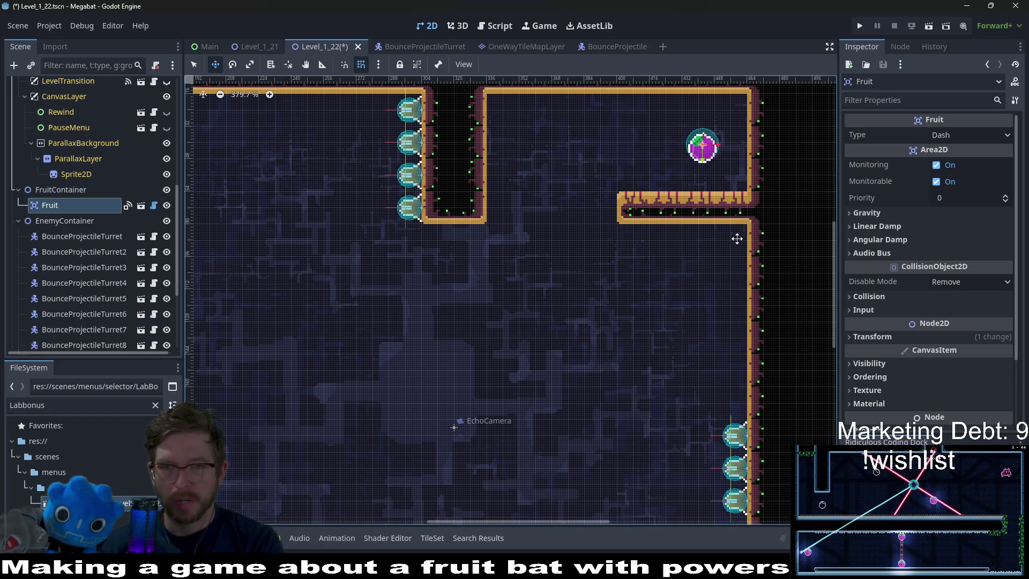
{"action": "scroll", "coordinate": [513, 244], "scroll_direction": "down", "scroll_amount": 9}
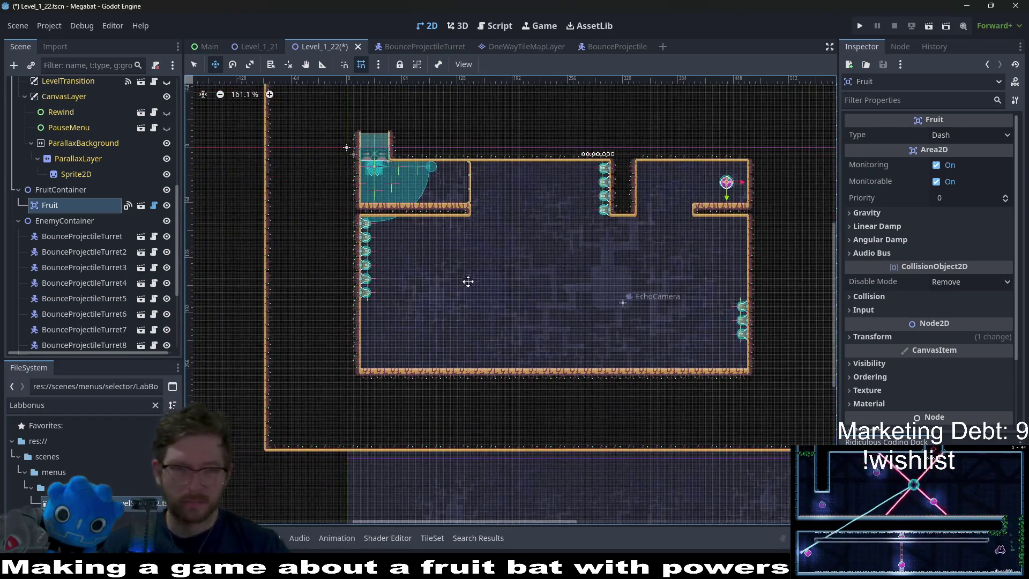
{"action": "scroll", "coordinate": [479, 274], "scroll_direction": "up", "scroll_amount": 2}
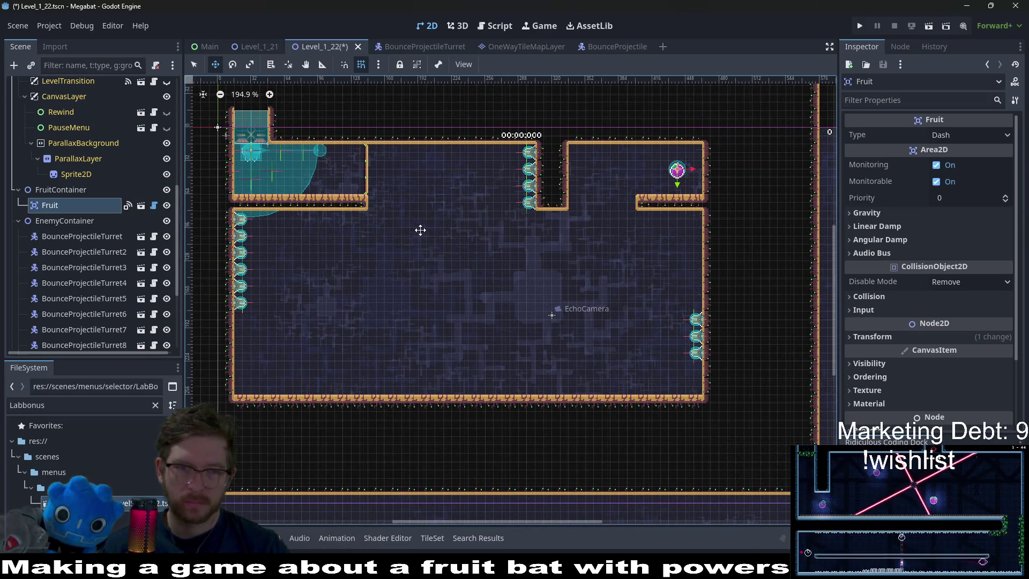
{"action": "left_click_drag", "start_coordinate": [420, 230], "coordinate": [455, 240]}
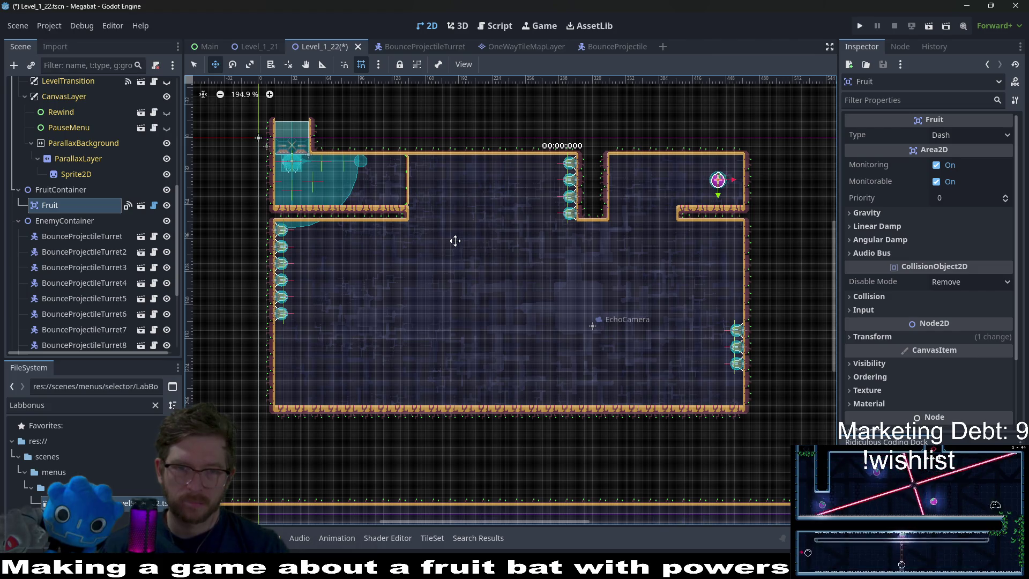
Save and playtest the scene by flying the bat to the fruit, then switch to Aseprite.
{"action": "left_click", "coordinate": [929, 26]}
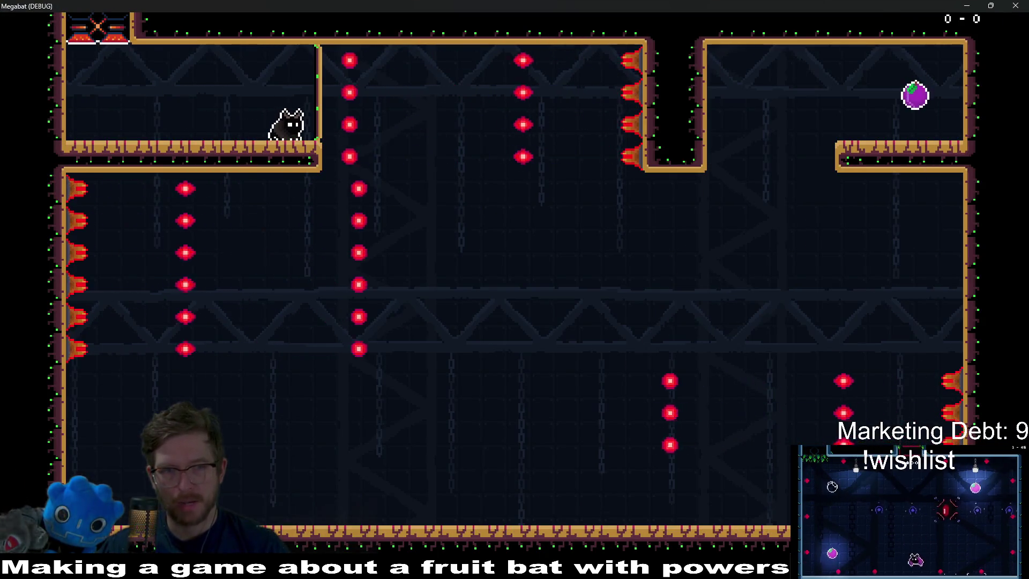
{"action": "key", "text": "Right"}
{"action": "key", "text": "Right"}
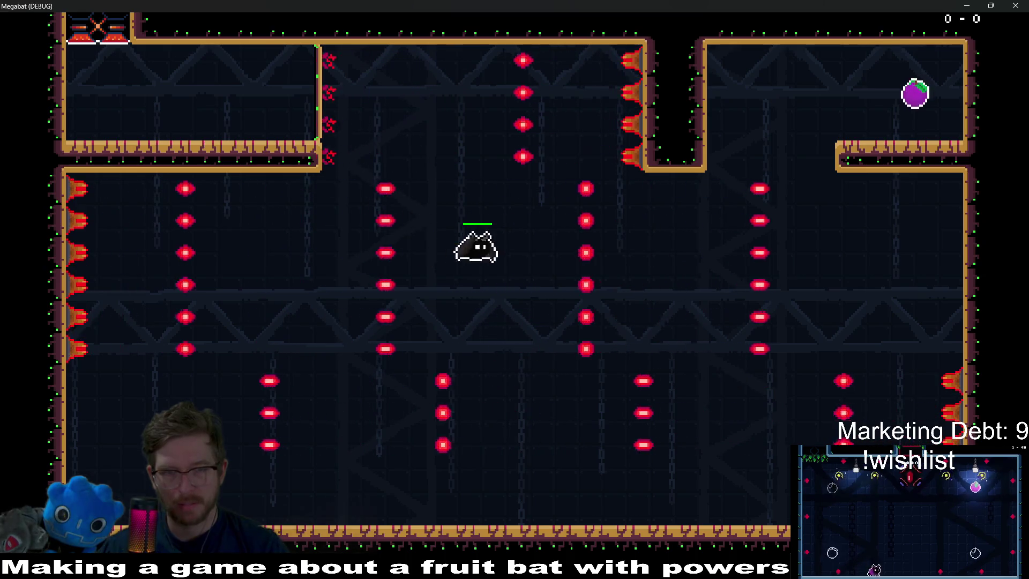
{"action": "key", "text": "space"}
{"action": "key", "text": "Right"}
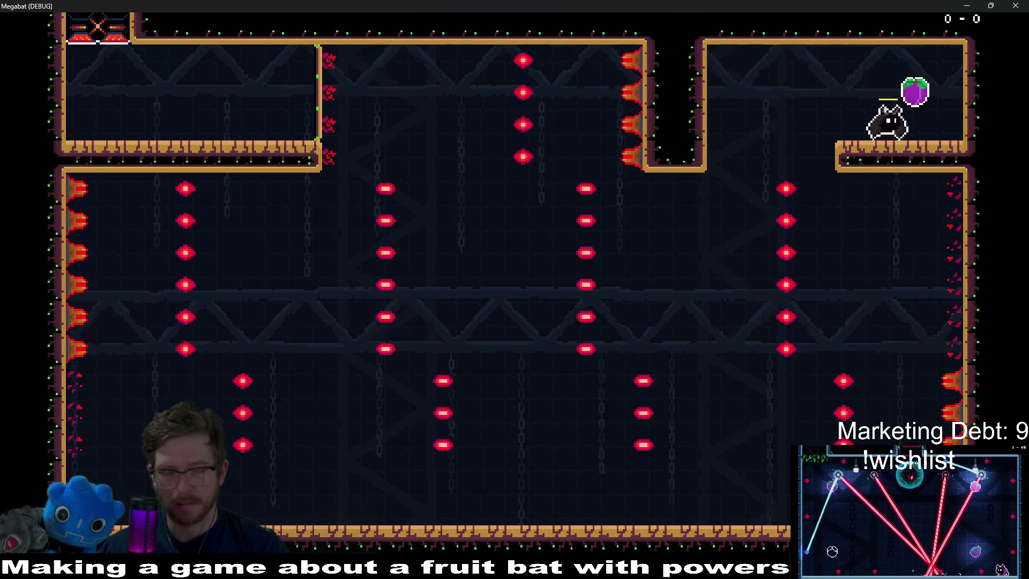
{"action": "left_click", "coordinate": [1016, 5]}
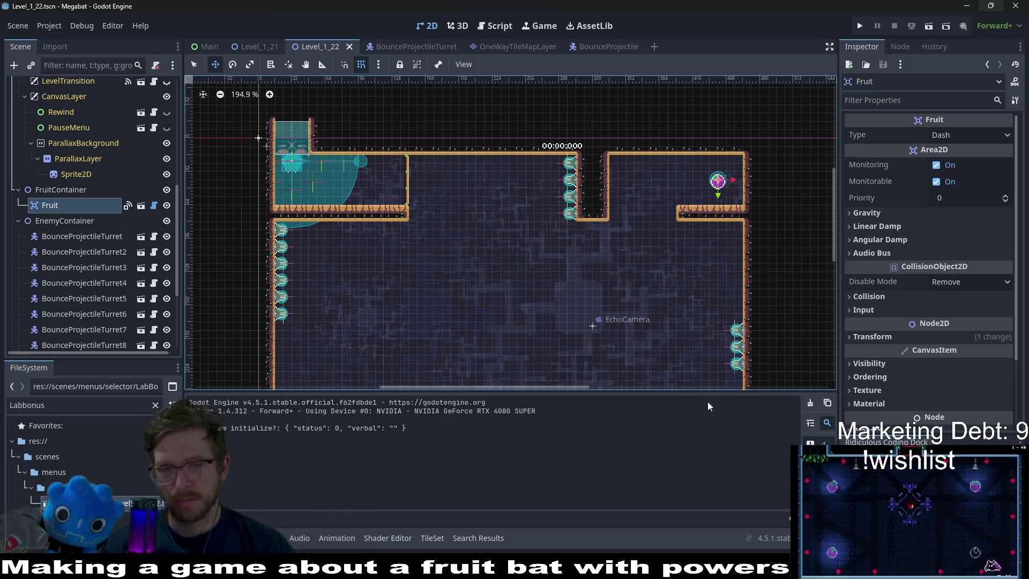
{"action": "key", "text": "alt+Tab"}
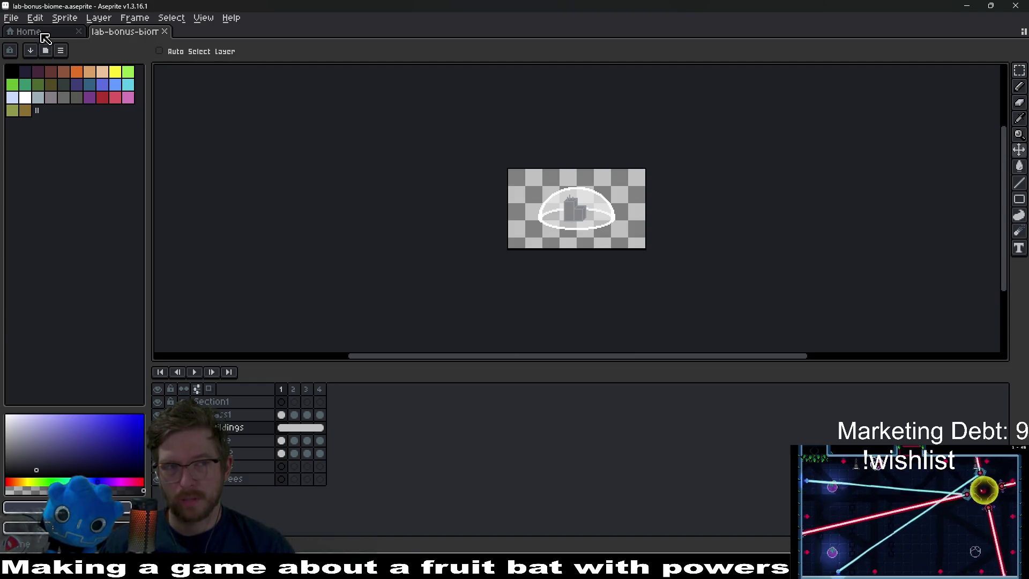
From Home, open the file dialog and browse the lab tileset and conveyor belt files.
{"action": "left_click", "coordinate": [43, 35]}
{"action": "key", "text": "ctrl+o"}
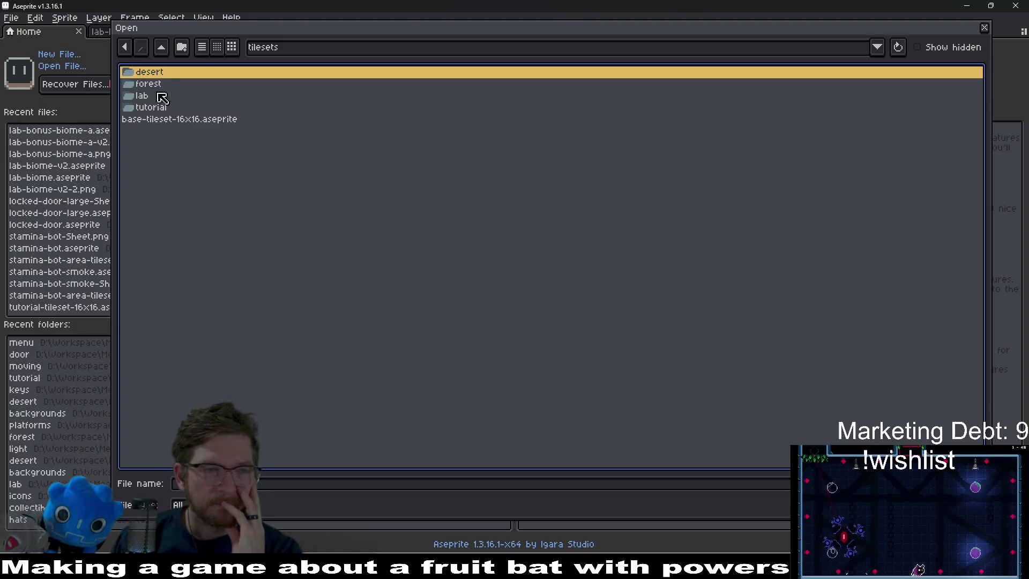
{"action": "double_click", "coordinate": [142, 95]}
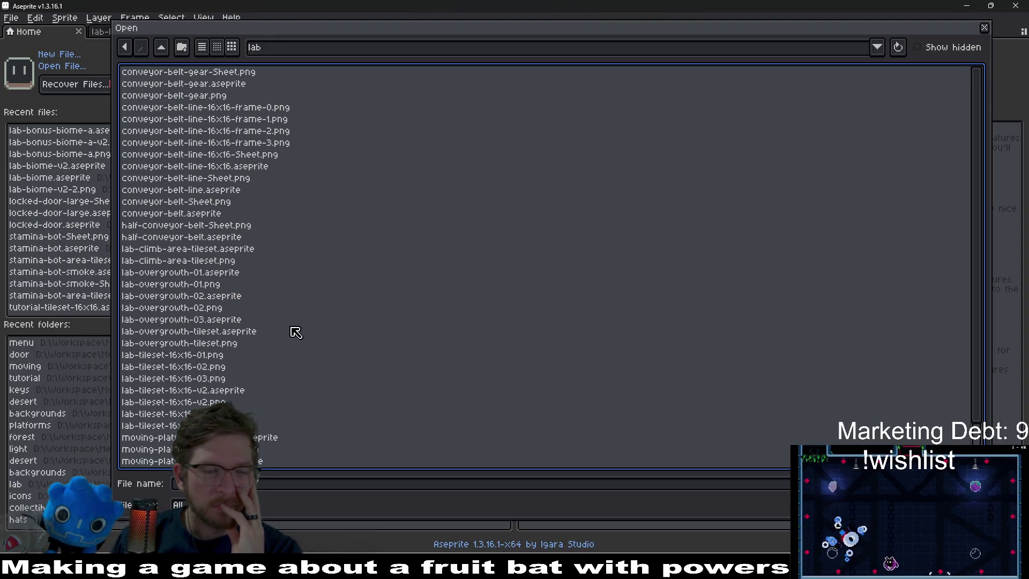
{"action": "left_click", "coordinate": [200, 332]}
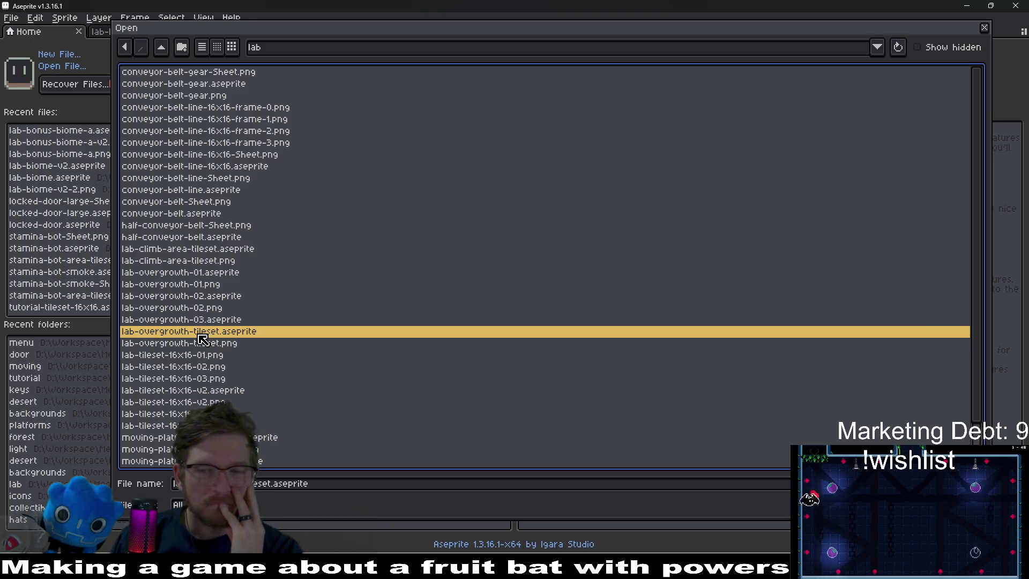
{"action": "left_click", "coordinate": [212, 190]}
{"action": "left_click", "coordinate": [222, 166]}
{"action": "left_click", "coordinate": [238, 155]}
{"action": "left_click", "coordinate": [242, 168]}
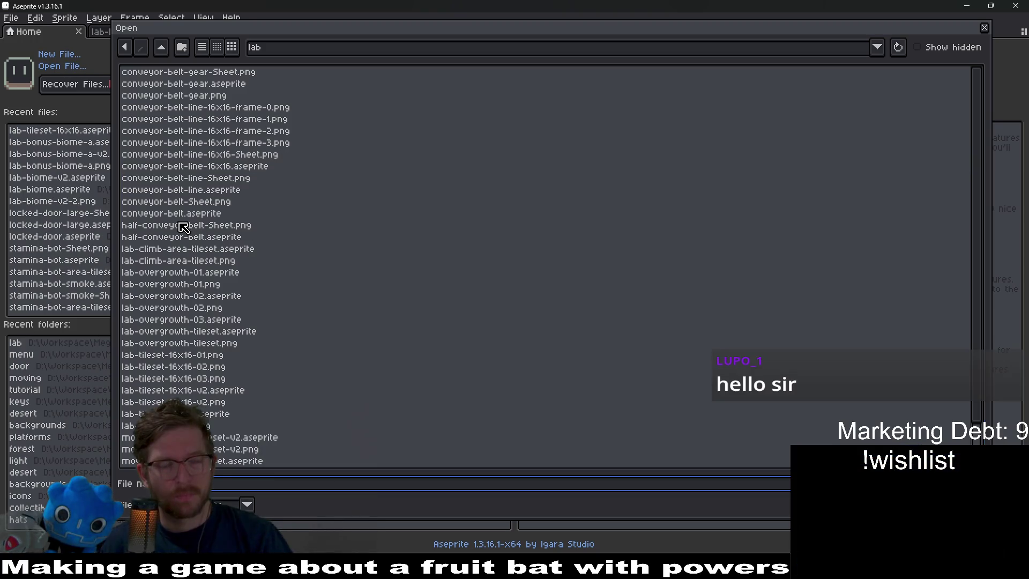
Navigate via the forest folder to the desert folder and open spike-tileset-8x8.aseprite.
{"action": "left_click", "coordinate": [161, 49]}
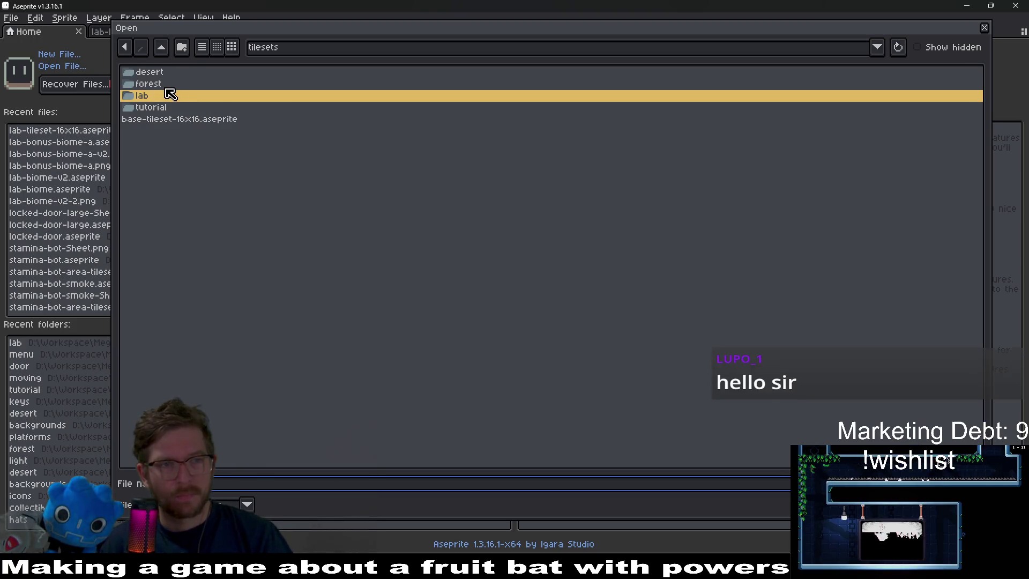
{"action": "double_click", "coordinate": [168, 94]}
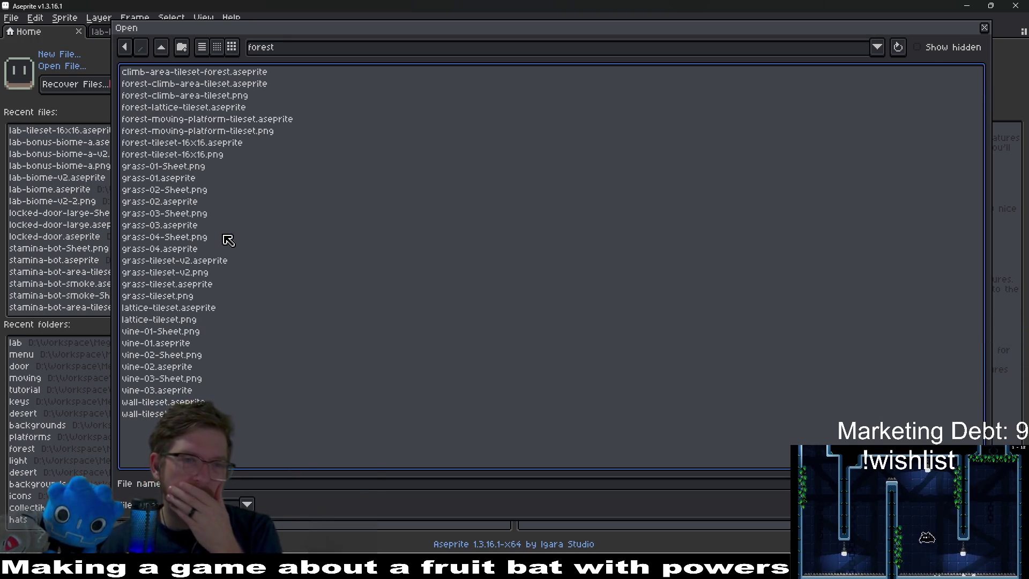
{"action": "left_click", "coordinate": [161, 48]}
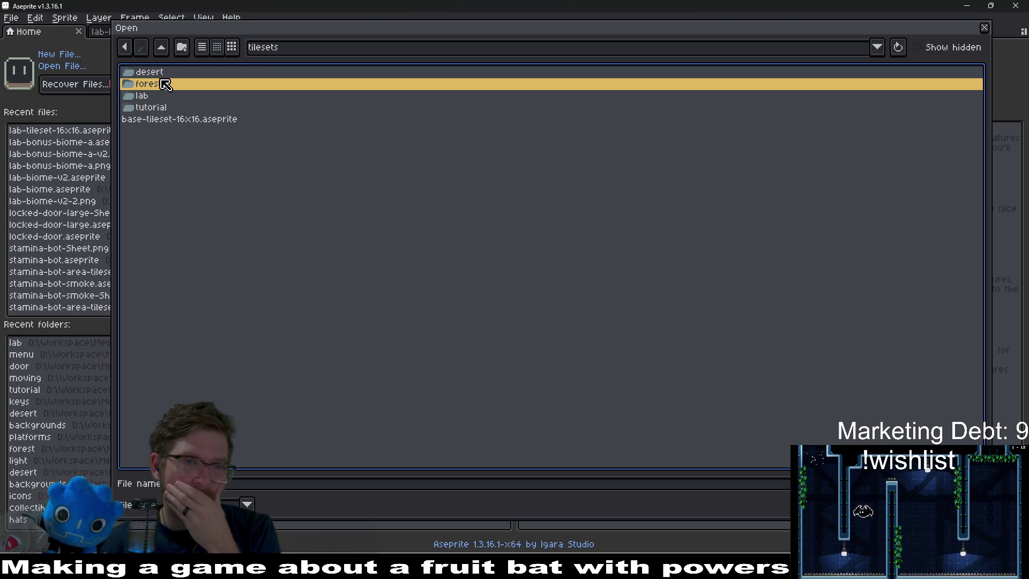
{"action": "double_click", "coordinate": [164, 73]}
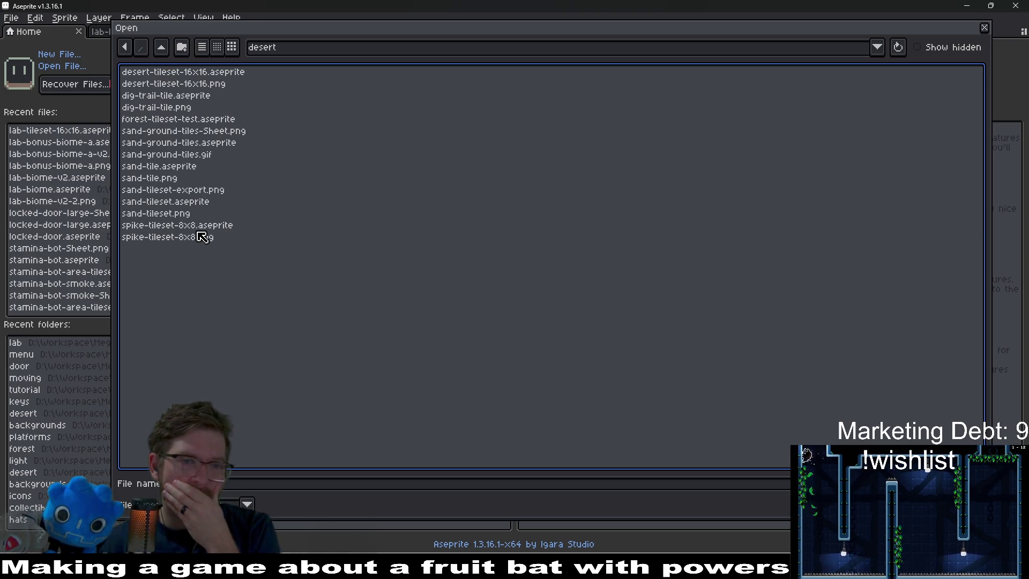
{"action": "left_click", "coordinate": [198, 229]}
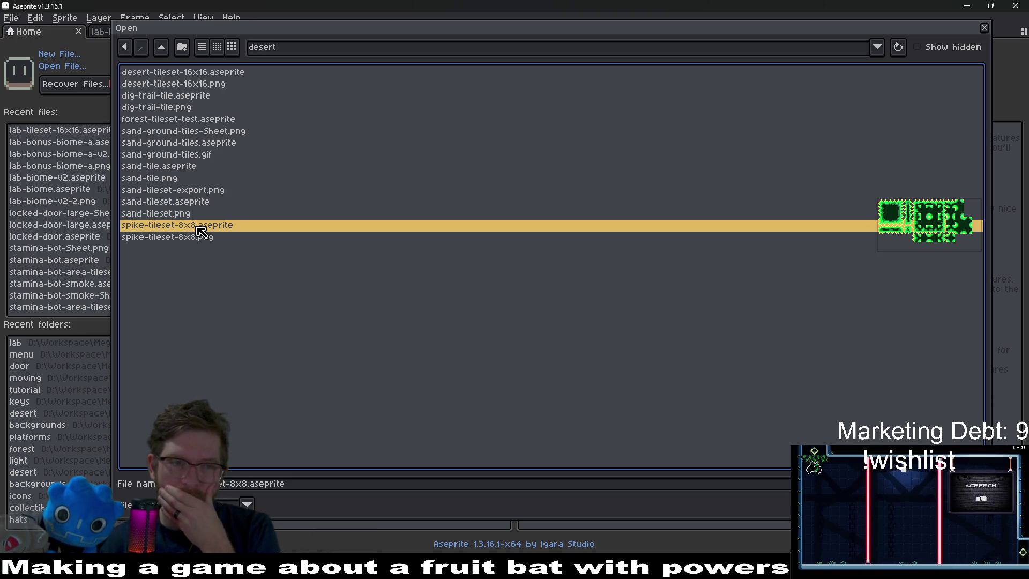
{"action": "double_click", "coordinate": [201, 229]}
{"action": "left_click_drag", "start_coordinate": [607, 193], "coordinate": [563, 247]}
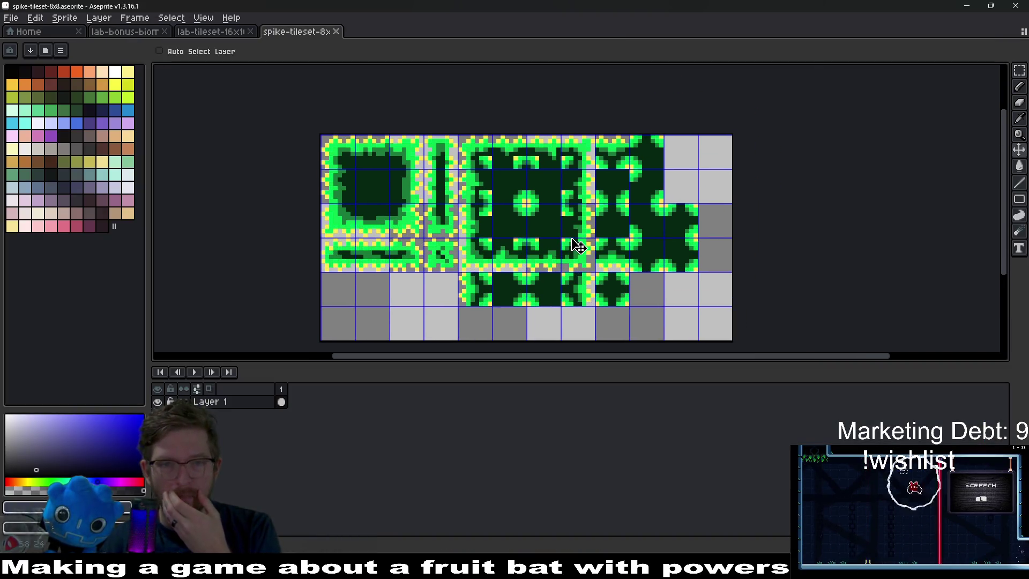
Save a copy as screech-blocker-tileset-8x8.aseprite in the tilesets folder.
{"action": "left_click", "coordinate": [11, 17]}
{"action": "left_click", "coordinate": [32, 85]}
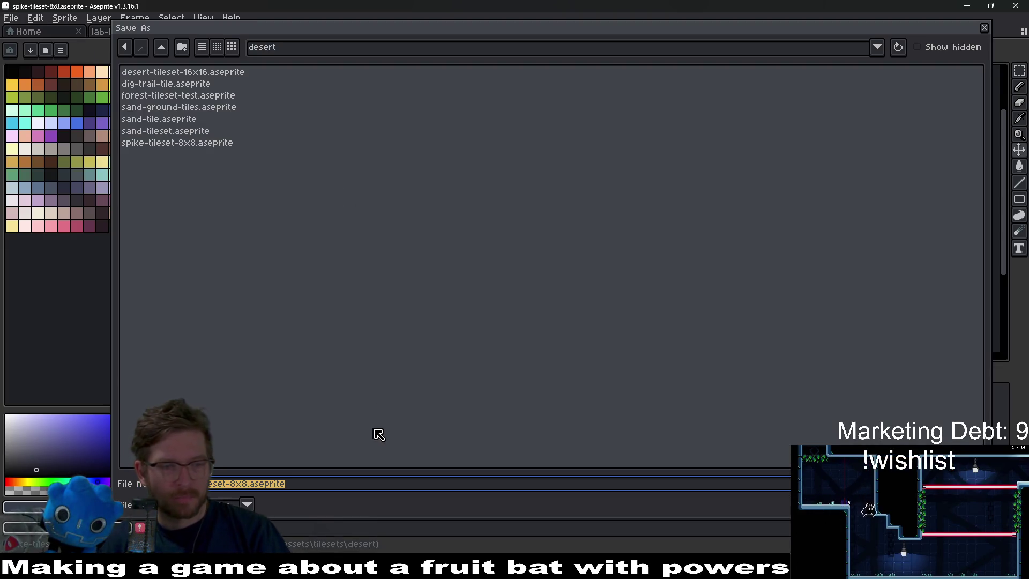
{"action": "key", "text": "BackSpace"}
{"action": "key", "text": "BackSpace"}
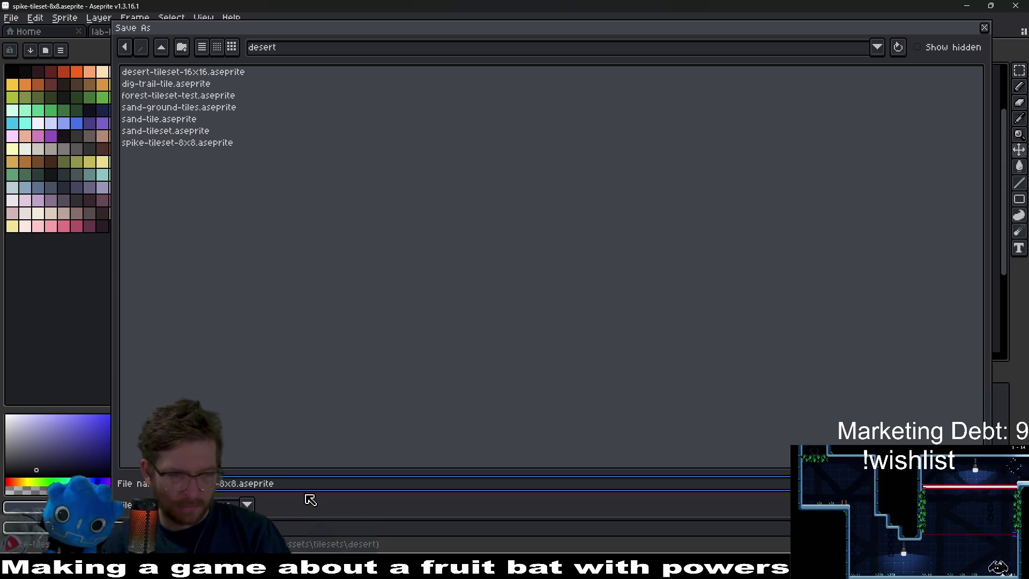
{"action": "type", "text": "6"}
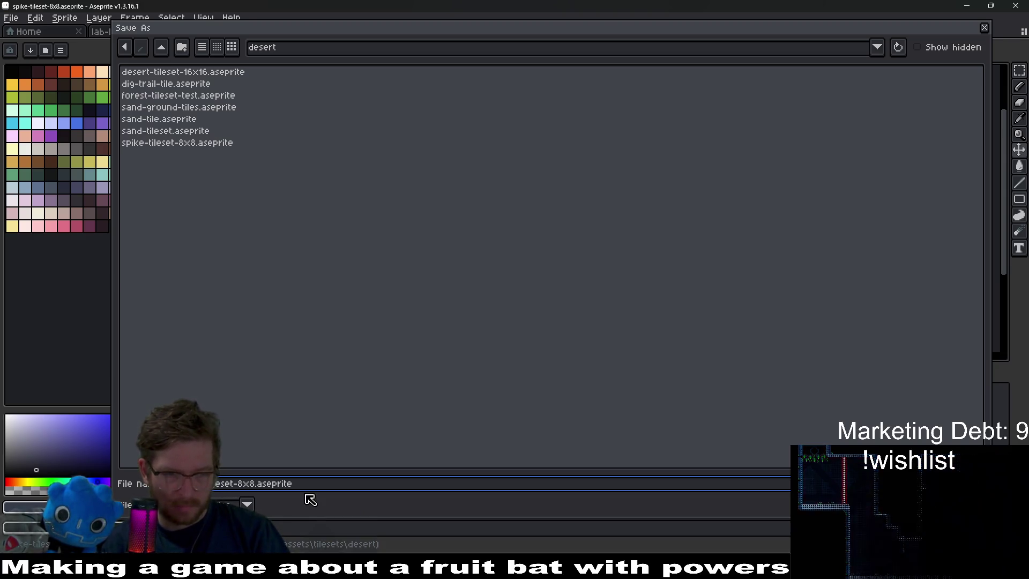
{"action": "type", "text": "-8"}
{"action": "type", "text": "16"}
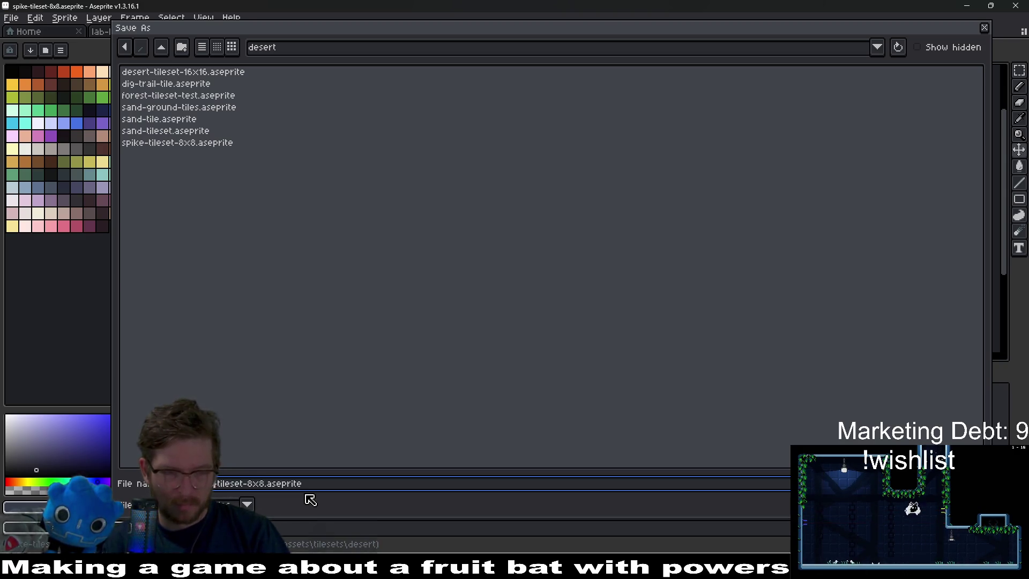
{"action": "type", "text": "ocker-"}
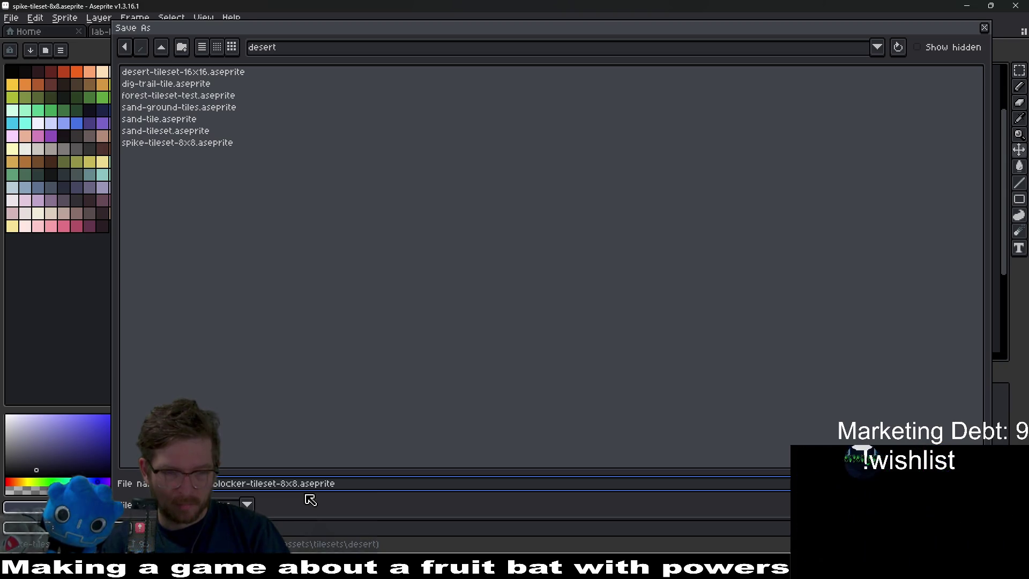
{"action": "left_click", "coordinate": [164, 49]}
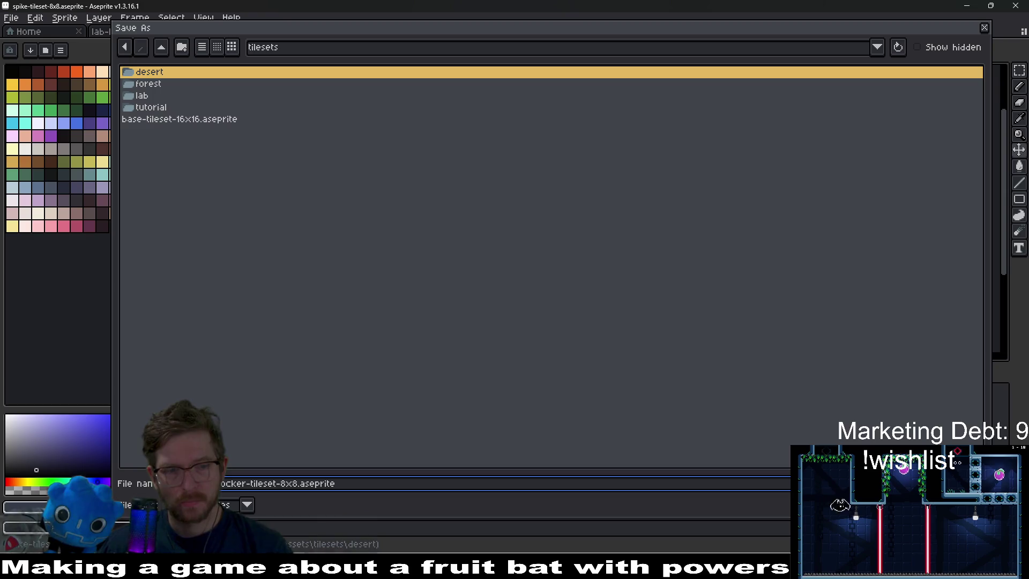
{"action": "key", "text": "Return"}
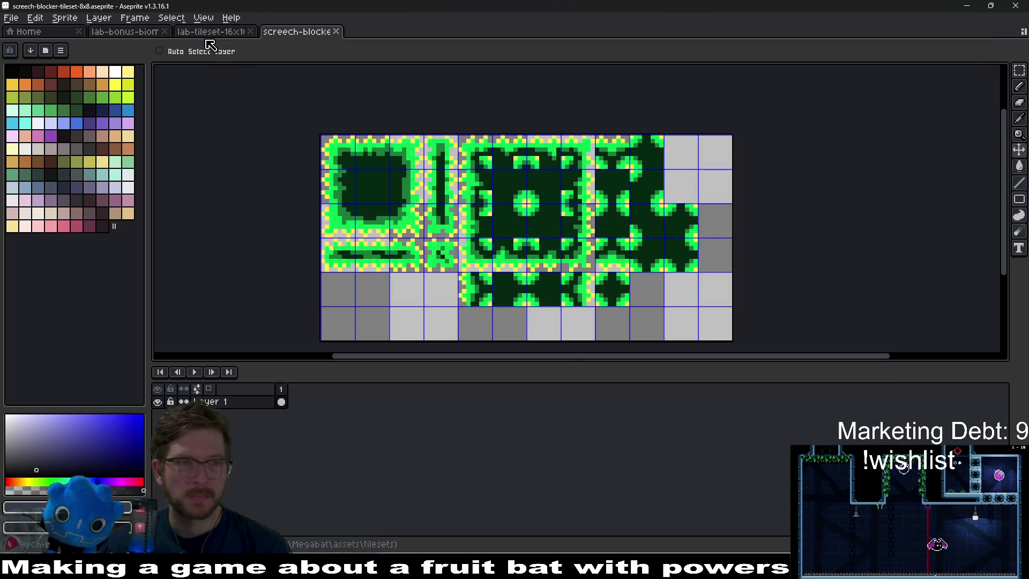
Close the two lab tileset documents and zoom to see the whole tileset.
{"action": "middle_click", "coordinate": [213, 35]}
{"action": "middle_click", "coordinate": [125, 32]}
{"action": "scroll", "coordinate": [416, 184], "scroll_direction": "up", "scroll_amount": 1}
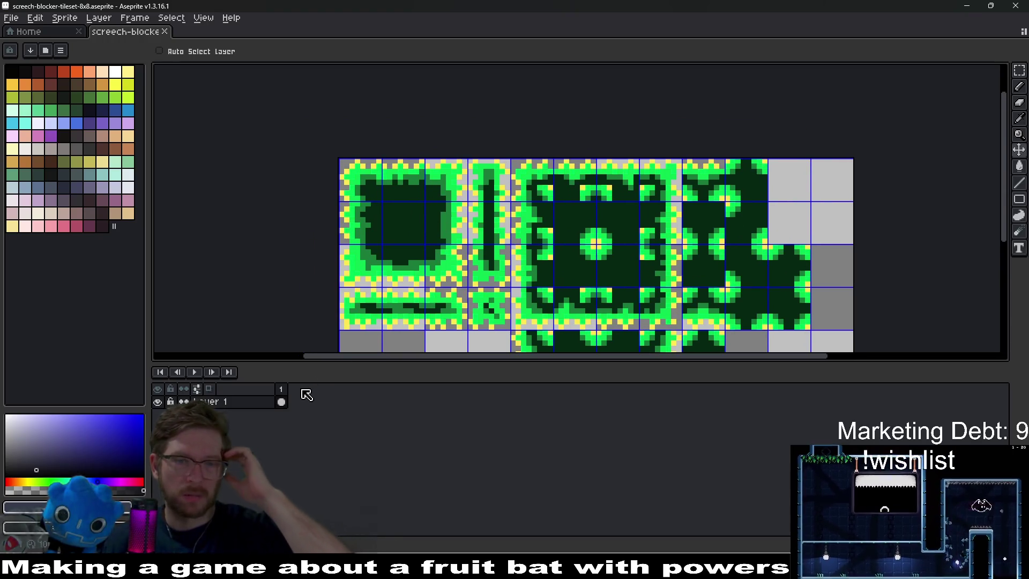
{"action": "scroll", "coordinate": [445, 320], "scroll_direction": "up", "scroll_amount": 1}
{"action": "scroll", "coordinate": [449, 324], "scroll_direction": "down", "scroll_amount": 1}
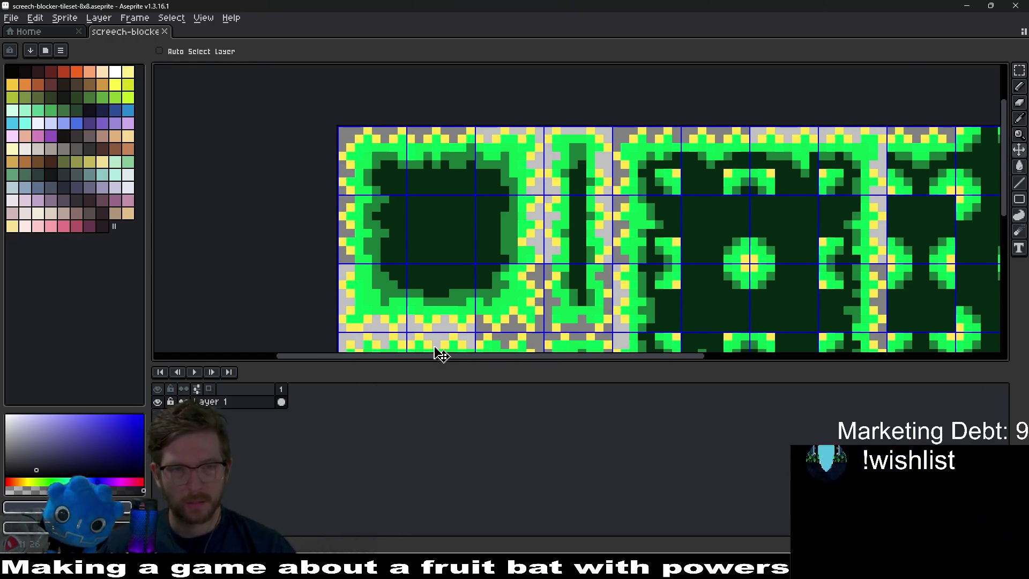
{"action": "scroll", "coordinate": [395, 238], "scroll_direction": "up", "scroll_amount": 1}
Load the AAP-64 palette and sample the tileset's yellow as the drawing colour.
{"action": "key", "text": "i"}
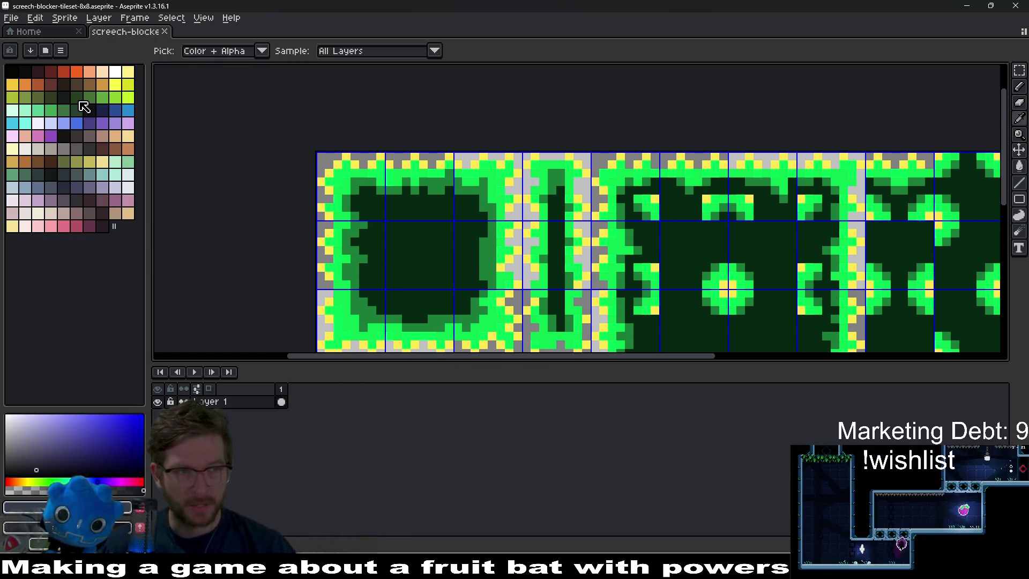
{"action": "left_click", "coordinate": [78, 98]}
{"action": "left_click", "coordinate": [46, 51]}
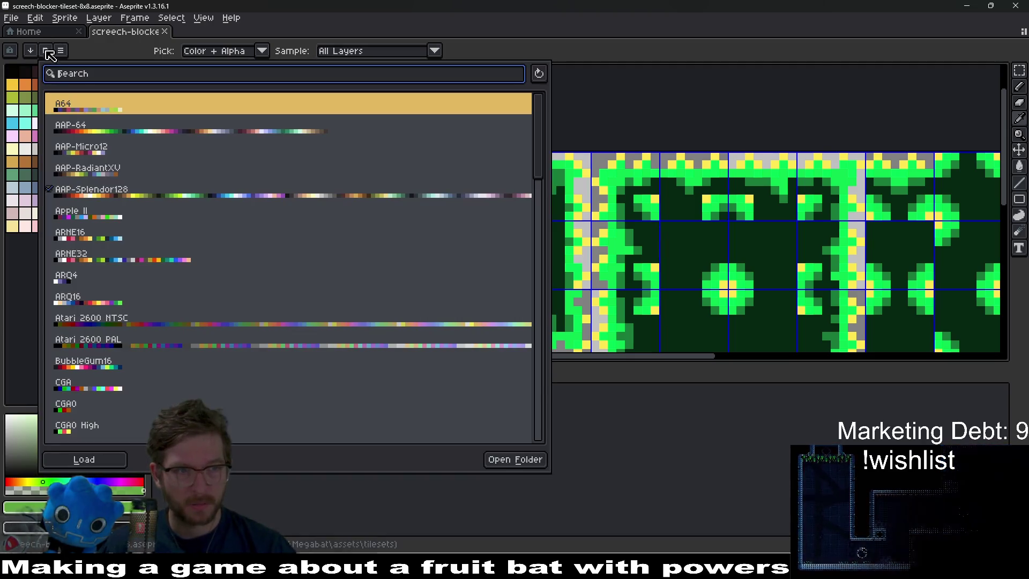
{"action": "left_click", "coordinate": [85, 460]}
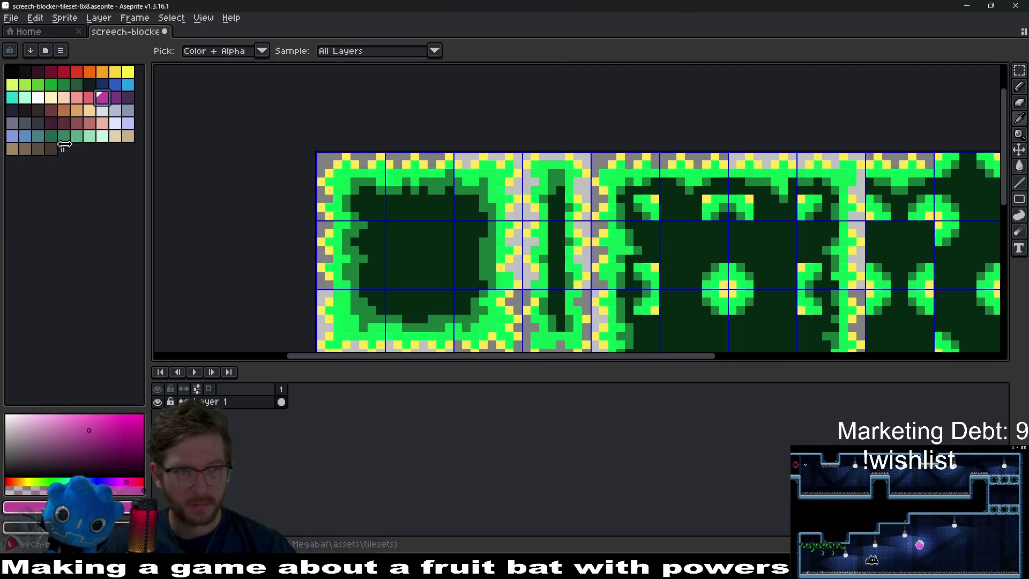
{"action": "left_click", "coordinate": [114, 86]}
{"action": "left_click", "coordinate": [116, 108]}
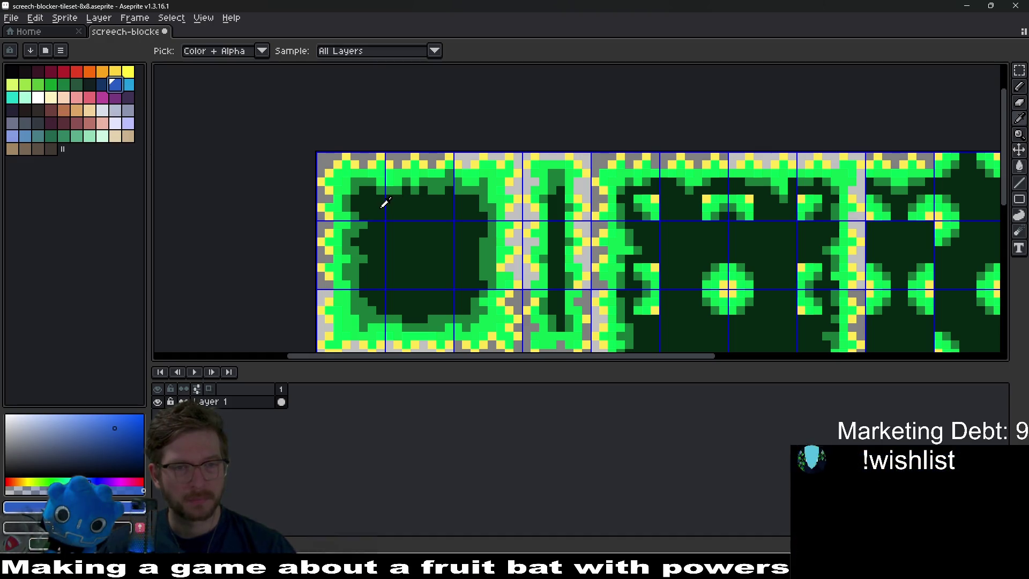
{"action": "scroll", "coordinate": [385, 203], "scroll_direction": "up", "scroll_amount": 4}
{"action": "left_click", "coordinate": [399, 159], "text": "alt"}
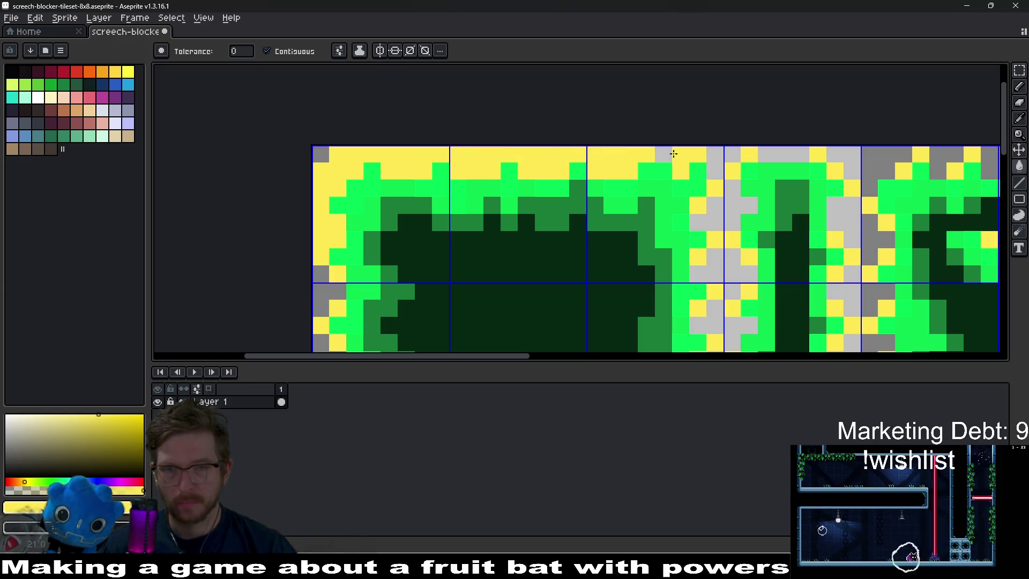
Undo the last fill and recolour the grey pixels in the top-right tile yellow.
{"action": "key", "text": "ctrl+z"}
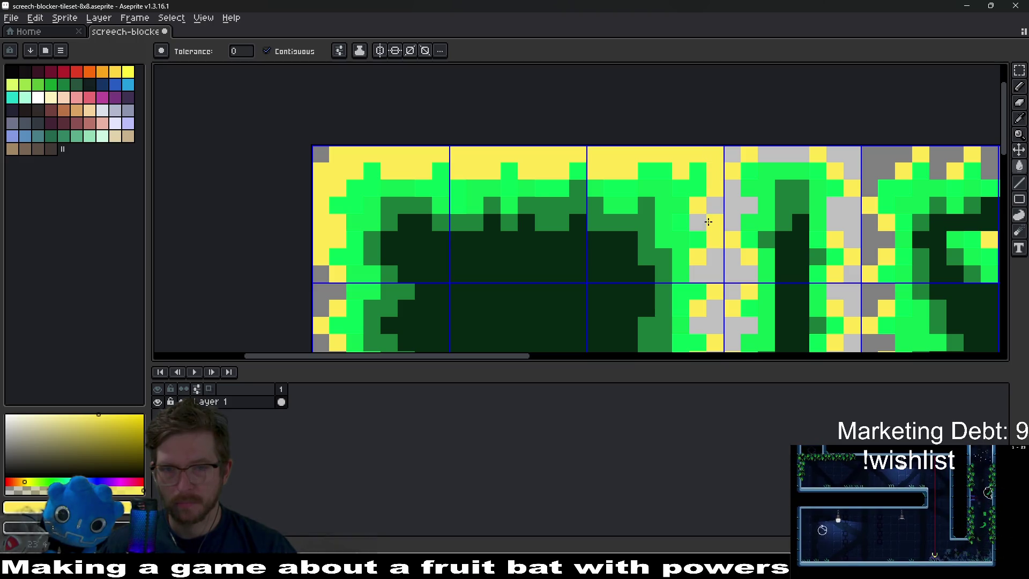
{"action": "scroll", "coordinate": [732, 231], "scroll_direction": "right", "scroll_amount": 3}
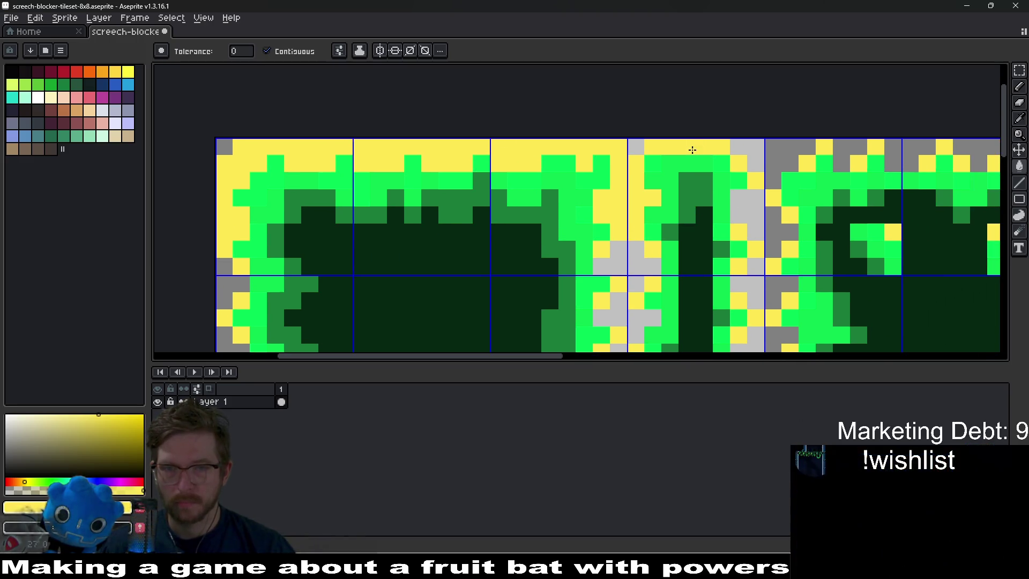
{"action": "left_click", "coordinate": [749, 146]}
{"action": "key", "text": "b"}
{"action": "key", "text": "ctrl+z"}
{"action": "scroll", "coordinate": [684, 204], "scroll_direction": "right", "scroll_amount": 2}
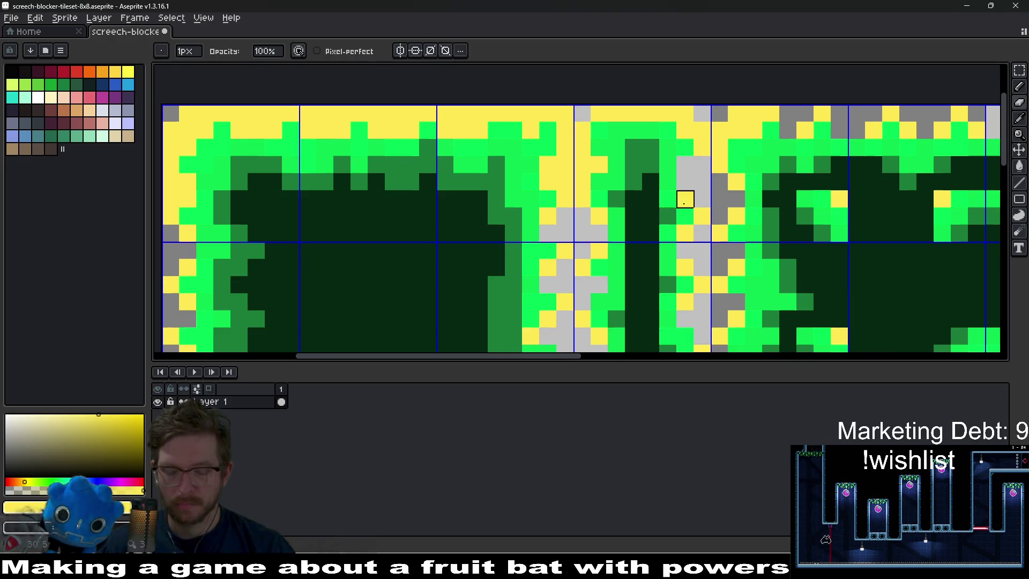
Flood-fill several grey and light-grey patches yellow, plus the grey pixels along one row.
{"action": "key", "text": "g"}
{"action": "left_click", "coordinate": [696, 202]}
{"action": "left_click", "coordinate": [563, 229]}
{"action": "left_click", "coordinate": [599, 295]}
{"action": "left_click", "coordinate": [555, 284]}
{"action": "scroll", "coordinate": [561, 188], "scroll_direction": "down", "scroll_amount": 3}
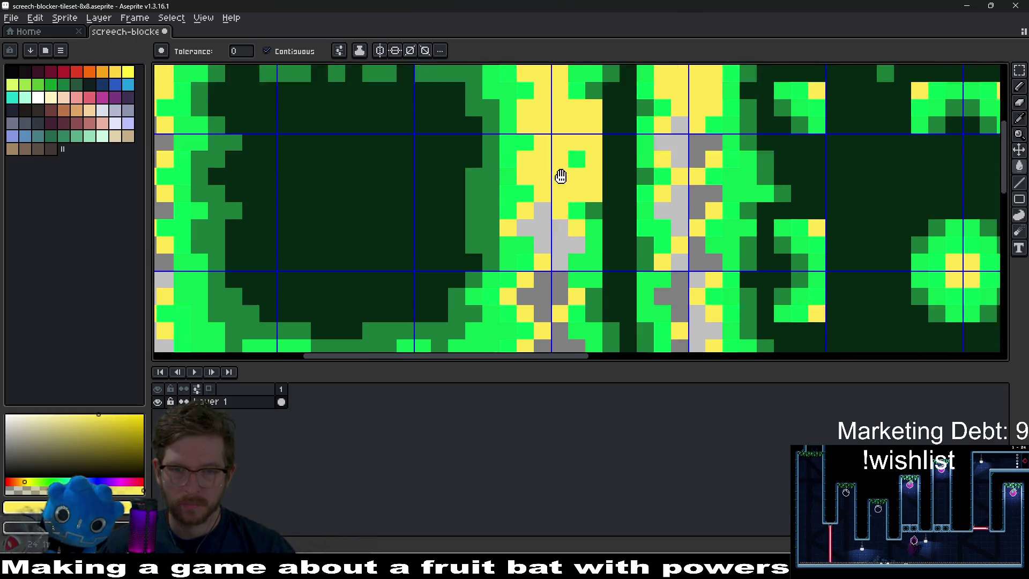
{"action": "left_click", "coordinate": [562, 268]}
{"action": "scroll", "coordinate": [564, 287], "scroll_direction": "down", "scroll_amount": 3}
{"action": "left_click", "coordinate": [563, 223]}
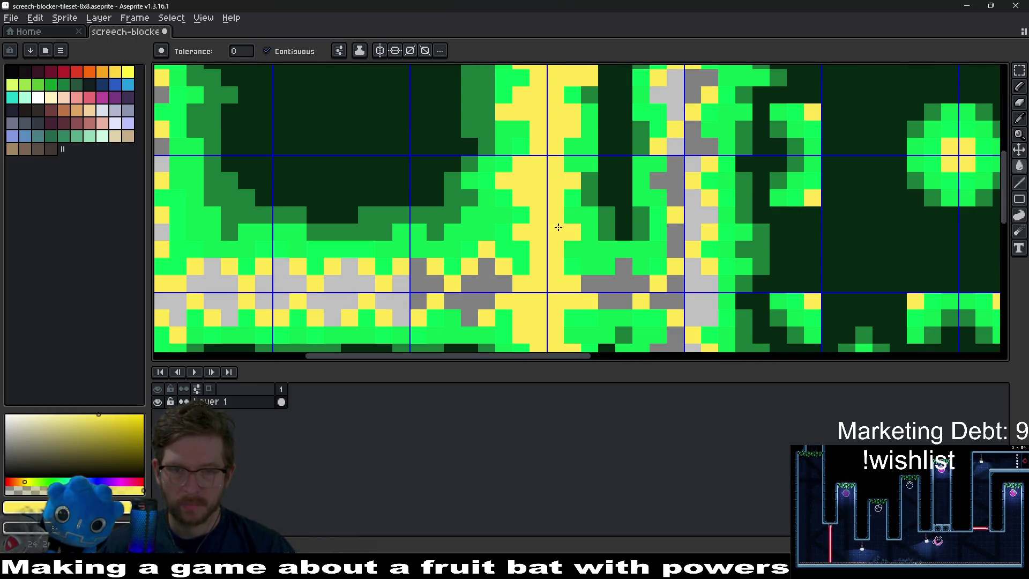
{"action": "scroll", "coordinate": [523, 188], "scroll_direction": "left", "scroll_amount": 3}
{"action": "left_click_drag", "start_coordinate": [505, 195], "coordinate": [347, 189]}
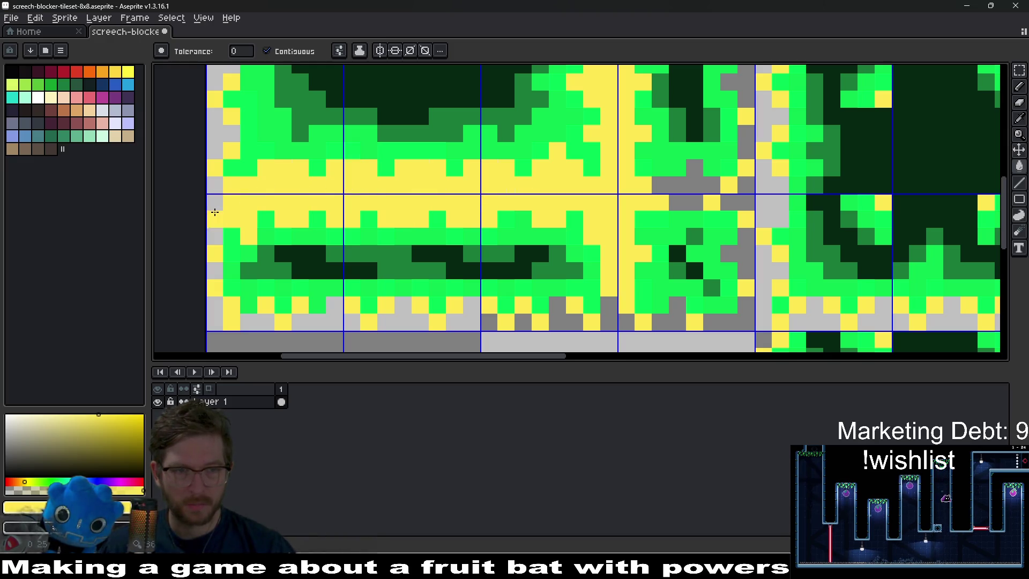
Fill the grey pixels in the lower row and the light-grey column yellow.
{"action": "key", "text": "b"}
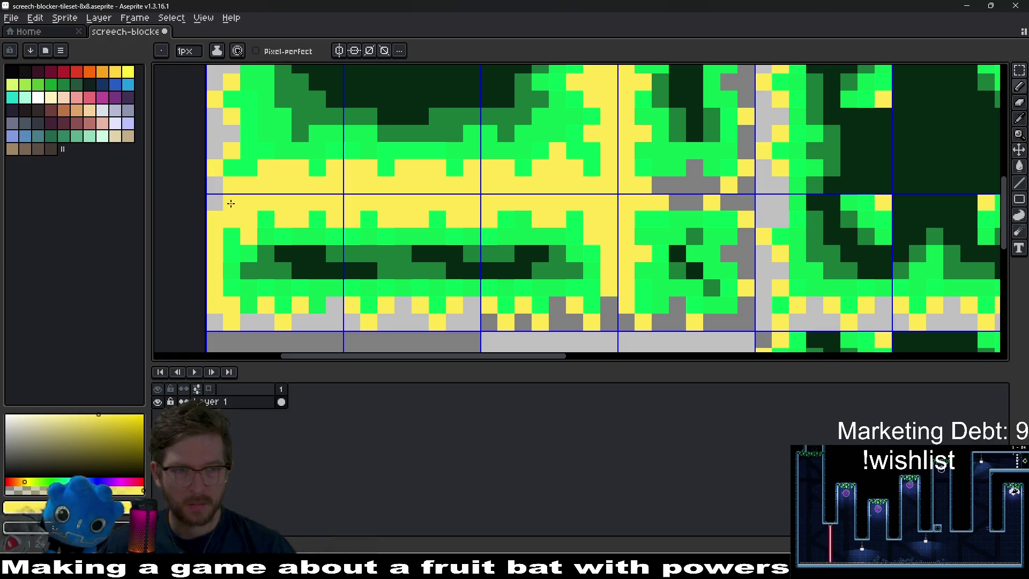
{"action": "key", "text": "e"}
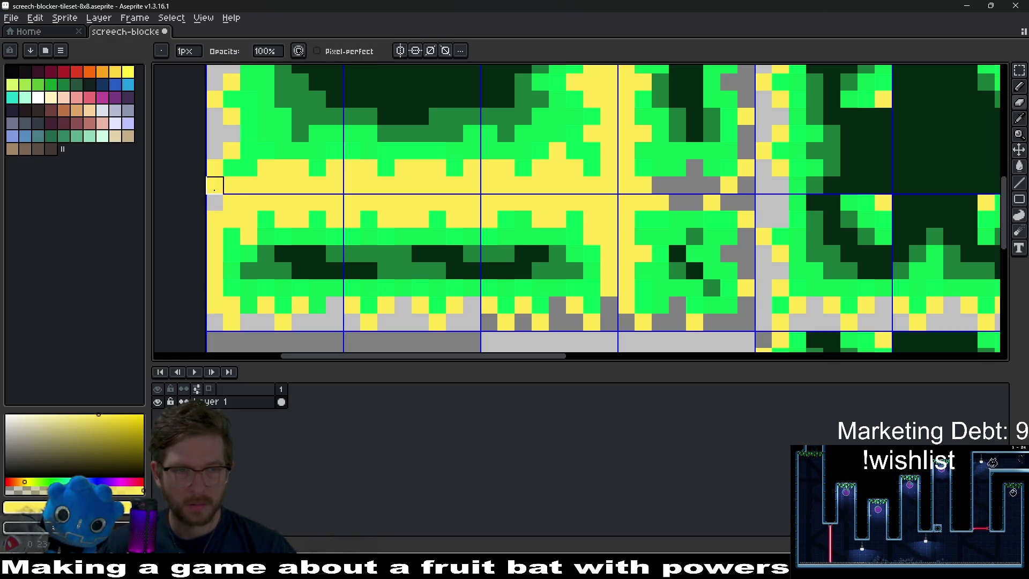
{"action": "scroll", "coordinate": [266, 151], "scroll_direction": "up", "scroll_amount": 3}
{"action": "key", "text": "g"}
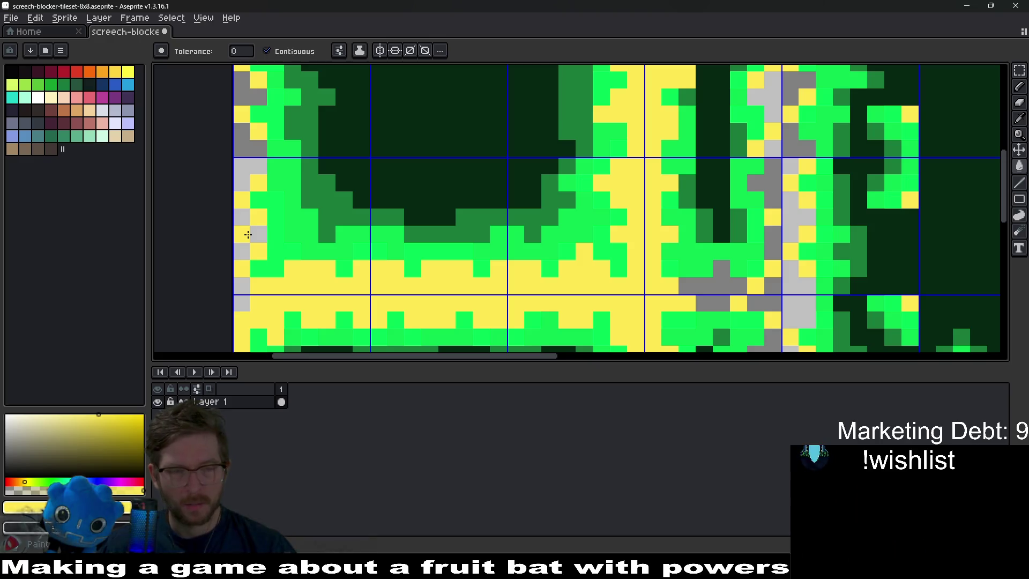
{"action": "scroll", "coordinate": [244, 169], "scroll_direction": "up", "scroll_amount": 3}
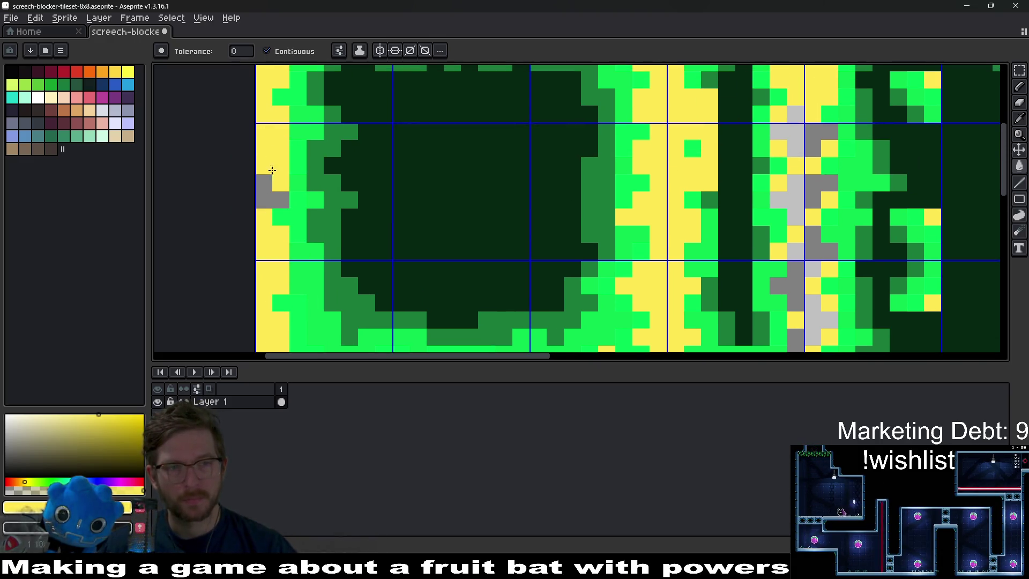
{"action": "scroll", "coordinate": [385, 206], "scroll_direction": "down", "scroll_amount": 3}
{"action": "scroll", "coordinate": [378, 259], "scroll_direction": "up", "scroll_amount": 5}
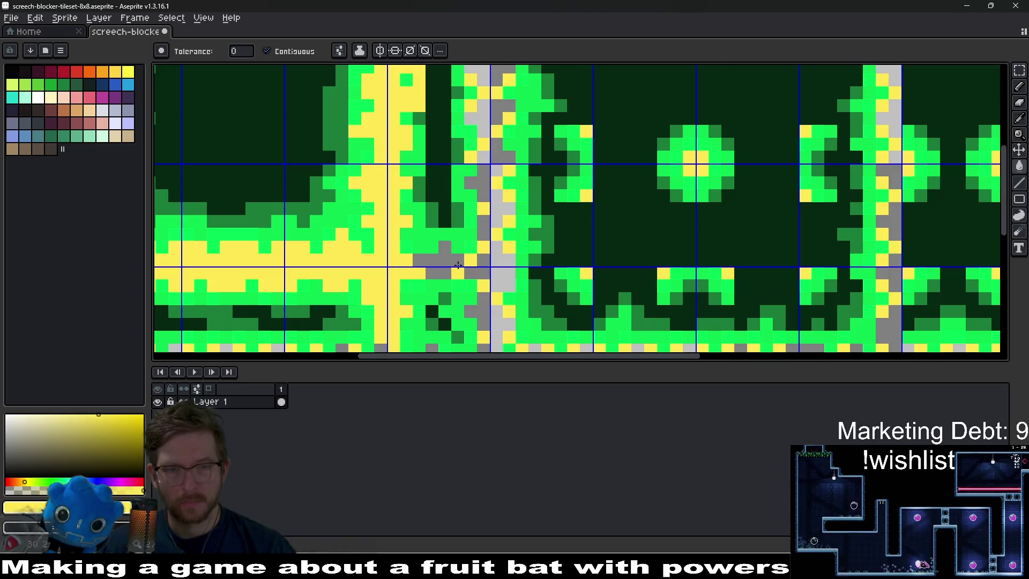
{"action": "key", "text": "e"}
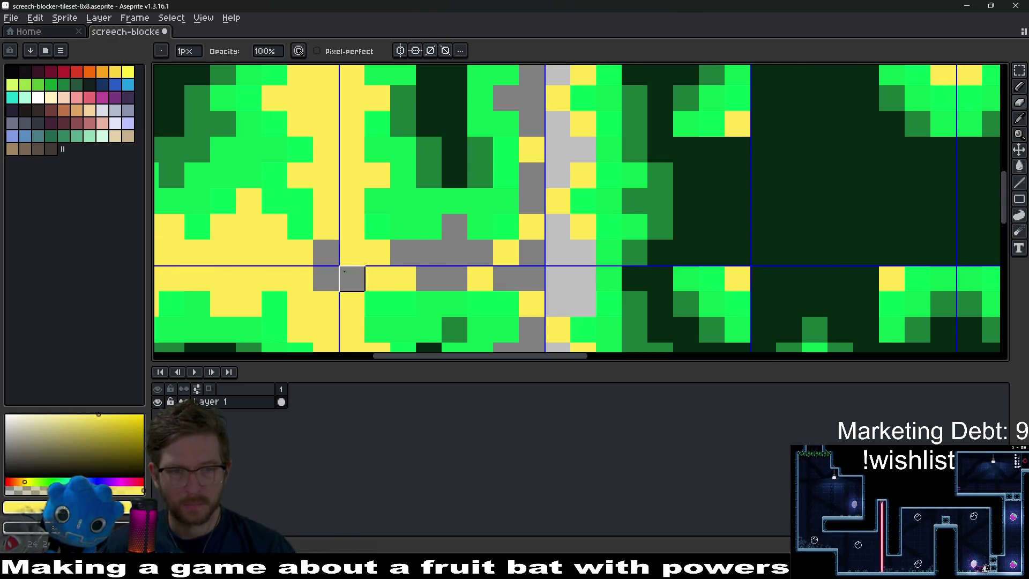
{"action": "scroll", "coordinate": [455, 228], "scroll_direction": "down", "scroll_amount": 5}
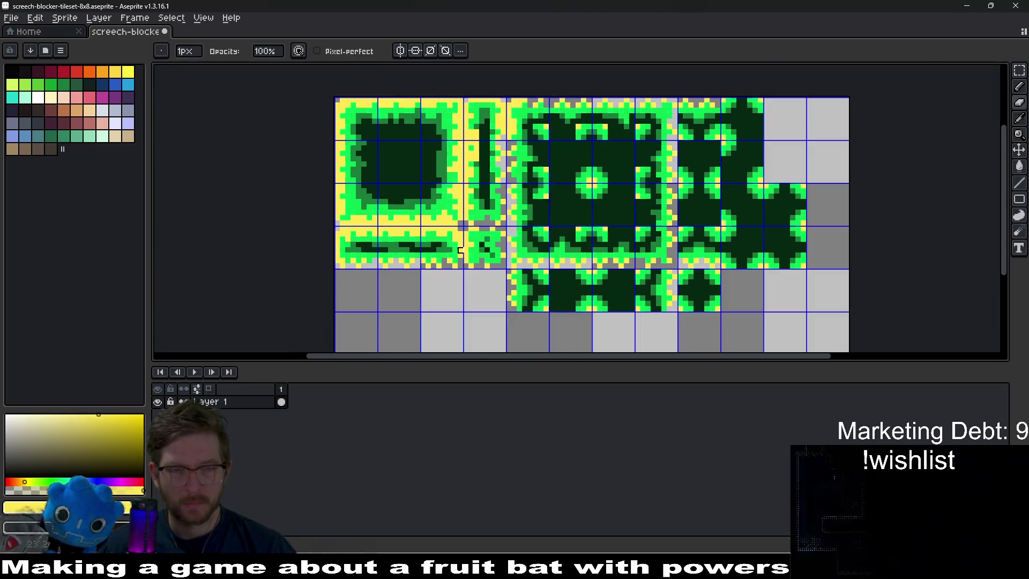
{"action": "scroll", "coordinate": [465, 234], "scroll_direction": "up", "scroll_amount": 3}
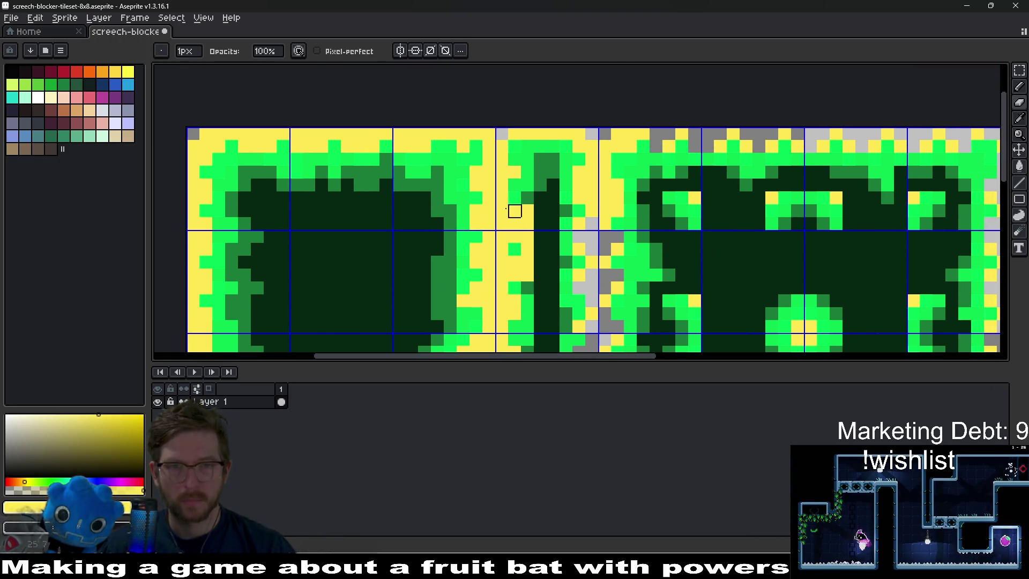
{"action": "scroll", "coordinate": [586, 176], "scroll_direction": "down", "scroll_amount": 2}
{"action": "key", "text": "g"}
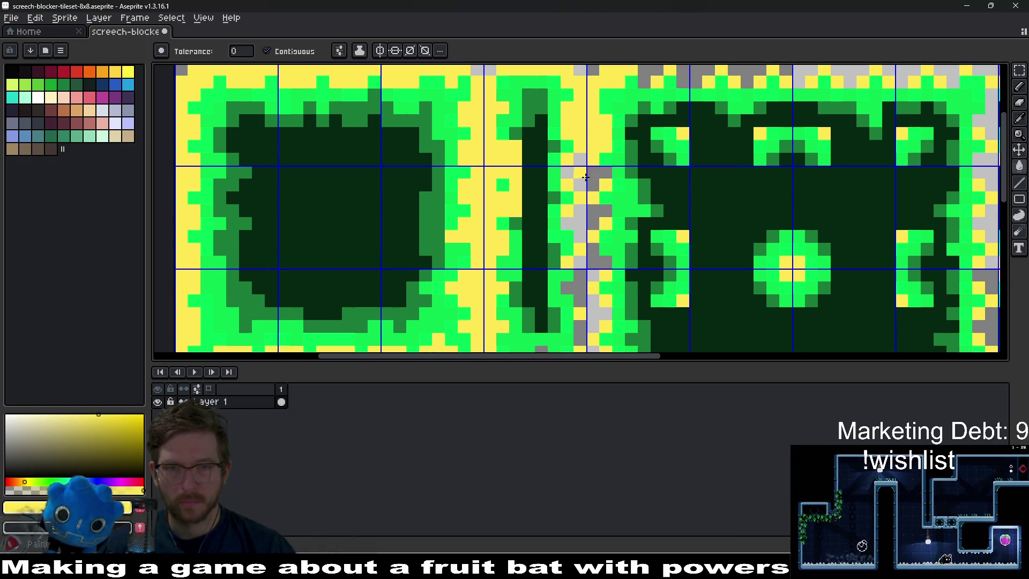
{"action": "scroll", "coordinate": [582, 176], "scroll_direction": "down", "scroll_amount": 2}
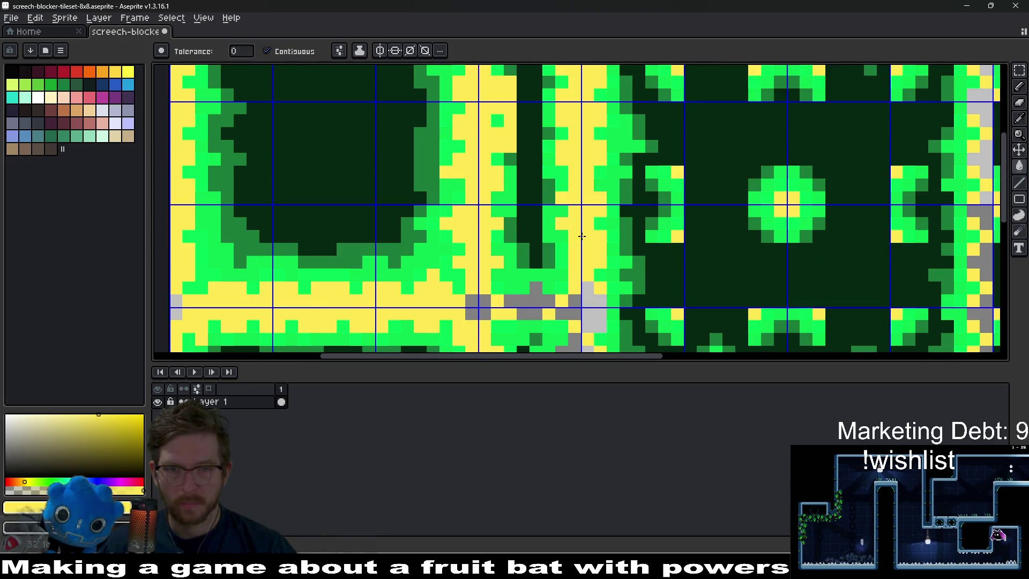
{"action": "scroll", "coordinate": [582, 162], "scroll_direction": "down", "scroll_amount": 3}
{"action": "left_click", "coordinate": [533, 211]}
{"action": "left_click", "coordinate": [574, 220]}
{"action": "scroll", "coordinate": [576, 214], "scroll_direction": "down", "scroll_amount": 1}
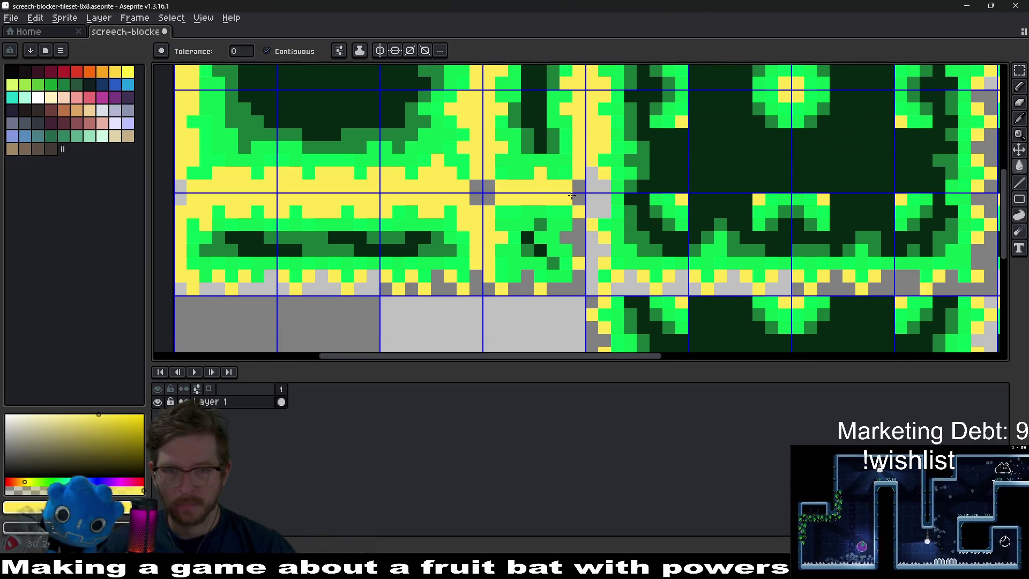
{"action": "left_click", "coordinate": [597, 201]}
Undo an accidental large fill and pencil the two remaining stray grey pixels yellow.
{"action": "scroll", "coordinate": [608, 195], "scroll_direction": "down", "scroll_amount": 1}
{"action": "scroll", "coordinate": [609, 195], "scroll_direction": "up", "scroll_amount": 1}
{"action": "key", "text": "b"}
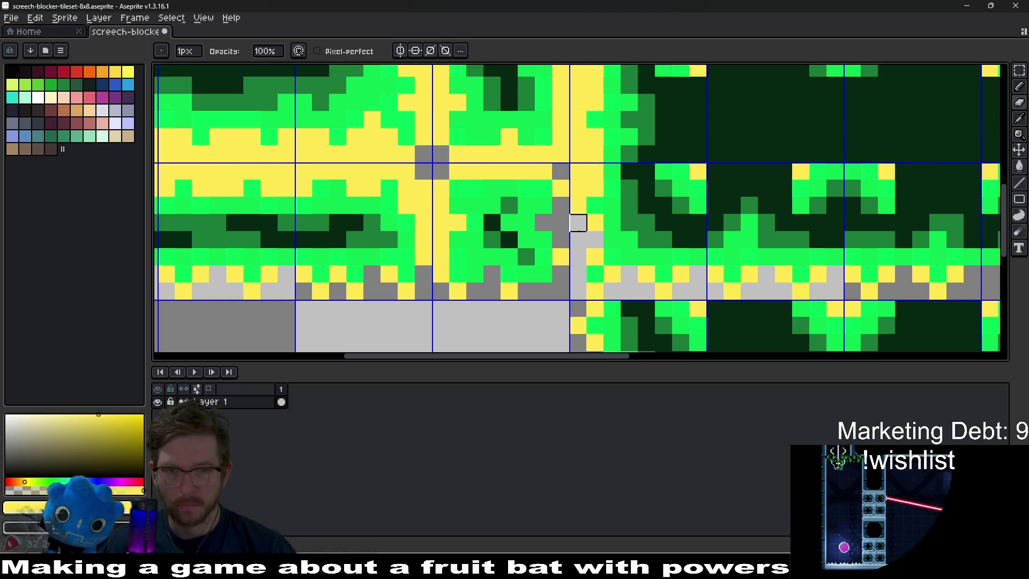
{"action": "key", "text": "g"}
{"action": "left_click", "coordinate": [573, 228]}
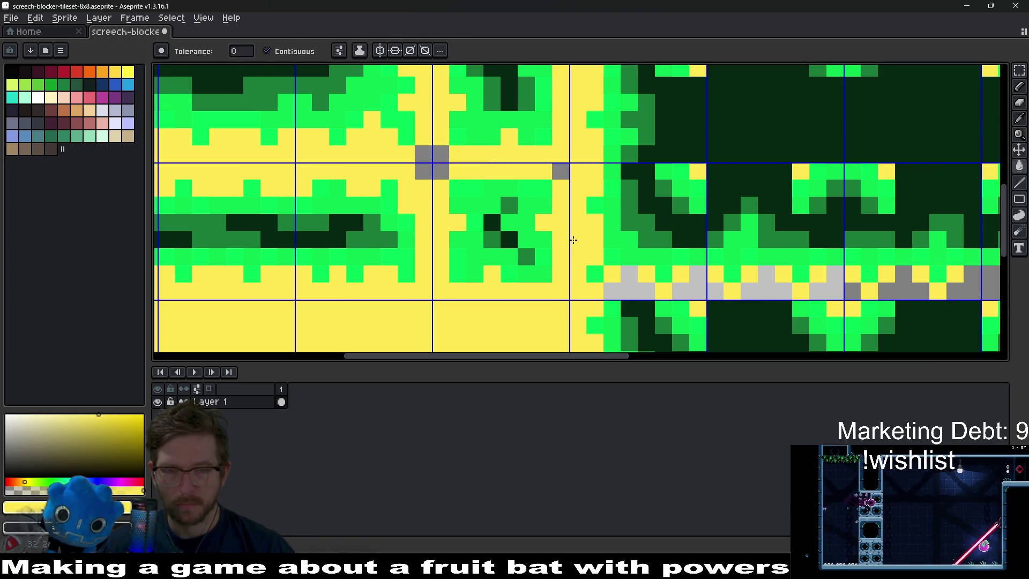
{"action": "key", "text": "ctrl+z"}
{"action": "key", "text": "b"}
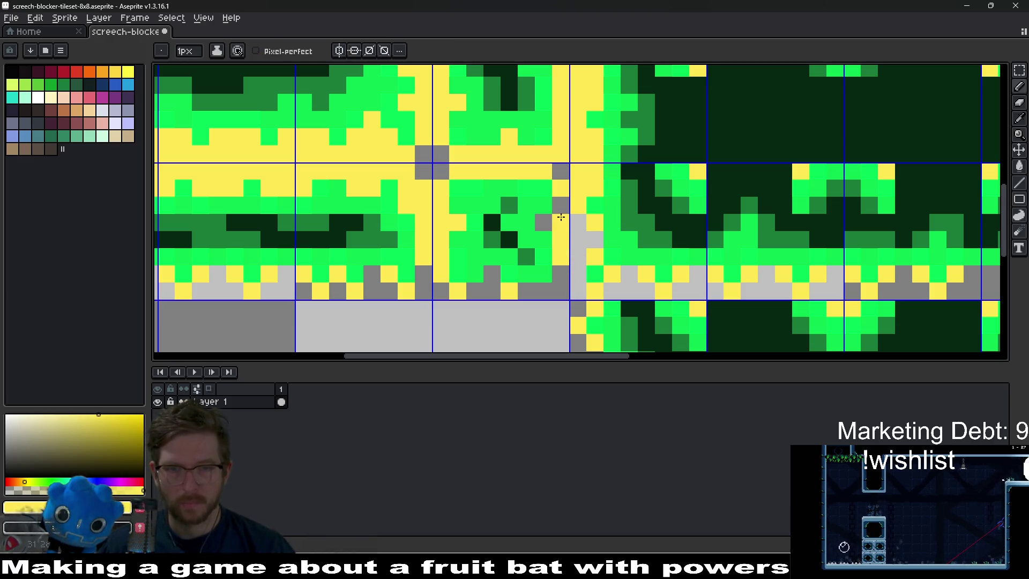
{"action": "left_click", "coordinate": [559, 208]}
{"action": "left_click", "coordinate": [543, 222]}
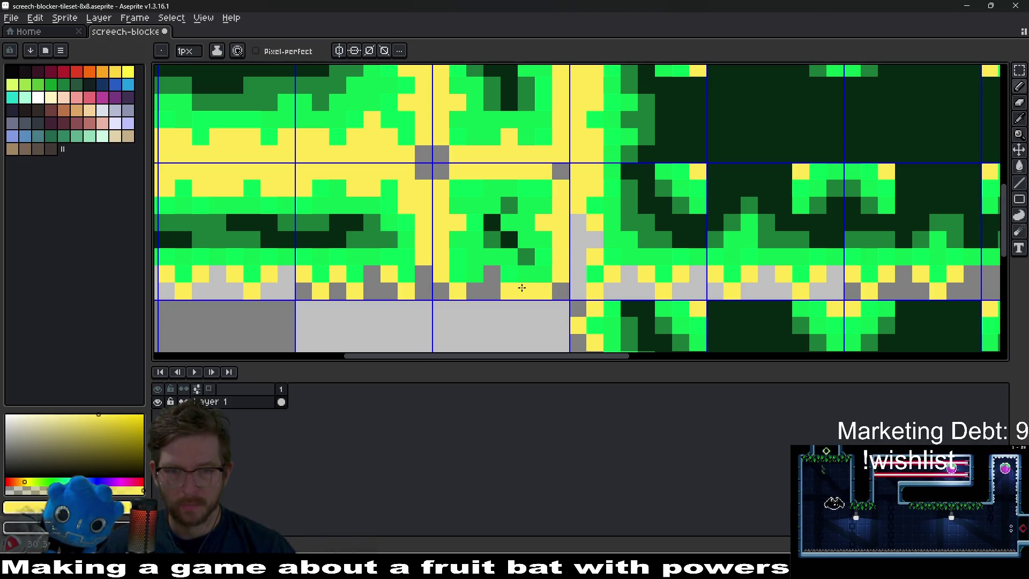
{"action": "scroll", "coordinate": [517, 278], "scroll_direction": "right", "scroll_amount": 2}
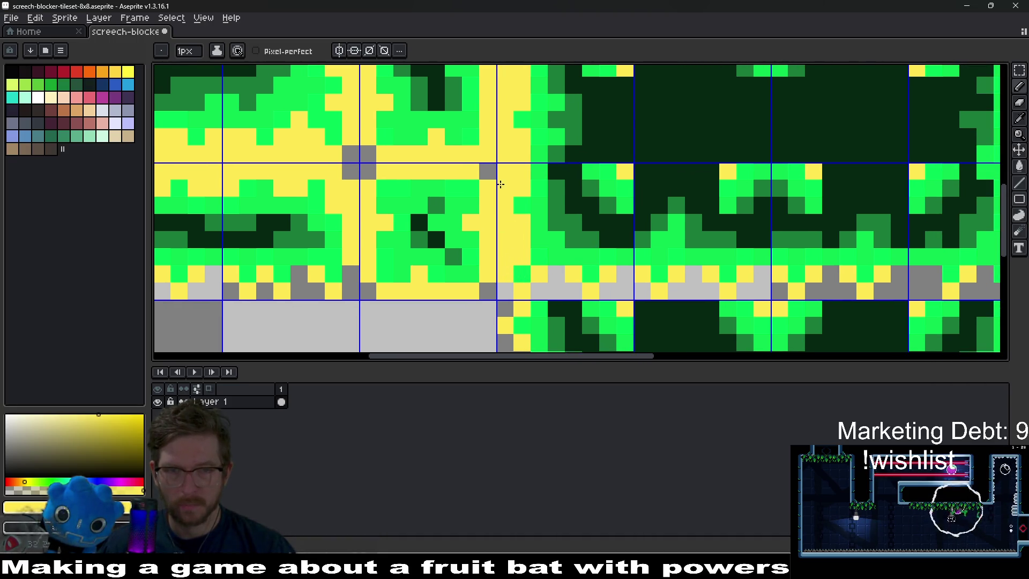
{"action": "scroll", "coordinate": [498, 185], "scroll_direction": "down", "scroll_amount": 6}
{"action": "scroll", "coordinate": [611, 170], "scroll_direction": "up", "scroll_amount": 1}
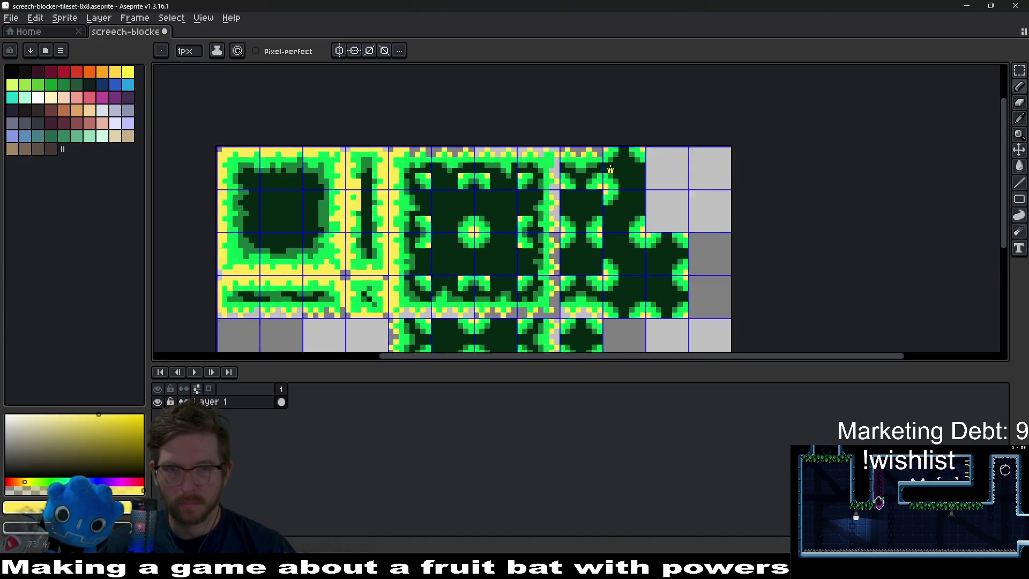
Flood-fill the gray pixels in the tiles' top rows with yellow.
{"action": "scroll", "coordinate": [611, 170], "scroll_direction": "up", "scroll_amount": 2}
{"action": "key", "text": "g"}
{"action": "scroll", "coordinate": [547, 141], "scroll_direction": "up", "scroll_amount": 2}
{"action": "left_click", "coordinate": [576, 134]}
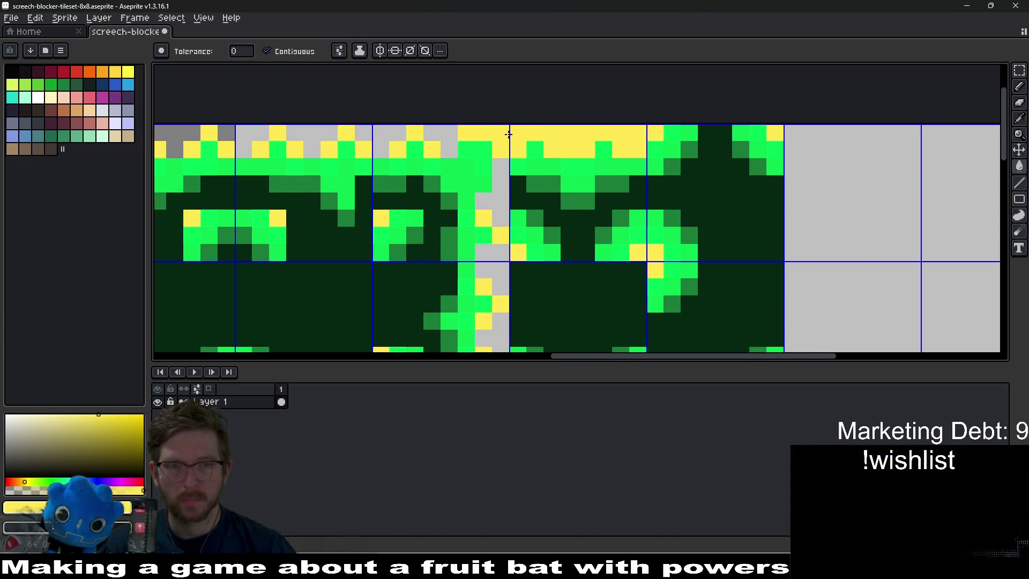
{"action": "key", "text": "b"}
{"action": "key", "text": "g"}
{"action": "left_click", "coordinate": [443, 130]}
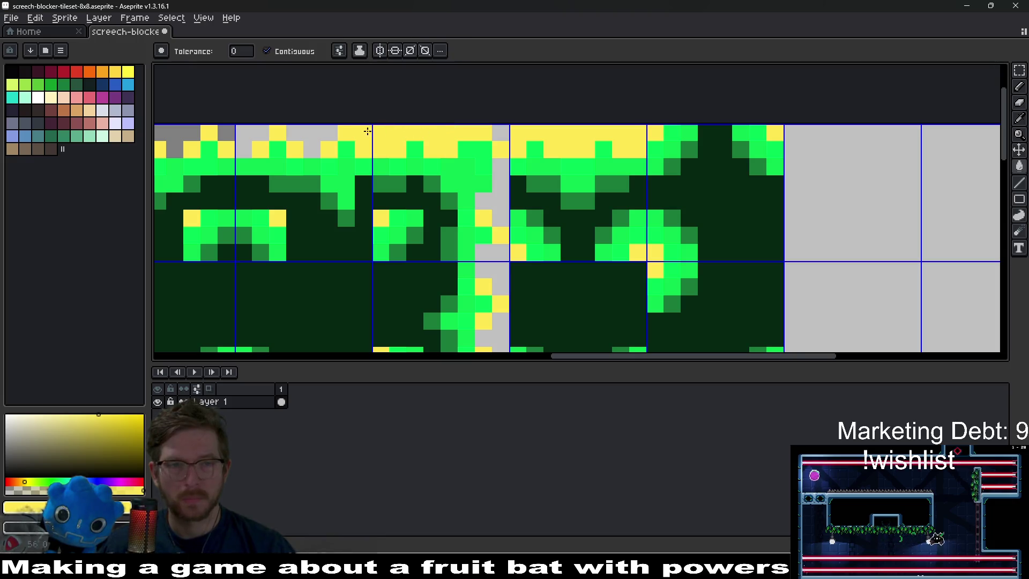
{"action": "left_click", "coordinate": [299, 137]}
Fill the gray pixels of the vertical column and the horizontal strip yellow.
{"action": "left_click_drag", "start_coordinate": [241, 151], "coordinate": [435, 166]}
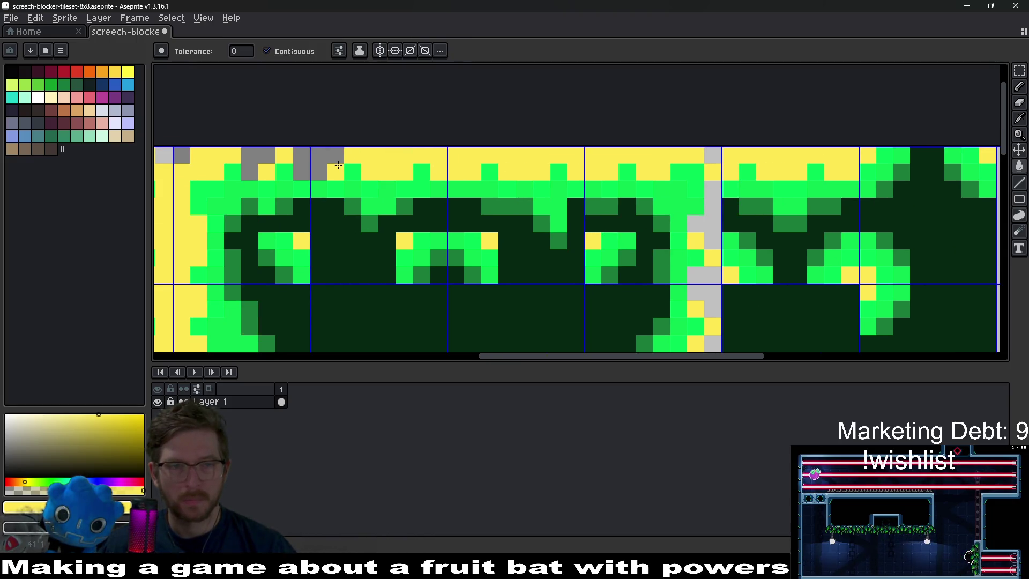
{"action": "mouse_move", "coordinate": [708, 281]}
{"action": "left_mouse_down"}
{"action": "mouse_move", "coordinate": [650, 238]}
{"action": "mouse_move", "coordinate": [636, 168]}
{"action": "left_mouse_up"}
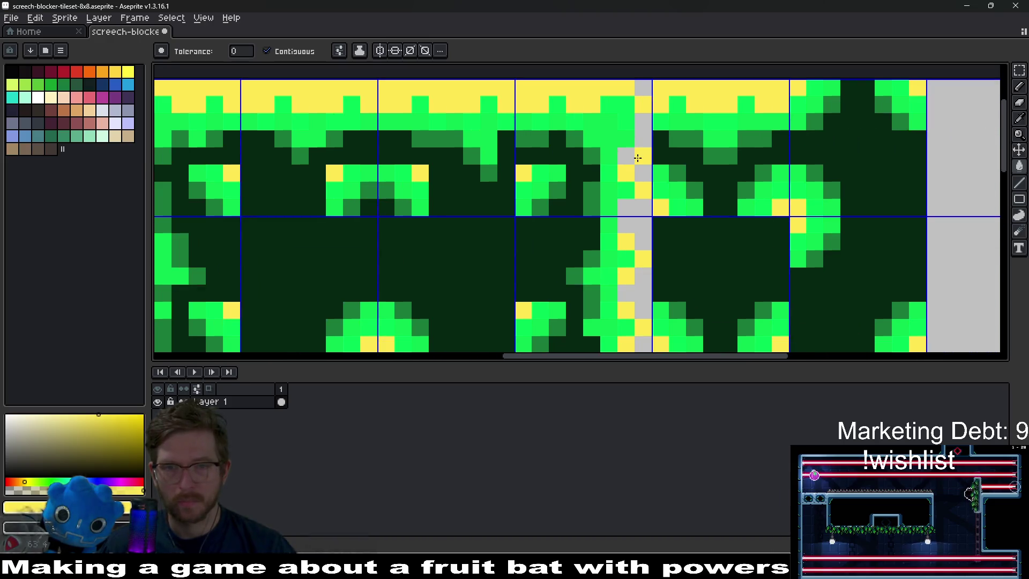
{"action": "left_click_drag", "start_coordinate": [635, 226], "coordinate": [631, 119]}
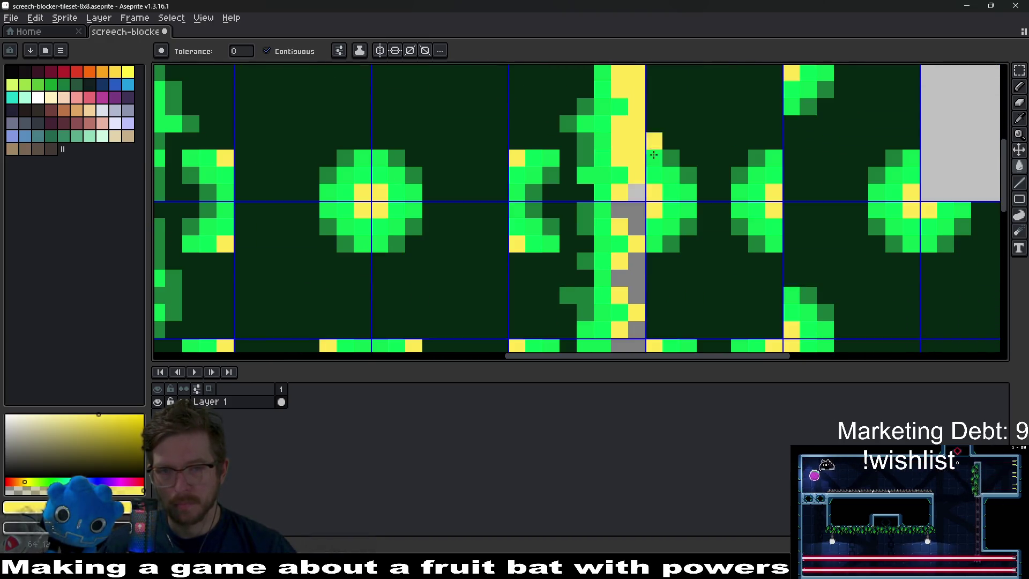
{"action": "left_click_drag", "start_coordinate": [637, 215], "coordinate": [635, 123]}
{"action": "left_click_drag", "start_coordinate": [650, 223], "coordinate": [641, 172]}
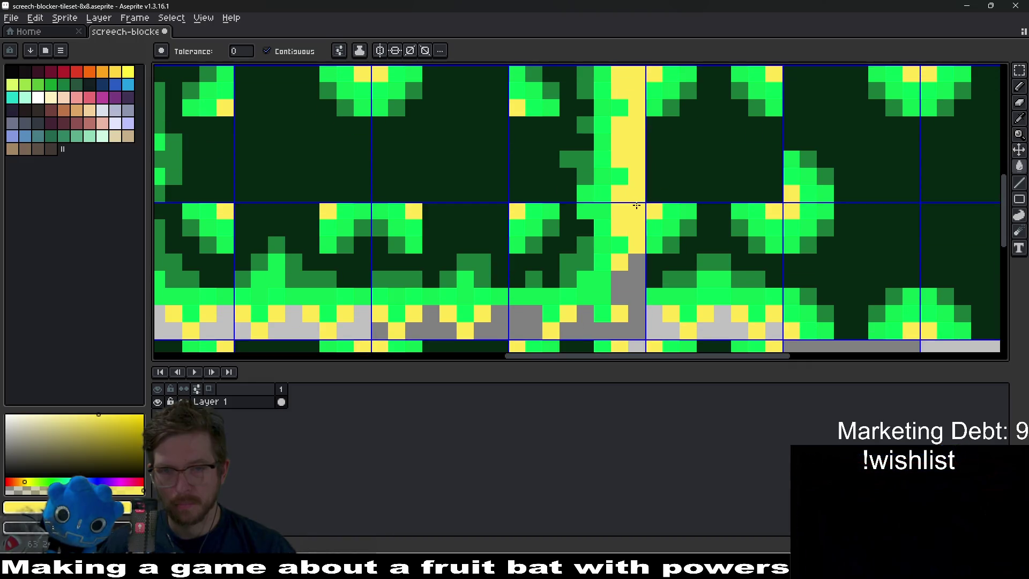
{"action": "left_click_drag", "start_coordinate": [654, 246], "coordinate": [646, 132]}
{"action": "left_click", "coordinate": [636, 185]}
{"action": "left_click", "coordinate": [578, 225]}
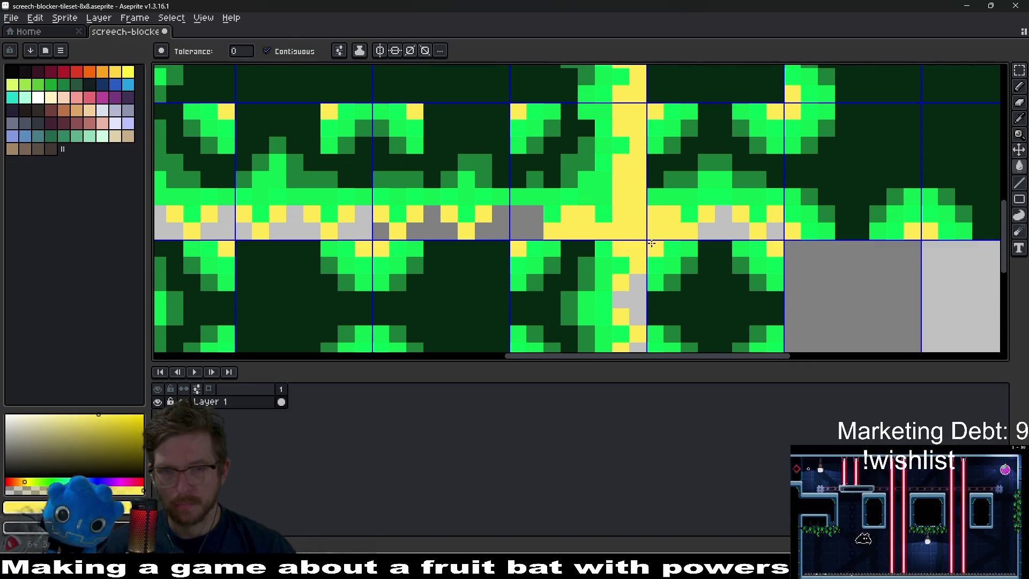
Flood-fill the remaining gray pixels along the lower tile strip with yellow.
{"action": "key", "text": "e"}
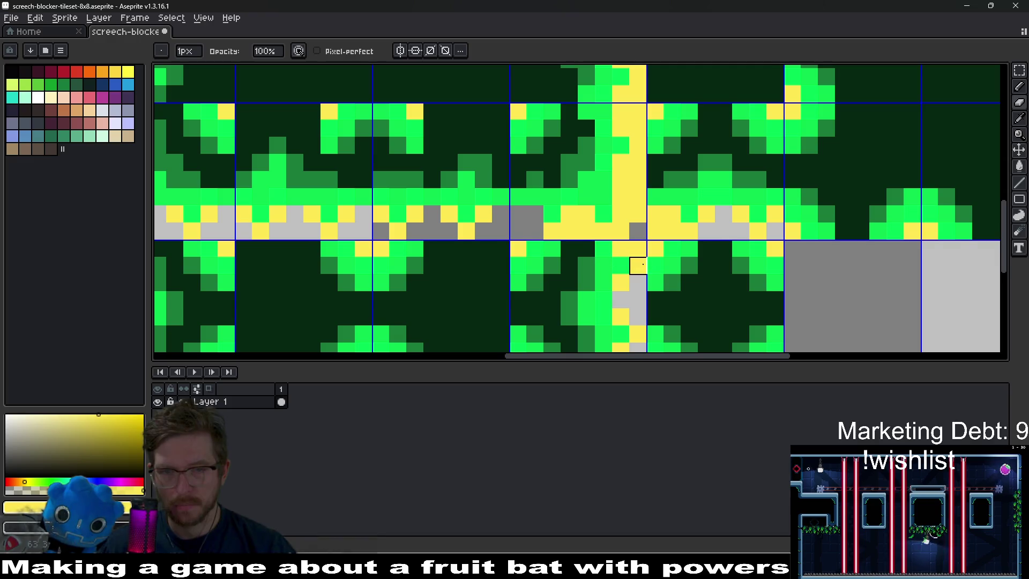
{"action": "left_click_drag", "start_coordinate": [638, 264], "coordinate": [640, 215]}
{"action": "key", "text": "g"}
{"action": "left_click", "coordinate": [528, 174]}
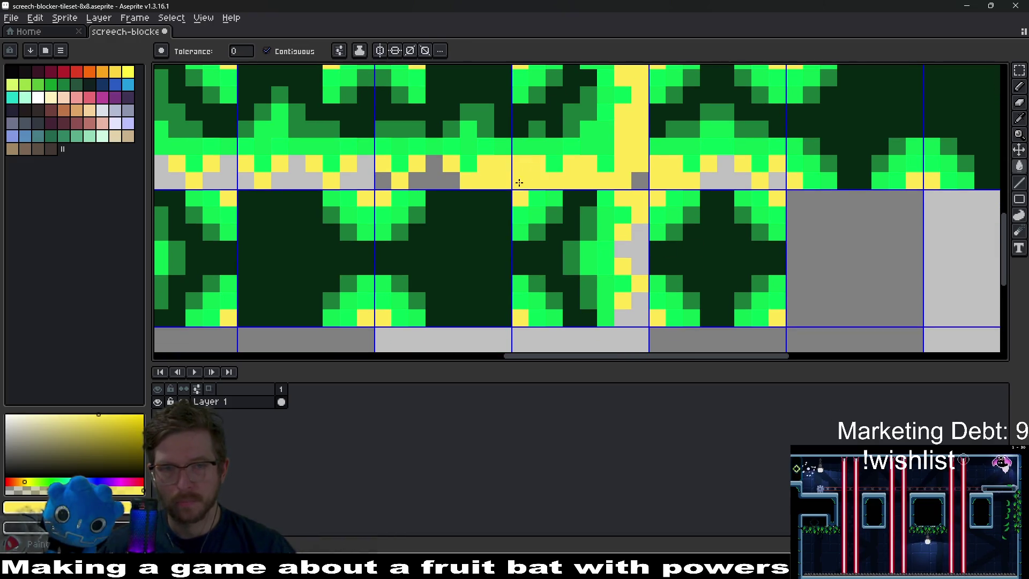
{"action": "left_click", "coordinate": [434, 181]}
{"action": "left_click", "coordinate": [418, 163]}
{"action": "left_click_drag", "start_coordinate": [303, 178], "coordinate": [513, 193]}
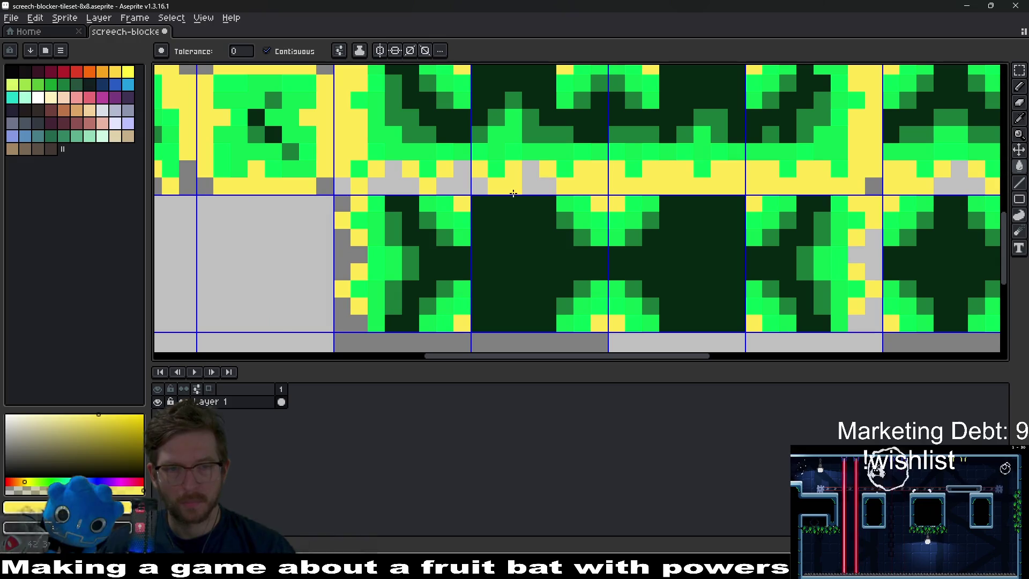
{"action": "left_click", "coordinate": [479, 185]}
{"action": "left_click", "coordinate": [461, 169]}
{"action": "left_click", "coordinate": [444, 186]}
{"action": "left_click", "coordinate": [404, 183]}
Repaint a leftover gray pixel yellow with the Pencil.
{"action": "left_click_drag", "start_coordinate": [399, 236], "coordinate": [417, 210]}
{"action": "key", "text": "b"}
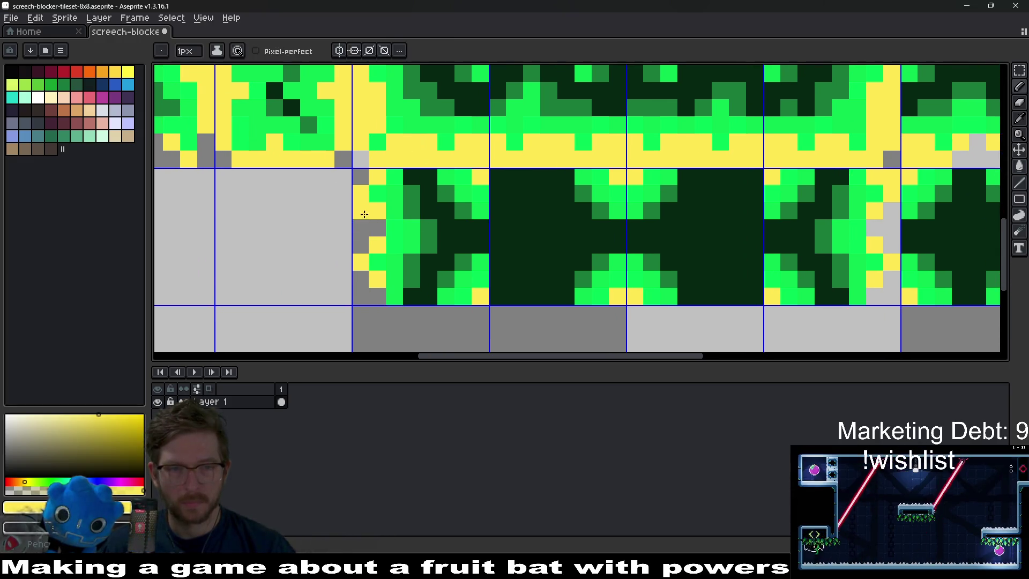
{"action": "scroll", "coordinate": [527, 234], "scroll_direction": "down", "scroll_amount": 5}
{"action": "scroll", "coordinate": [731, 241], "scroll_direction": "up", "scroll_amount": 7}
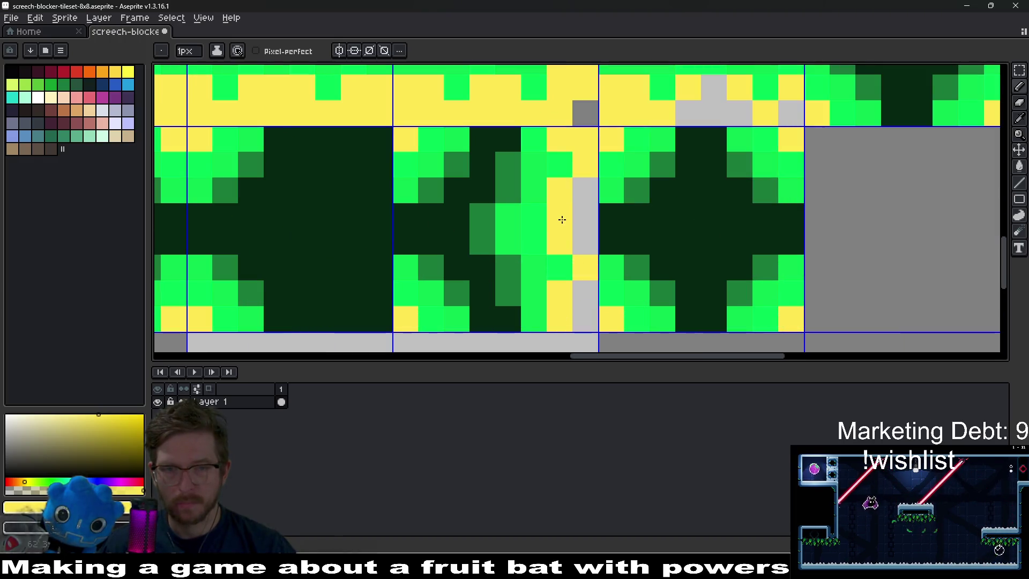
{"action": "left_click", "coordinate": [586, 231]}
{"action": "scroll", "coordinate": [634, 224], "scroll_direction": "down", "scroll_amount": 5}
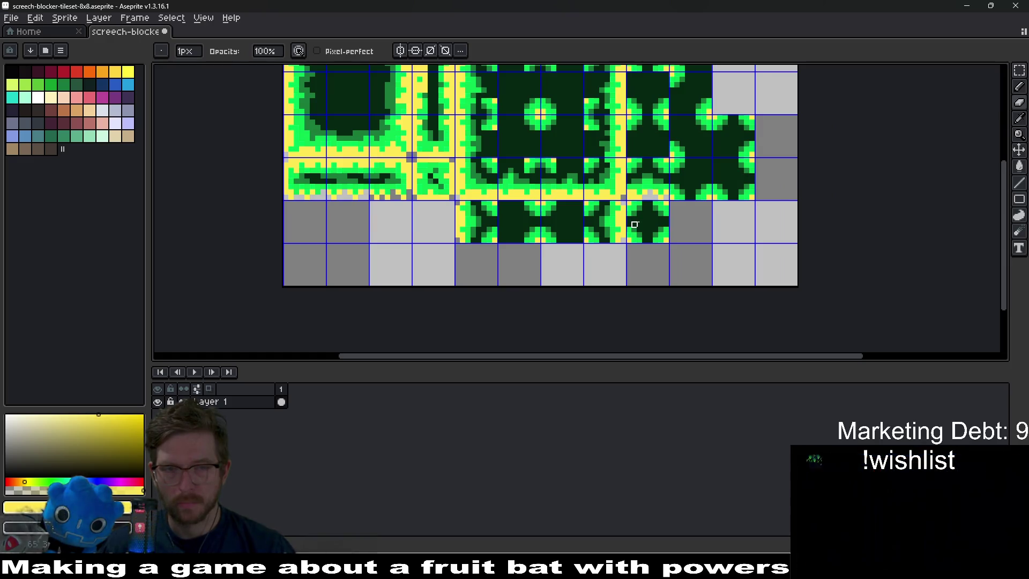
Zoom in and repaint the last gray pixel on the strip's lower edge yellow.
{"action": "left_click_drag", "start_coordinate": [737, 234], "coordinate": [673, 275]}
{"action": "left_click_drag", "start_coordinate": [699, 217], "coordinate": [676, 247]}
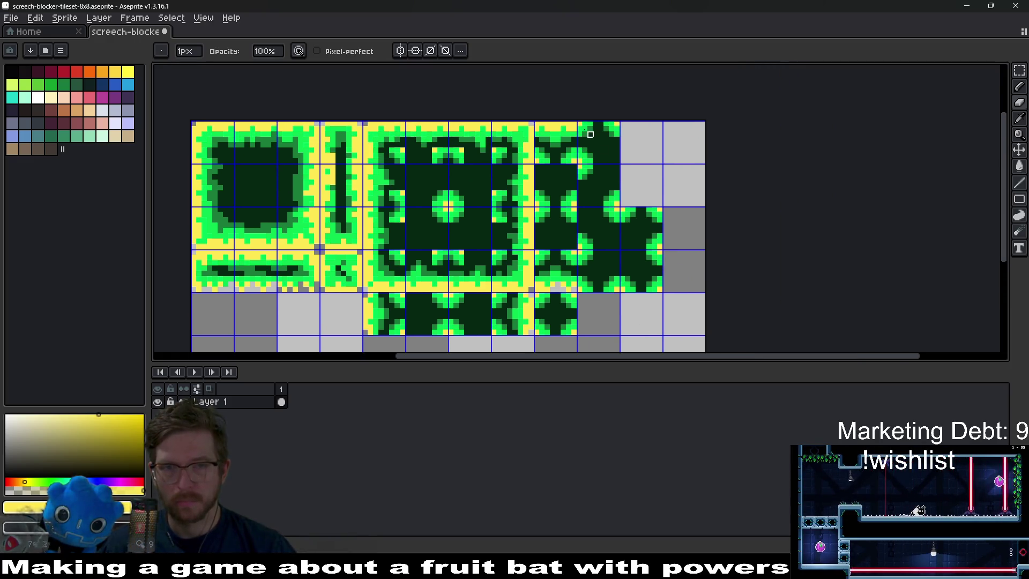
{"action": "scroll", "coordinate": [595, 140], "scroll_direction": "up", "scroll_amount": 5}
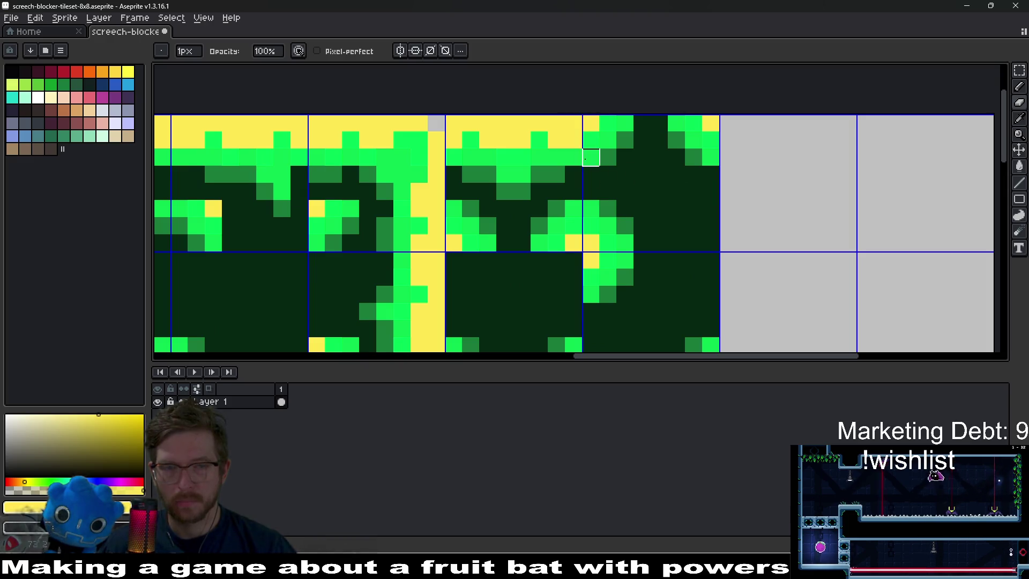
{"action": "scroll", "coordinate": [556, 174], "scroll_direction": "down", "scroll_amount": 5}
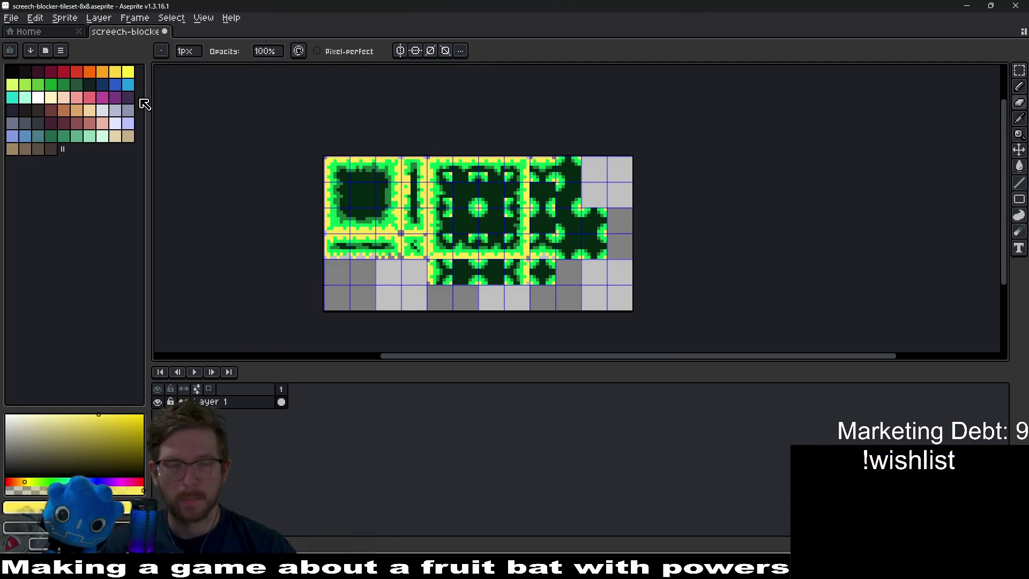
{"action": "scroll", "coordinate": [298, 239], "scroll_direction": "up", "scroll_amount": 6}
{"action": "scroll", "coordinate": [298, 239], "scroll_direction": "left", "scroll_amount": 5}
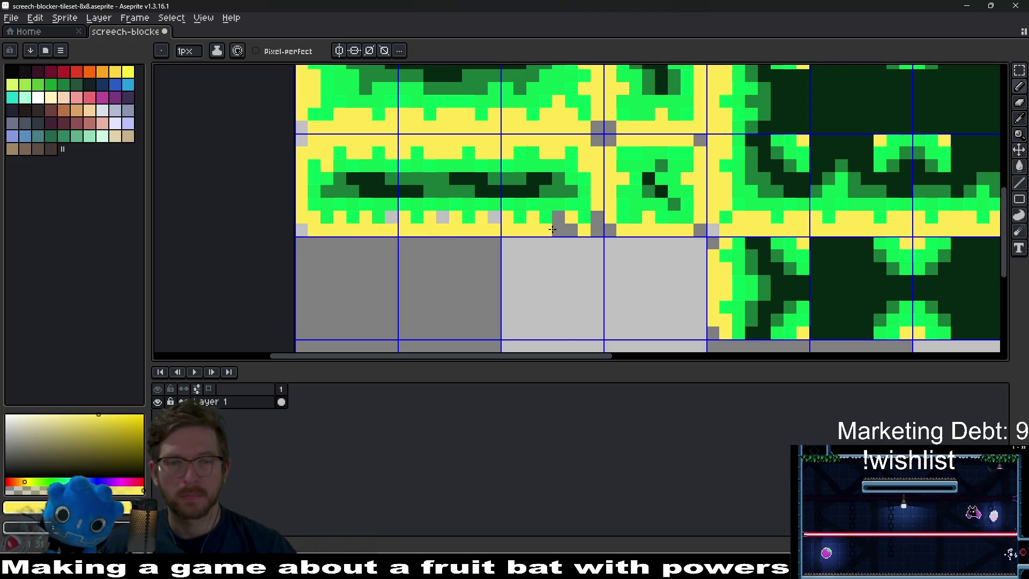
{"action": "left_click", "coordinate": [595, 219]}
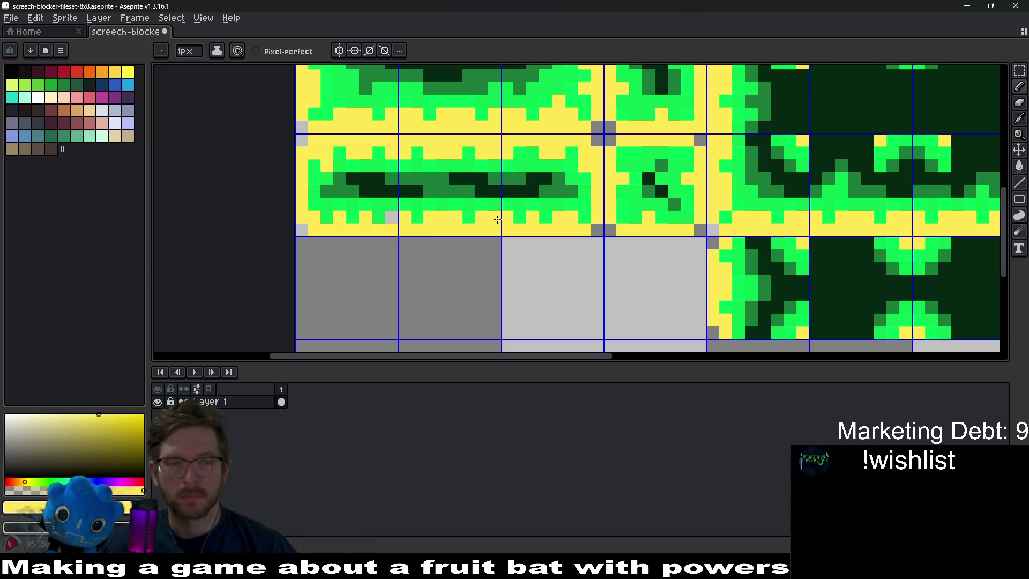
{"action": "scroll", "coordinate": [391, 216], "scroll_direction": "down", "scroll_amount": 3}
{"action": "scroll", "coordinate": [665, 214], "scroll_direction": "down", "scroll_amount": 2}
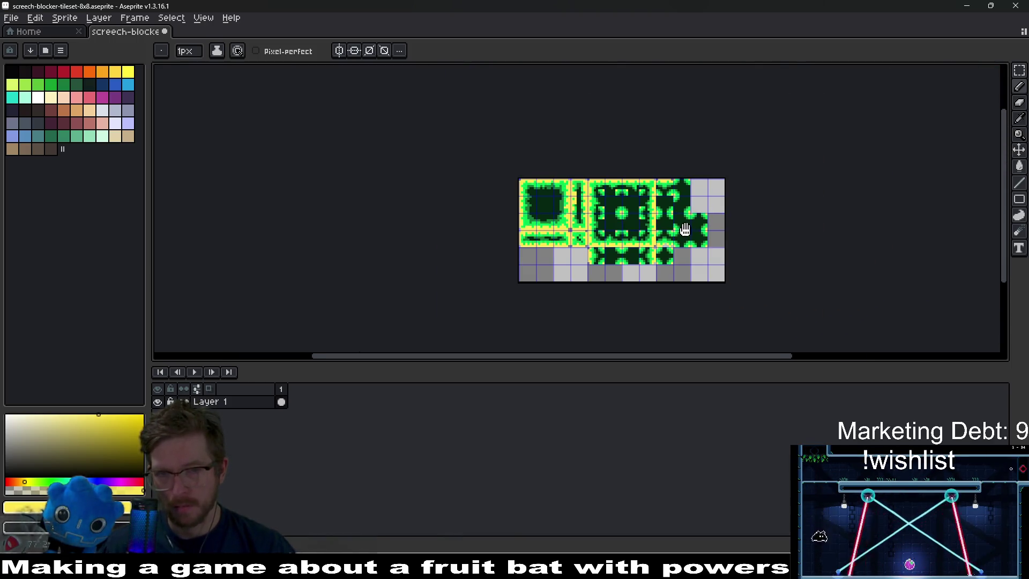
{"action": "scroll", "coordinate": [662, 202], "scroll_direction": "up", "scroll_amount": 3}
{"action": "scroll", "coordinate": [663, 202], "scroll_direction": "up", "scroll_amount": 1}
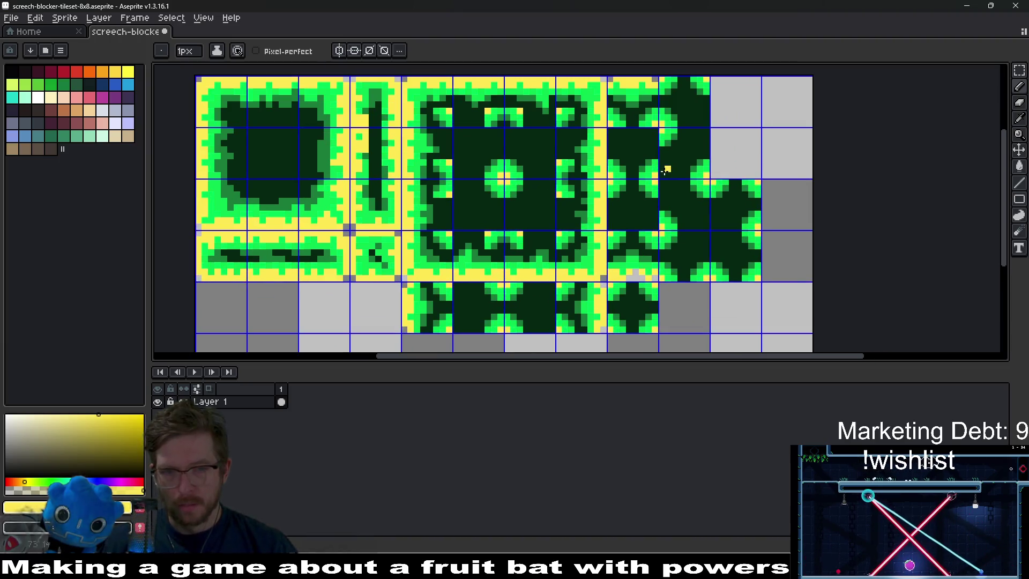
{"action": "scroll", "coordinate": [437, 180], "scroll_direction": "left", "scroll_amount": 2}
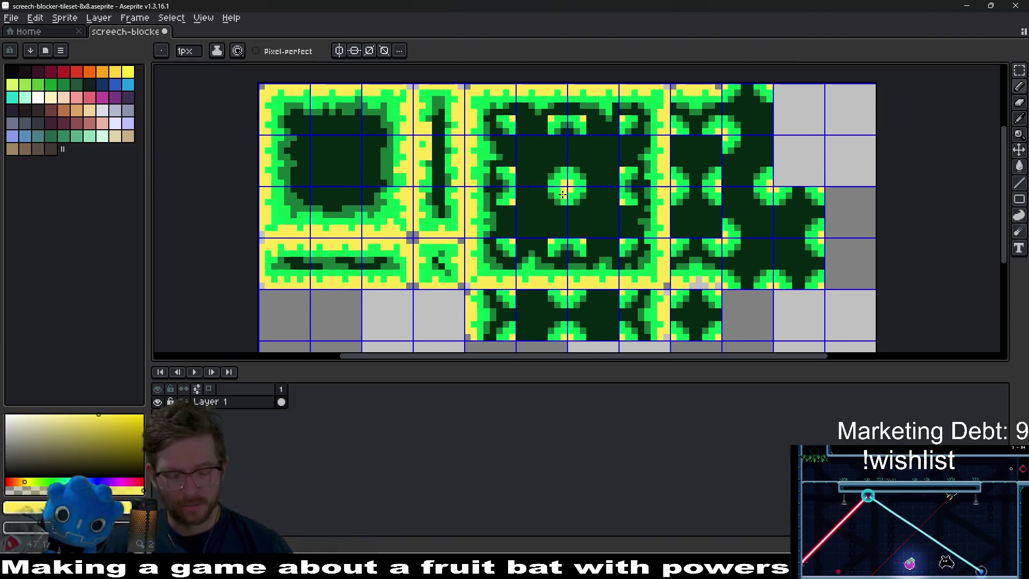
{"action": "key", "text": "ctrl+u"}
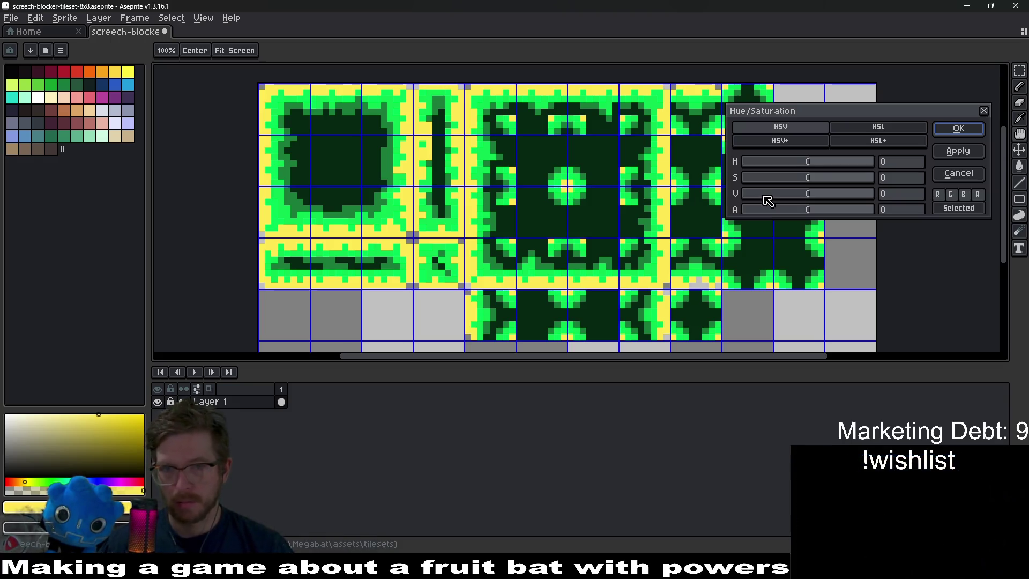
Set the Hue/Saturation hue to -26, turning the yellow borders salmon-orange.
{"action": "left_click", "coordinate": [824, 163]}
{"action": "mouse_move", "coordinate": [823, 164]}
{"action": "left_mouse_down"}
{"action": "mouse_move", "coordinate": [877, 162]}
{"action": "mouse_move", "coordinate": [751, 162]}
{"action": "mouse_move", "coordinate": [805, 163]}
{"action": "left_mouse_up"}
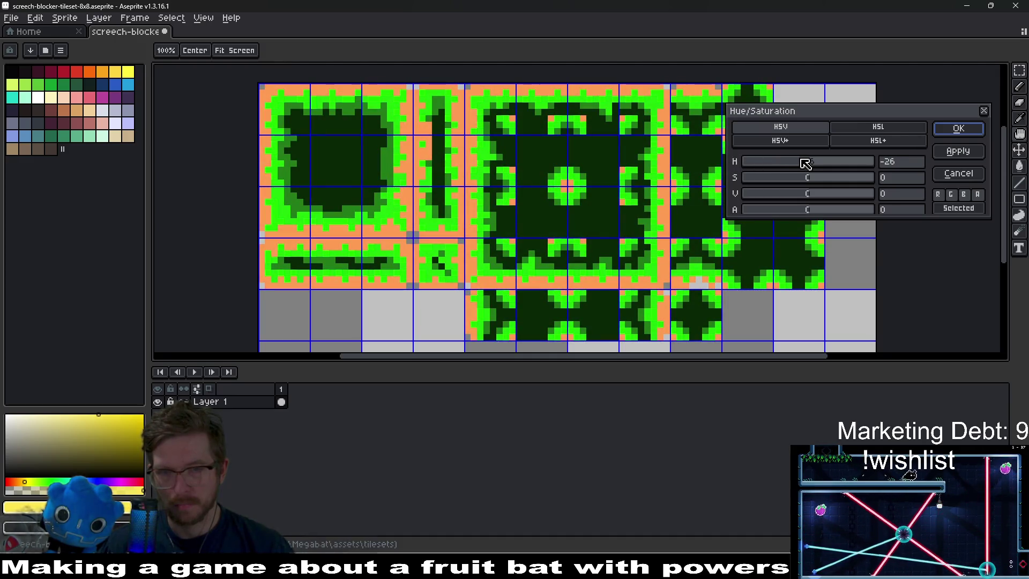
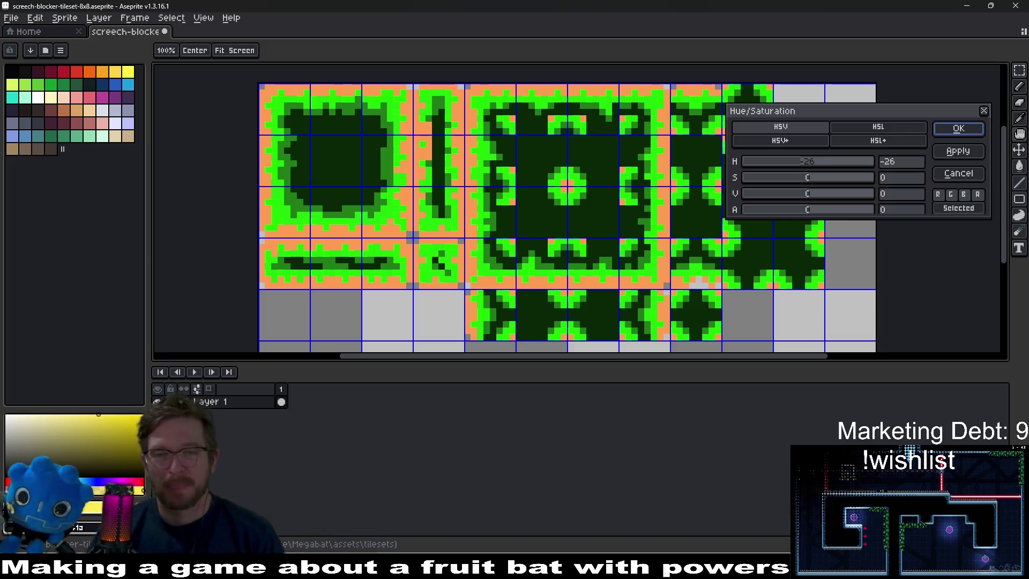
Try a desaturating Hue/Saturation adjustment on the tileset, then discard it.
{"action": "left_click_drag", "start_coordinate": [808, 179], "coordinate": [730, 188]}
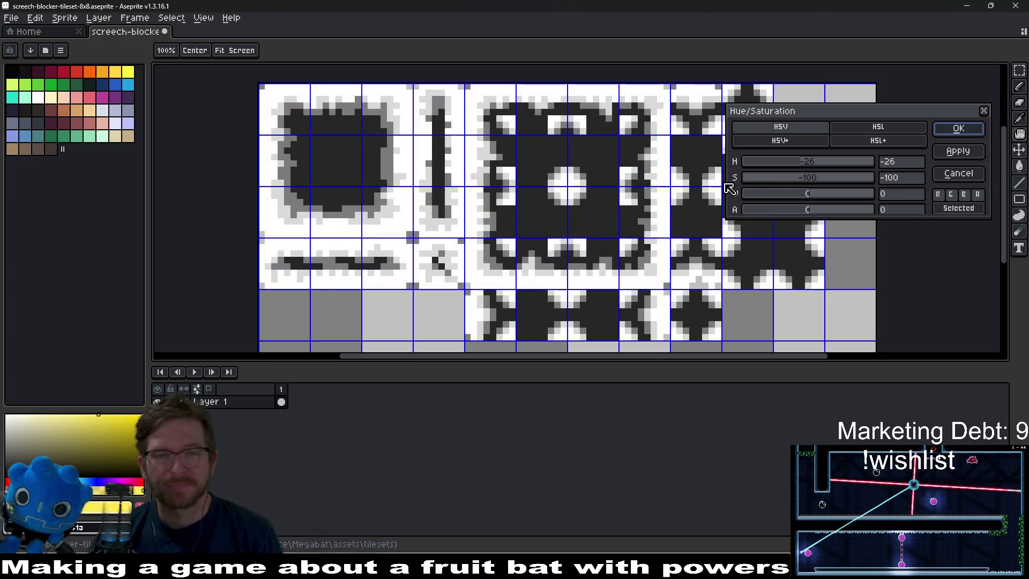
{"action": "mouse_move", "coordinate": [730, 188]}
{"action": "left_mouse_down"}
{"action": "mouse_move", "coordinate": [841, 179]}
{"action": "mouse_move", "coordinate": [832, 179]}
{"action": "left_mouse_up"}
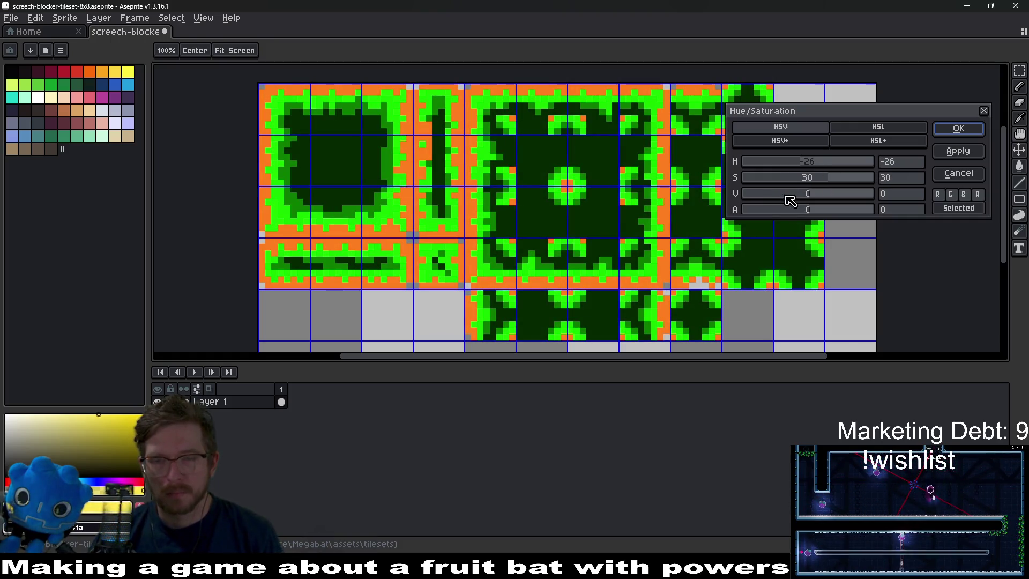
{"action": "key", "text": "Escape"}
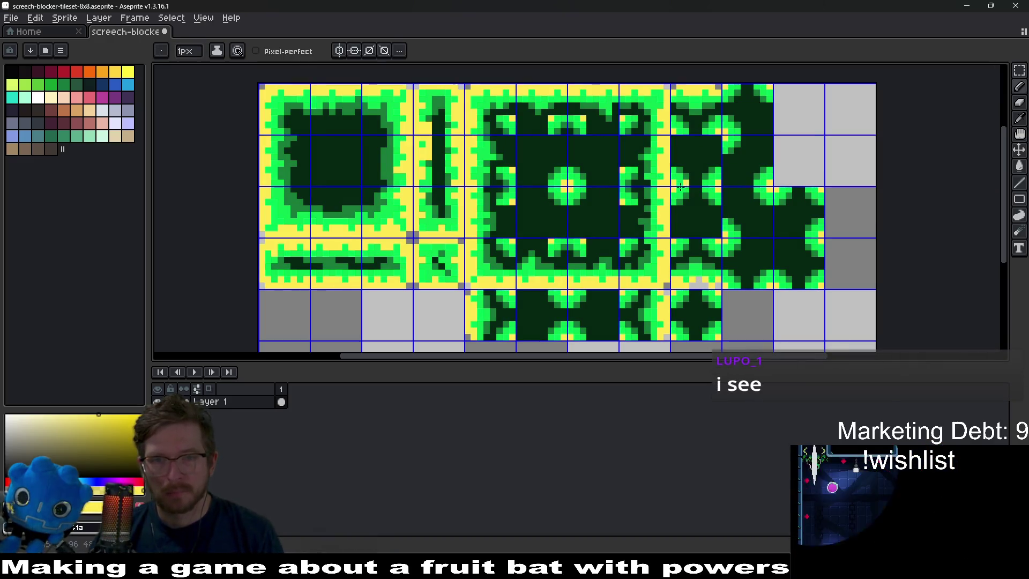
Apply Hue/Saturation with H 51, S 15, V 34 to turn the tileset cyan and lime.
{"action": "key", "text": "ctrl+u"}
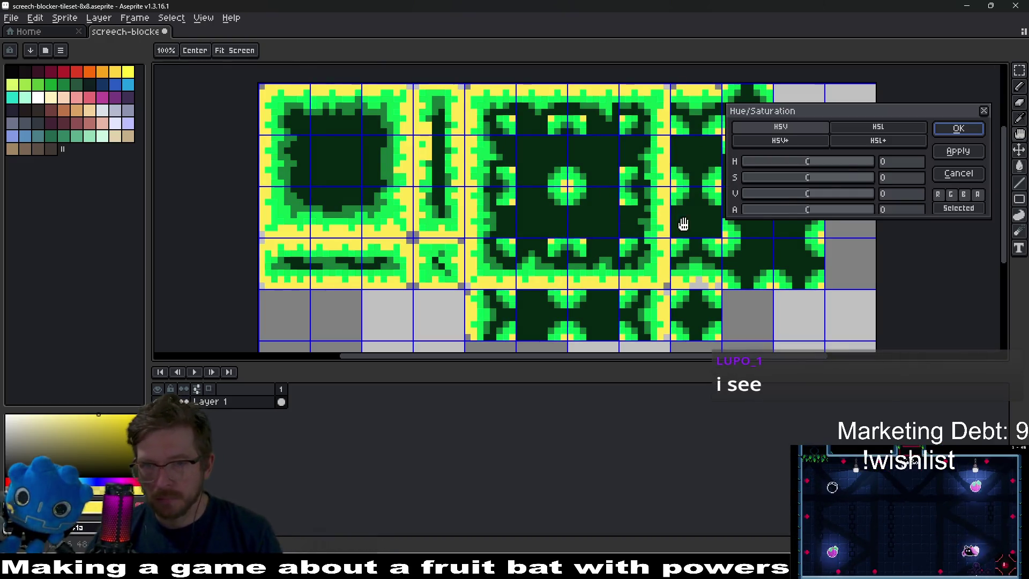
{"action": "mouse_move", "coordinate": [826, 179]}
{"action": "left_mouse_down"}
{"action": "mouse_move", "coordinate": [853, 179]}
{"action": "mouse_move", "coordinate": [836, 194]}
{"action": "left_mouse_up"}
{"action": "mouse_move", "coordinate": [769, 197]}
{"action": "left_mouse_down"}
{"action": "mouse_move", "coordinate": [836, 196]}
{"action": "mouse_move", "coordinate": [825, 179]}
{"action": "left_mouse_up"}
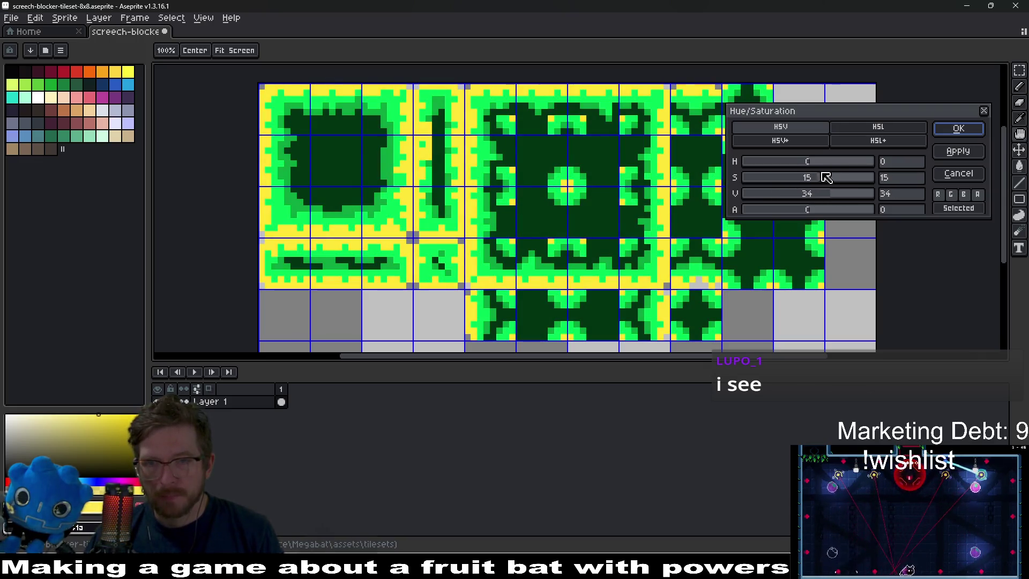
{"action": "left_click", "coordinate": [828, 164]}
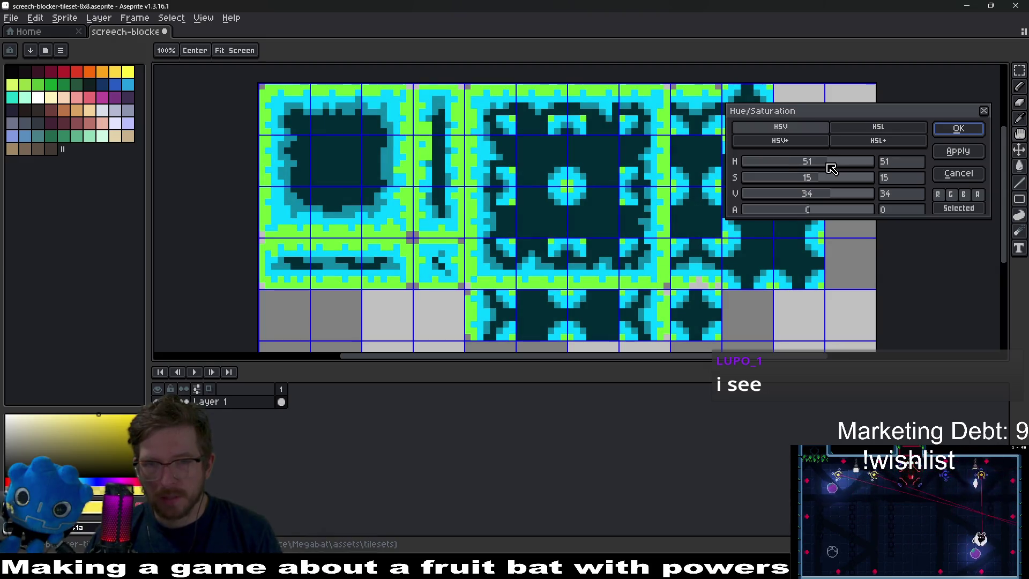
{"action": "left_click", "coordinate": [959, 129]}
{"action": "left_click_drag", "start_coordinate": [497, 187], "coordinate": [507, 198]}
{"action": "scroll", "coordinate": [507, 198], "scroll_direction": "up", "scroll_amount": 3}
{"action": "scroll", "coordinate": [589, 219], "scroll_direction": "down", "scroll_amount": 3}
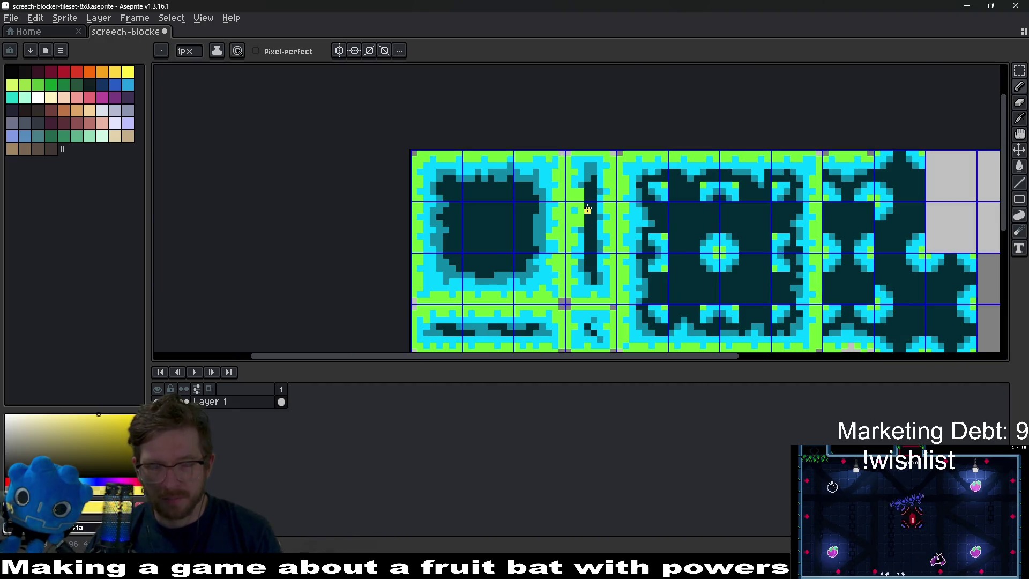
Eyedrop the cyan and repaint the large blob tile's green border pixels, using a 1px brush.
{"action": "scroll", "coordinate": [588, 209], "scroll_direction": "up", "scroll_amount": 2}
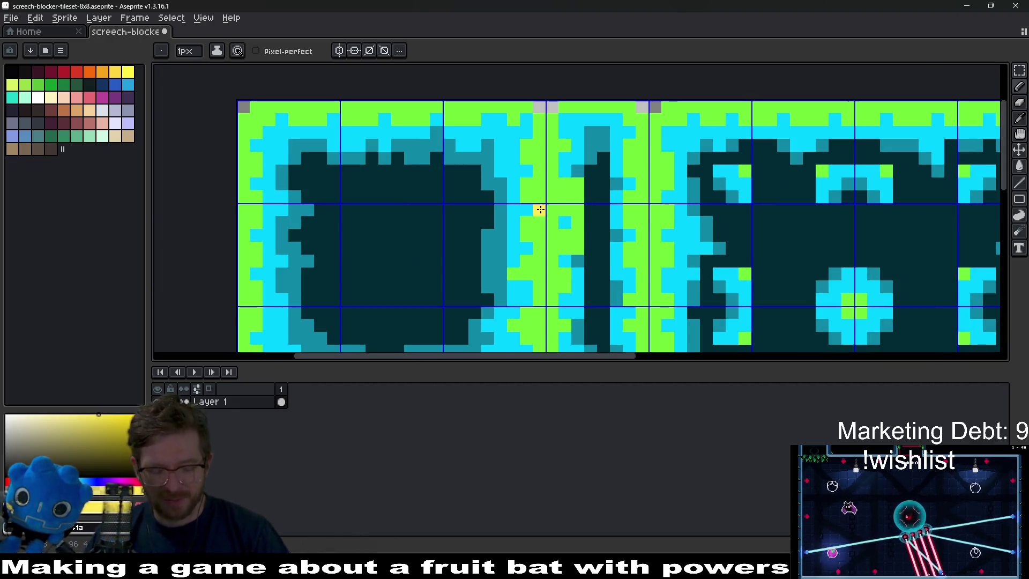
{"action": "key", "text": "i"}
{"action": "left_click", "coordinate": [523, 277], "text": "alt"}
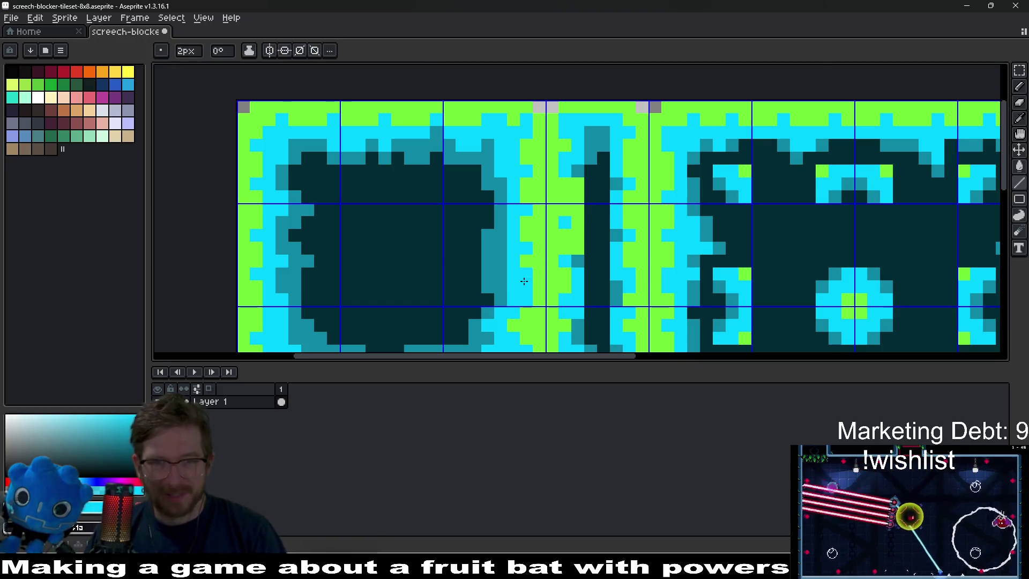
{"action": "mouse_move", "coordinate": [515, 133]}
{"action": "left_mouse_down"}
{"action": "mouse_move", "coordinate": [381, 120]}
{"action": "mouse_move", "coordinate": [285, 128]}
{"action": "left_mouse_up"}
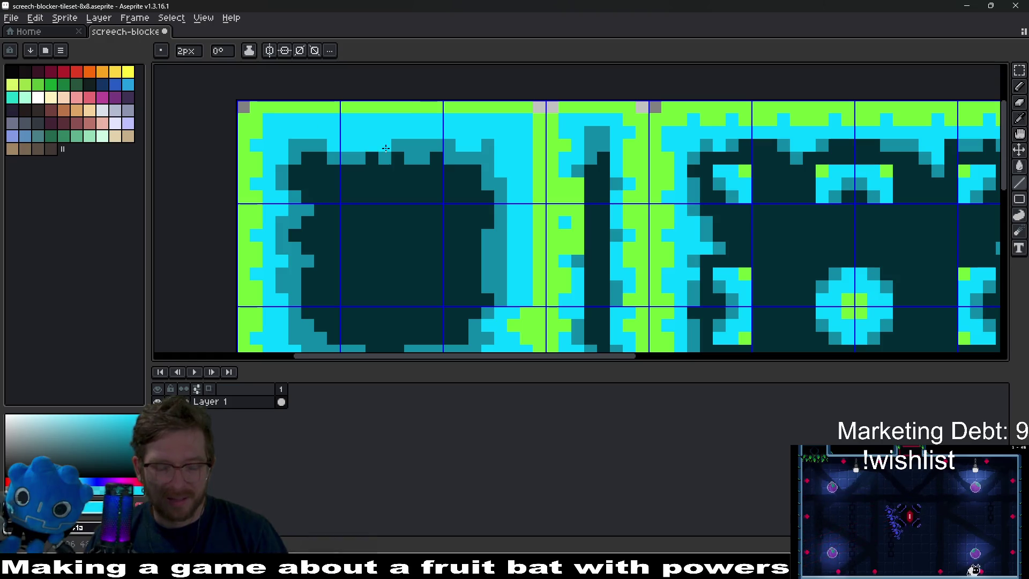
{"action": "key", "text": "minus"}
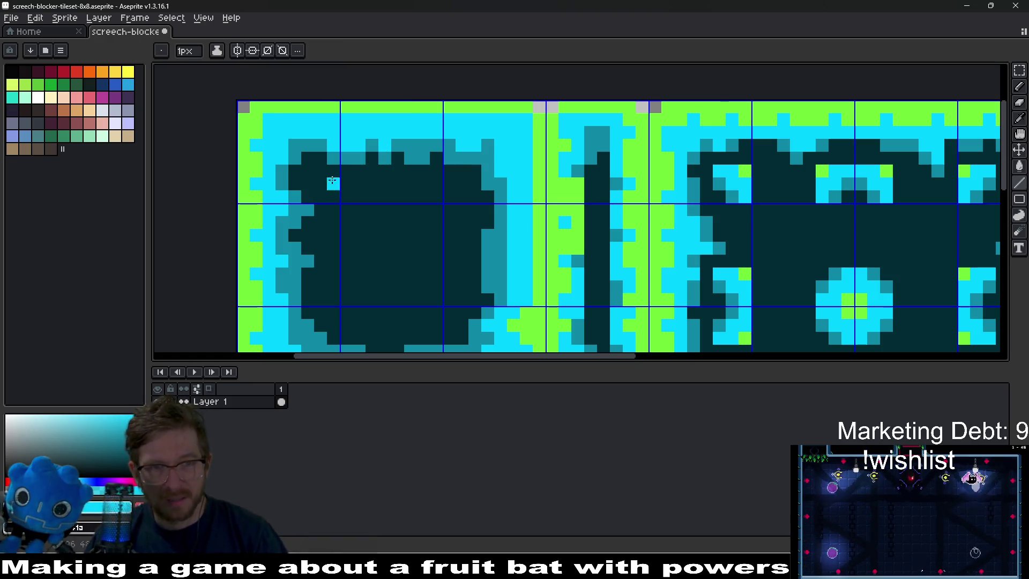
{"action": "left_click_drag", "start_coordinate": [284, 165], "coordinate": [351, 129]}
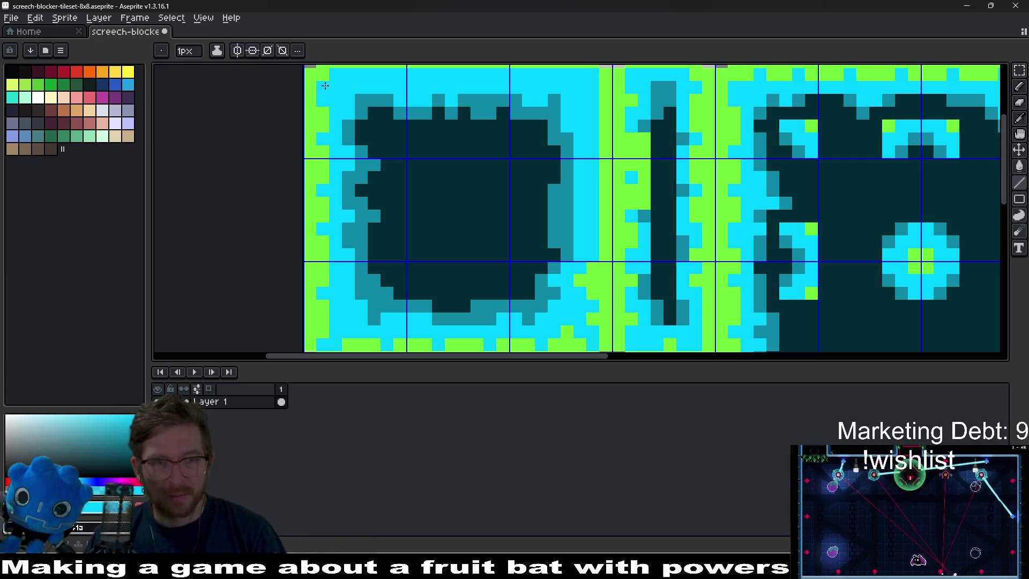
{"action": "scroll", "coordinate": [325, 86], "scroll_direction": "down", "scroll_amount": 3}
{"action": "scroll", "coordinate": [320, 95], "scroll_direction": "up", "scroll_amount": 1}
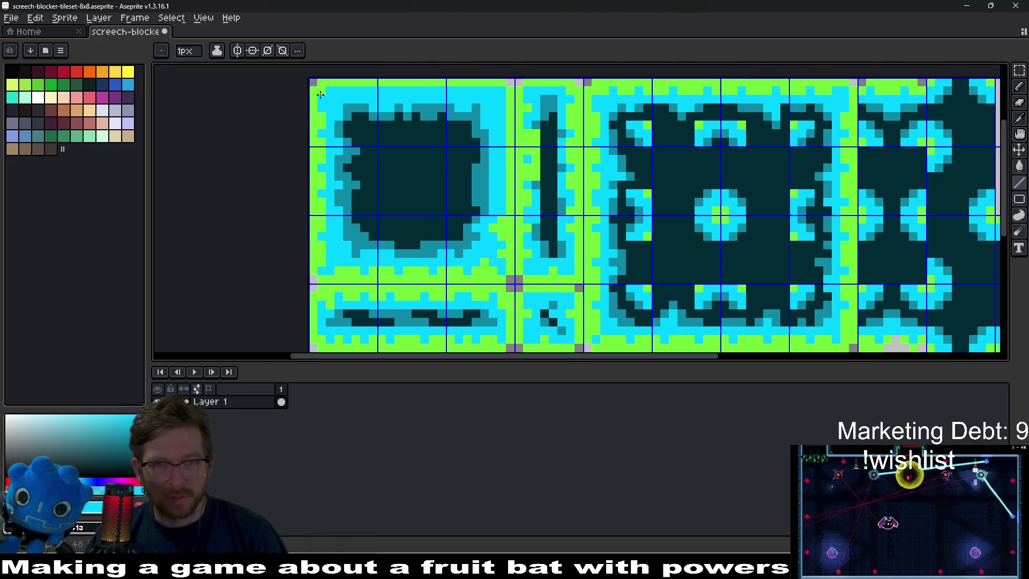
{"action": "left_click", "coordinate": [502, 90], "text": "alt"}
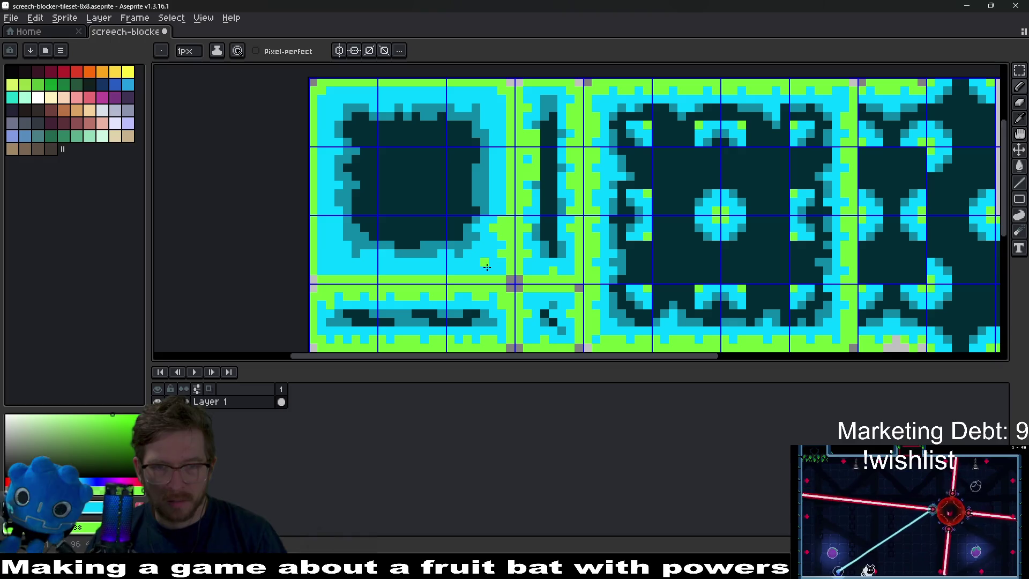
{"action": "left_click_drag", "start_coordinate": [498, 252], "coordinate": [498, 223]}
Zoom into the large tile and paint cyan pixels into its dark-teal outline.
{"action": "scroll", "coordinate": [496, 227], "scroll_direction": "down", "scroll_amount": 4}
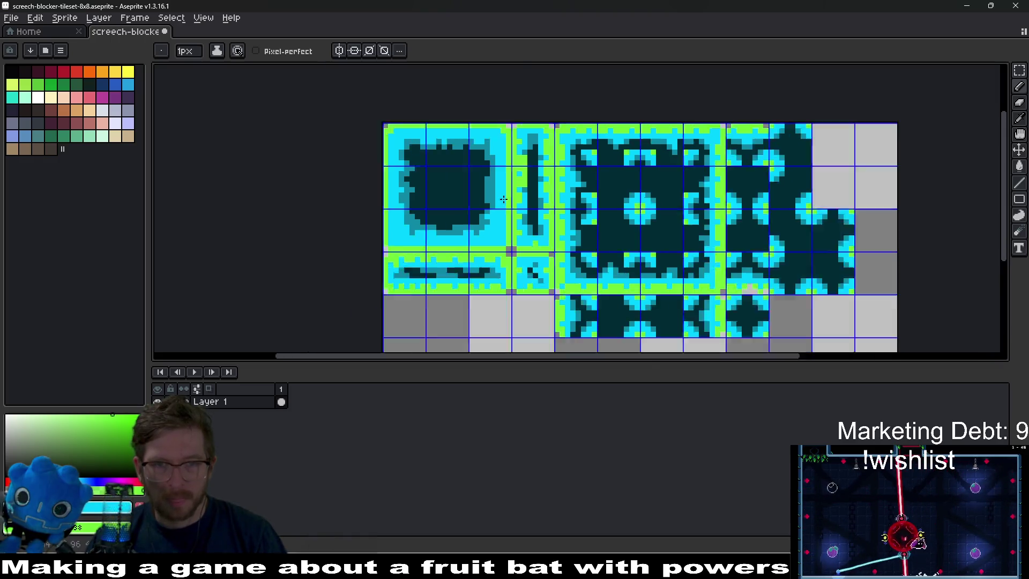
{"action": "scroll", "coordinate": [480, 208], "scroll_direction": "up", "scroll_amount": 4}
{"action": "scroll", "coordinate": [480, 207], "scroll_direction": "left", "scroll_amount": 2}
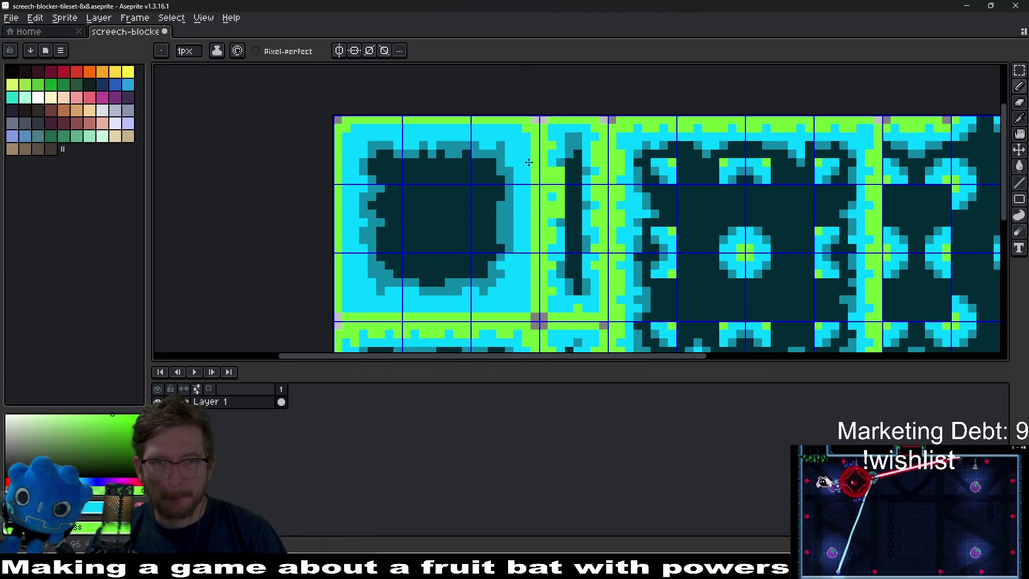
{"action": "scroll", "coordinate": [536, 225], "scroll_direction": "down", "scroll_amount": 1}
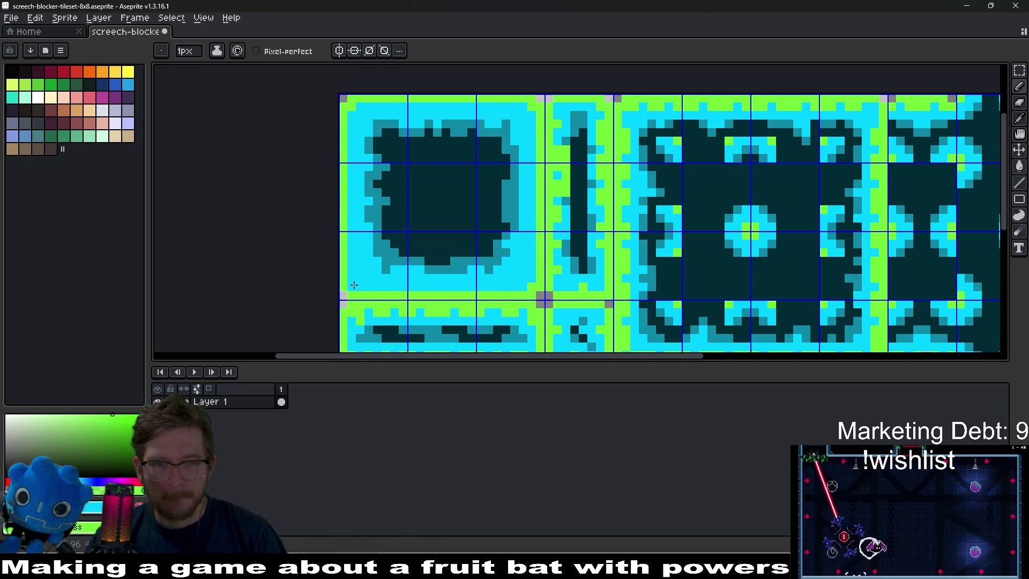
{"action": "scroll", "coordinate": [482, 225], "scroll_direction": "up", "scroll_amount": 1}
{"action": "scroll", "coordinate": [505, 175], "scroll_direction": "right", "scroll_amount": 1}
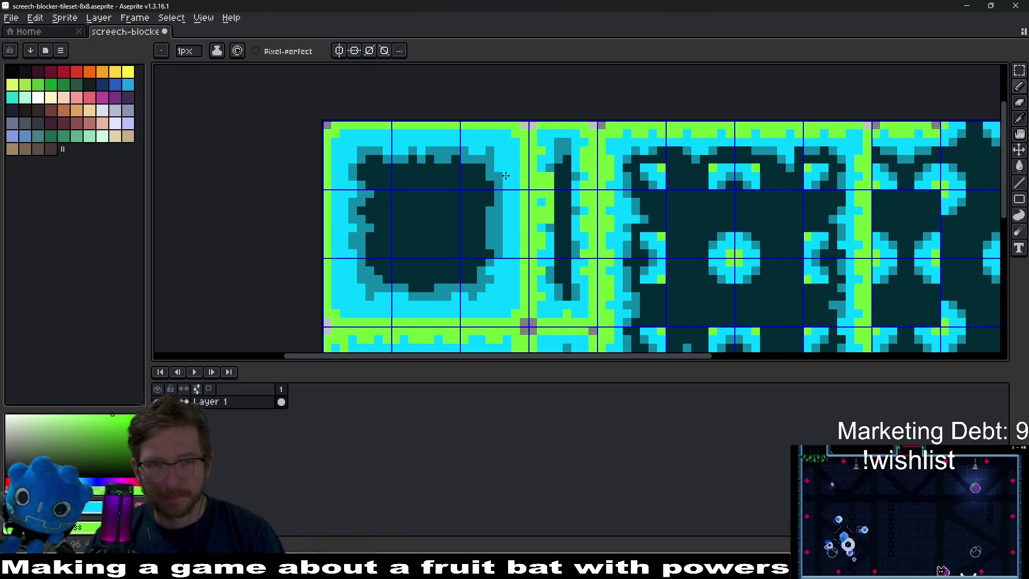
{"action": "key", "text": "i"}
{"action": "scroll", "coordinate": [506, 225], "scroll_direction": "up", "scroll_amount": 1}
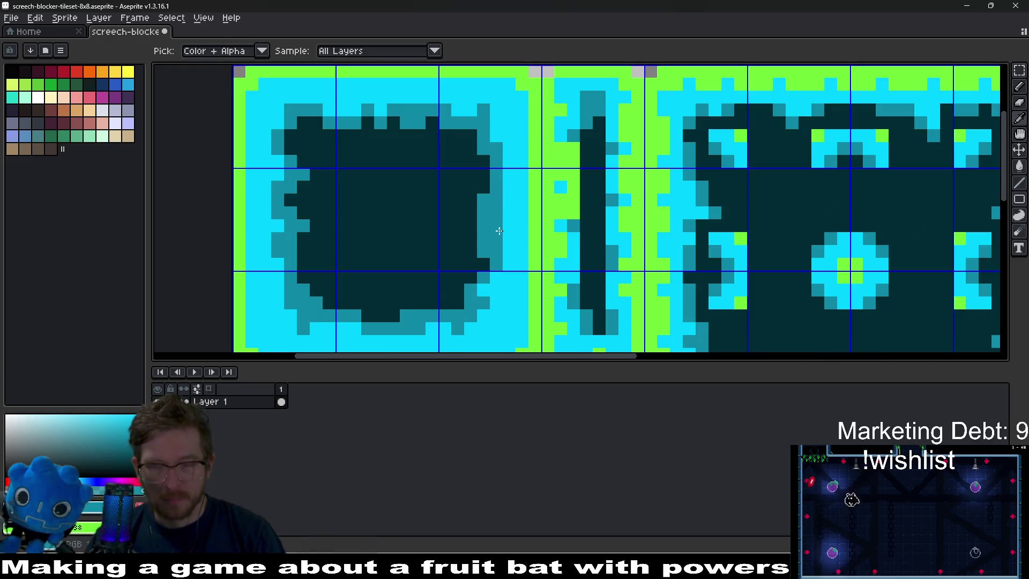
{"action": "key", "text": "b"}
{"action": "scroll", "coordinate": [514, 231], "scroll_direction": "down", "scroll_amount": 2}
{"action": "scroll", "coordinate": [514, 230], "scroll_direction": "left", "scroll_amount": 1}
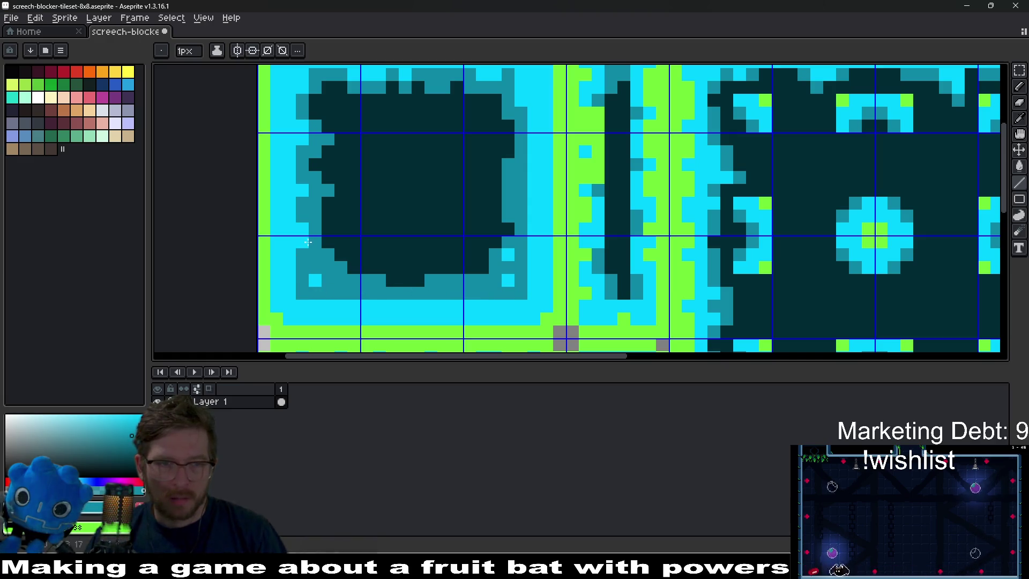
{"action": "scroll", "coordinate": [312, 80], "scroll_direction": "up", "scroll_amount": 1}
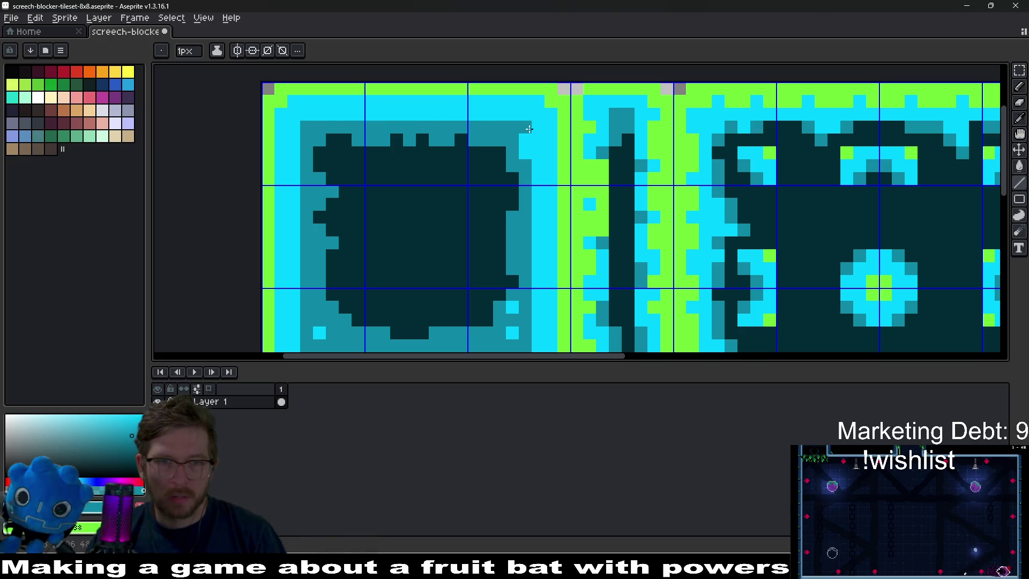
{"action": "left_click_drag", "start_coordinate": [535, 158], "coordinate": [525, 131]}
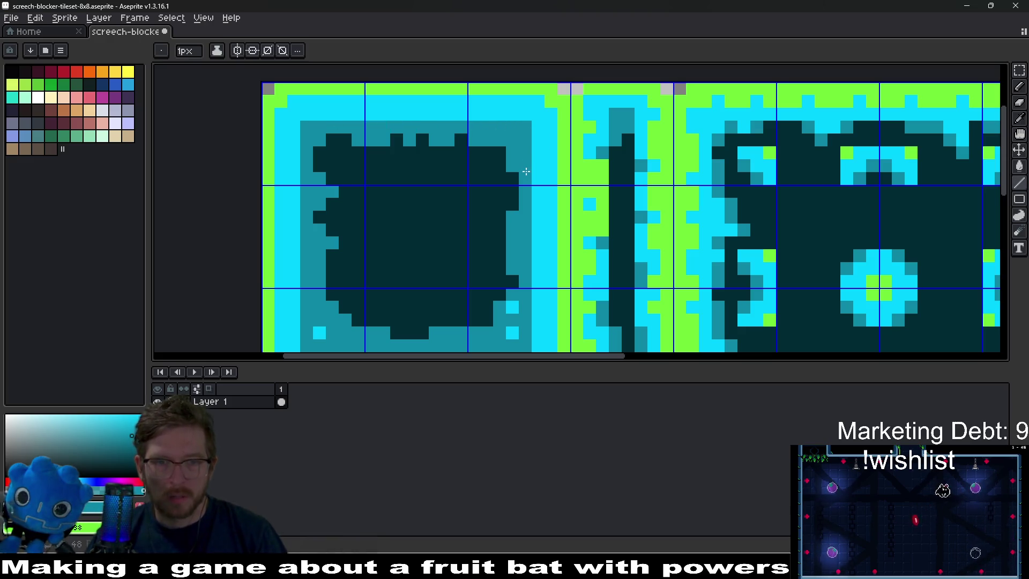
Straighten the inner shape's right edge and bottom row with teal pixels.
{"action": "scroll", "coordinate": [538, 230], "scroll_direction": "down", "scroll_amount": 1}
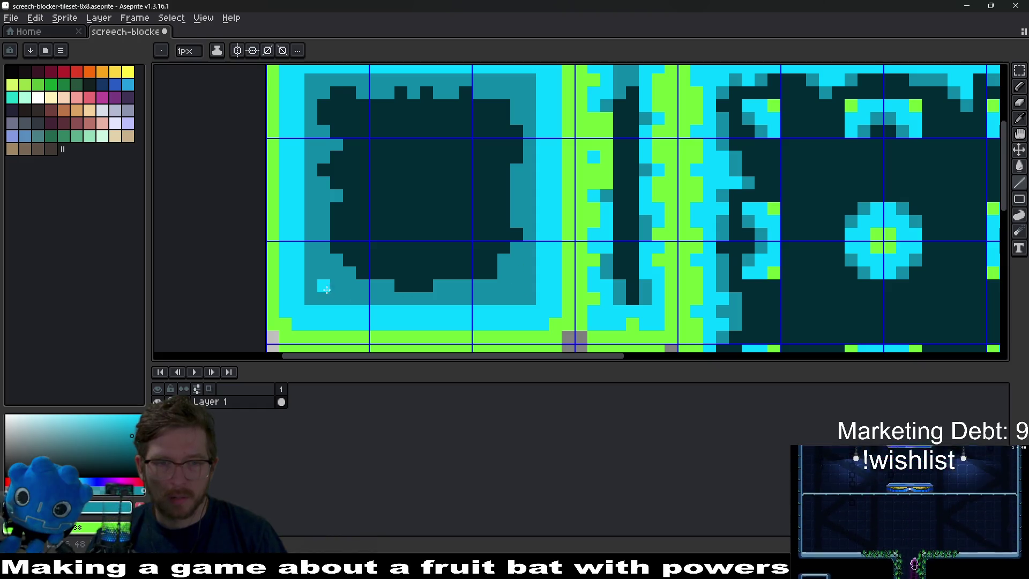
{"action": "scroll", "coordinate": [493, 262], "scroll_direction": "down", "scroll_amount": 4}
{"action": "scroll", "coordinate": [469, 242], "scroll_direction": "up", "scroll_amount": 2}
{"action": "scroll", "coordinate": [470, 242], "scroll_direction": "up", "scroll_amount": 2}
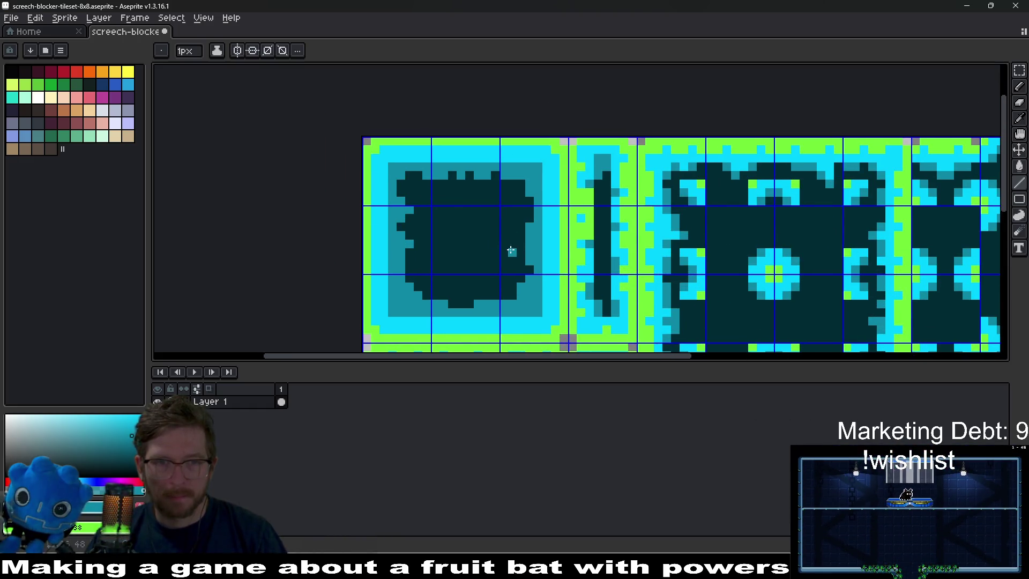
{"action": "key", "text": "i"}
{"action": "key", "text": "b"}
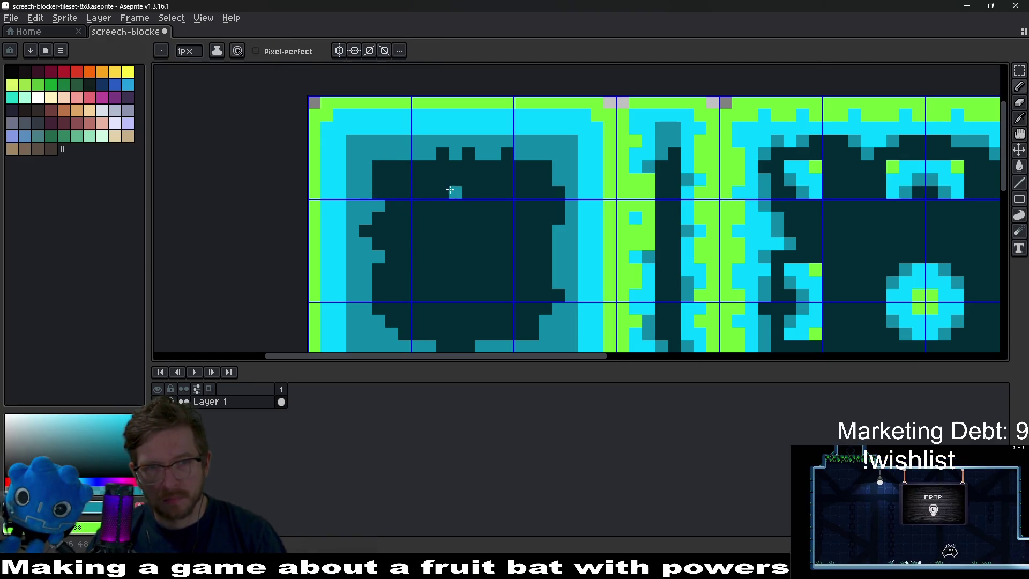
{"action": "left_click_drag", "start_coordinate": [559, 180], "coordinate": [559, 224]}
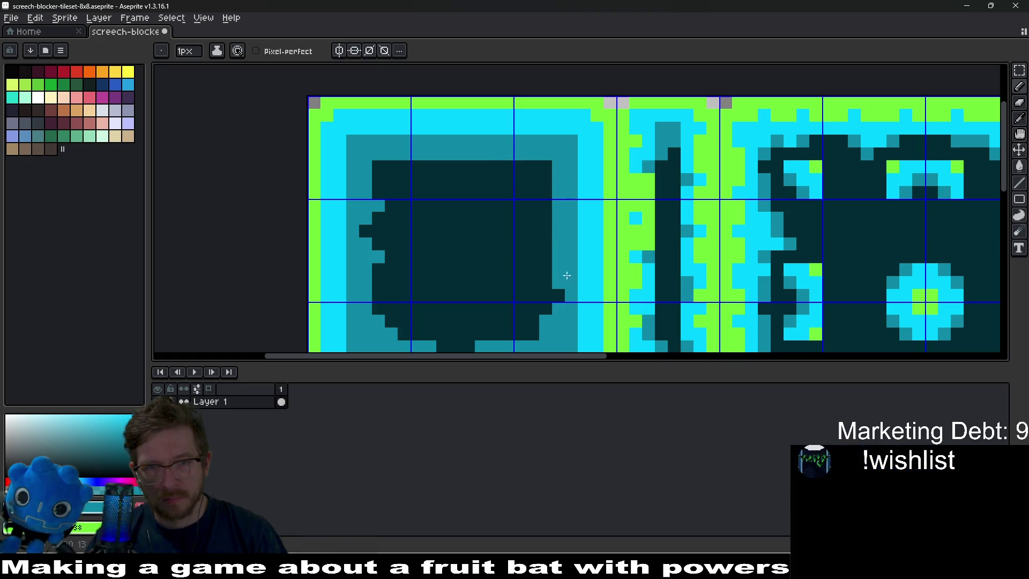
{"action": "mouse_move", "coordinate": [537, 311]}
{"action": "left_mouse_down"}
{"action": "mouse_move", "coordinate": [557, 256]}
{"action": "mouse_move", "coordinate": [480, 278]}
{"action": "mouse_move", "coordinate": [416, 278]}
{"action": "mouse_move", "coordinate": [493, 292]}
{"action": "left_mouse_up"}
{"action": "left_click", "coordinate": [462, 291]}
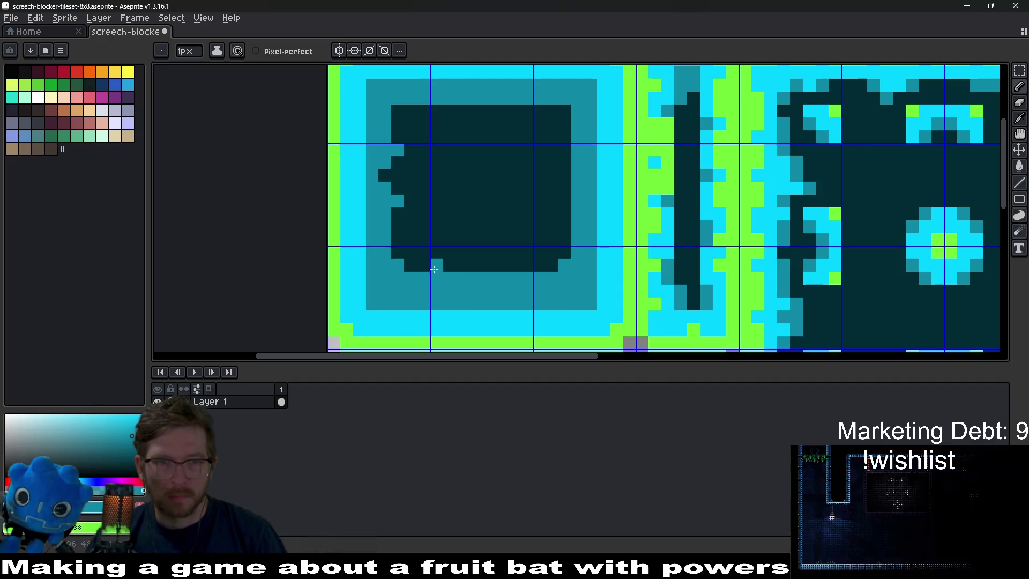
Cover protruding dark pixels and smooth the inner shape's corners with teal.
{"action": "key", "text": "i"}
{"action": "key", "text": "b"}
{"action": "left_click", "coordinate": [389, 174]}
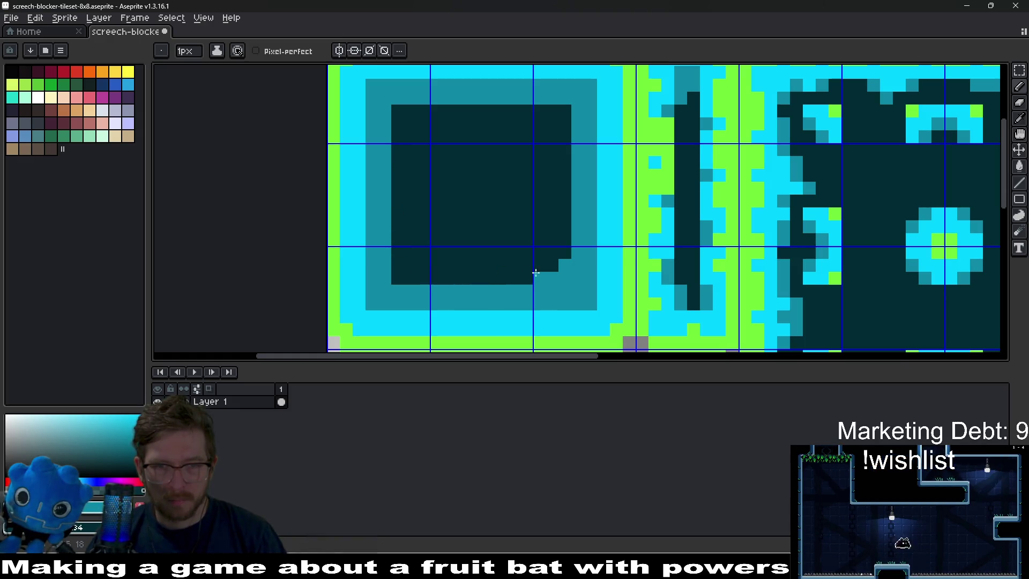
{"action": "left_click", "coordinate": [566, 280], "text": "alt"}
{"action": "left_click", "coordinate": [577, 279]}
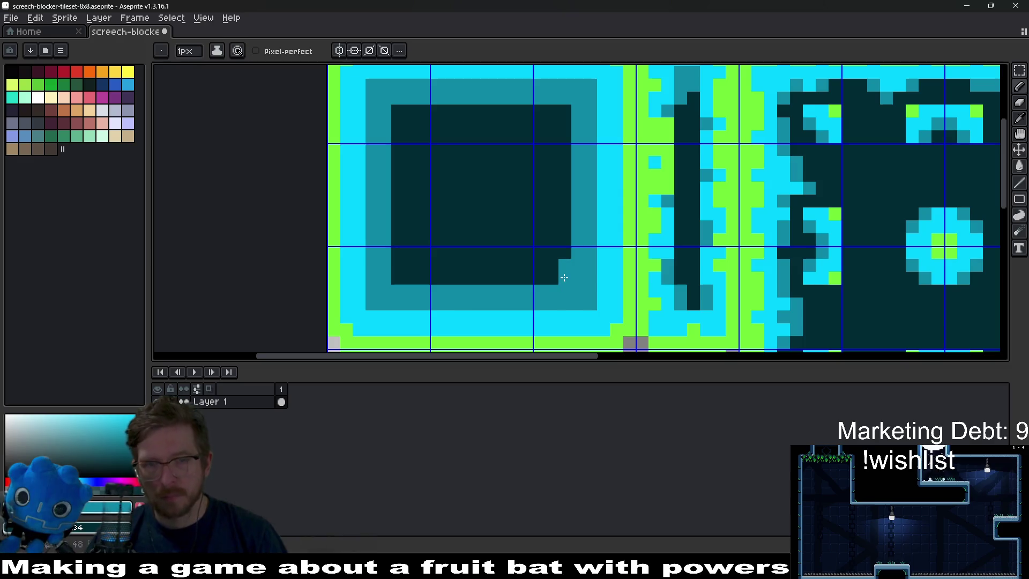
{"action": "scroll", "coordinate": [558, 262], "scroll_direction": "down", "scroll_amount": 3}
Paint dark columns down the pillar tile's core to form a straight bar.
{"action": "scroll", "coordinate": [568, 250], "scroll_direction": "down", "scroll_amount": 1}
{"action": "scroll", "coordinate": [499, 237], "scroll_direction": "up", "scroll_amount": 5}
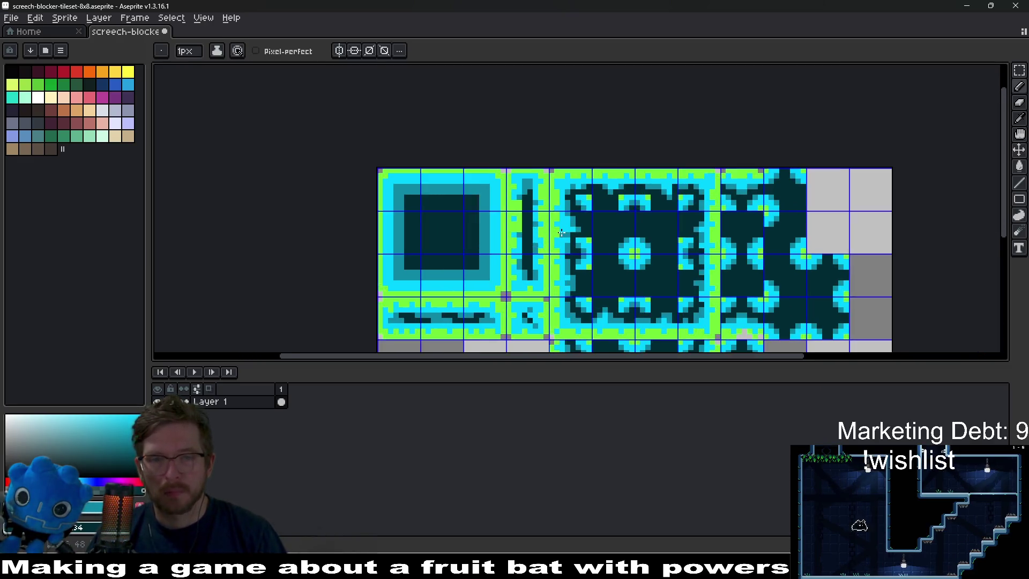
{"action": "scroll", "coordinate": [499, 238], "scroll_direction": "down", "scroll_amount": 4}
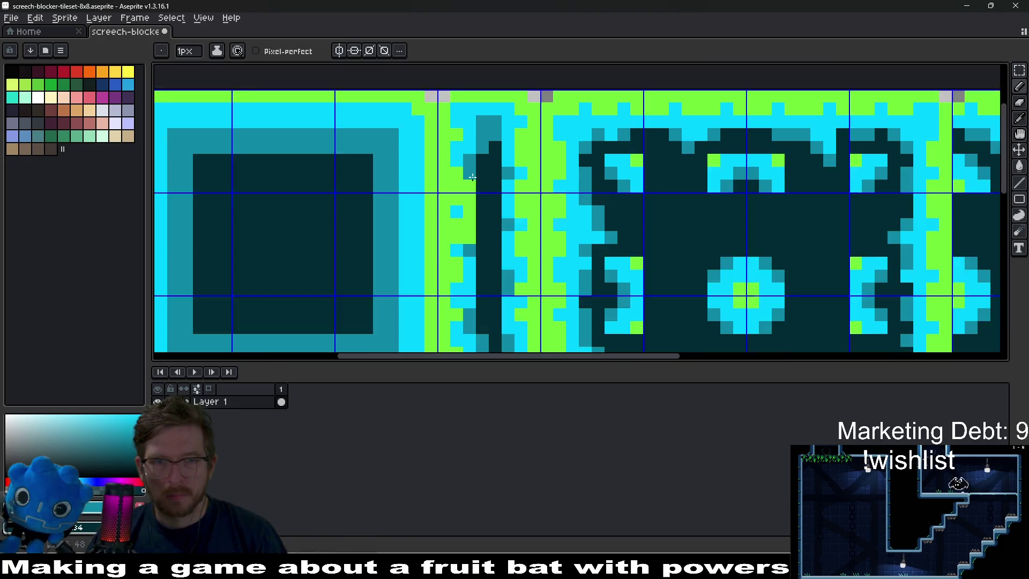
{"action": "scroll", "coordinate": [490, 261], "scroll_direction": "up", "scroll_amount": 3}
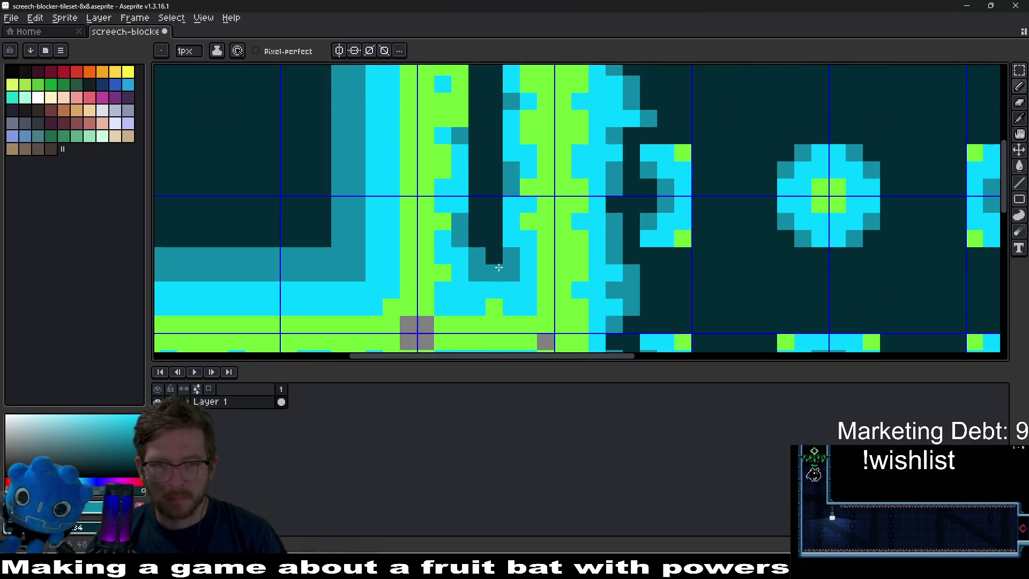
{"action": "scroll", "coordinate": [479, 250], "scroll_direction": "up", "scroll_amount": 3}
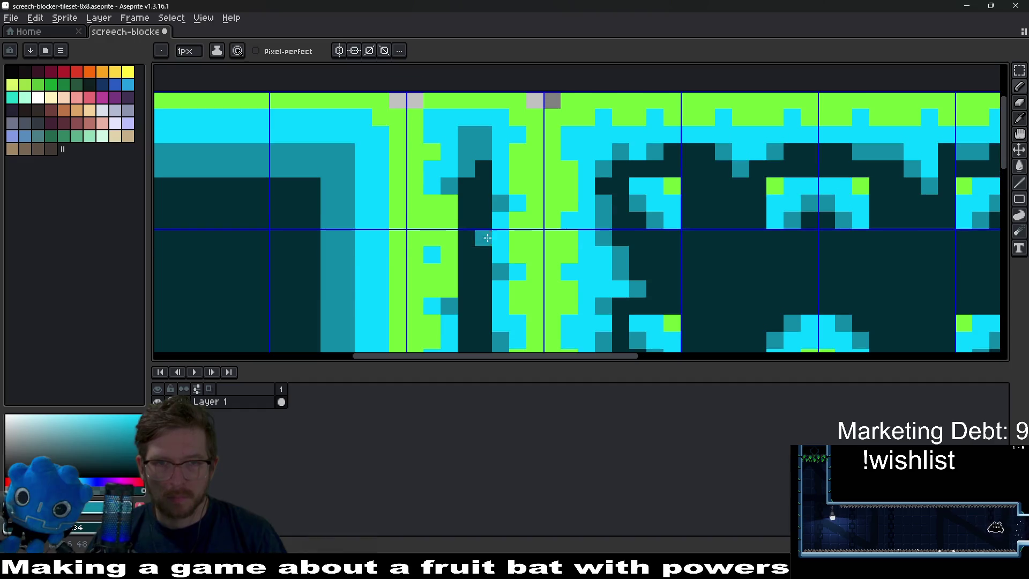
{"action": "scroll", "coordinate": [498, 225], "scroll_direction": "down", "scroll_amount": 3}
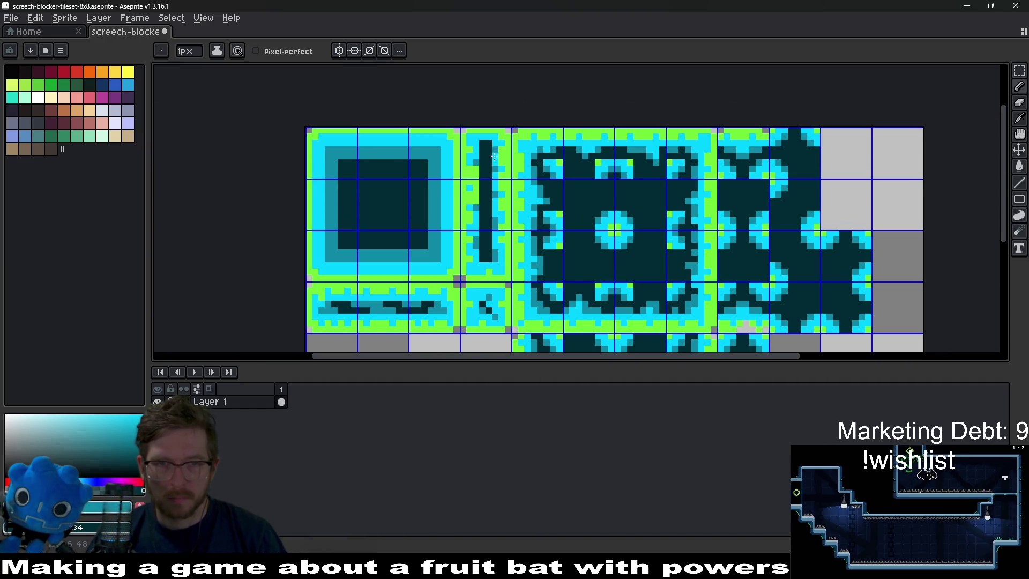
{"action": "scroll", "coordinate": [505, 232], "scroll_direction": "up", "scroll_amount": 3}
{"action": "left_click_drag", "start_coordinate": [494, 316], "coordinate": [486, 251]}
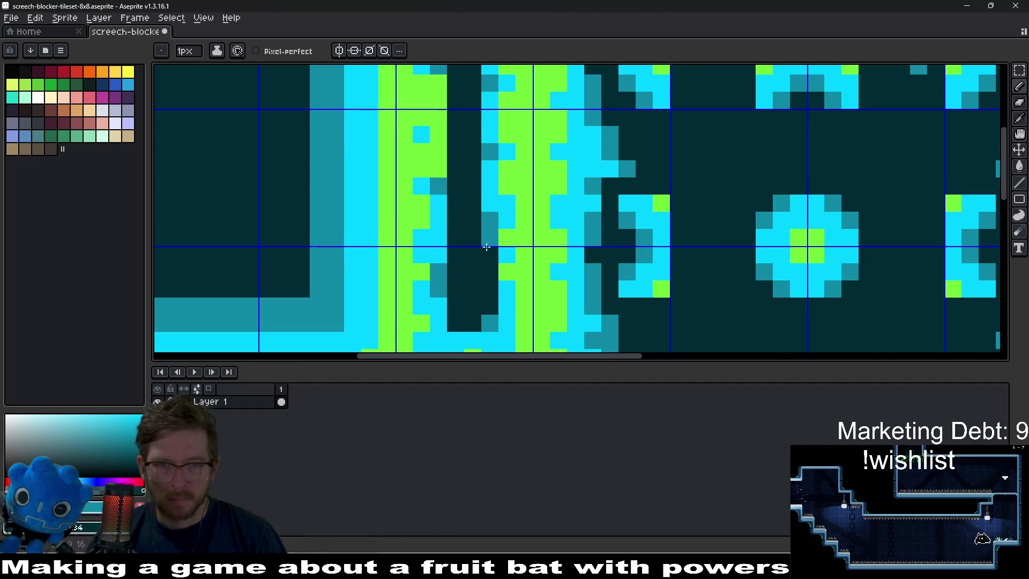
{"action": "left_click_drag", "start_coordinate": [436, 325], "coordinate": [439, 230]}
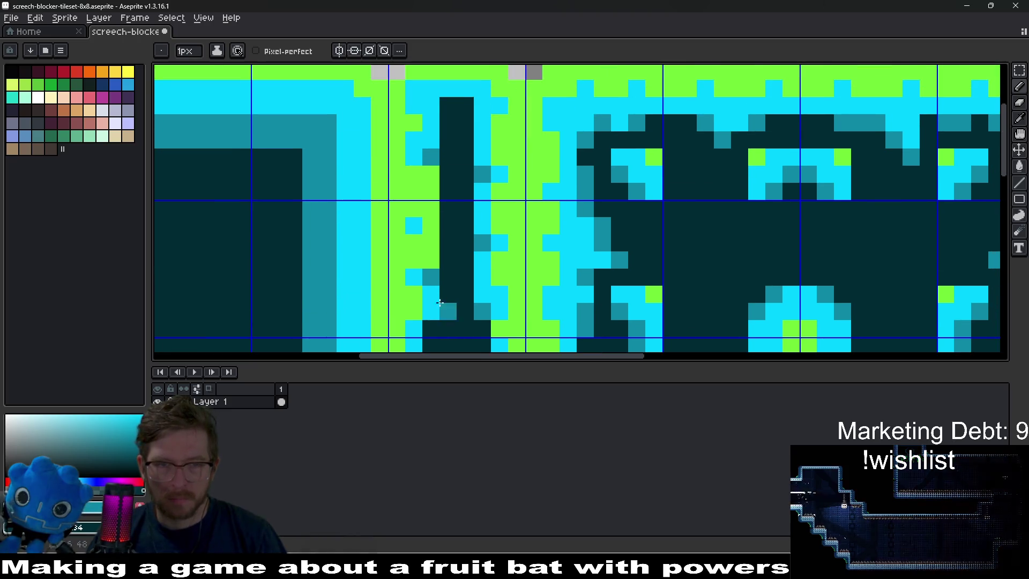
{"action": "scroll", "coordinate": [447, 204], "scroll_direction": "up", "scroll_amount": 3}
{"action": "mouse_move", "coordinate": [431, 320]}
{"action": "left_mouse_down"}
{"action": "mouse_move", "coordinate": [428, 104]}
{"action": "mouse_move", "coordinate": [474, 111]}
{"action": "mouse_move", "coordinate": [431, 183]}
{"action": "mouse_move", "coordinate": [431, 281]}
{"action": "left_mouse_up"}
{"action": "scroll", "coordinate": [432, 282], "scroll_direction": "down", "scroll_amount": 3}
{"action": "mouse_move", "coordinate": [446, 209]}
{"action": "left_mouse_down"}
{"action": "mouse_move", "coordinate": [446, 325]}
{"action": "mouse_move", "coordinate": [495, 209]}
{"action": "left_mouse_up"}
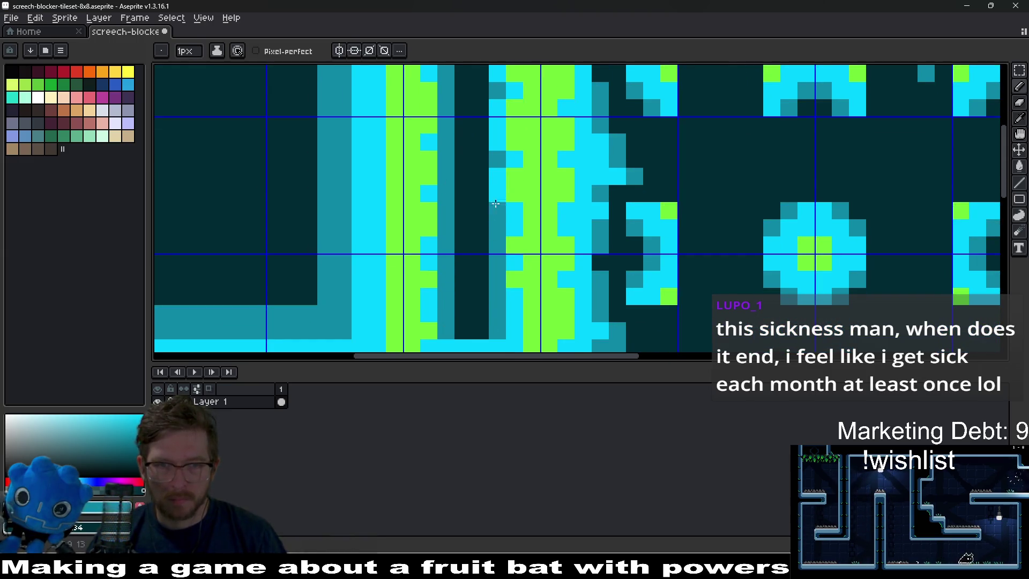
Paint teal edge columns along the pillar and recolour its top dark pixels teal.
{"action": "left_click_drag", "start_coordinate": [497, 170], "coordinate": [493, 263]}
{"action": "left_click_drag", "start_coordinate": [495, 239], "coordinate": [494, 117]}
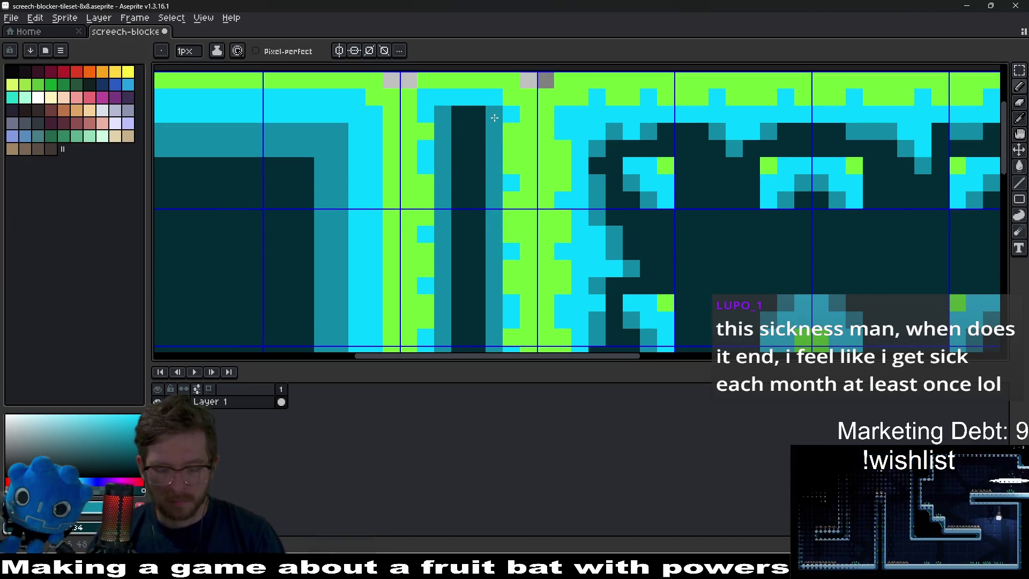
{"action": "scroll", "coordinate": [494, 118], "scroll_direction": "down", "scroll_amount": 2}
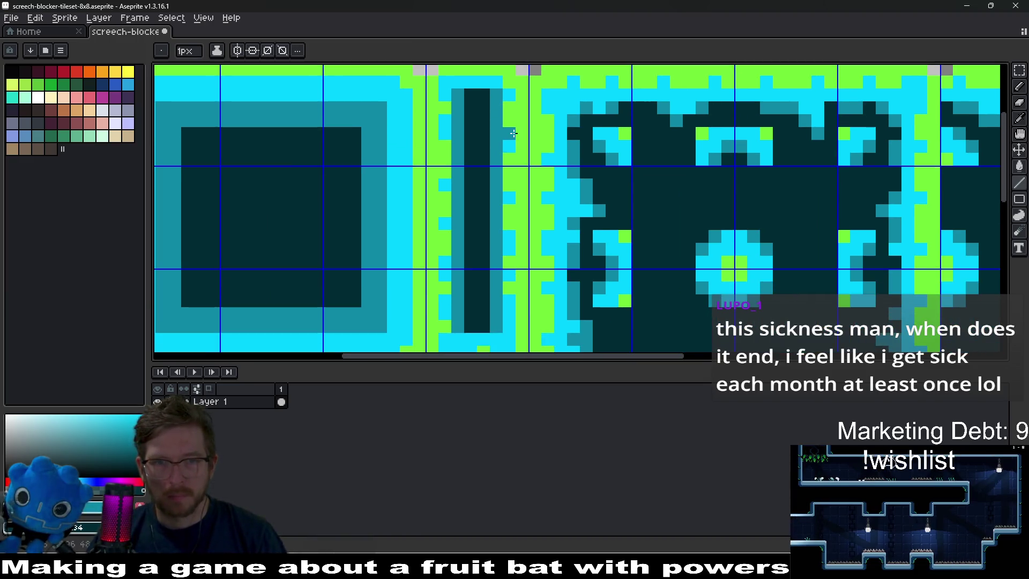
{"action": "key", "text": "alt"}
{"action": "left_click", "coordinate": [497, 93], "text": "alt"}
{"action": "left_click", "coordinate": [476, 97]}
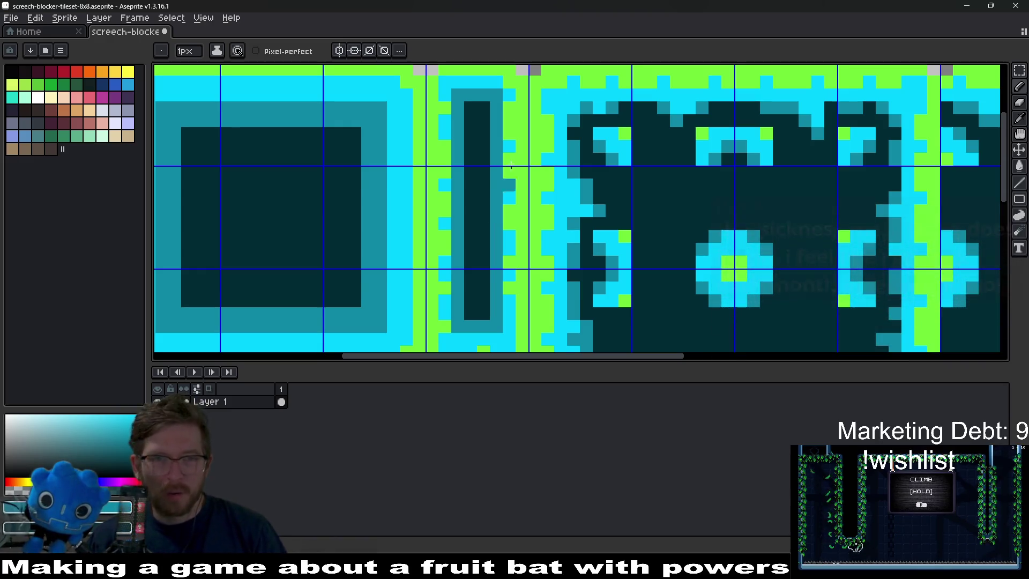
Paint a cyan stroke down beside the pillar and fix a stray green pixel.
{"action": "scroll", "coordinate": [505, 149], "scroll_direction": "up", "scroll_amount": 1}
{"action": "left_click", "coordinate": [519, 137], "text": "alt"}
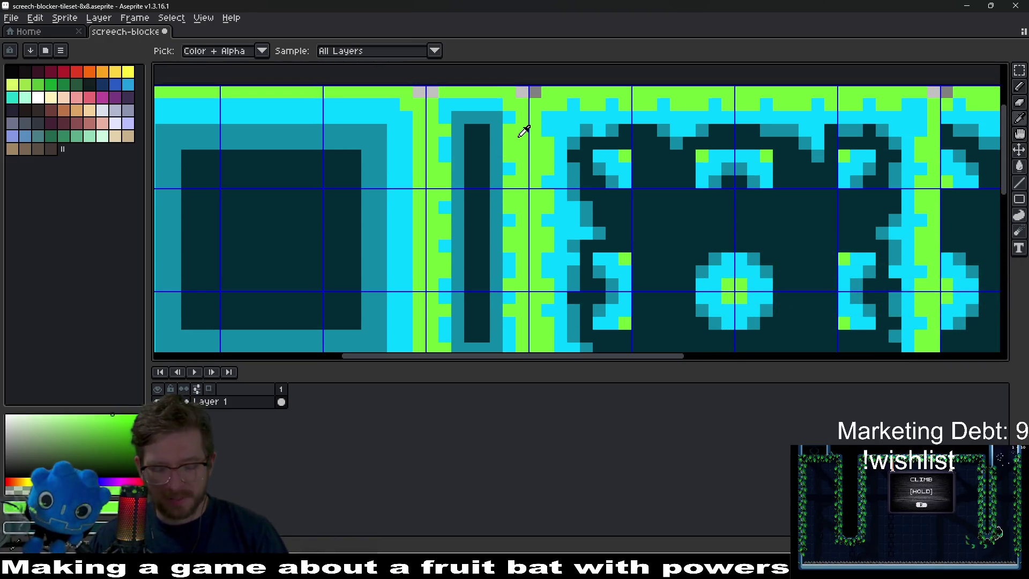
{"action": "left_click", "coordinate": [518, 108], "text": "alt"}
{"action": "left_click_drag", "start_coordinate": [508, 115], "coordinate": [506, 242]}
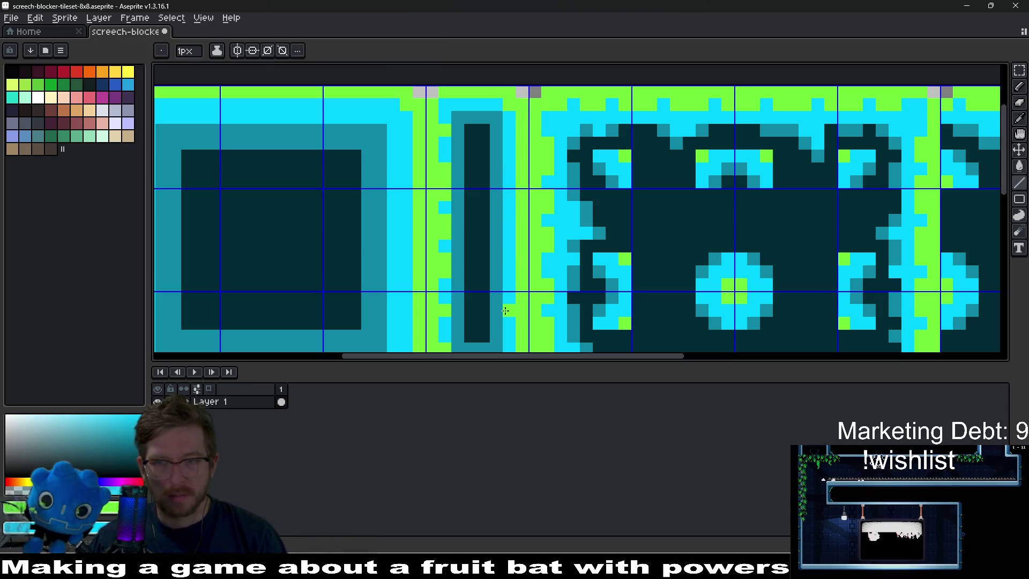
{"action": "scroll", "coordinate": [505, 311], "scroll_direction": "down", "scroll_amount": 3}
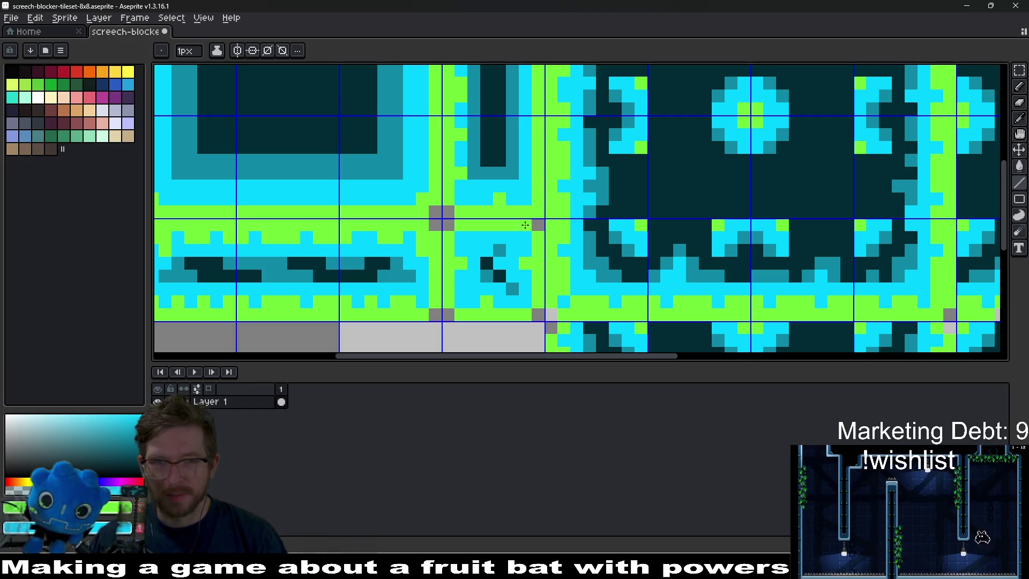
{"action": "left_click", "coordinate": [515, 191]}
{"action": "scroll", "coordinate": [523, 223], "scroll_direction": "up", "scroll_amount": 1}
{"action": "key", "text": "b"}
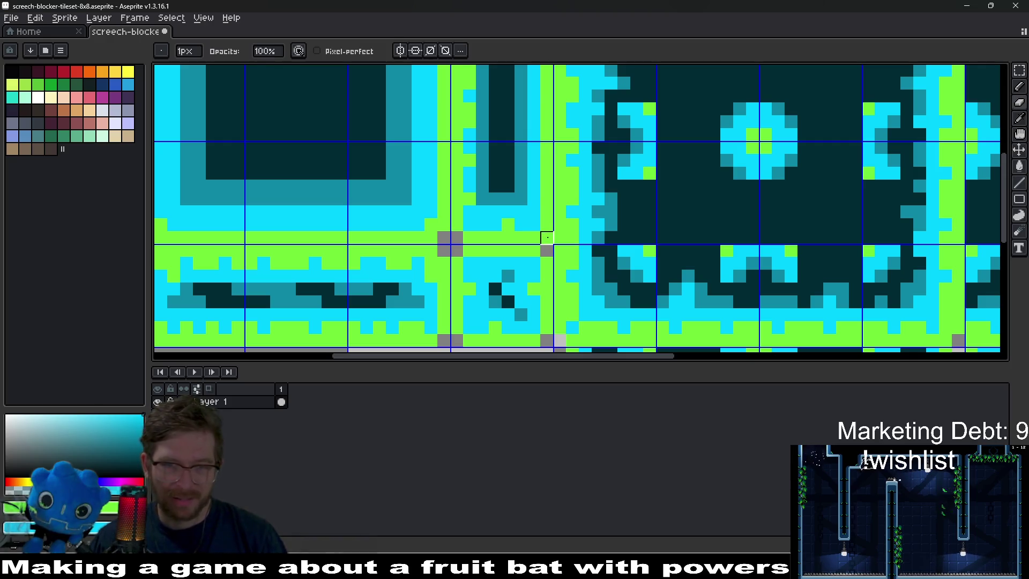
Repaint the remaining green pixels beside and above the pillar cyan.
{"action": "key", "text": "e"}
{"action": "scroll", "coordinate": [519, 266], "scroll_direction": "up", "scroll_amount": 2}
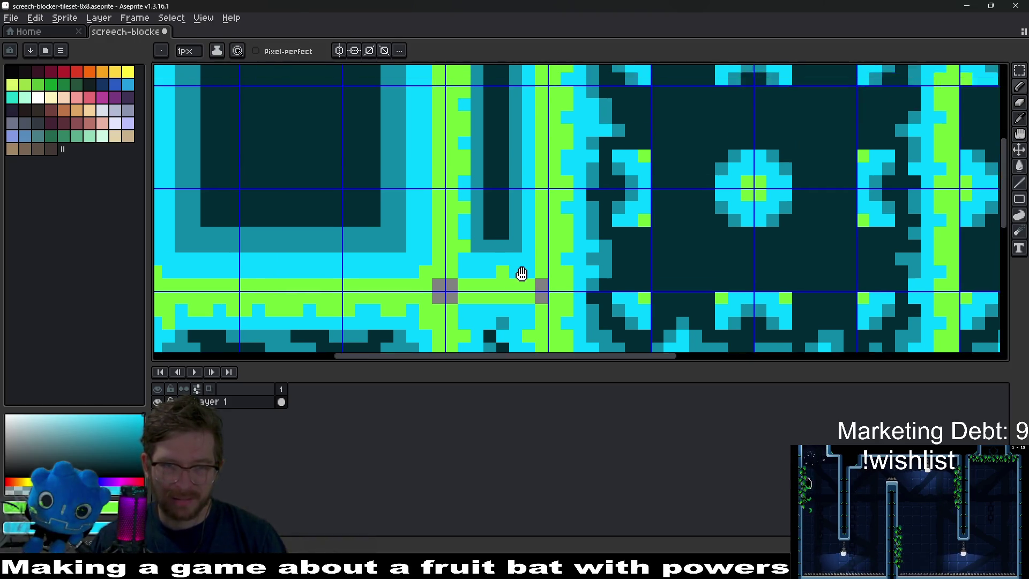
{"action": "scroll", "coordinate": [459, 162], "scroll_direction": "down", "scroll_amount": 5}
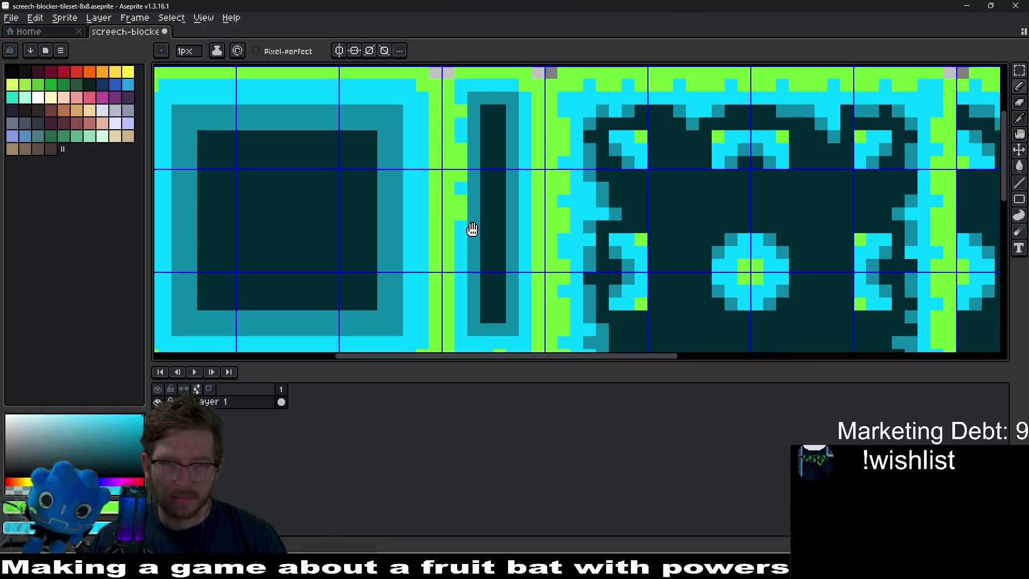
{"action": "left_click_drag", "start_coordinate": [453, 273], "coordinate": [452, 177]}
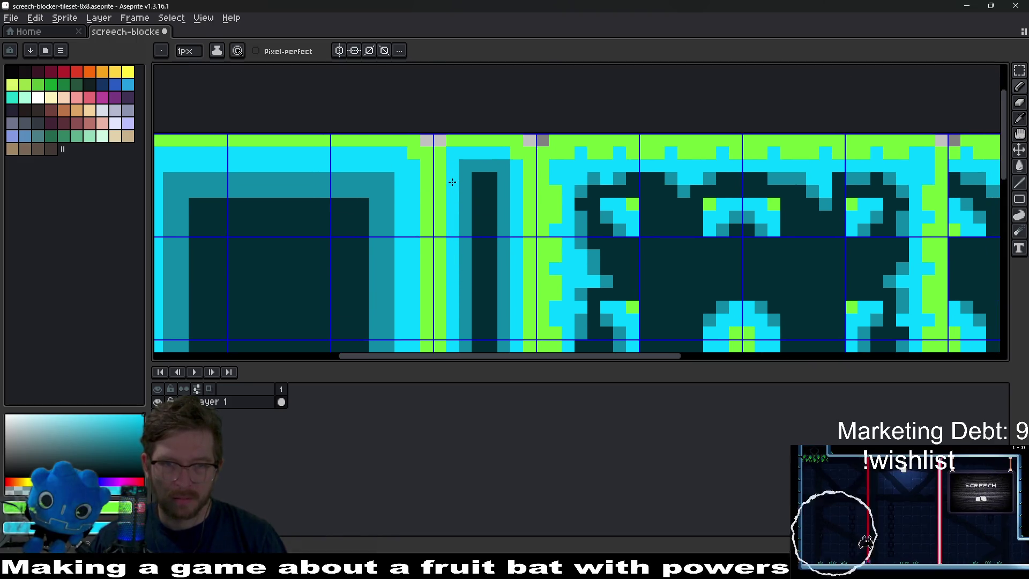
{"action": "left_click", "coordinate": [517, 153]}
{"action": "scroll", "coordinate": [535, 239], "scroll_direction": "down", "scroll_amount": 4}
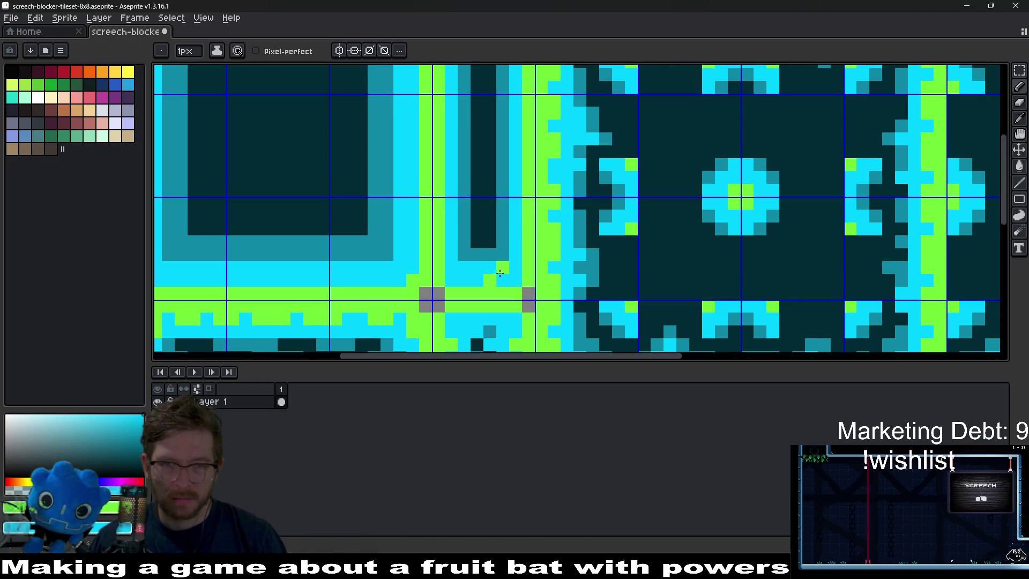
{"action": "scroll", "coordinate": [522, 236], "scroll_direction": "down", "scroll_amount": 4}
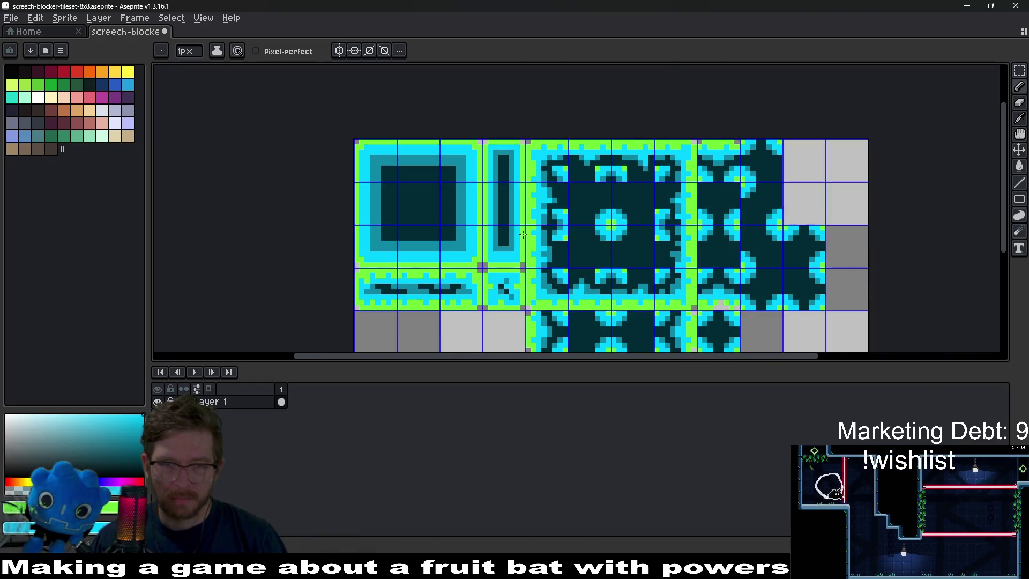
{"action": "scroll", "coordinate": [520, 234], "scroll_direction": "up", "scroll_amount": 5}
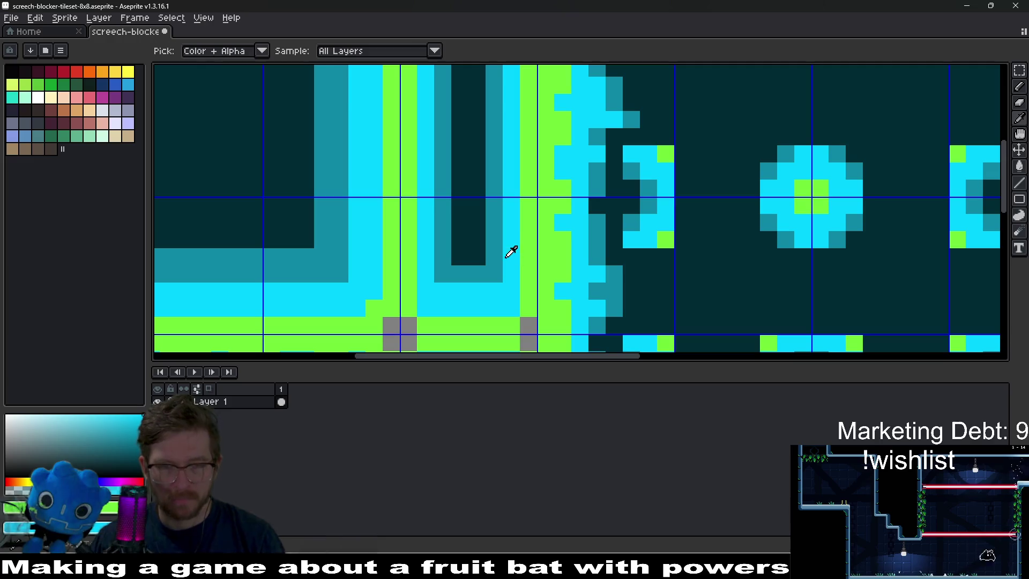
{"action": "left_click", "coordinate": [472, 275], "text": "alt"}
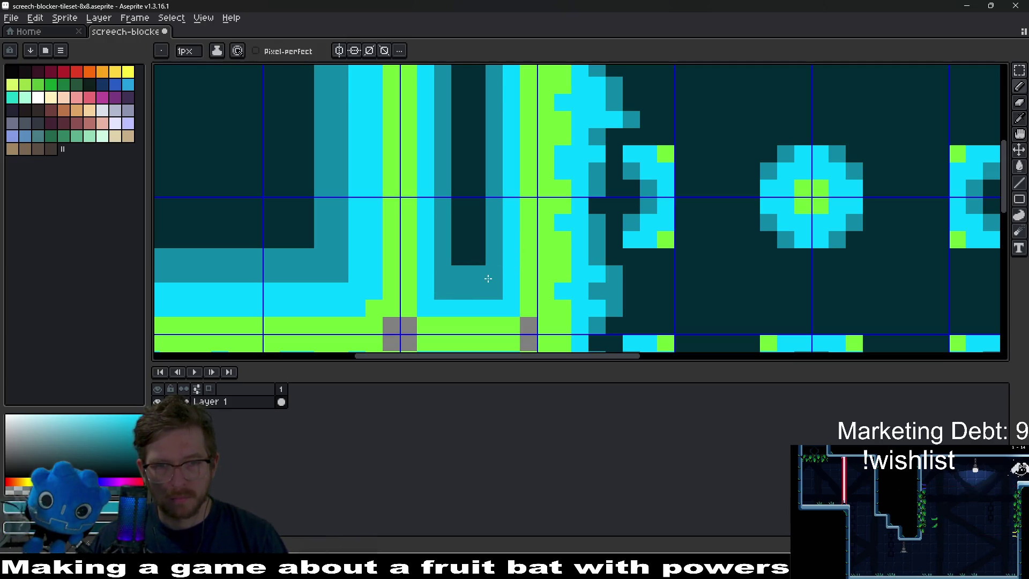
{"action": "scroll", "coordinate": [452, 269], "scroll_direction": "down", "scroll_amount": 3}
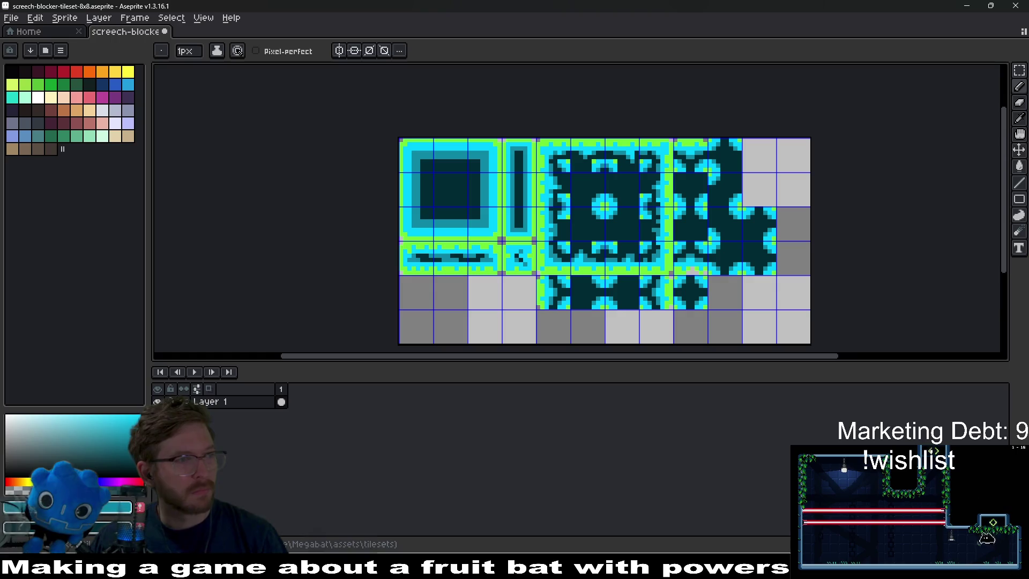
{"action": "scroll", "coordinate": [491, 265], "scroll_direction": "up", "scroll_amount": 3}
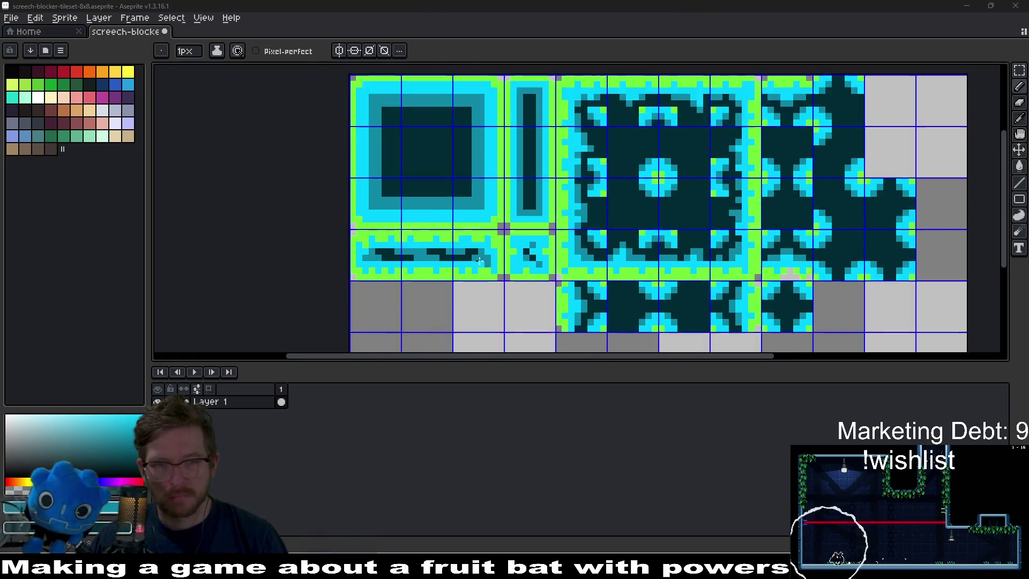
{"action": "scroll", "coordinate": [580, 255], "scroll_direction": "up", "scroll_amount": 2}
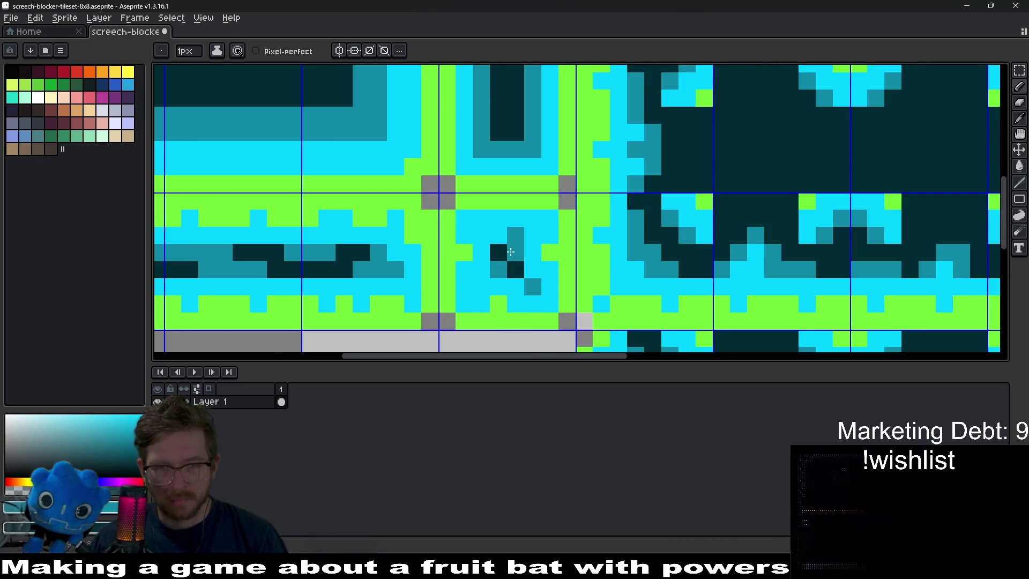
Fix the small tile's pixels and repaint the lower strip's green bumps cyan.
{"action": "mouse_move", "coordinate": [514, 252]}
{"action": "left_mouse_down"}
{"action": "mouse_move", "coordinate": [501, 271]}
{"action": "mouse_move", "coordinate": [481, 236]}
{"action": "mouse_move", "coordinate": [483, 287]}
{"action": "mouse_move", "coordinate": [539, 284]}
{"action": "left_mouse_up"}
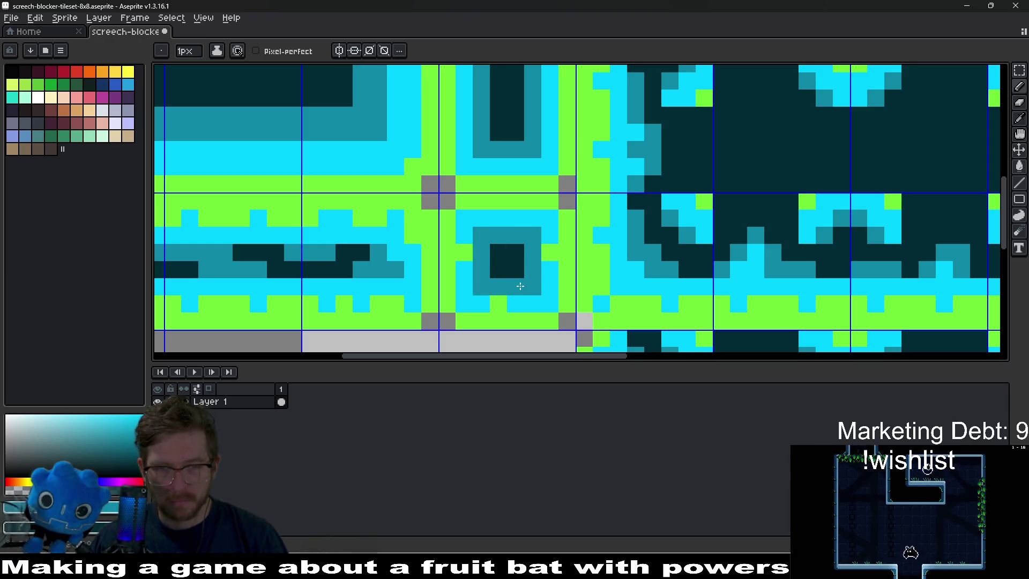
{"action": "left_click", "coordinate": [513, 318]}
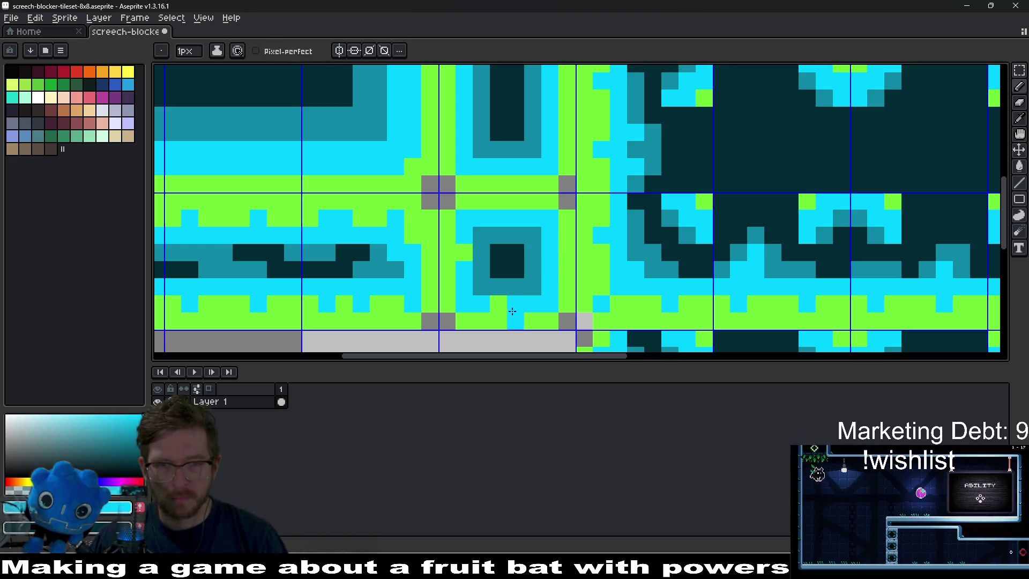
{"action": "scroll", "coordinate": [469, 258], "scroll_direction": "left", "scroll_amount": 5}
{"action": "scroll", "coordinate": [469, 268], "scroll_direction": "down", "scroll_amount": 1}
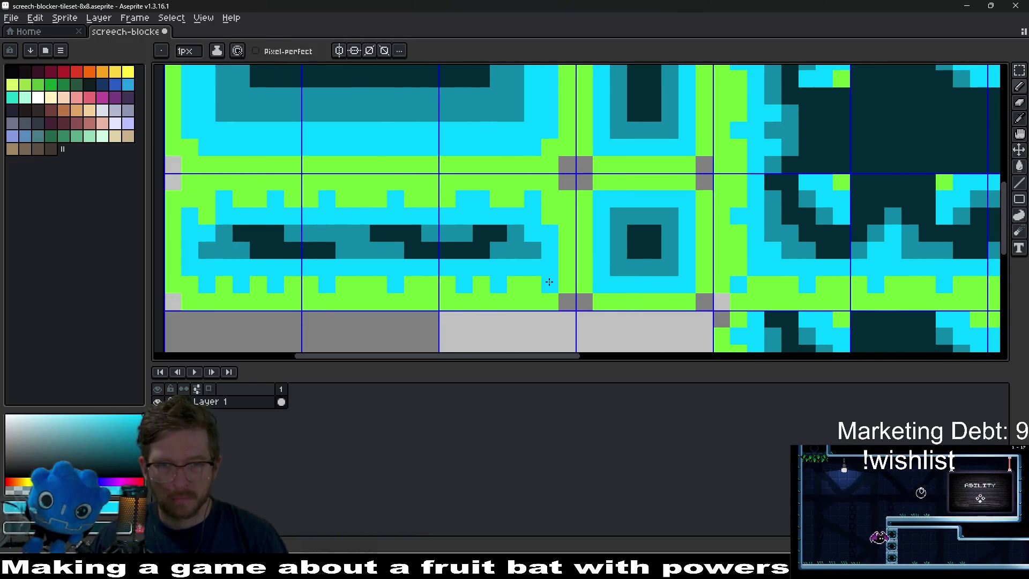
{"action": "left_click_drag", "start_coordinate": [286, 277], "coordinate": [220, 284]}
{"action": "left_click", "coordinate": [206, 216]}
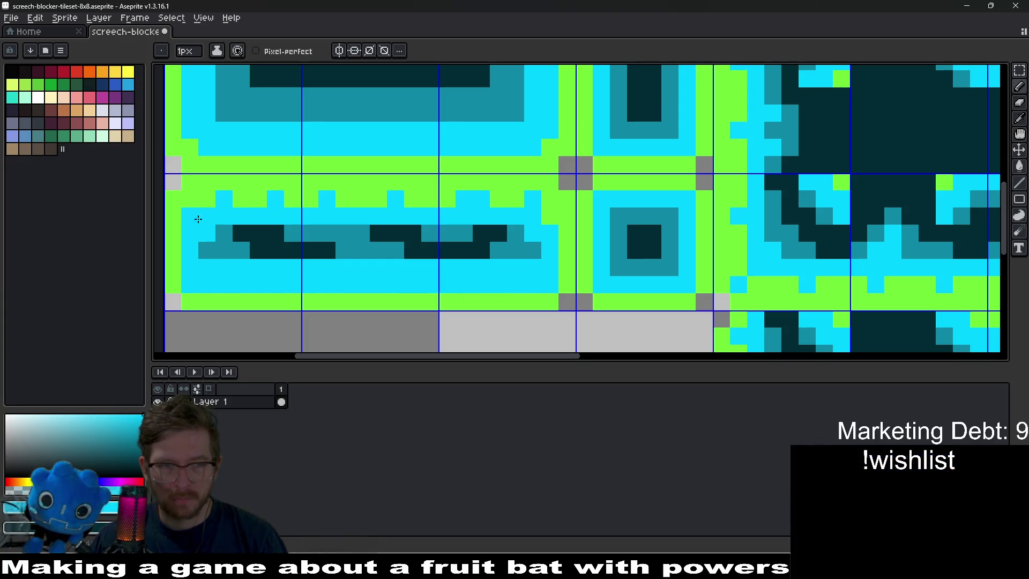
{"action": "left_click", "coordinate": [203, 201]}
{"action": "left_click_drag", "start_coordinate": [202, 203], "coordinate": [269, 202]}
{"action": "mouse_move", "coordinate": [404, 202]}
{"action": "left_mouse_down"}
{"action": "mouse_move", "coordinate": [544, 201]}
{"action": "mouse_move", "coordinate": [502, 215]}
{"action": "left_mouse_up"}
{"action": "left_click", "coordinate": [544, 184], "text": "alt"}
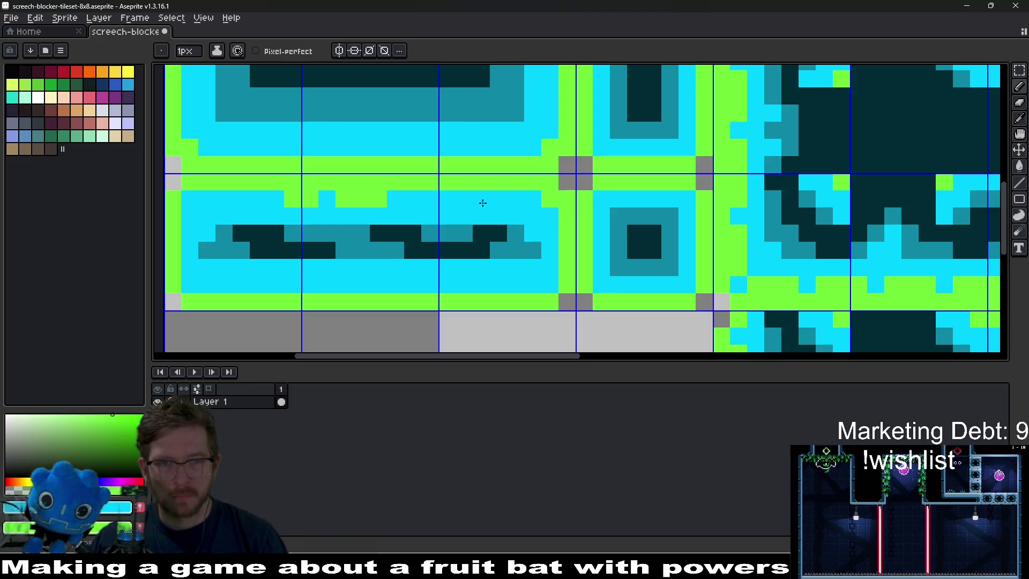
{"action": "left_click_drag", "start_coordinate": [487, 202], "coordinate": [291, 197]}
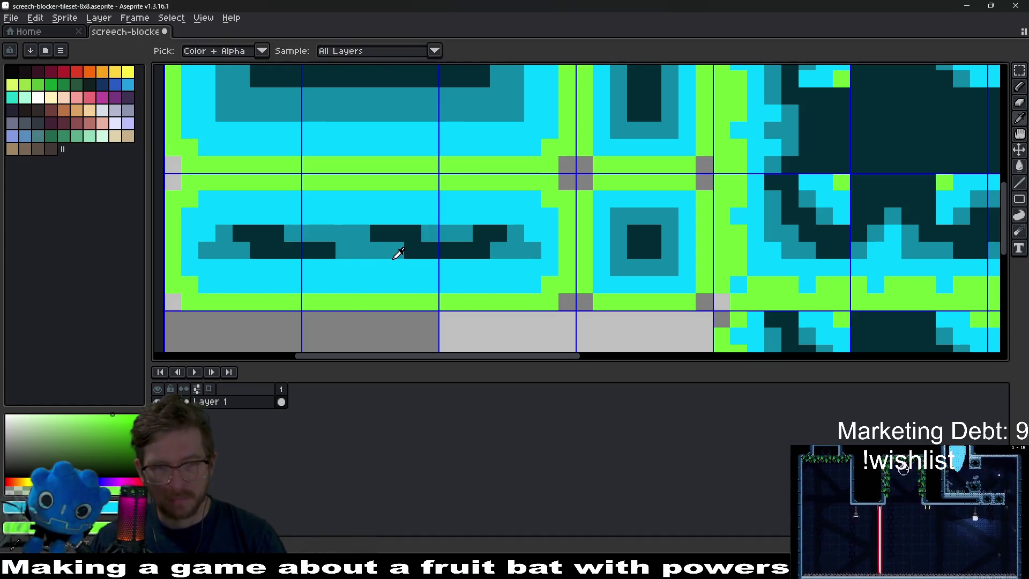
Paint the horizontal bar's row and its top row solid dark.
{"action": "left_click", "coordinate": [420, 239], "text": "alt"}
{"action": "left_click", "coordinate": [517, 231]}
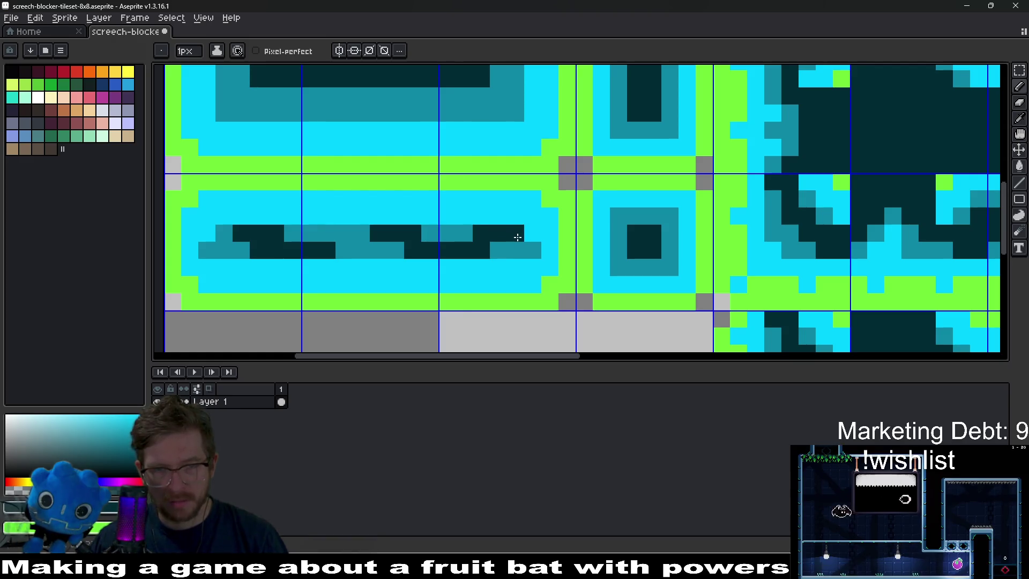
{"action": "mouse_move", "coordinate": [526, 246]}
{"action": "left_mouse_down"}
{"action": "mouse_move", "coordinate": [203, 249]}
{"action": "mouse_move", "coordinate": [210, 234]}
{"action": "mouse_move", "coordinate": [410, 245]}
{"action": "left_mouse_up"}
{"action": "left_click_drag", "start_coordinate": [474, 234], "coordinate": [333, 237]}
{"action": "scroll", "coordinate": [460, 234], "scroll_direction": "down", "scroll_amount": 1}
{"action": "scroll", "coordinate": [501, 242], "scroll_direction": "up", "scroll_amount": 1}
{"action": "scroll", "coordinate": [501, 242], "scroll_direction": "up", "scroll_amount": 1}
Outline the bar's right end and the row above it in mid-teal.
{"action": "key", "text": "alt"}
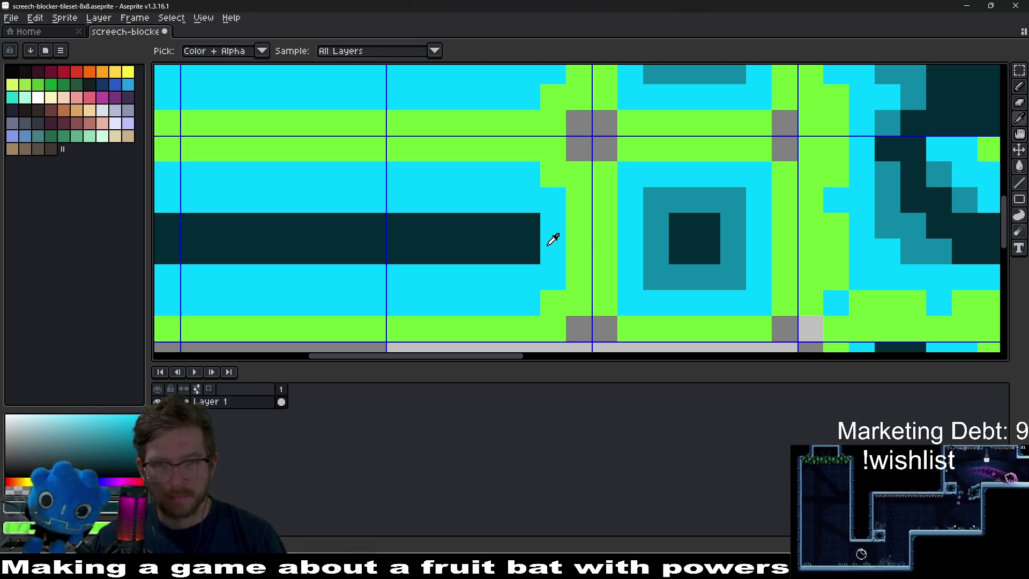
{"action": "right_click", "coordinate": [528, 252]}
{"action": "right_click", "coordinate": [527, 226]}
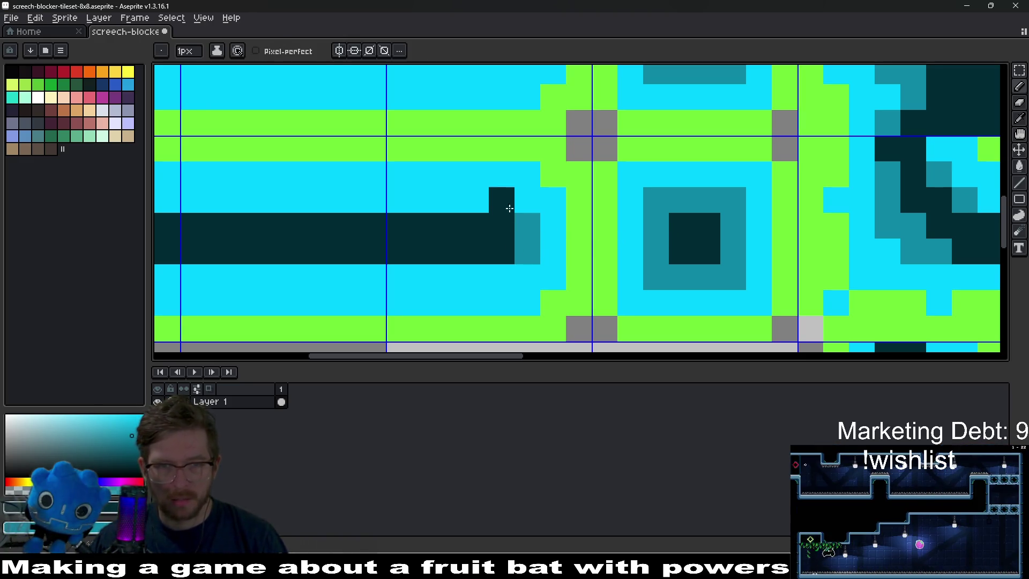
{"action": "left_click_drag", "start_coordinate": [517, 202], "coordinate": [373, 201]}
{"action": "scroll", "coordinate": [373, 201], "scroll_direction": "down", "scroll_amount": 3}
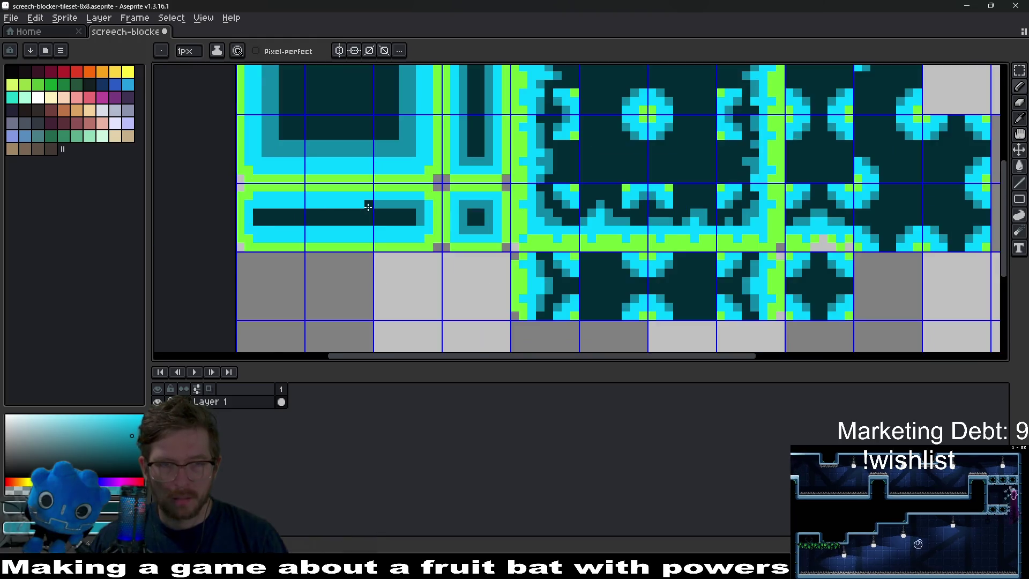
{"action": "scroll", "coordinate": [496, 194], "scroll_direction": "up", "scroll_amount": 2}
{"action": "mouse_move", "coordinate": [496, 194]}
{"action": "left_mouse_down"}
{"action": "mouse_move", "coordinate": [278, 191]}
{"action": "mouse_move", "coordinate": [292, 226]}
{"action": "mouse_move", "coordinate": [335, 242]}
{"action": "mouse_move", "coordinate": [569, 245]}
{"action": "left_mouse_up"}
{"action": "key", "text": "ctrl+z"}
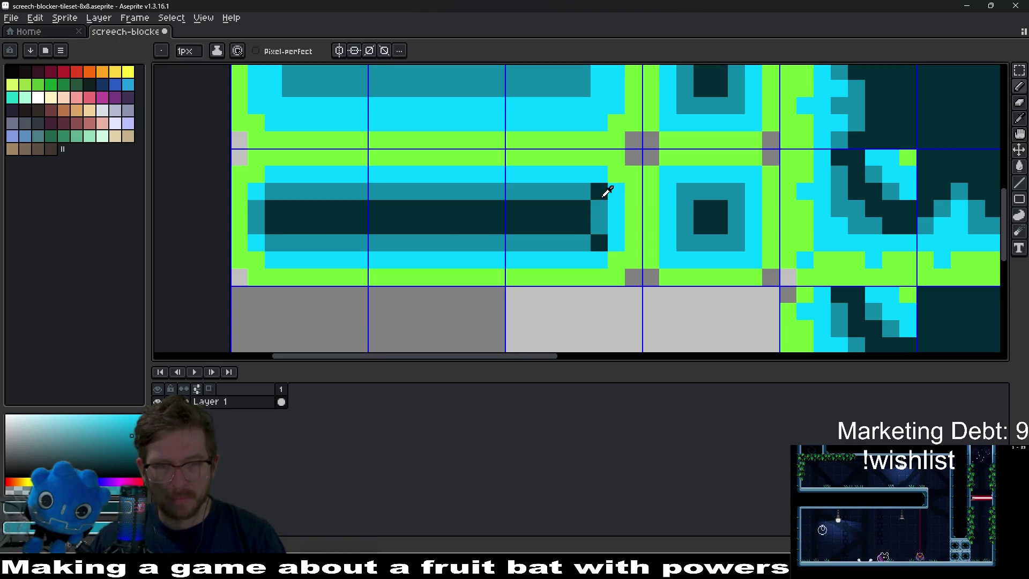
Finish the bar's ends with mid-teal pixels and cyan corner pixels.
{"action": "key", "text": "i"}
{"action": "left_click", "coordinate": [606, 232]}
{"action": "left_click", "coordinate": [601, 240]}
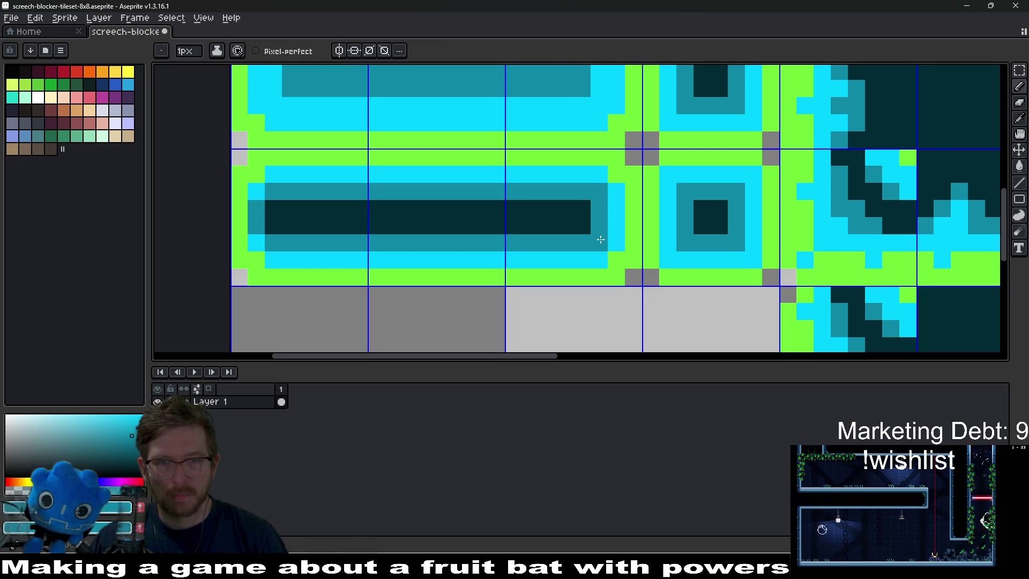
{"action": "right_click", "coordinate": [257, 242]}
{"action": "left_click_drag", "start_coordinate": [273, 225], "coordinate": [273, 209]}
{"action": "left_click", "coordinate": [355, 258], "text": "alt"}
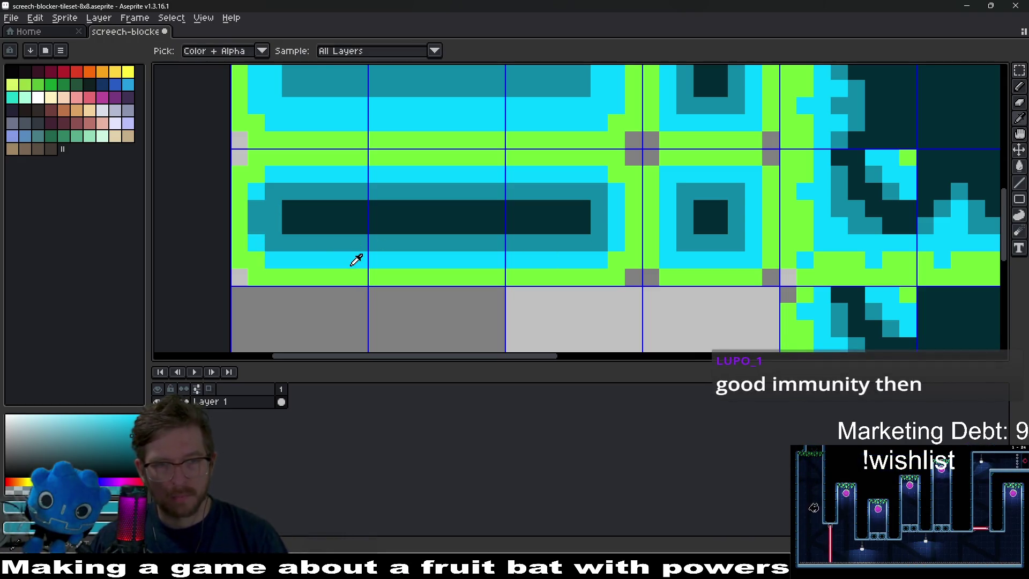
{"action": "left_click", "coordinate": [266, 231]}
Paint cyan over the green gaps along the patterned block's top row.
{"action": "scroll", "coordinate": [261, 202], "scroll_direction": "down", "scroll_amount": 5}
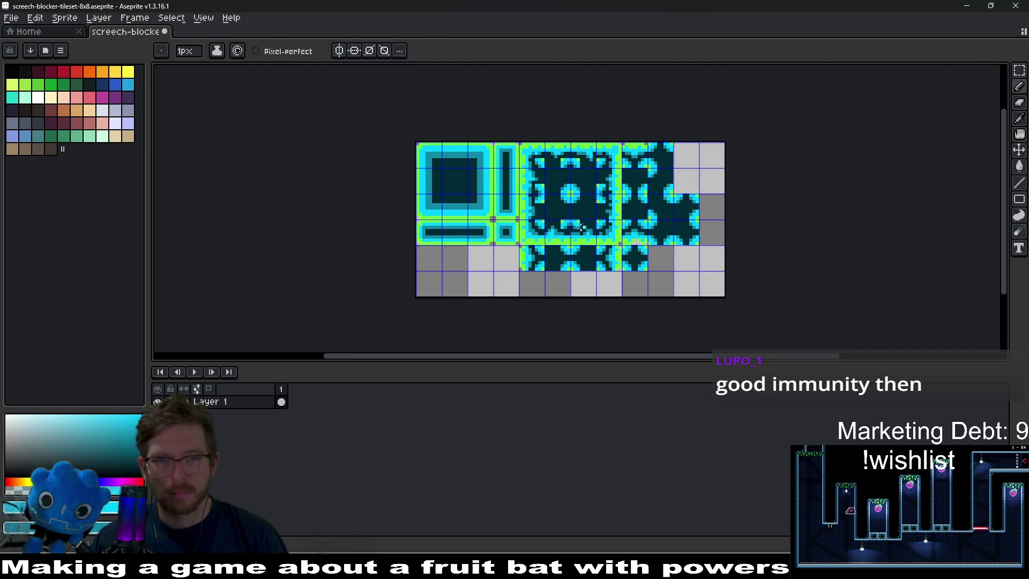
{"action": "scroll", "coordinate": [581, 248], "scroll_direction": "up", "scroll_amount": 2}
{"action": "scroll", "coordinate": [580, 247], "scroll_direction": "left", "scroll_amount": 3}
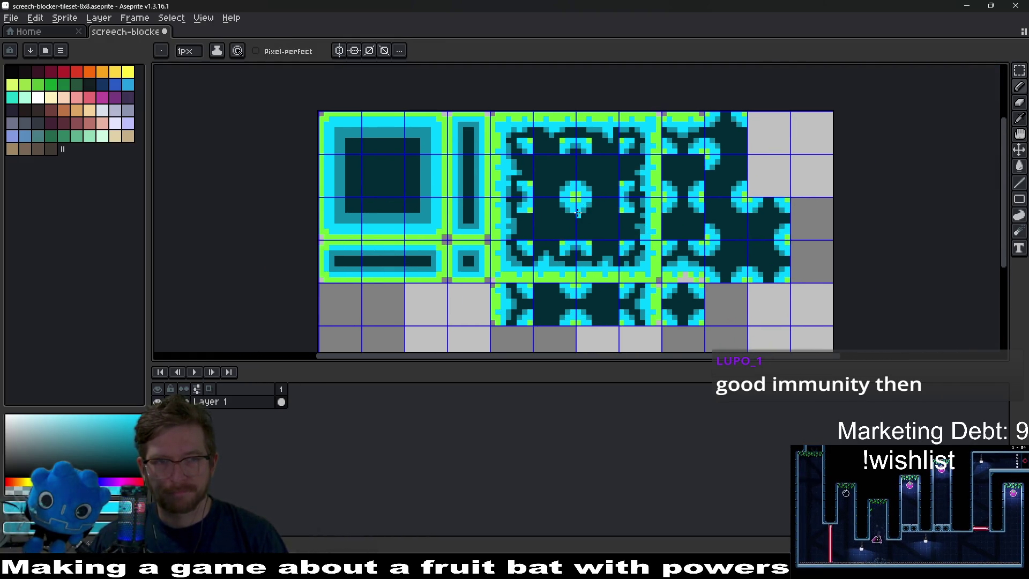
{"action": "scroll", "coordinate": [590, 230], "scroll_direction": "right", "scroll_amount": 2}
{"action": "key", "text": "v"}
{"action": "key", "text": "b"}
{"action": "scroll", "coordinate": [616, 232], "scroll_direction": "left", "scroll_amount": 2}
{"action": "scroll", "coordinate": [589, 236], "scroll_direction": "right", "scroll_amount": 3}
{"action": "scroll", "coordinate": [589, 236], "scroll_direction": "up", "scroll_amount": 1}
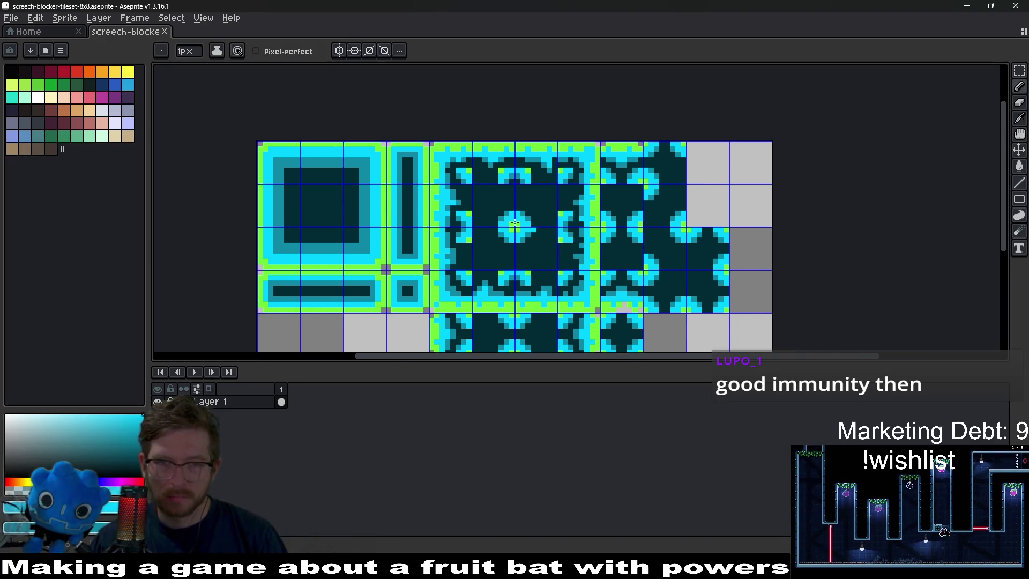
{"action": "scroll", "coordinate": [535, 227], "scroll_direction": "up", "scroll_amount": 4}
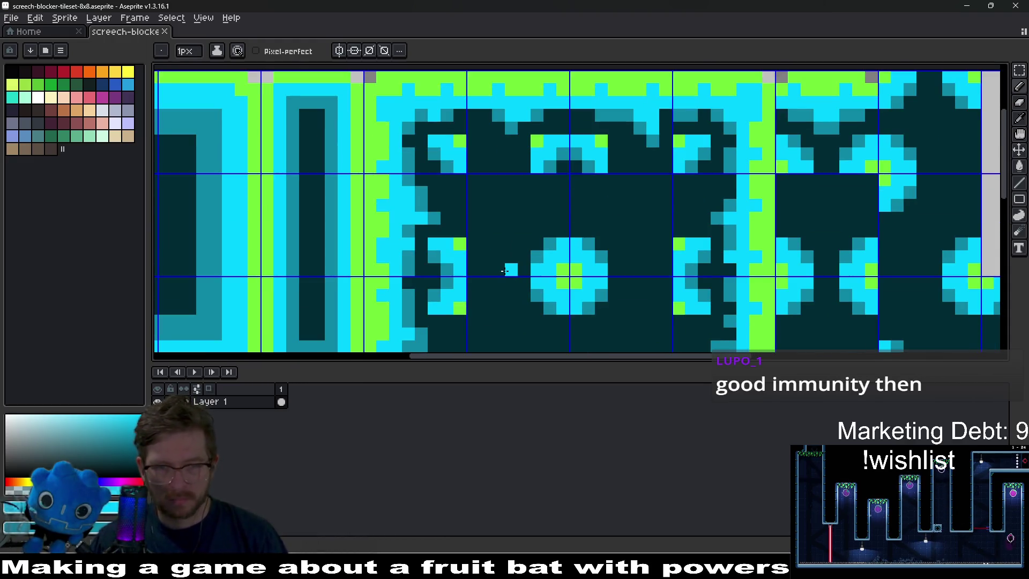
{"action": "mouse_move", "coordinate": [627, 220]}
{"action": "left_mouse_down"}
{"action": "mouse_move", "coordinate": [544, 87]}
{"action": "mouse_move", "coordinate": [673, 142]}
{"action": "mouse_move", "coordinate": [604, 239]}
{"action": "left_mouse_up"}
{"action": "left_click", "coordinate": [604, 240]}
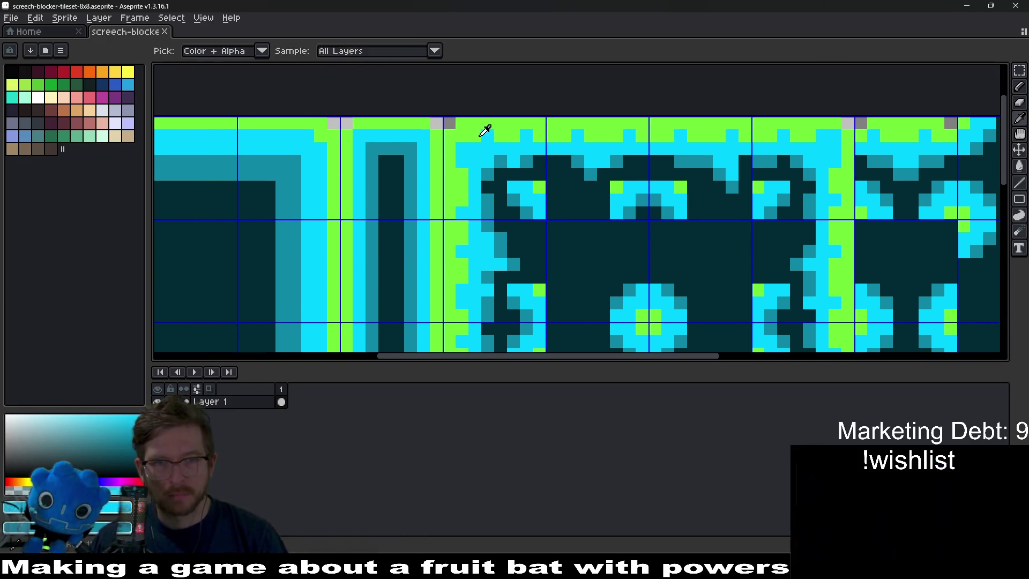
{"action": "left_click", "coordinate": [465, 146], "text": "alt"}
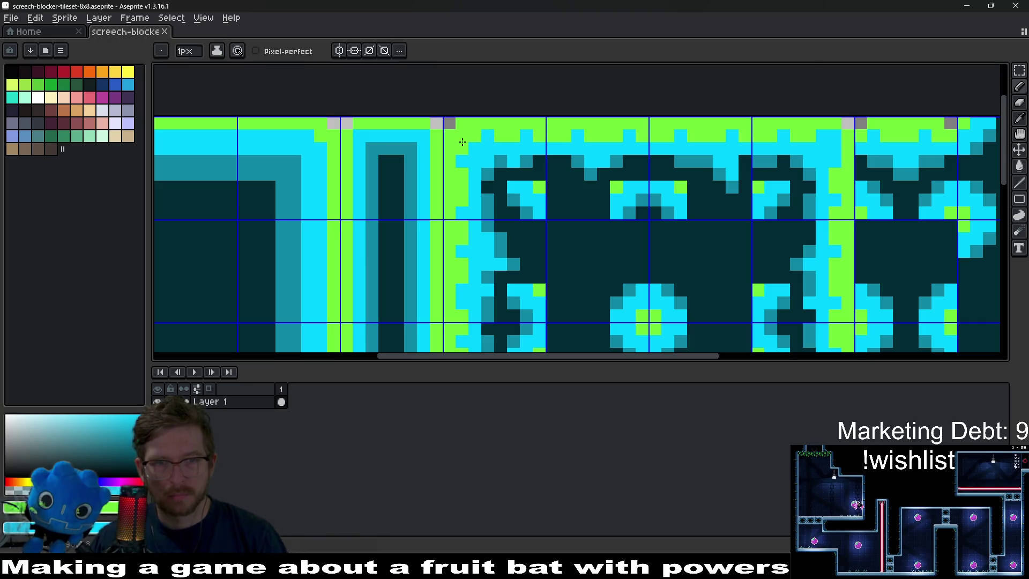
{"action": "left_click_drag", "start_coordinate": [466, 141], "coordinate": [798, 134]}
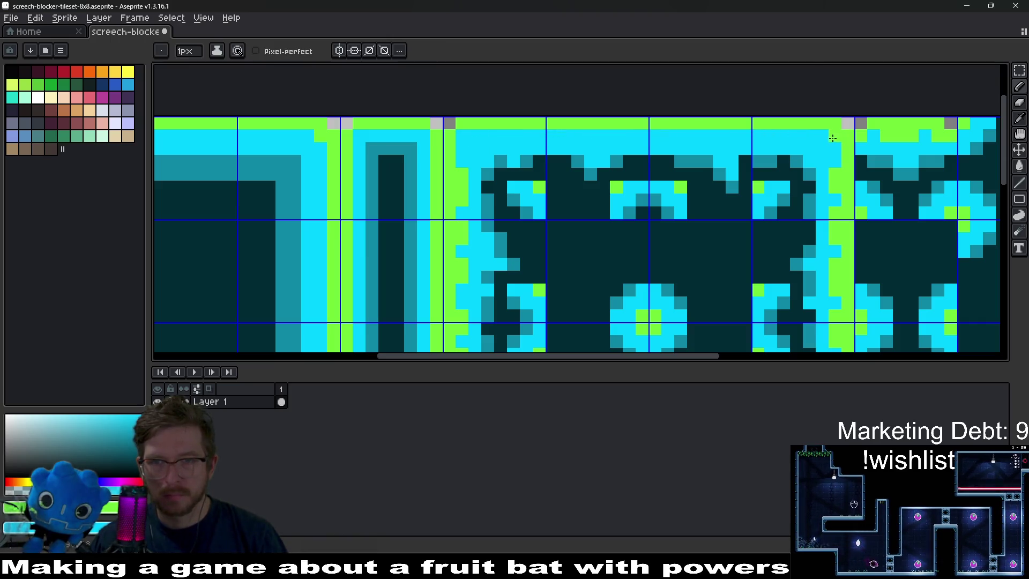
Repaint the block's green left column and lower green row in cyan.
{"action": "left_click", "coordinate": [482, 187]}
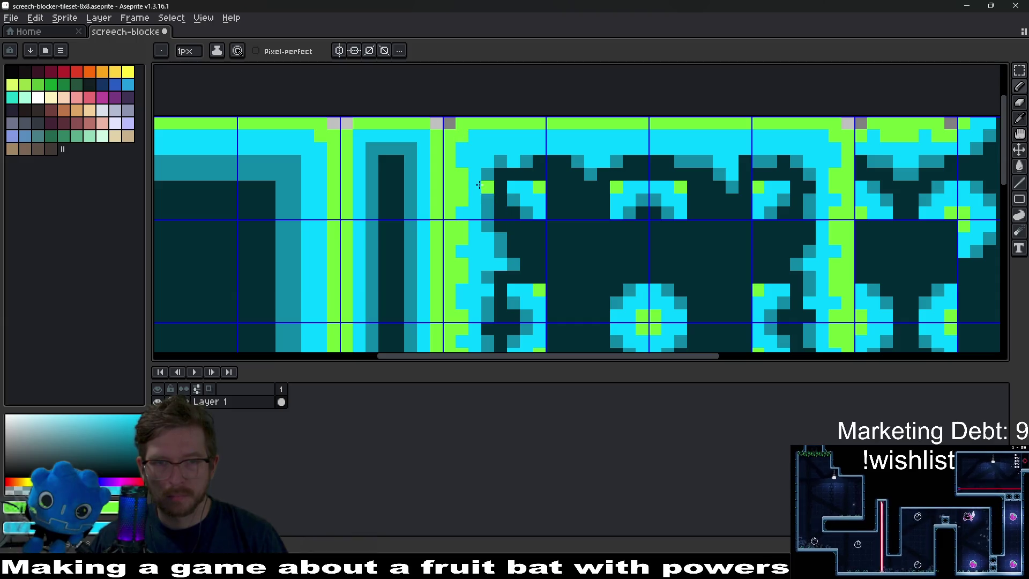
{"action": "left_click_drag", "start_coordinate": [466, 205], "coordinate": [463, 325]}
{"action": "scroll", "coordinate": [487, 160], "scroll_direction": "down", "scroll_amount": 5}
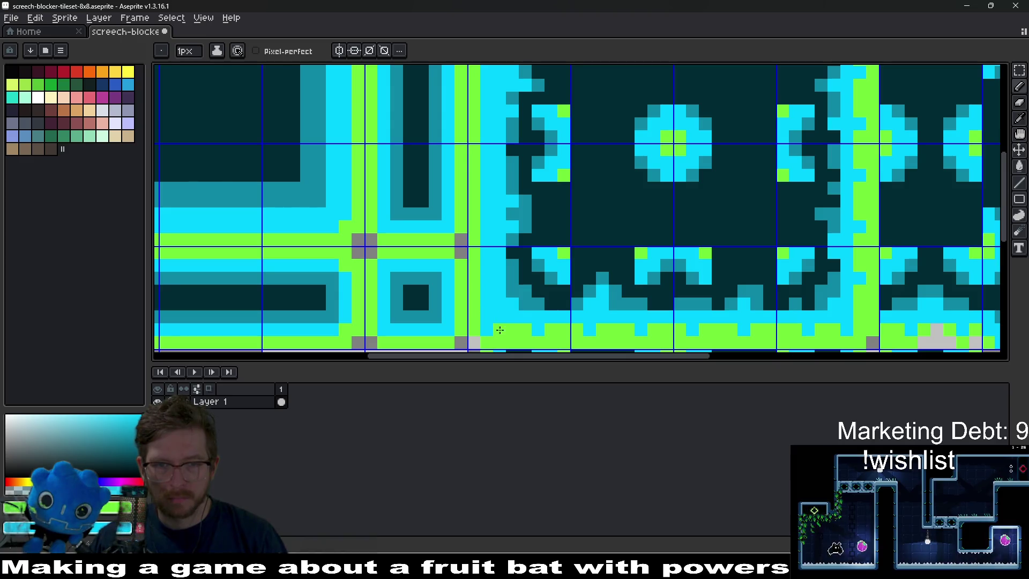
{"action": "scroll", "coordinate": [384, 191], "scroll_direction": "down", "scroll_amount": 3}
{"action": "scroll", "coordinate": [384, 191], "scroll_direction": "right", "scroll_amount": 3}
{"action": "mouse_move", "coordinate": [402, 222]}
{"action": "left_mouse_down"}
{"action": "mouse_move", "coordinate": [770, 222]}
{"action": "mouse_move", "coordinate": [654, 253]}
{"action": "mouse_move", "coordinate": [583, 296]}
{"action": "left_mouse_up"}
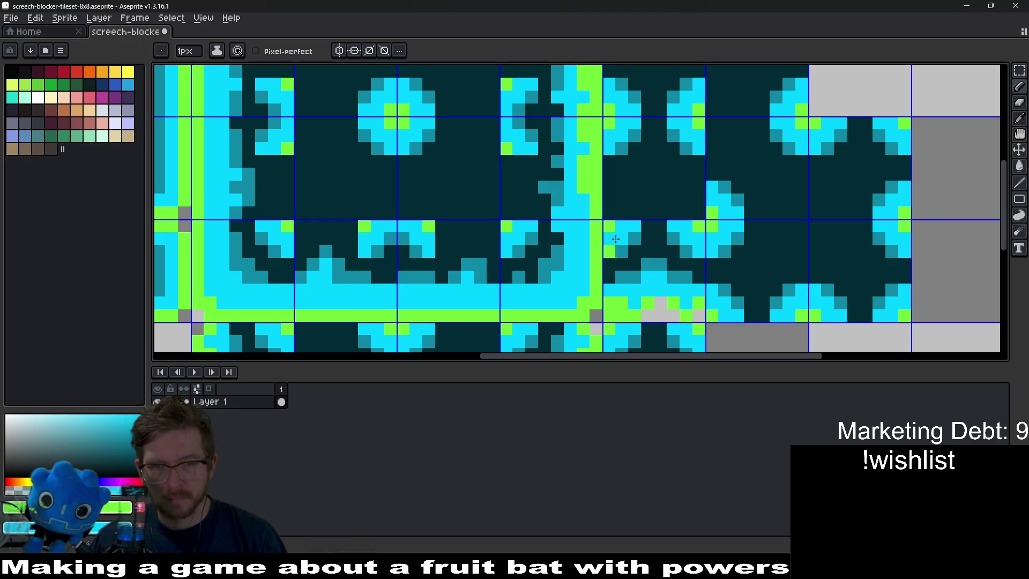
Sample the dark teal colour from the tileset with the Alt eyedropper.
{"action": "scroll", "coordinate": [578, 277], "scroll_direction": "up", "scroll_amount": 3}
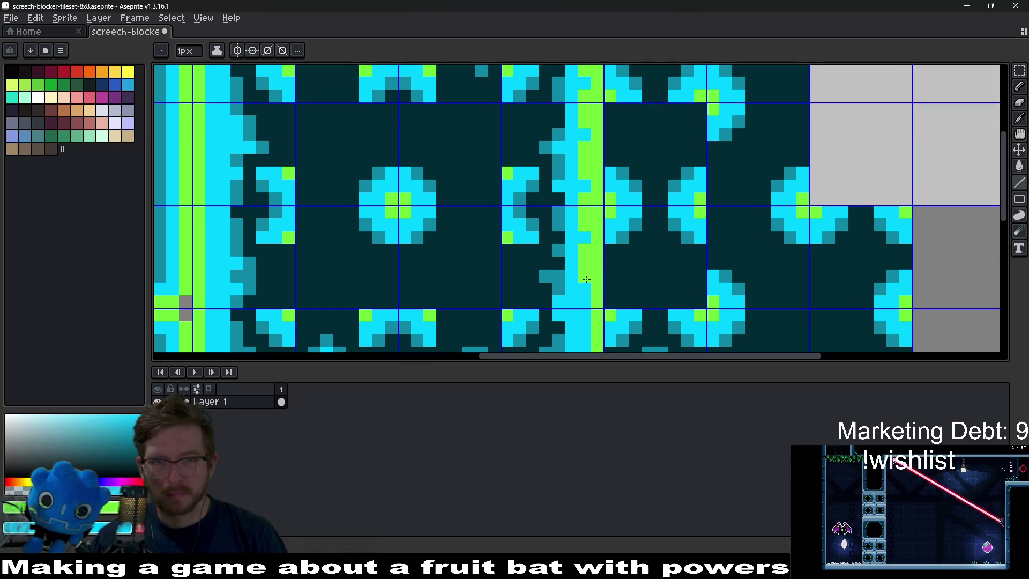
{"action": "left_click_drag", "start_coordinate": [586, 282], "coordinate": [584, 94]}
{"action": "scroll", "coordinate": [582, 219], "scroll_direction": "up", "scroll_amount": 4}
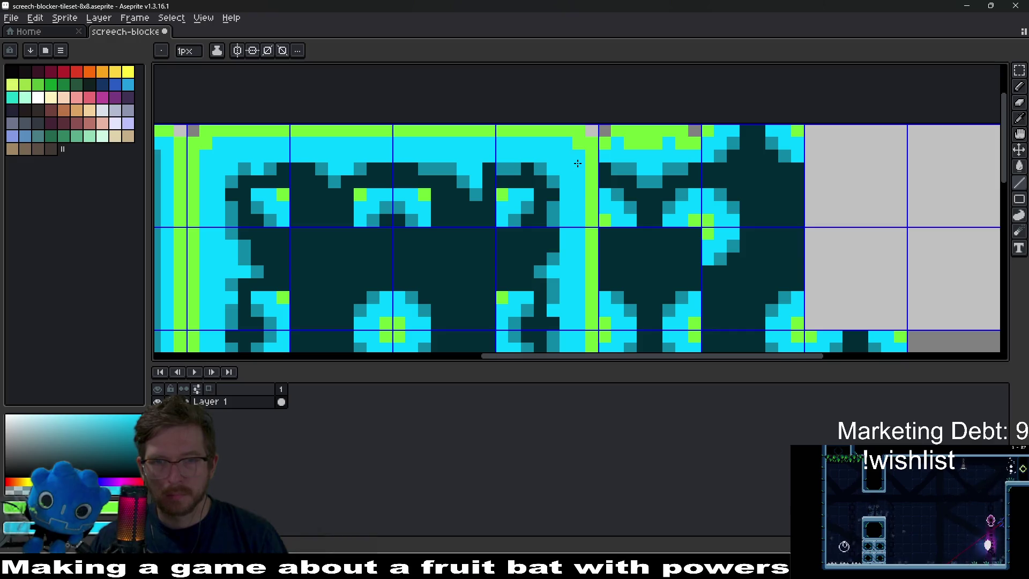
{"action": "scroll", "coordinate": [555, 252], "scroll_direction": "down", "scroll_amount": 3}
{"action": "scroll", "coordinate": [563, 257], "scroll_direction": "down", "scroll_amount": 2}
{"action": "scroll", "coordinate": [573, 263], "scroll_direction": "up", "scroll_amount": 2}
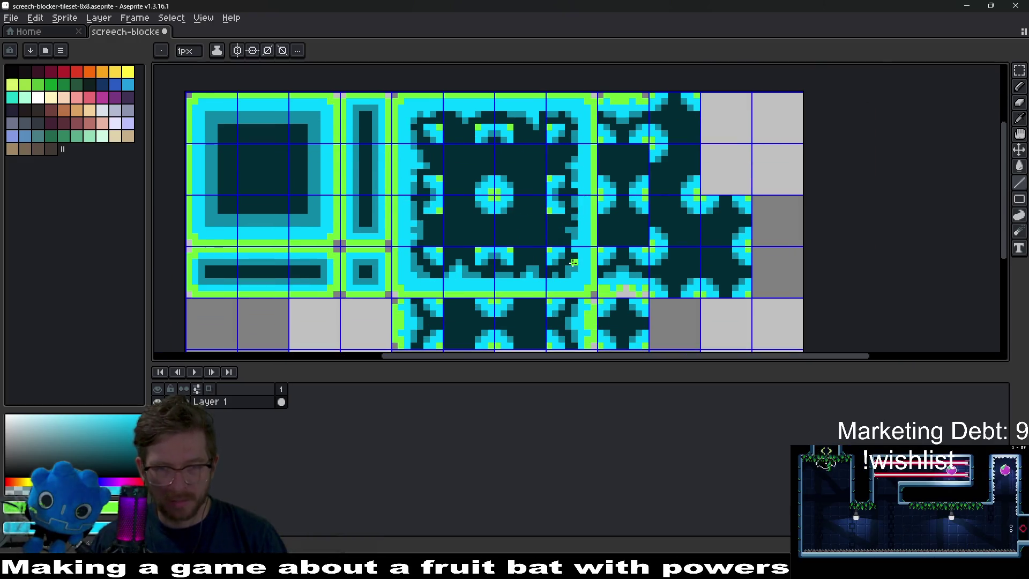
{"action": "scroll", "coordinate": [519, 265], "scroll_direction": "left", "scroll_amount": 3}
{"action": "scroll", "coordinate": [519, 232], "scroll_direction": "up", "scroll_amount": 2}
{"action": "scroll", "coordinate": [620, 279], "scroll_direction": "down", "scroll_amount": 1}
{"action": "scroll", "coordinate": [616, 263], "scroll_direction": "up", "scroll_amount": 2}
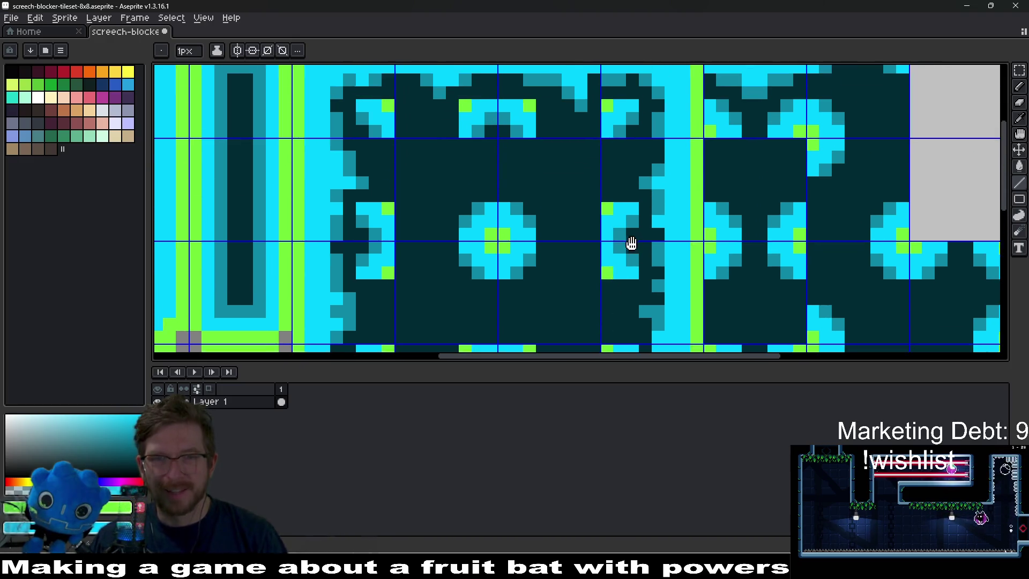
{"action": "scroll", "coordinate": [629, 230], "scroll_direction": "down", "scroll_amount": 2}
{"action": "scroll", "coordinate": [645, 234], "scroll_direction": "up", "scroll_amount": 1}
{"action": "scroll", "coordinate": [638, 228], "scroll_direction": "up", "scroll_amount": 1}
{"action": "key", "text": "alt"}
{"action": "scroll", "coordinate": [633, 225], "scroll_direction": "up", "scroll_amount": 1}
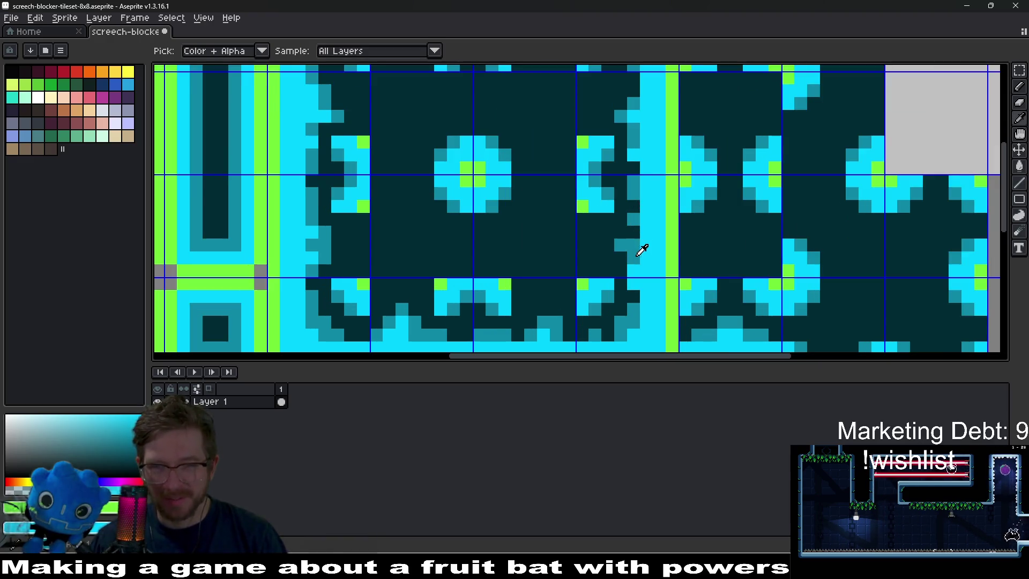
{"action": "left_click", "coordinate": [643, 248], "text": "alt"}
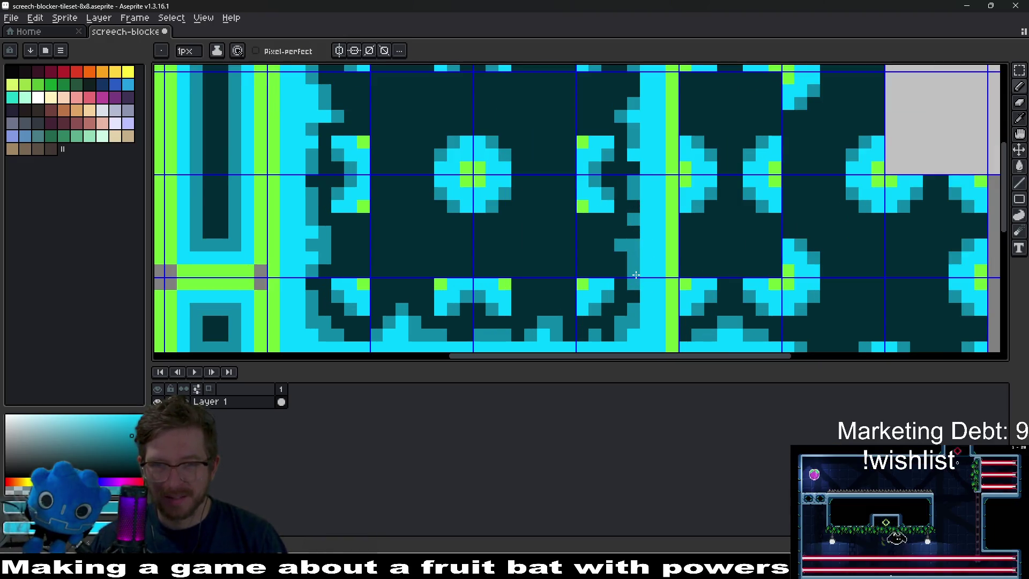
Paint a teal line down the tile border and a teal row along its inner edge.
{"action": "scroll", "coordinate": [638, 217], "scroll_direction": "up", "scroll_amount": 2}
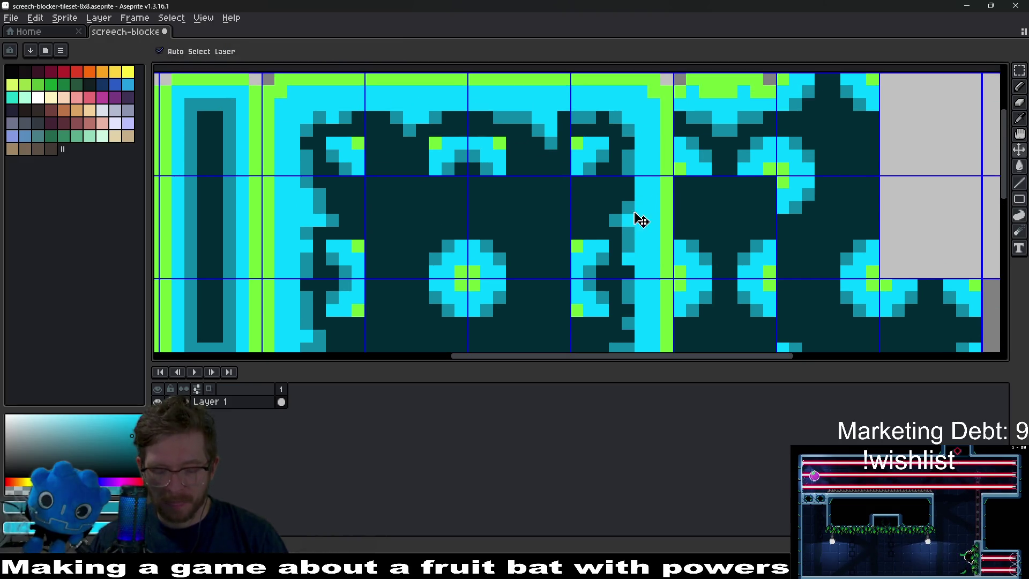
{"action": "mouse_move", "coordinate": [629, 133]}
{"action": "left_mouse_down"}
{"action": "mouse_move", "coordinate": [628, 316]}
{"action": "mouse_move", "coordinate": [626, 215]}
{"action": "left_mouse_up"}
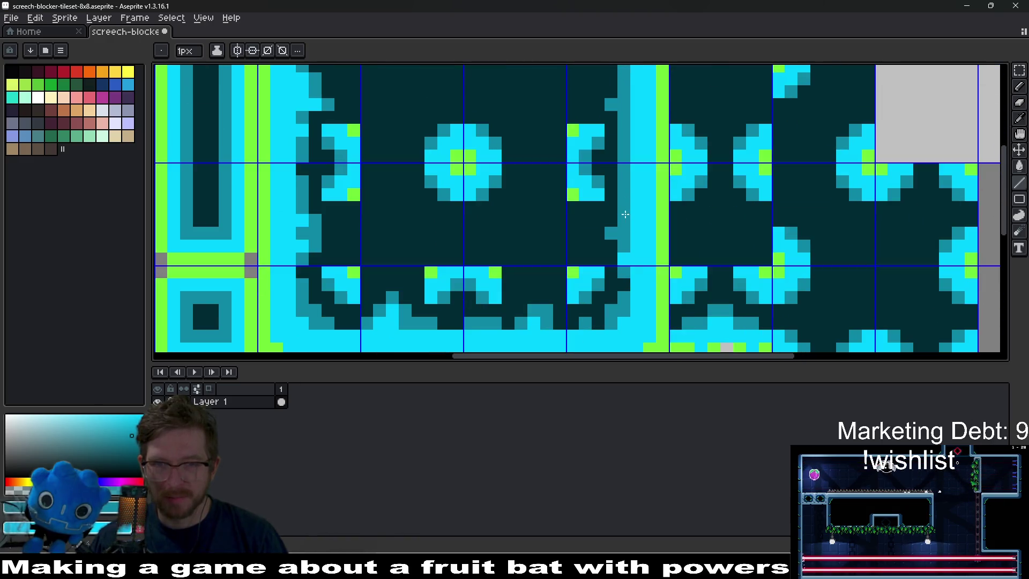
{"action": "mouse_move", "coordinate": [615, 322]}
{"action": "left_mouse_down"}
{"action": "mouse_move", "coordinate": [627, 268]}
{"action": "mouse_move", "coordinate": [363, 267]}
{"action": "left_mouse_up"}
Pan across the tileset and pick up dark teal again from another tile.
{"action": "left_click_drag", "start_coordinate": [352, 118], "coordinate": [353, 220]}
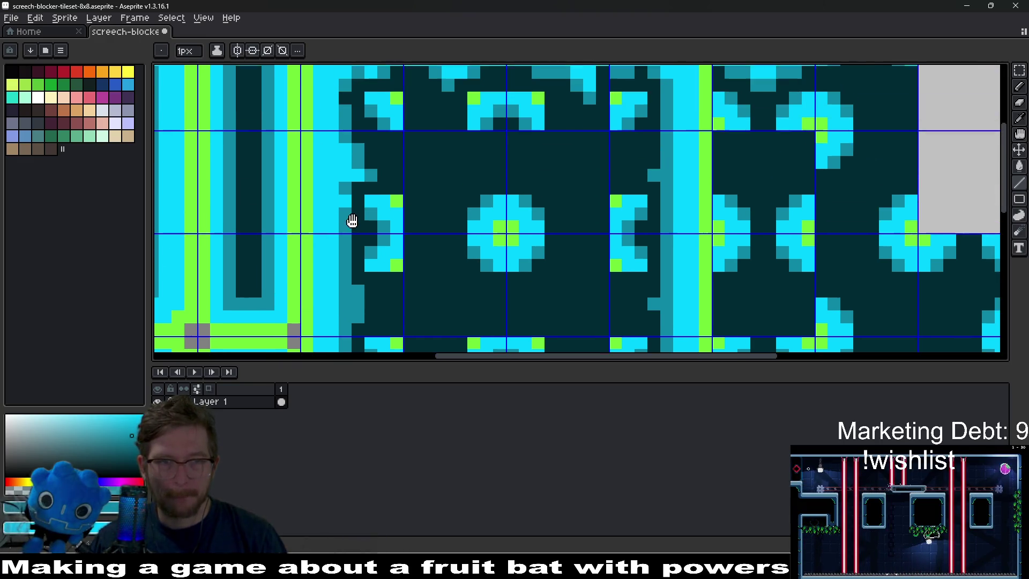
{"action": "mouse_move", "coordinate": [350, 68]}
{"action": "left_mouse_down"}
{"action": "mouse_move", "coordinate": [332, 153]}
{"action": "mouse_move", "coordinate": [508, 152]}
{"action": "left_mouse_up"}
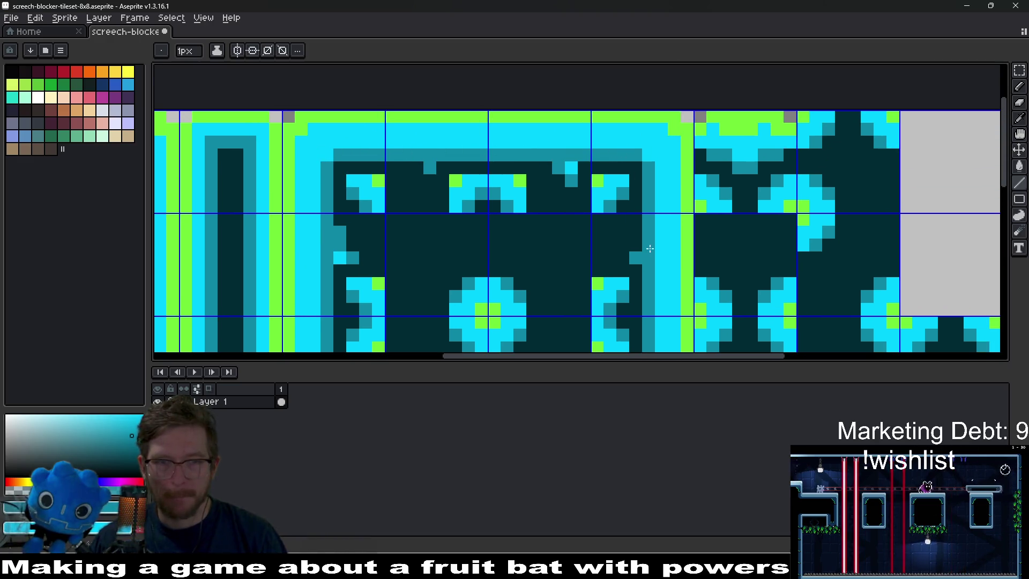
{"action": "scroll", "coordinate": [649, 247], "scroll_direction": "down", "scroll_amount": 3}
{"action": "scroll", "coordinate": [371, 157], "scroll_direction": "up", "scroll_amount": 1}
{"action": "scroll", "coordinate": [371, 157], "scroll_direction": "down", "scroll_amount": 1}
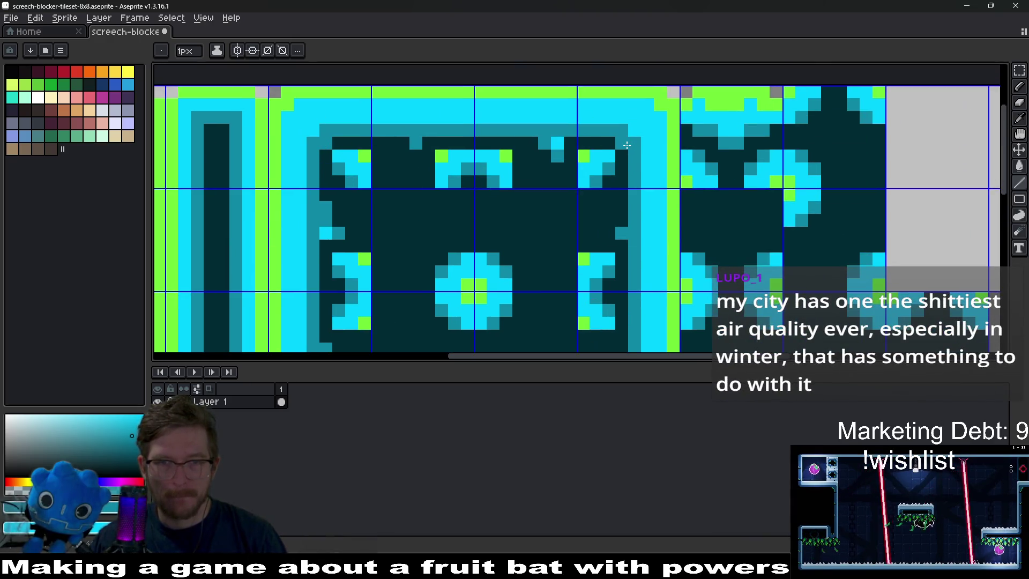
{"action": "scroll", "coordinate": [638, 228], "scroll_direction": "down", "scroll_amount": 3}
{"action": "mouse_move", "coordinate": [469, 187]}
{"action": "left_mouse_down"}
{"action": "mouse_move", "coordinate": [565, 300]}
{"action": "mouse_move", "coordinate": [629, 188]}
{"action": "mouse_move", "coordinate": [650, 278]}
{"action": "mouse_move", "coordinate": [638, 188]}
{"action": "mouse_move", "coordinate": [635, 239]}
{"action": "mouse_move", "coordinate": [637, 215]}
{"action": "left_mouse_up"}
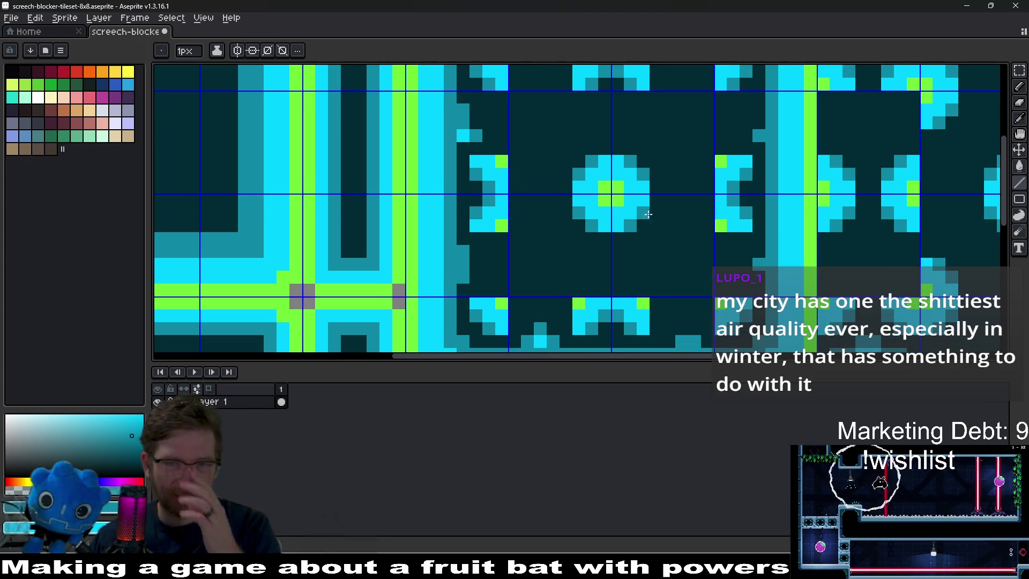
{"action": "left_click_drag", "start_coordinate": [731, 226], "coordinate": [706, 189]}
{"action": "left_click_drag", "start_coordinate": [680, 277], "coordinate": [677, 255]}
{"action": "key", "text": "alt"}
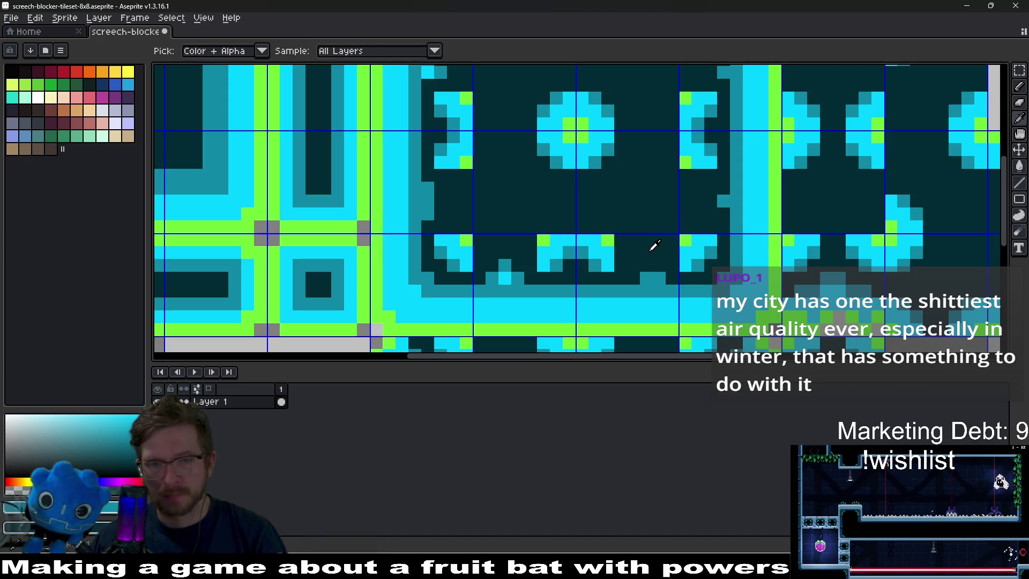
{"action": "left_click", "coordinate": [671, 277], "text": "alt"}
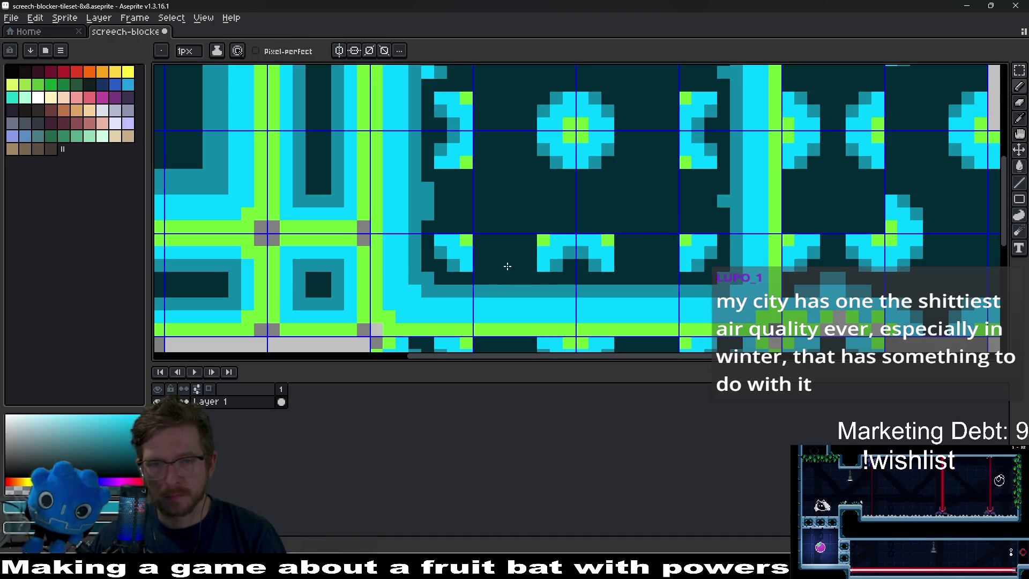
{"action": "left_click_drag", "start_coordinate": [724, 173], "coordinate": [725, 268]}
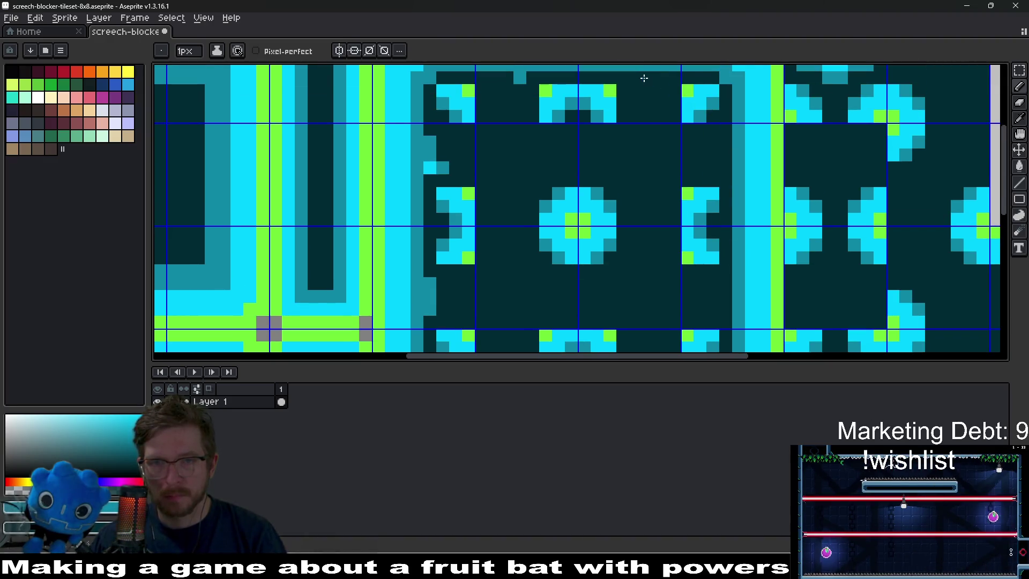
{"action": "scroll", "coordinate": [648, 131], "scroll_direction": "down", "scroll_amount": 2}
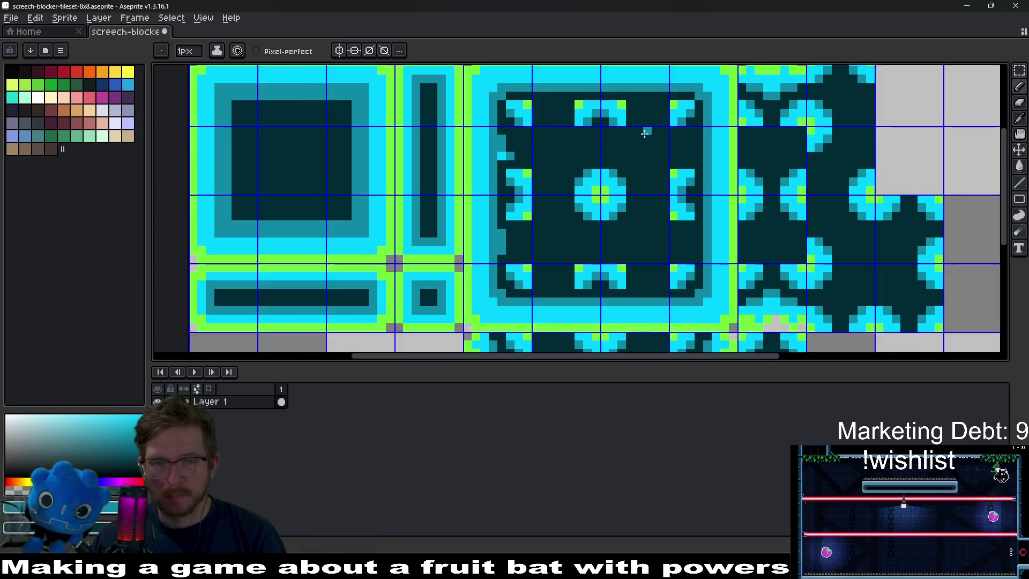
Fill a pixel column beside the pattern with dark teal.
{"action": "scroll", "coordinate": [654, 195], "scroll_direction": "up", "scroll_amount": 2}
{"action": "scroll", "coordinate": [466, 177], "scroll_direction": "up", "scroll_amount": 1}
{"action": "left_click_drag", "start_coordinate": [566, 177], "coordinate": [581, 158]}
Sample cyan and repaint the lower tile row's green pixel column cyan.
{"action": "scroll", "coordinate": [718, 186], "scroll_direction": "down", "scroll_amount": 3}
{"action": "mouse_move", "coordinate": [793, 200]}
{"action": "left_mouse_down"}
{"action": "mouse_move", "coordinate": [562, 200]}
{"action": "mouse_move", "coordinate": [563, 129]}
{"action": "left_mouse_up"}
{"action": "scroll", "coordinate": [587, 262], "scroll_direction": "up", "scroll_amount": 2}
{"action": "scroll", "coordinate": [588, 262], "scroll_direction": "up", "scroll_amount": 1}
{"action": "left_click_drag", "start_coordinate": [588, 262], "coordinate": [604, 176]}
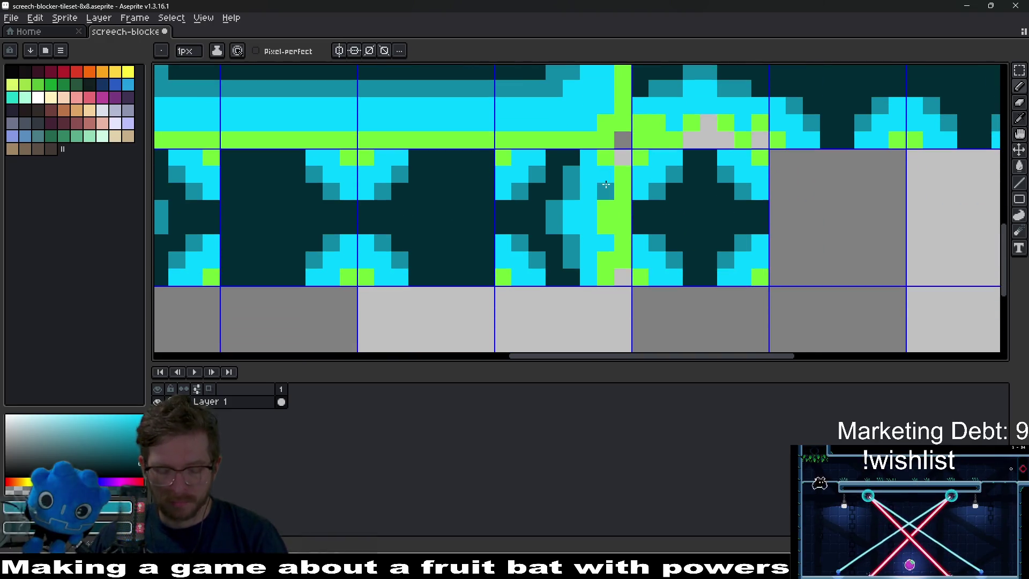
{"action": "key", "text": "alt"}
{"action": "left_click_drag", "start_coordinate": [604, 268], "coordinate": [600, 169]}
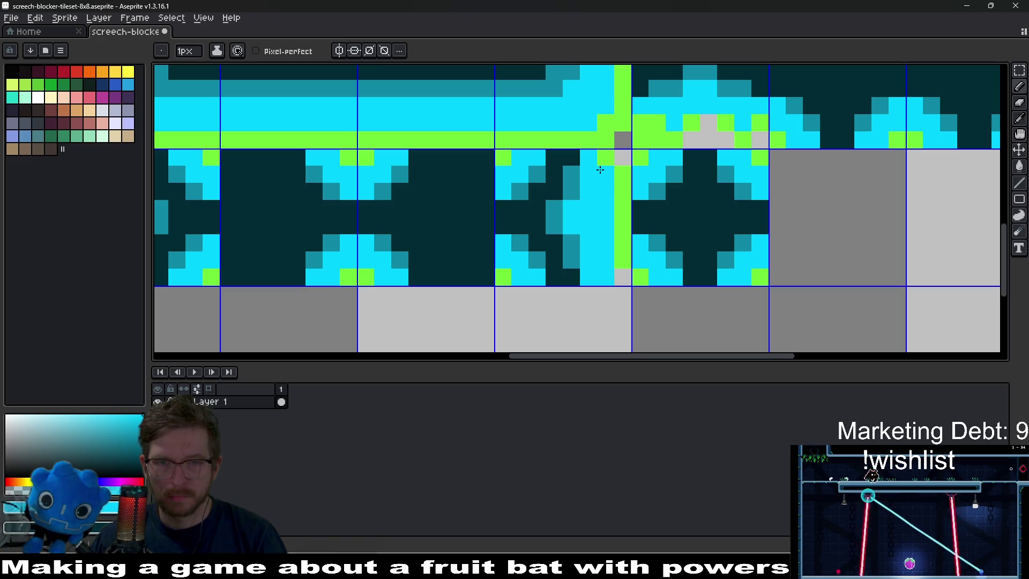
Repaint a second green edge column cyan, then re-pick green and cyan.
{"action": "left_click_drag", "start_coordinate": [572, 259], "coordinate": [607, 243]}
{"action": "scroll", "coordinate": [505, 246], "scroll_direction": "left", "scroll_amount": 1}
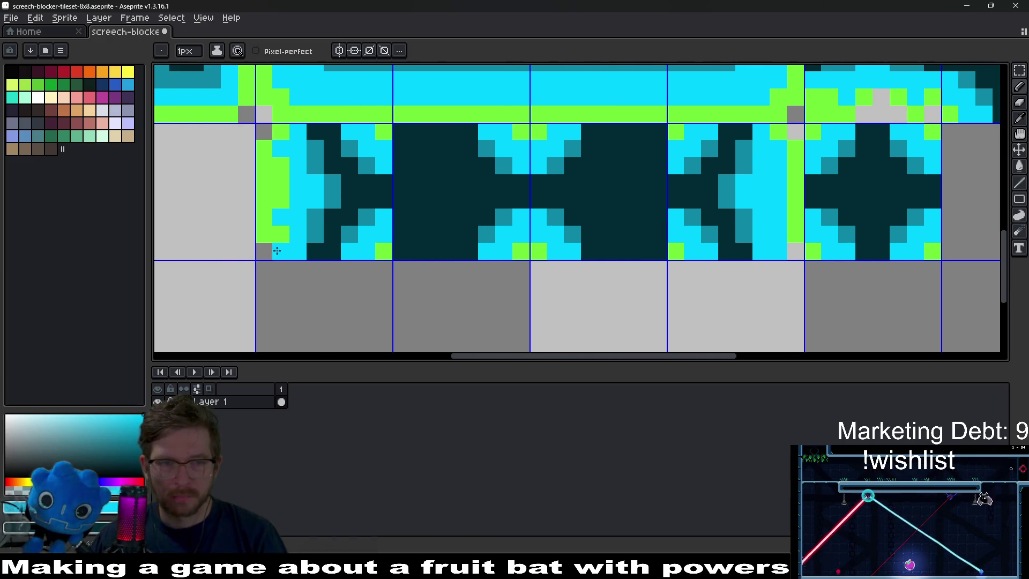
{"action": "left_click_drag", "start_coordinate": [277, 251], "coordinate": [282, 166]}
{"action": "left_click", "coordinate": [281, 132], "text": "alt"}
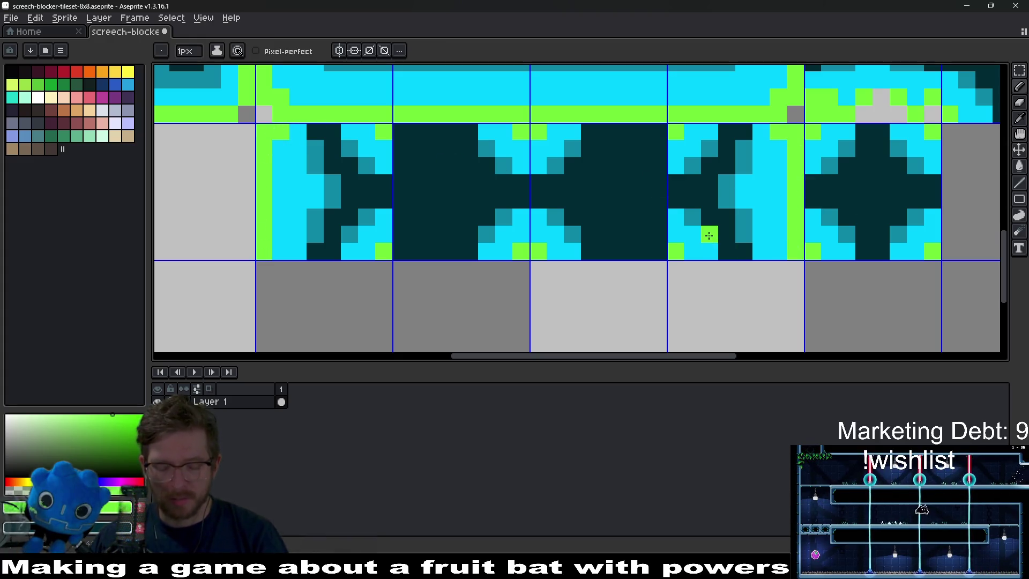
{"action": "left_click", "coordinate": [775, 140], "text": "alt"}
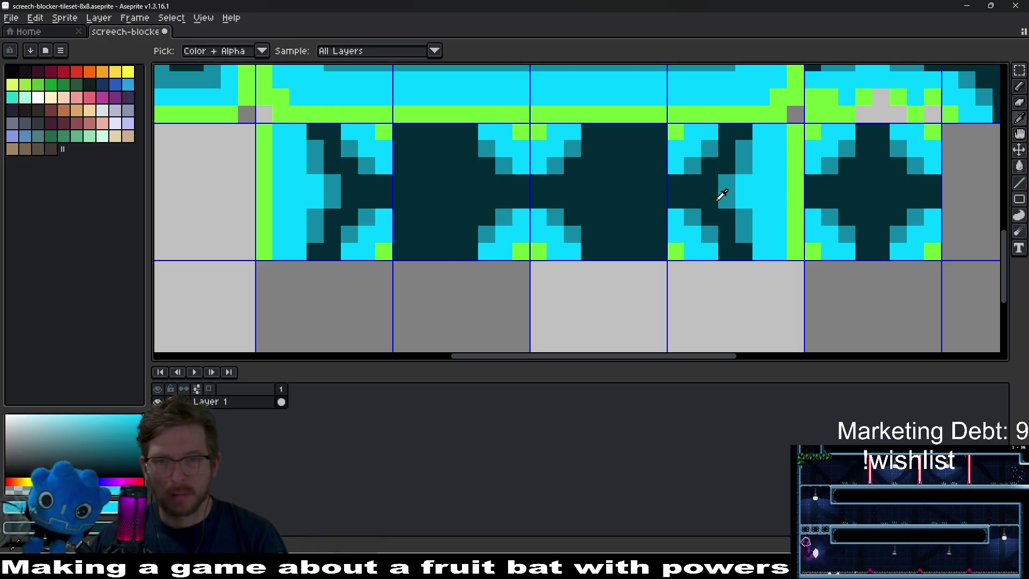
{"action": "scroll", "coordinate": [657, 209], "scroll_direction": "down", "scroll_amount": 5}
{"action": "scroll", "coordinate": [611, 225], "scroll_direction": "up", "scroll_amount": 3}
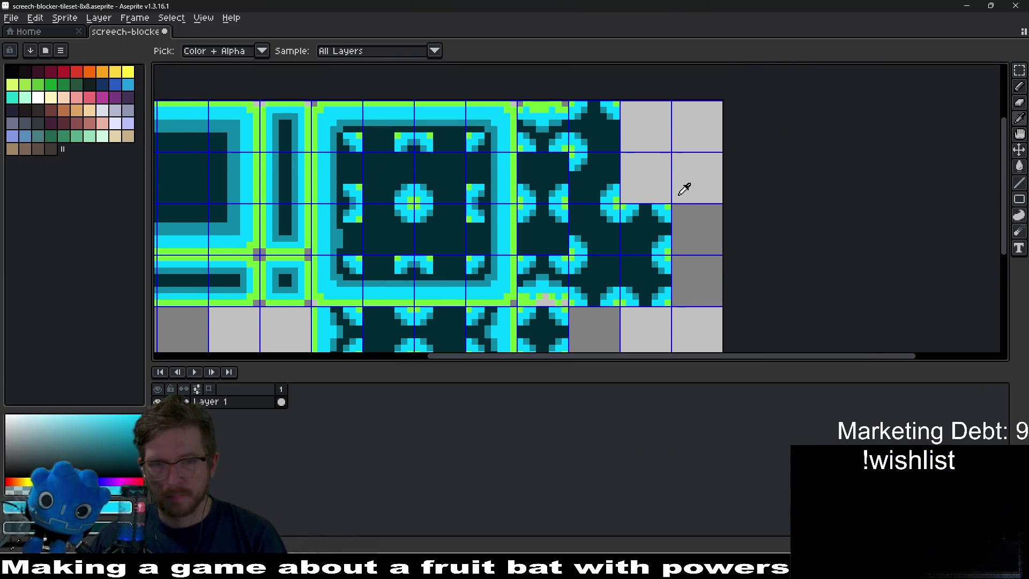
Fix a tile-edge pixel in green and paint the green and grey row pixels cyan.
{"action": "scroll", "coordinate": [601, 269], "scroll_direction": "up", "scroll_amount": 5}
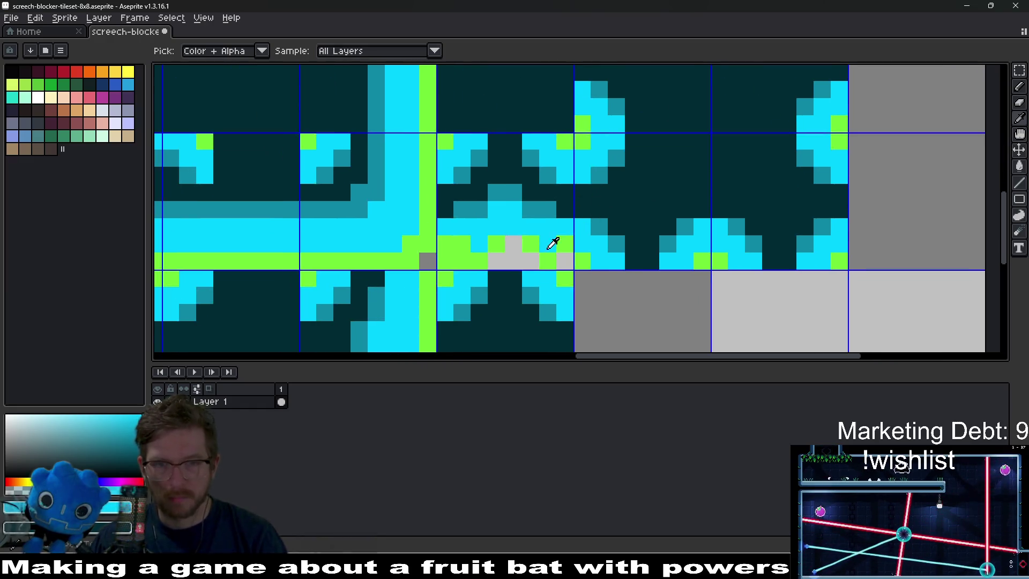
{"action": "left_click", "coordinate": [554, 262], "text": "alt"}
{"action": "left_click", "coordinate": [554, 246]}
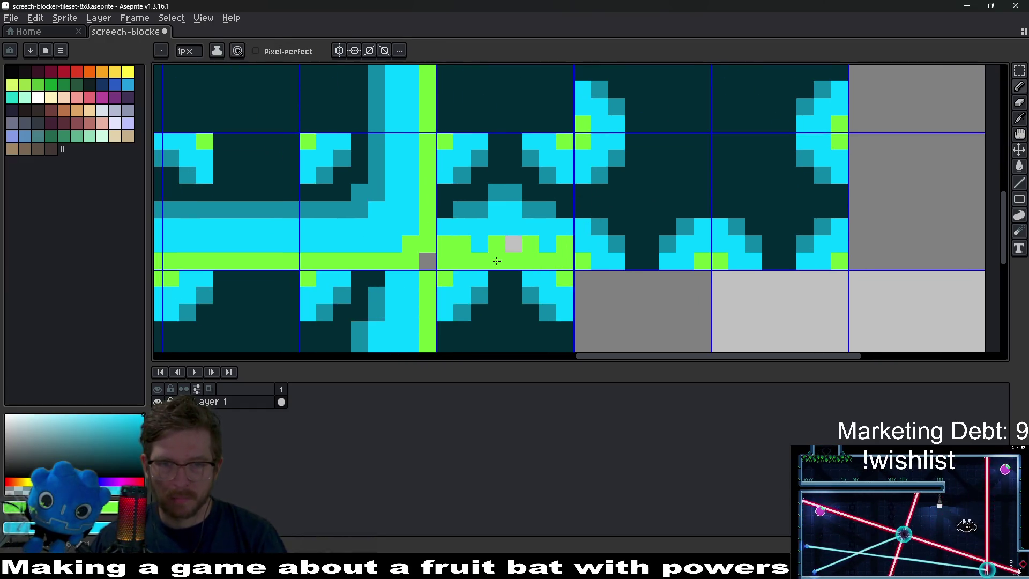
{"action": "left_click_drag", "start_coordinate": [546, 247], "coordinate": [470, 245]}
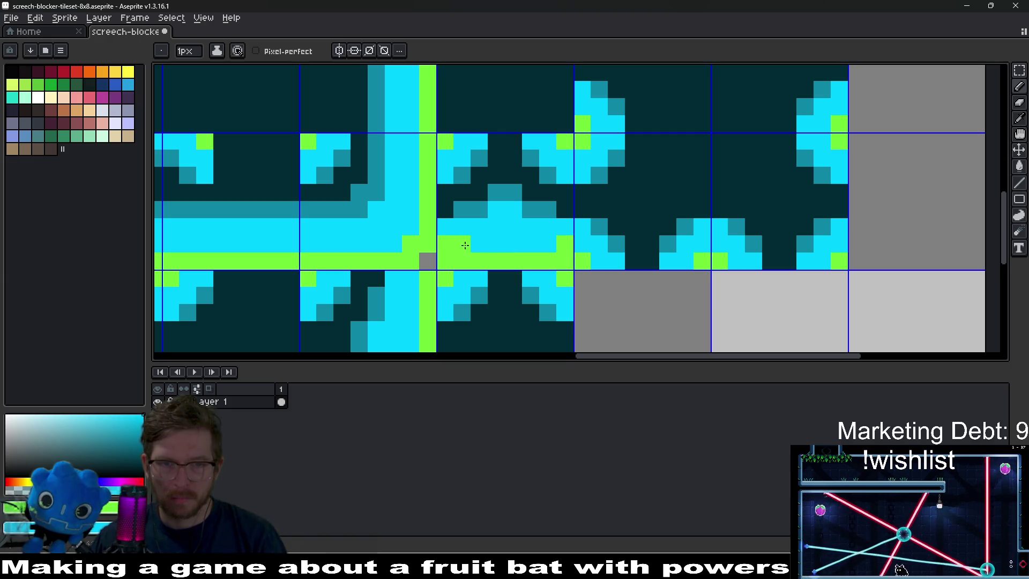
{"action": "scroll", "coordinate": [686, 212], "scroll_direction": "down", "scroll_amount": 4}
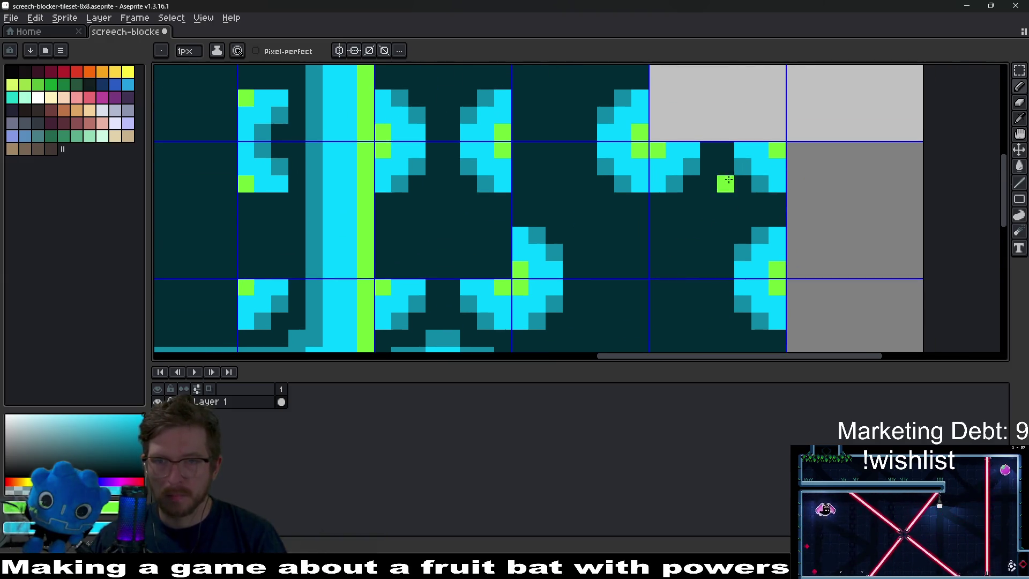
{"action": "scroll", "coordinate": [686, 213], "scroll_direction": "up", "scroll_amount": 4}
Clean up the stray green and grey pixels along the top tile row and corner.
{"action": "left_click", "coordinate": [625, 138]}
{"action": "left_click", "coordinate": [522, 138]}
{"action": "left_click", "coordinate": [676, 113]}
{"action": "left_click_drag", "start_coordinate": [651, 138], "coordinate": [514, 133]}
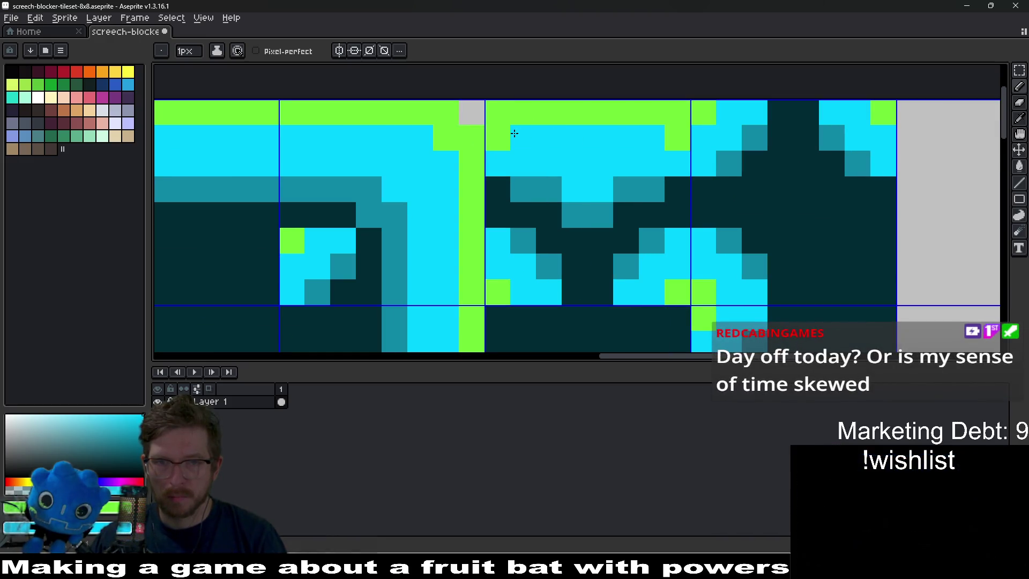
{"action": "left_click", "coordinate": [514, 133]}
{"action": "right_click", "coordinate": [660, 144]}
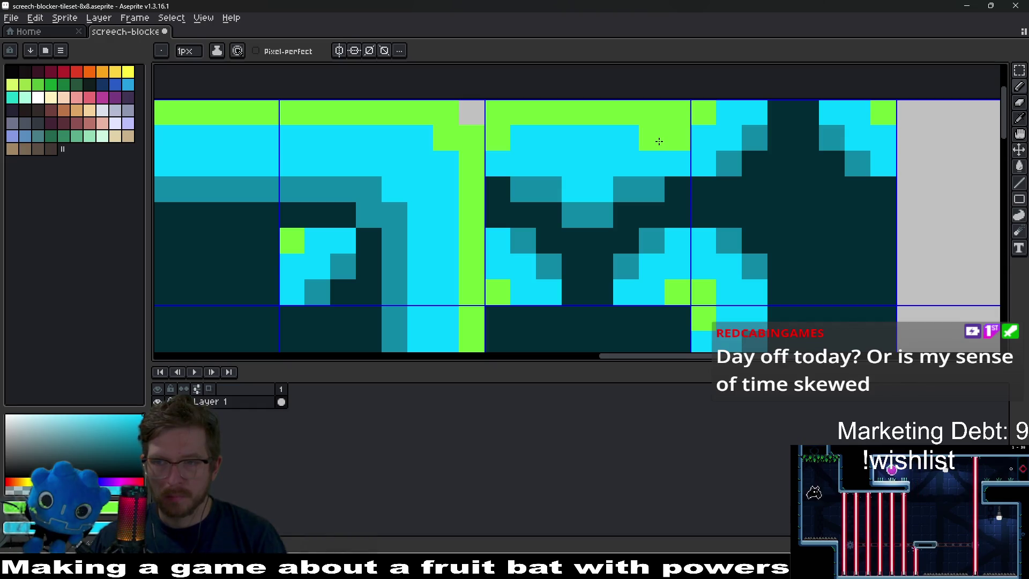
{"action": "left_click", "coordinate": [680, 147]}
{"action": "scroll", "coordinate": [595, 149], "scroll_direction": "down", "scroll_amount": 6}
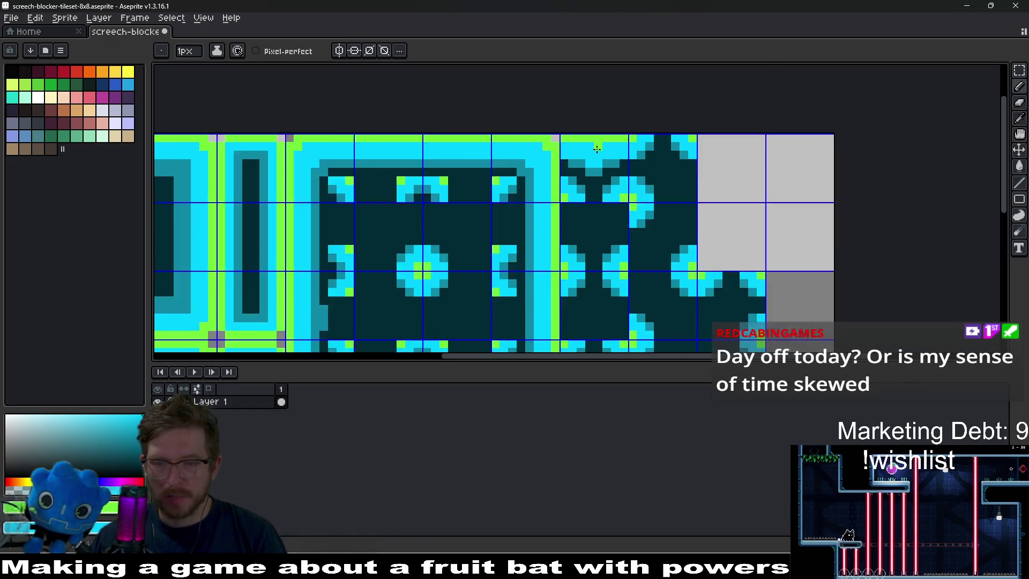
Check the whole tileset, export it with Ctrl+Alt+Shift+S, and return to Godot.
{"action": "left_click_drag", "start_coordinate": [641, 212], "coordinate": [635, 197]}
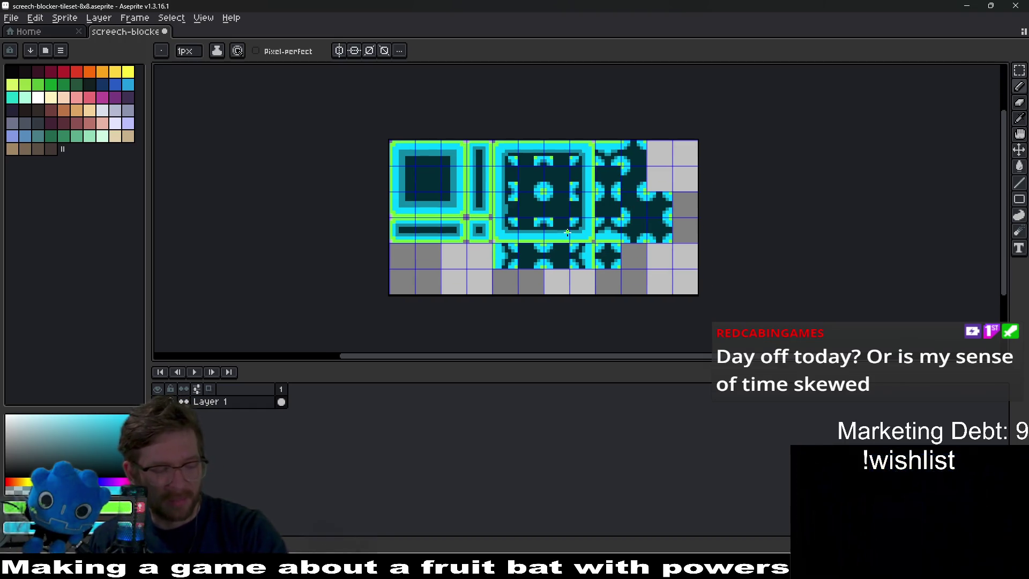
{"action": "scroll", "coordinate": [601, 242], "scroll_direction": "up", "scroll_amount": 3}
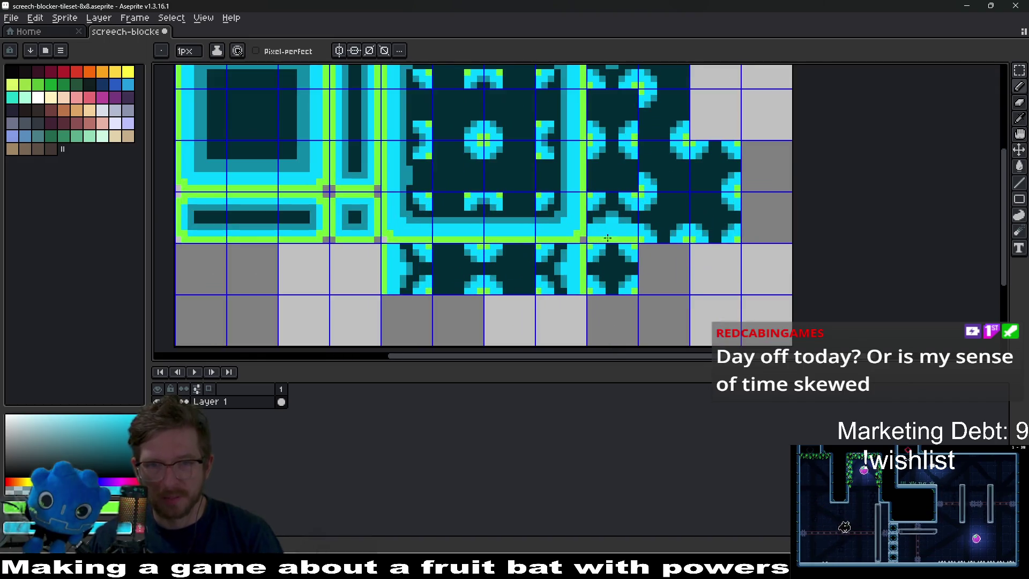
{"action": "left_click_drag", "start_coordinate": [558, 152], "coordinate": [650, 200]}
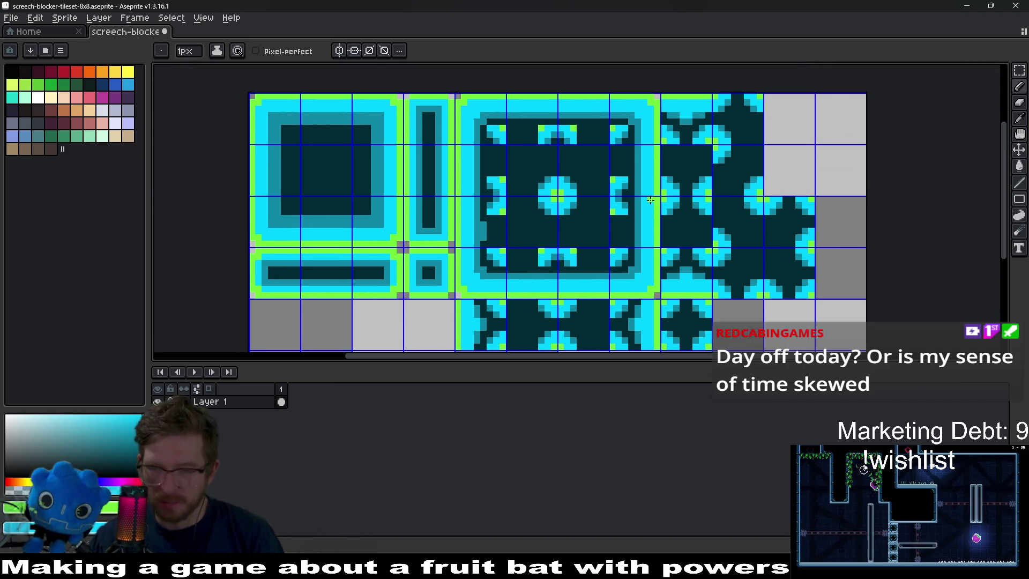
{"action": "left_click_drag", "start_coordinate": [768, 210], "coordinate": [685, 212]}
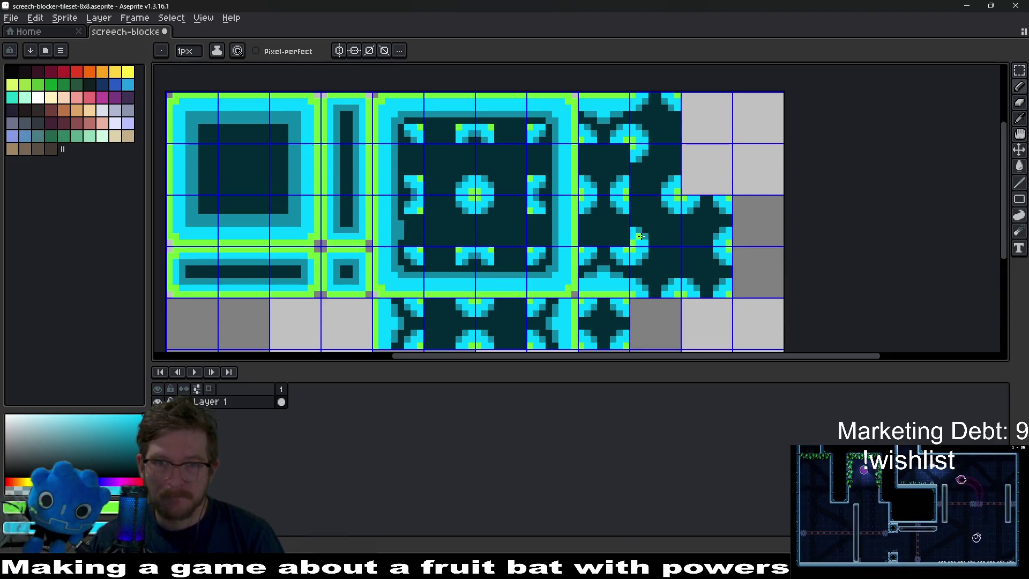
{"action": "left_click_drag", "start_coordinate": [641, 236], "coordinate": [665, 208]}
{"action": "key", "text": "ctrl+alt+shift+s"}
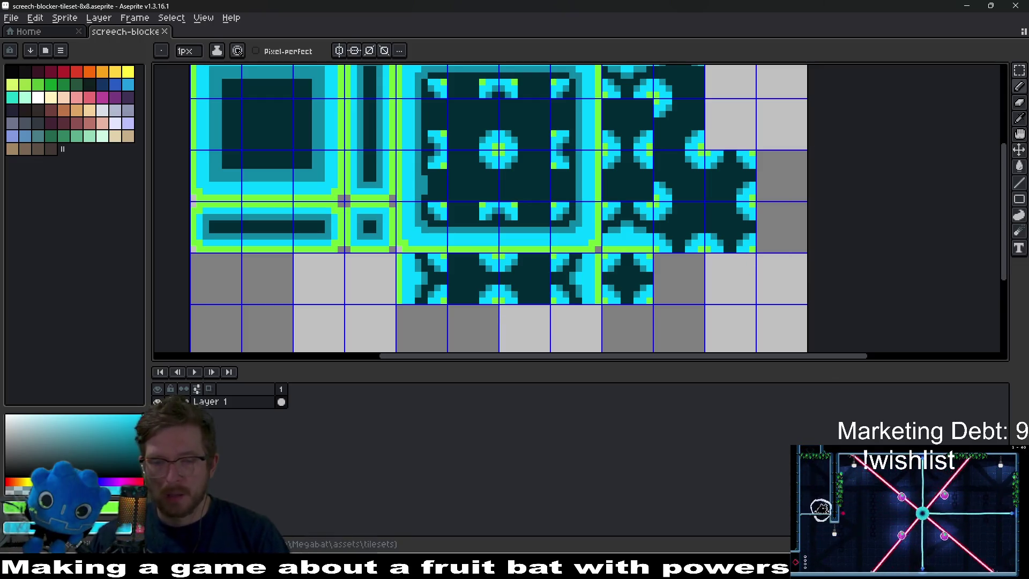
{"action": "key", "text": "alt+Tab"}
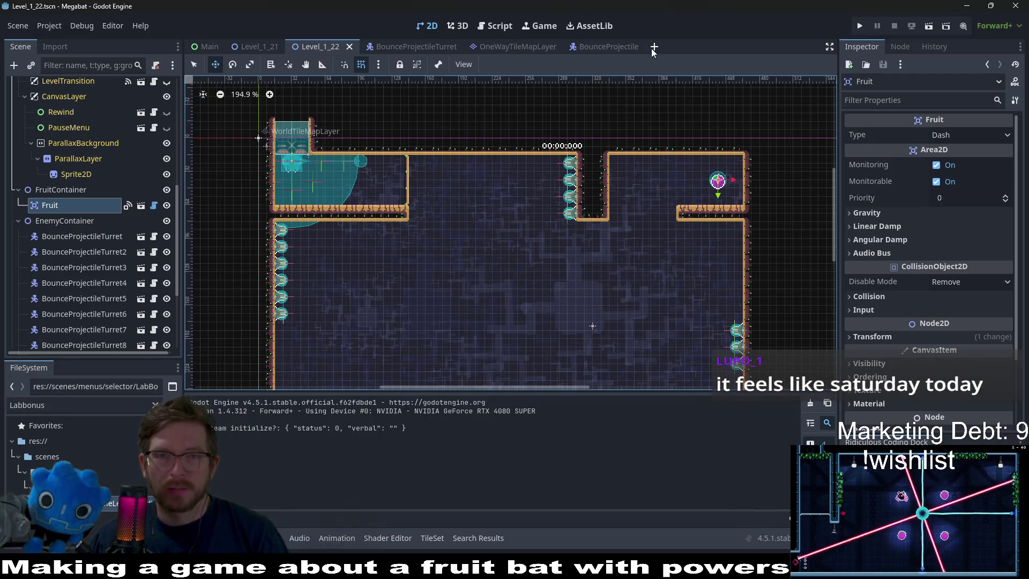
Create a new scene tab with a TileMapLayer root node, found by searching 'tilemap'.
{"action": "left_click", "coordinate": [654, 48]}
{"action": "left_click", "coordinate": [83, 159]}
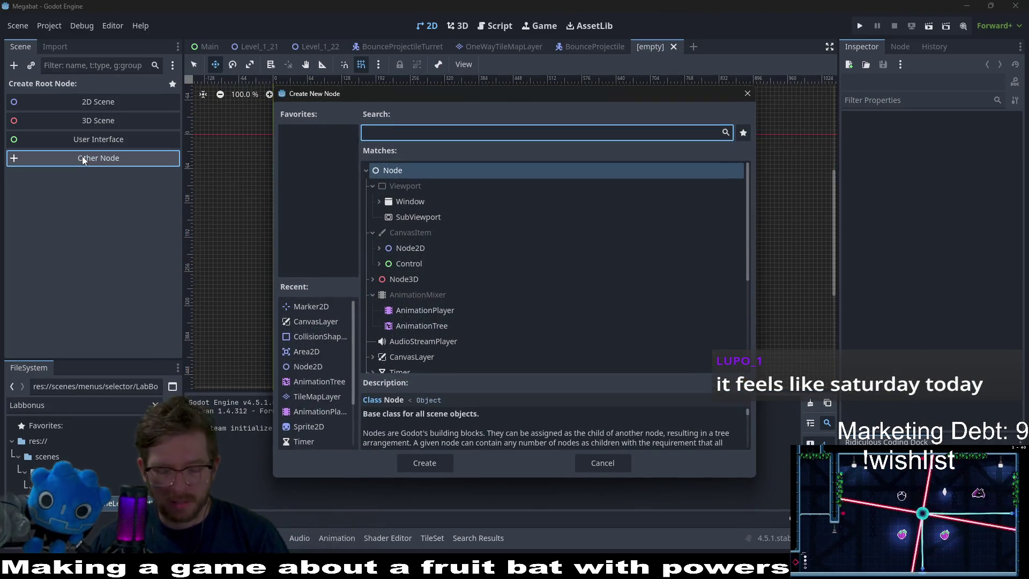
{"action": "type", "text": "tilemap"}
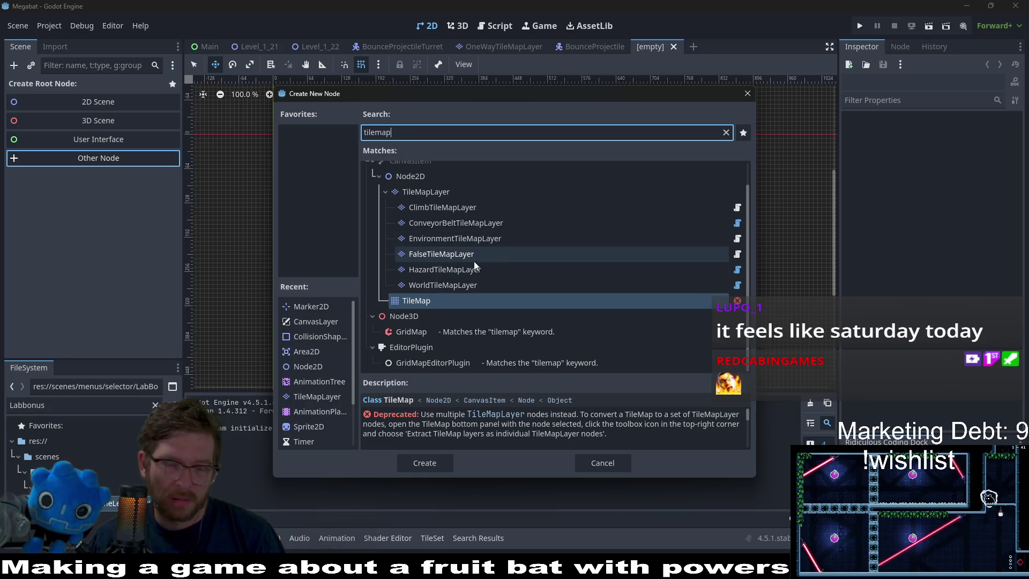
{"action": "scroll", "coordinate": [486, 296], "scroll_direction": "up", "scroll_amount": 2}
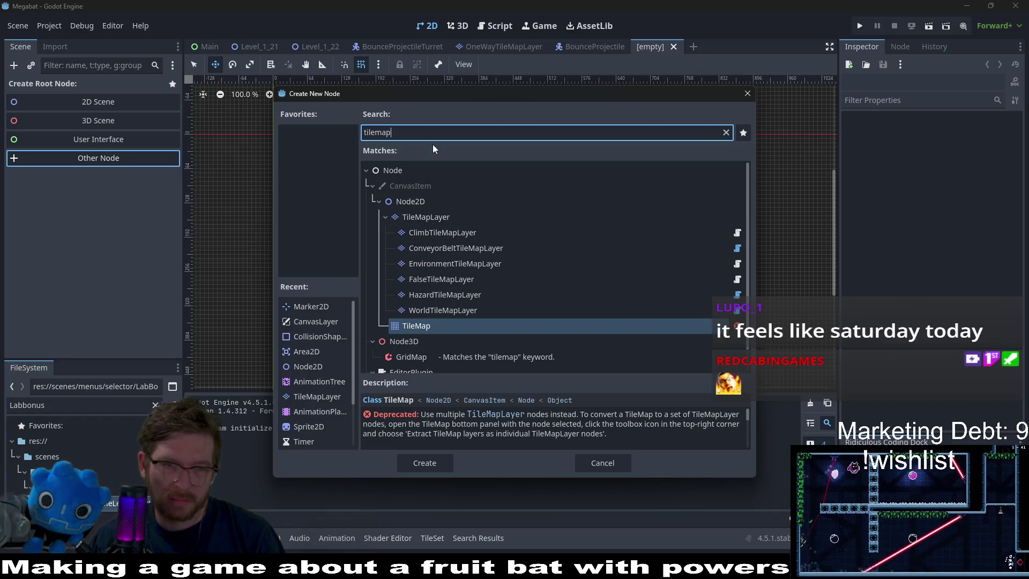
{"action": "left_click", "coordinate": [426, 217]}
{"action": "key", "text": "Escape"}
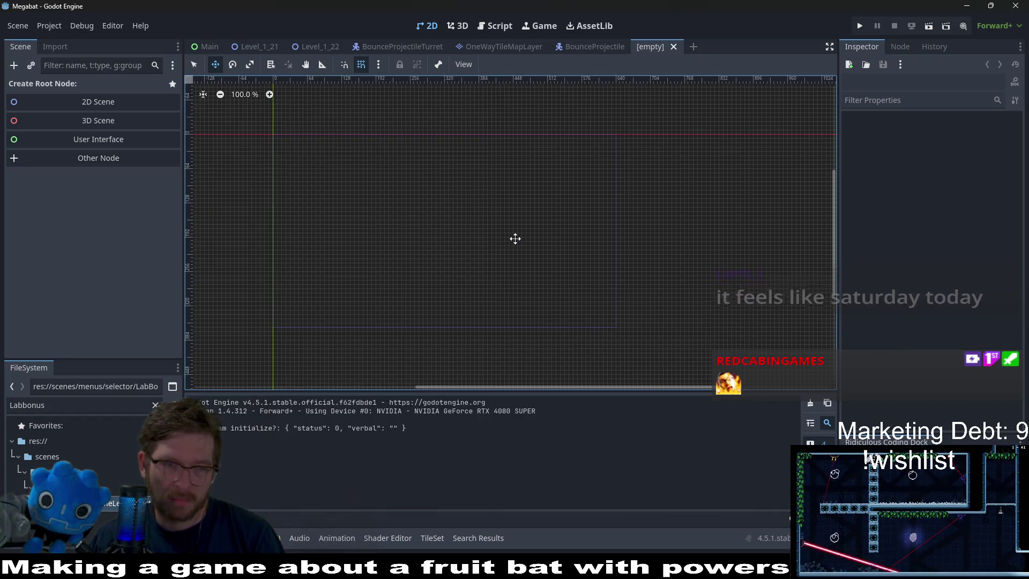
{"action": "left_click", "coordinate": [105, 158]}
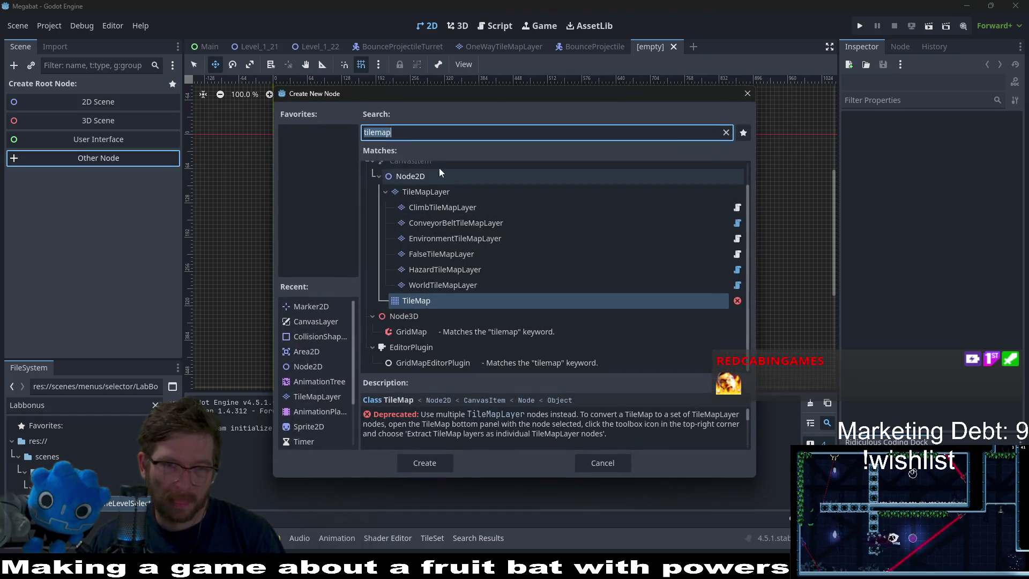
{"action": "left_click", "coordinate": [437, 464]}
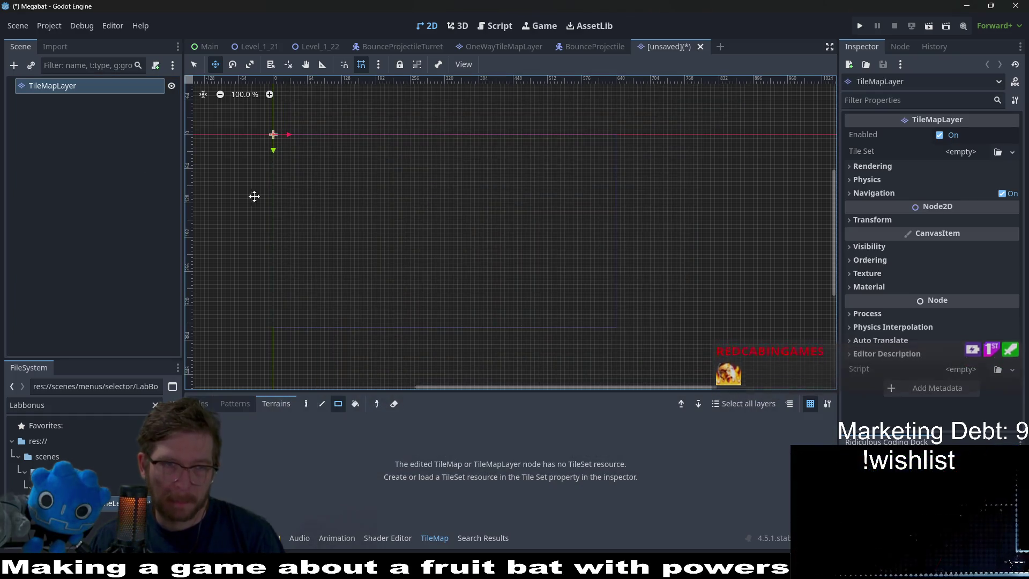
{"action": "scroll", "coordinate": [313, 174], "scroll_direction": "up", "scroll_amount": 7}
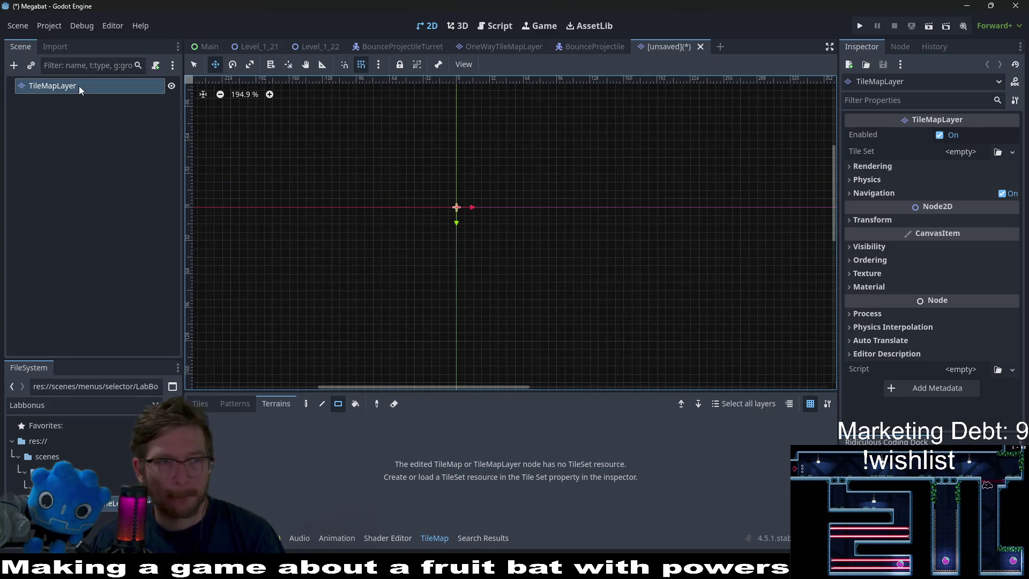
Rename the root node to ScreechBlockerTileMapLayer and bring up Save Scene As with Ctrl+S.
{"action": "double_click", "coordinate": [79, 86]}
{"action": "type", "text": "Scree"}
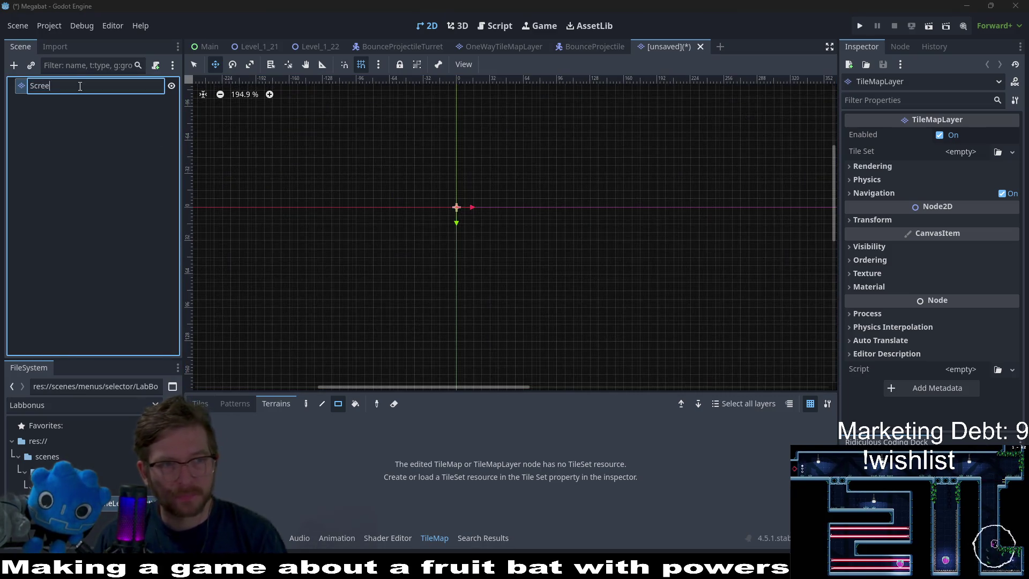
{"action": "type", "text": "chBlocker"}
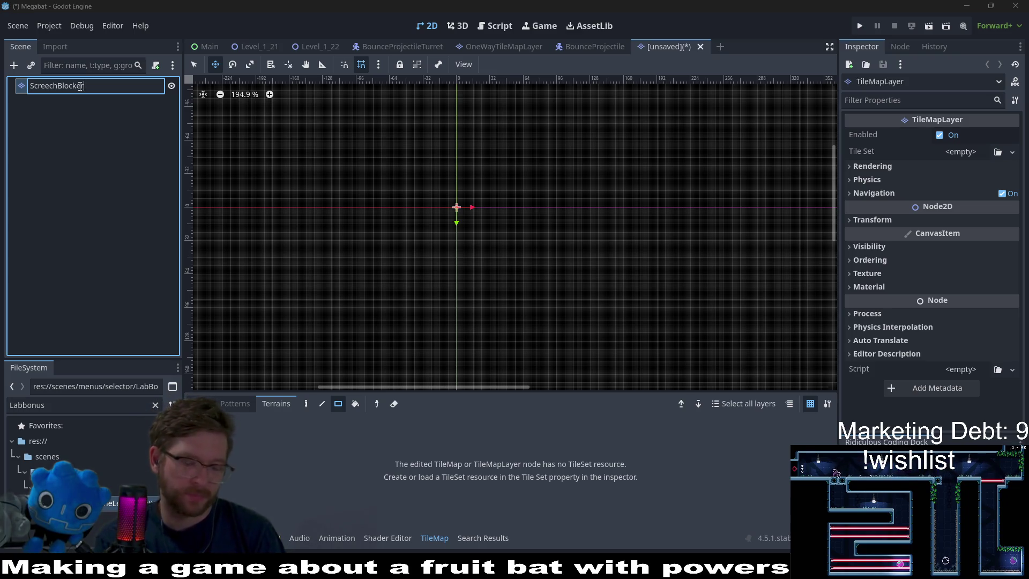
{"action": "type", "text": "Tile"}
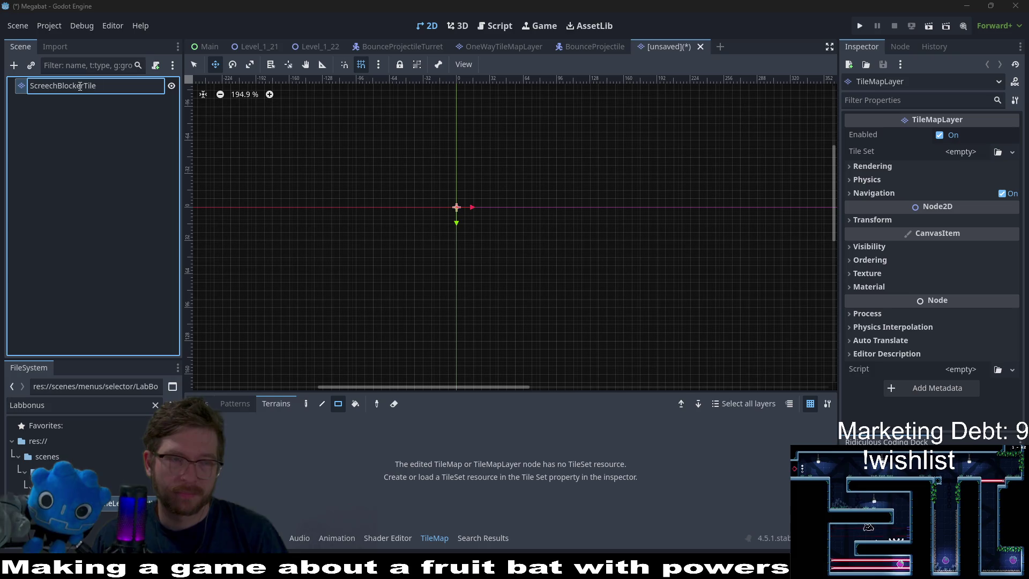
{"action": "type", "text": "MapLayer"}
{"action": "key", "text": "Return"}
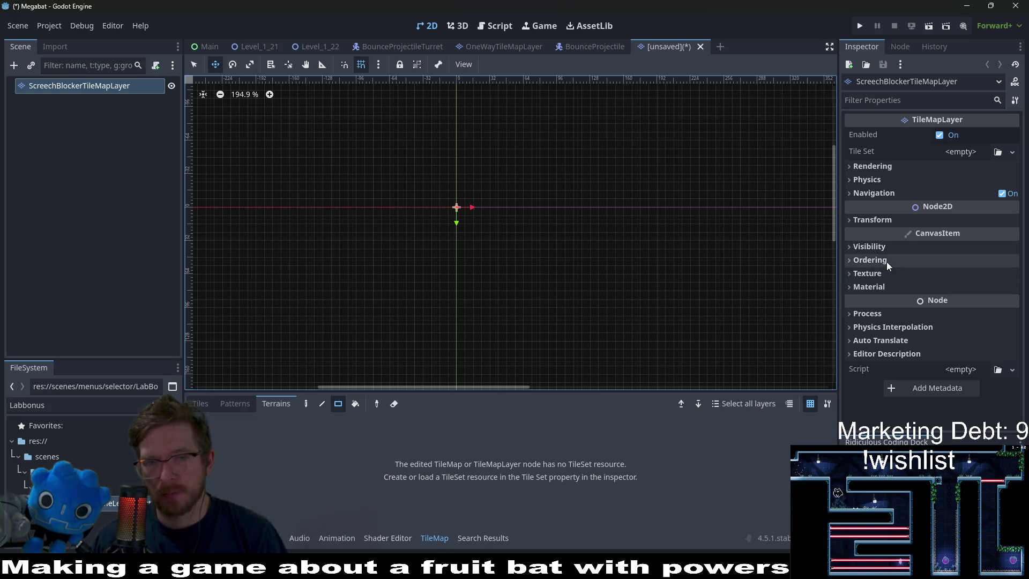
{"action": "key", "text": "ctrl+s"}
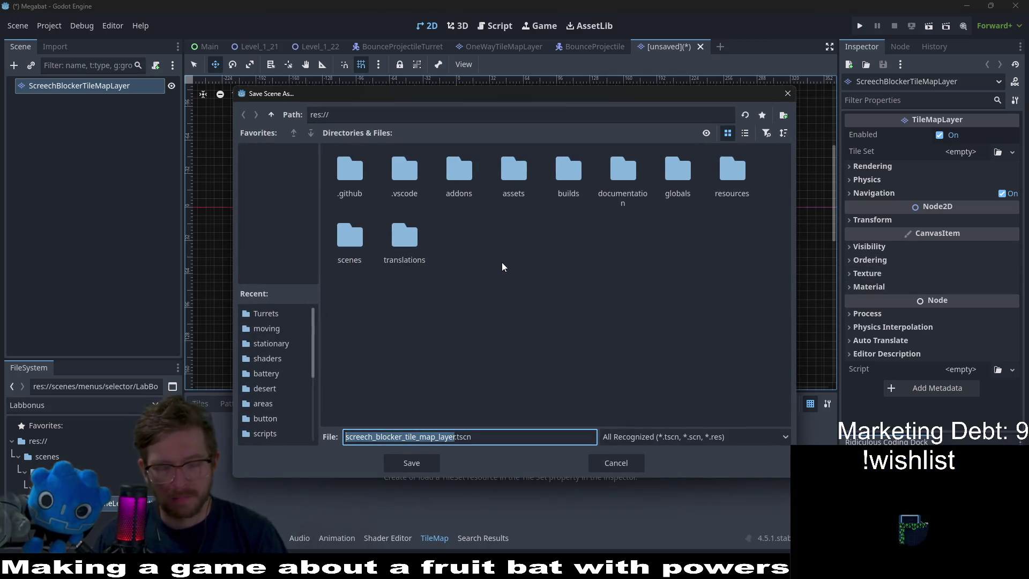
Save the scene as ScreechBlockerTileMapLayer.tscn in the scenes/tilemaps folder.
{"action": "type", "text": "Screech"}
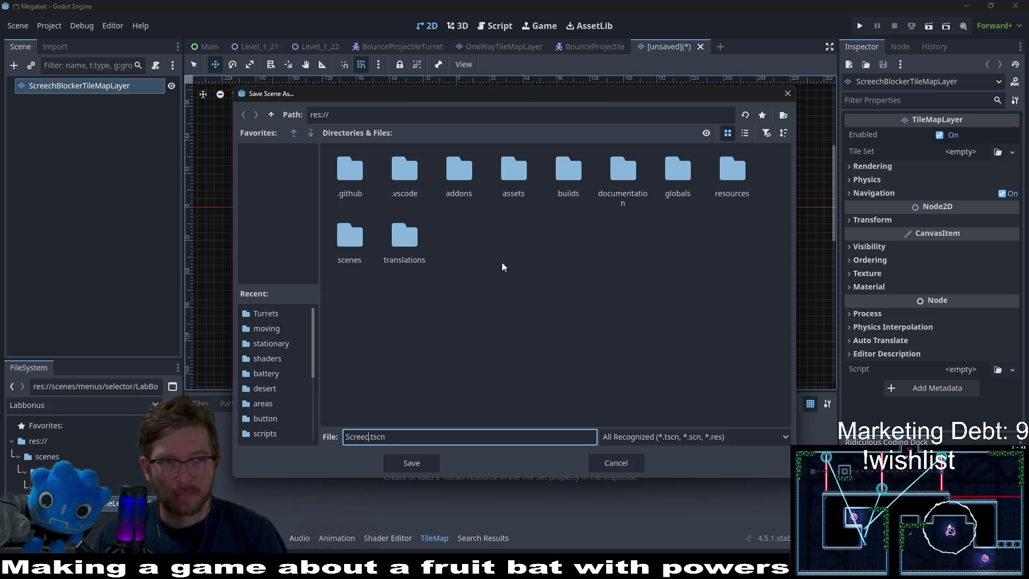
{"action": "type", "text": "BlockerTileMapLayer"}
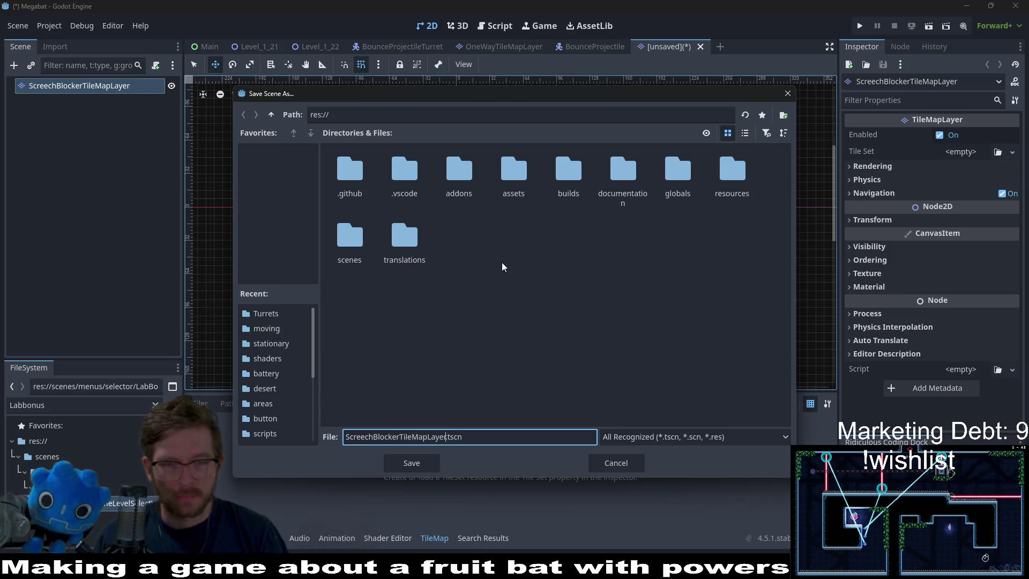
{"action": "left_click", "coordinate": [366, 253]}
{"action": "double_click", "coordinate": [366, 253]}
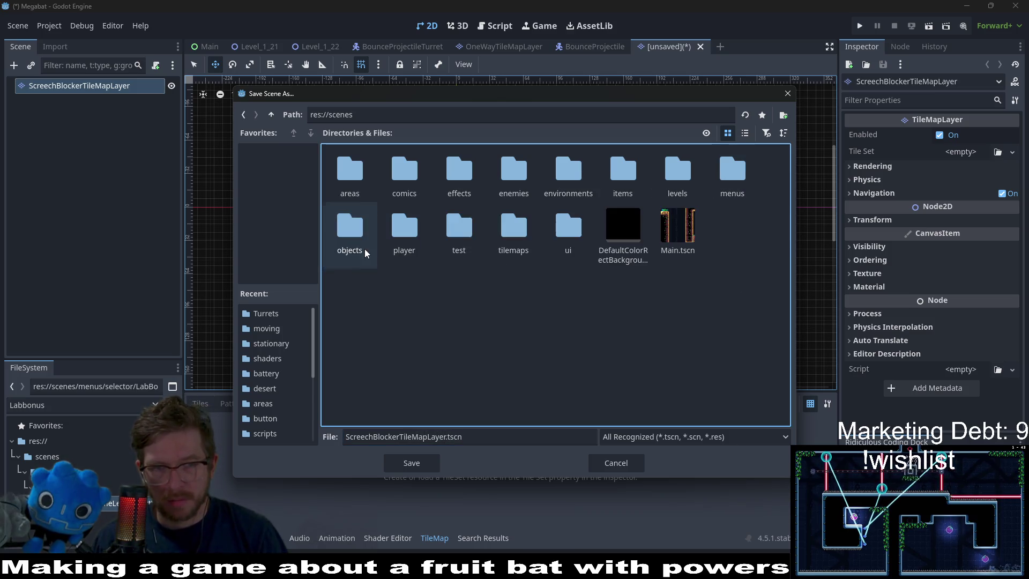
{"action": "double_click", "coordinate": [533, 252]}
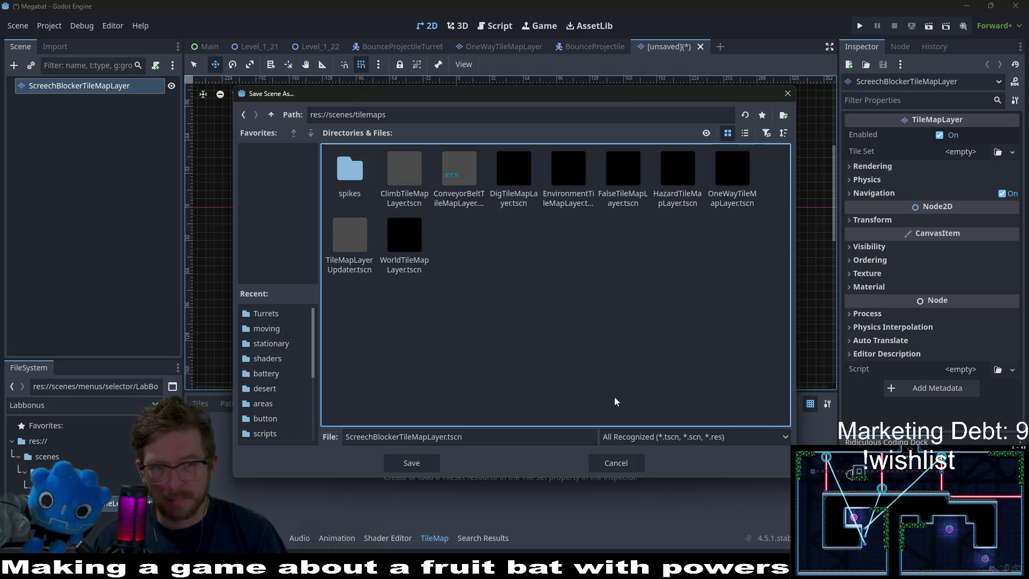
{"action": "left_click", "coordinate": [435, 468]}
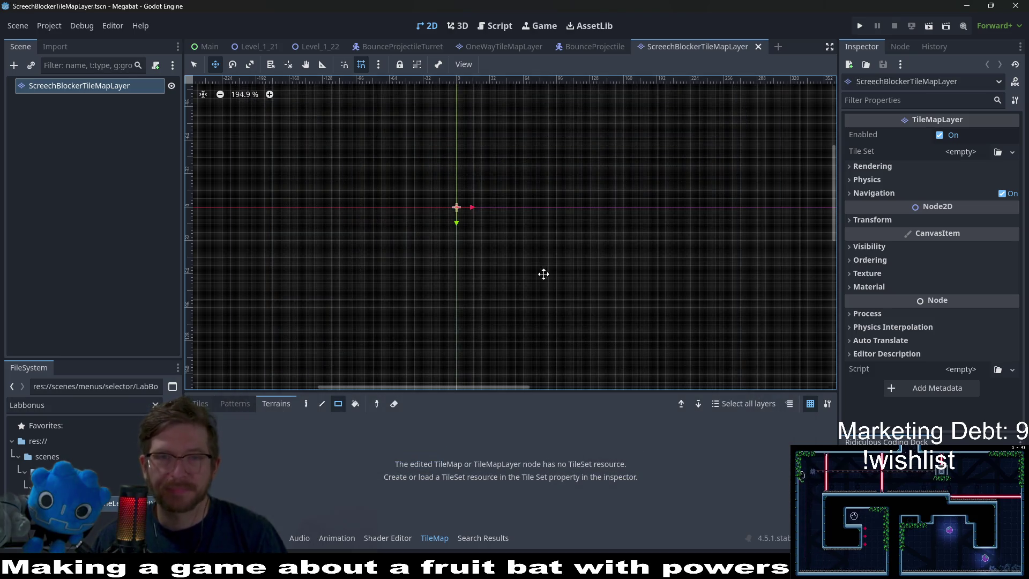
Assign a new TileSet to the layer's Tile Set property and expand its settings.
{"action": "left_click", "coordinate": [998, 152]}
{"action": "key", "text": "Escape"}
{"action": "left_click", "coordinate": [966, 152]}
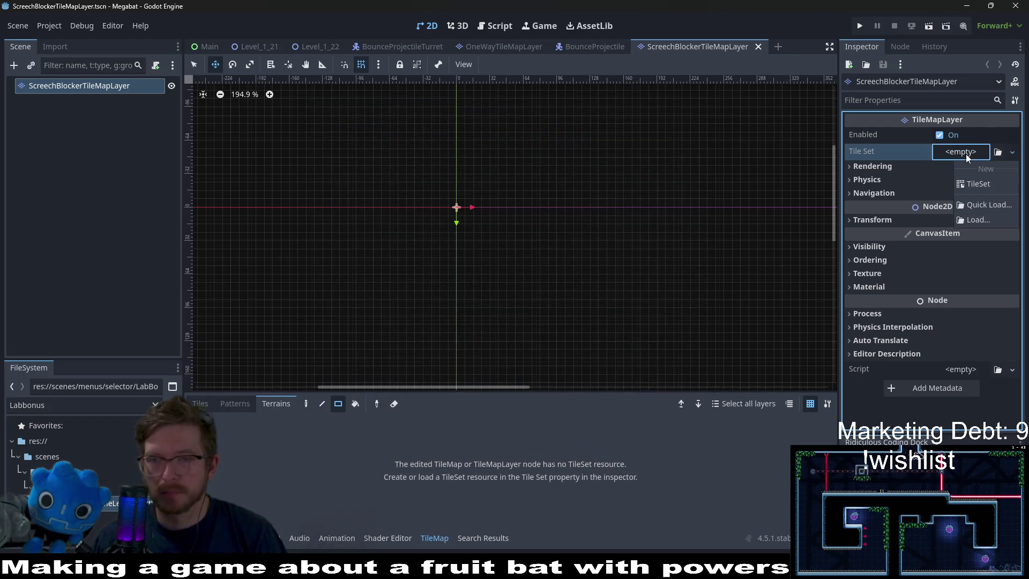
{"action": "left_click", "coordinate": [976, 185]}
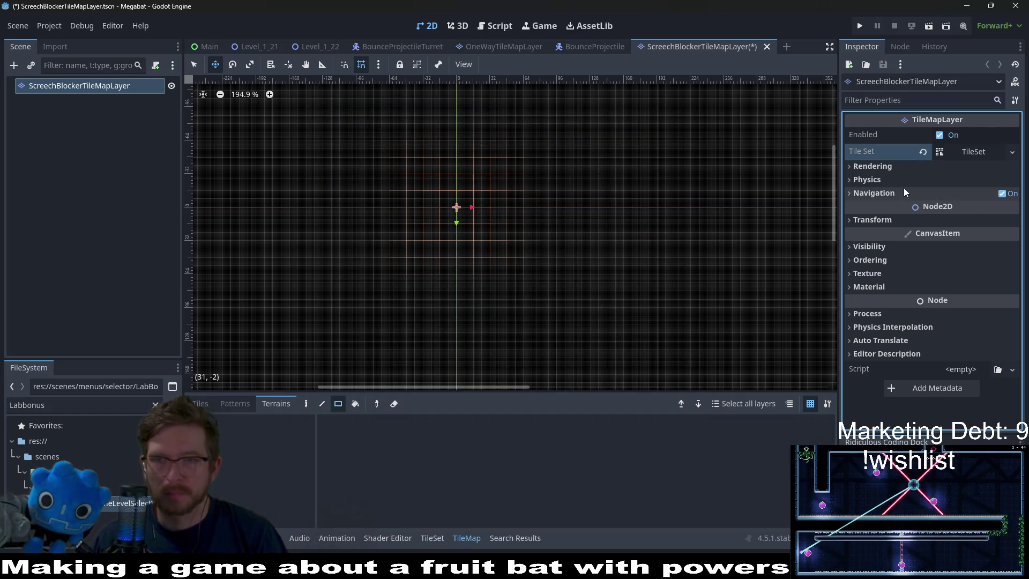
{"action": "left_click", "coordinate": [971, 155]}
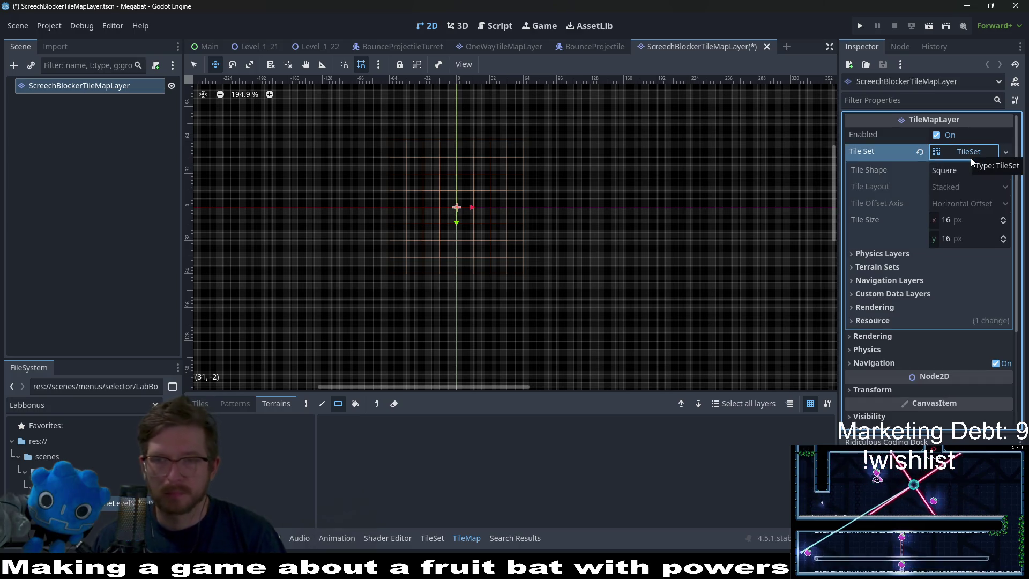
Add terrain set 0 under the TileSet's Terrain Sets and expand its Terrains list.
{"action": "left_click", "coordinate": [885, 254]}
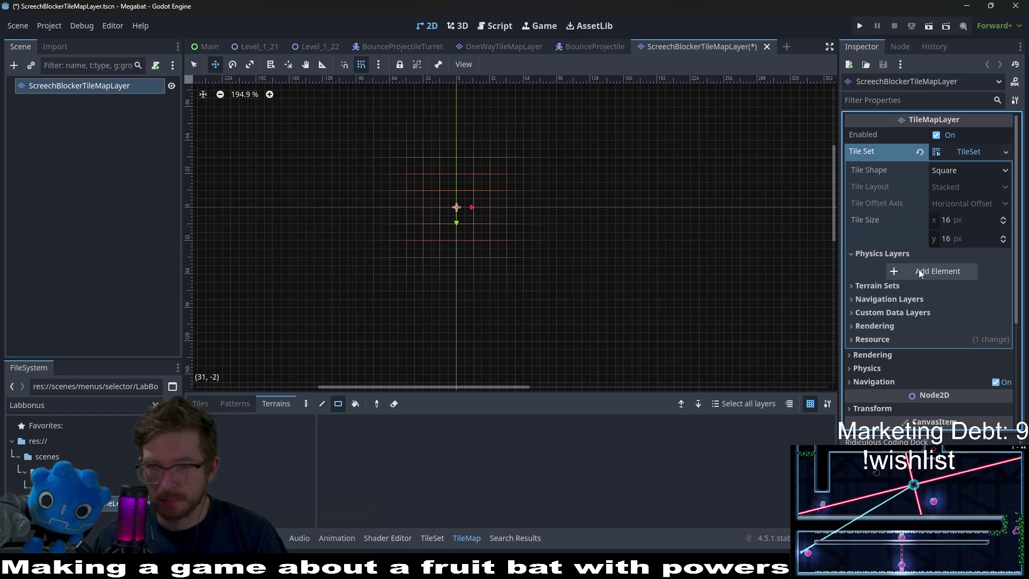
{"action": "left_click", "coordinate": [875, 254]}
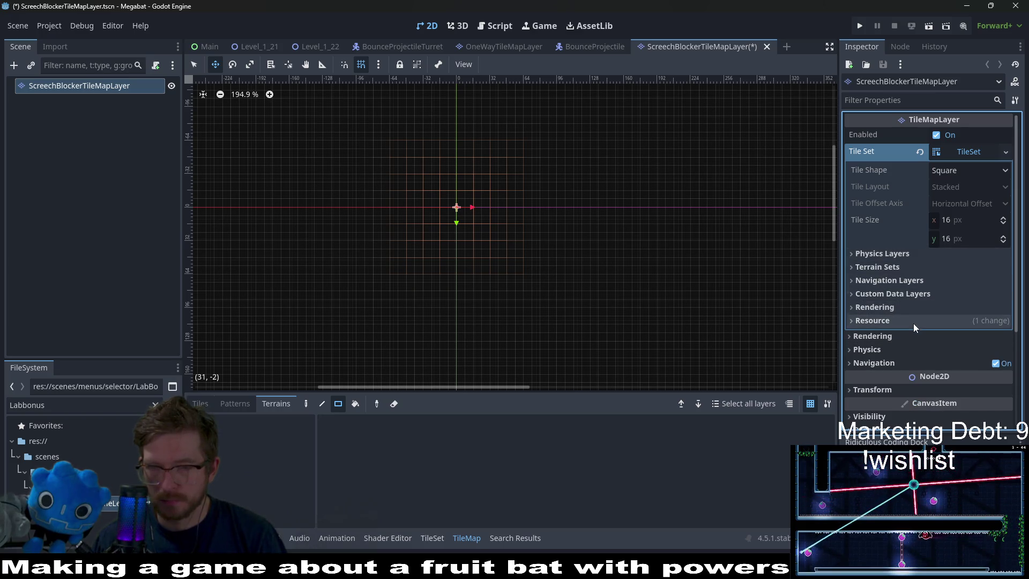
{"action": "left_click", "coordinate": [907, 280]}
{"action": "left_click", "coordinate": [889, 267]}
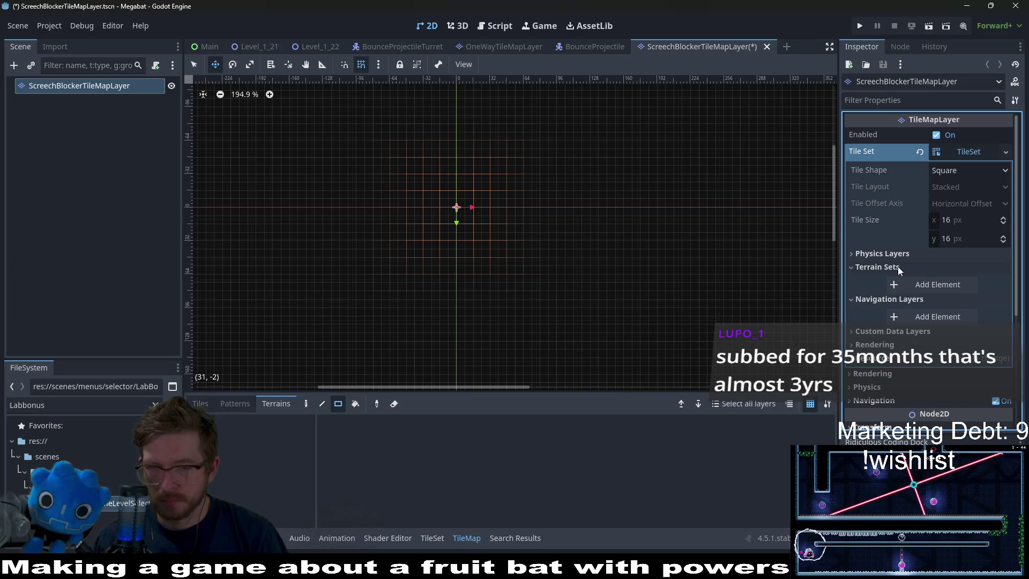
{"action": "left_click", "coordinate": [934, 284]}
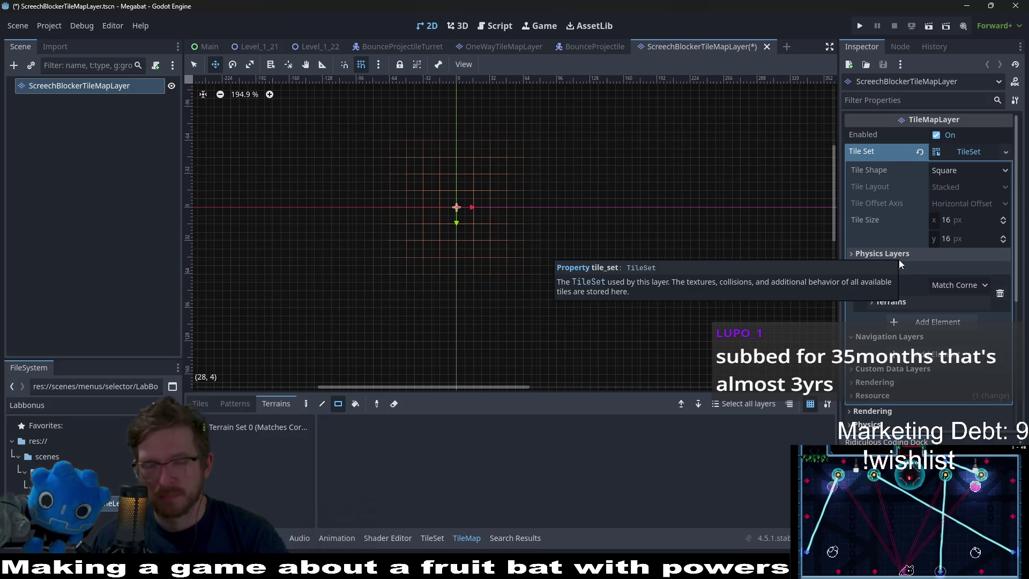
{"action": "left_click", "coordinate": [944, 303]}
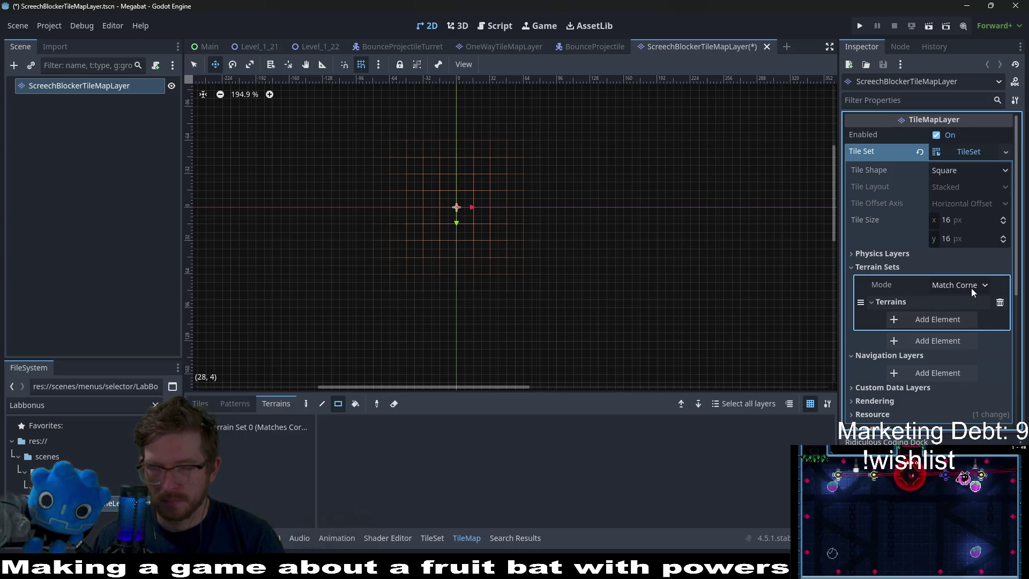
{"action": "scroll", "coordinate": [971, 287], "scroll_direction": "down", "scroll_amount": 1}
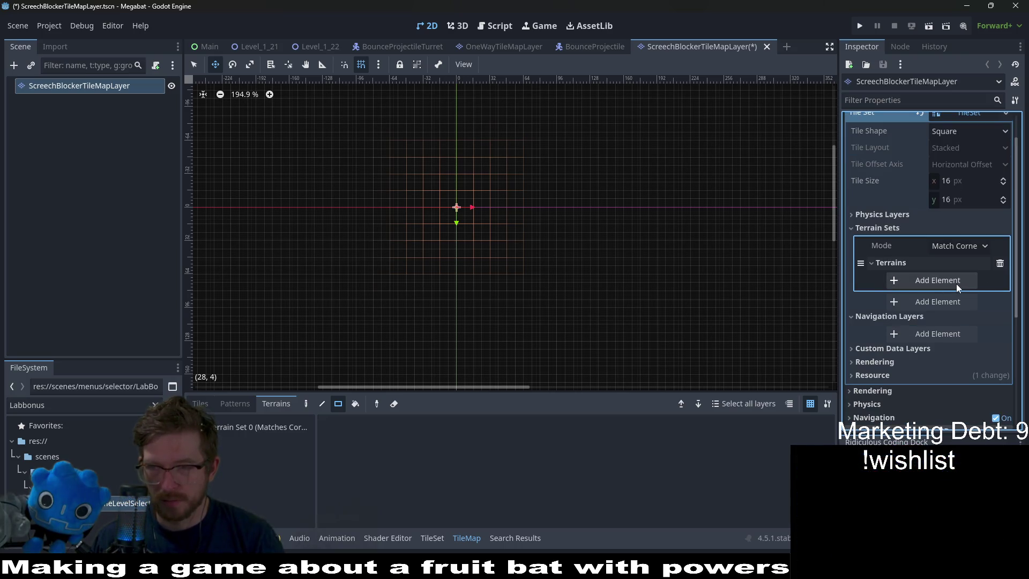
Add Terrain 0 to terrain set 0 and select its name for editing.
{"action": "left_click", "coordinate": [927, 278]}
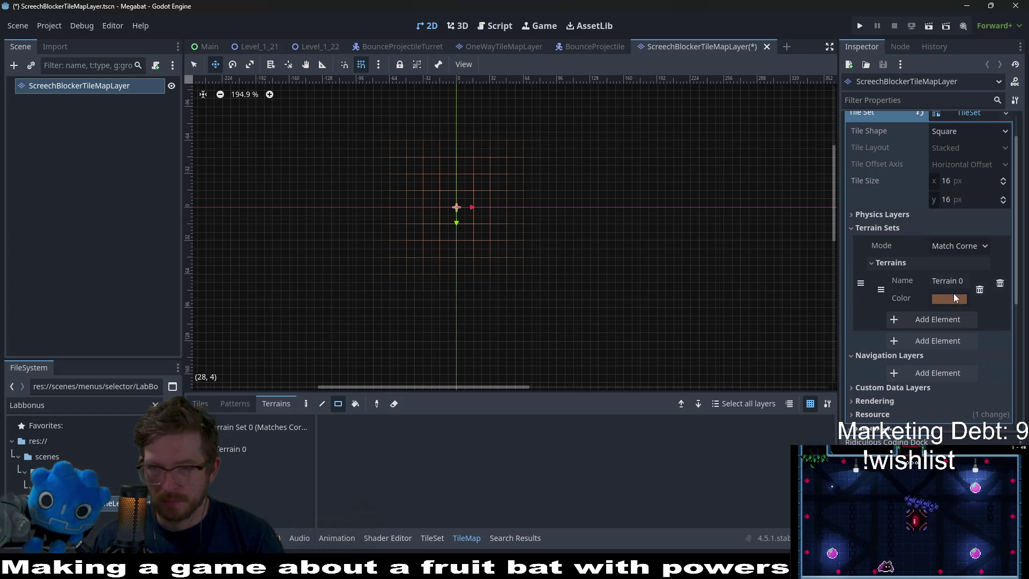
{"action": "left_click", "coordinate": [958, 282]}
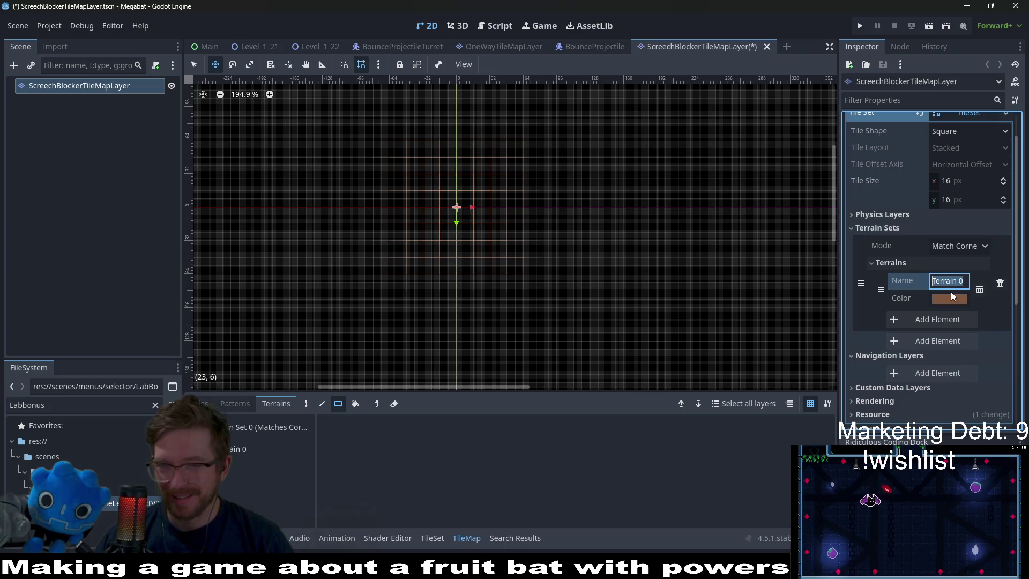
{"action": "key", "text": "ctrl+a"}
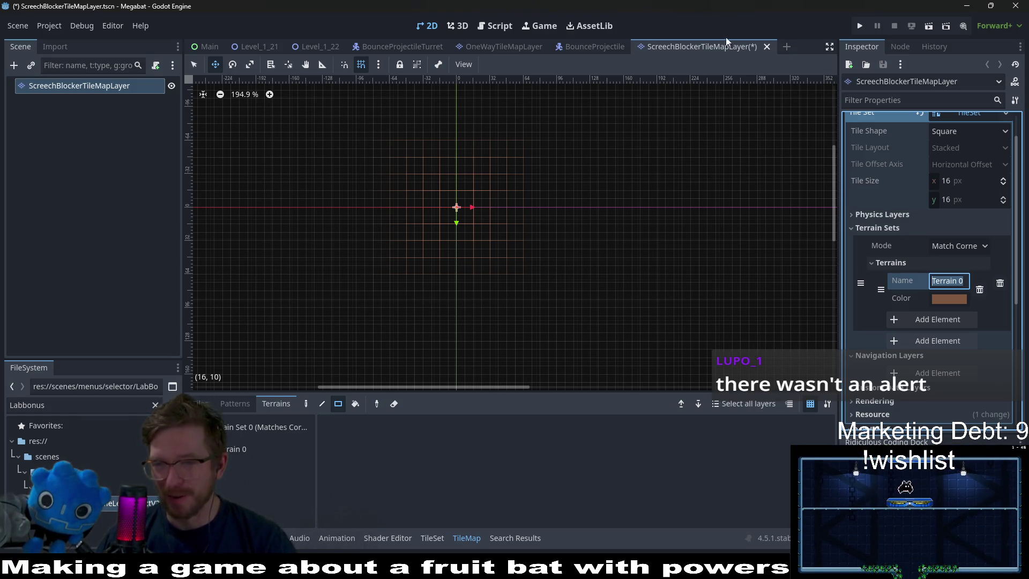
Set the terrain's colour to red using the RGB colour picker.
{"action": "left_click", "coordinate": [952, 301]}
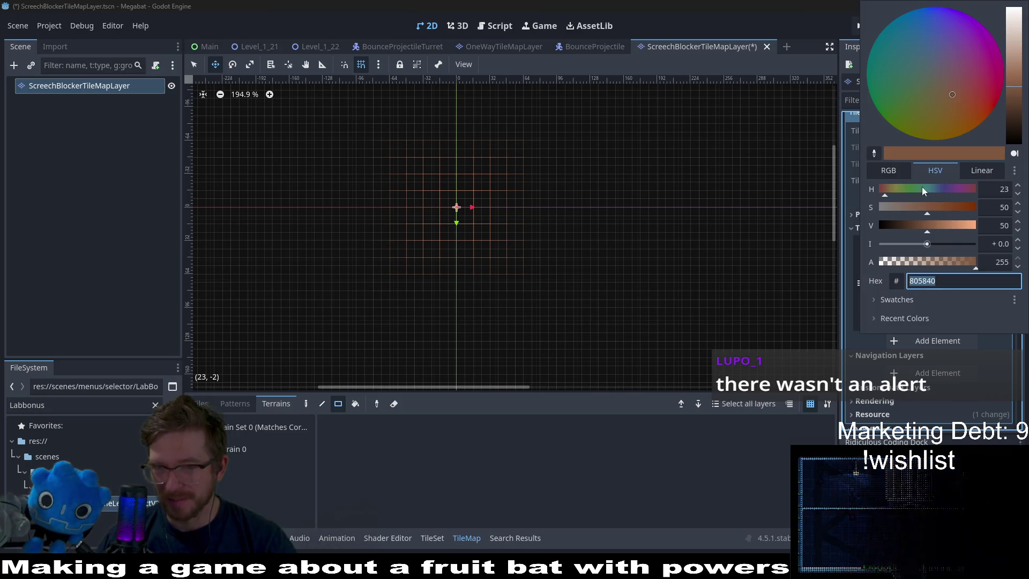
{"action": "left_click", "coordinate": [888, 170]}
{"action": "scroll", "coordinate": [960, 188], "scroll_direction": "up", "scroll_amount": 20}
{"action": "mouse_move", "coordinate": [960, 189]}
{"action": "left_mouse_down"}
{"action": "mouse_move", "coordinate": [943, 207]}
{"action": "mouse_move", "coordinate": [892, 210]}
{"action": "left_mouse_up"}
{"action": "left_click", "coordinate": [919, 208]}
{"action": "left_click", "coordinate": [997, 354]}
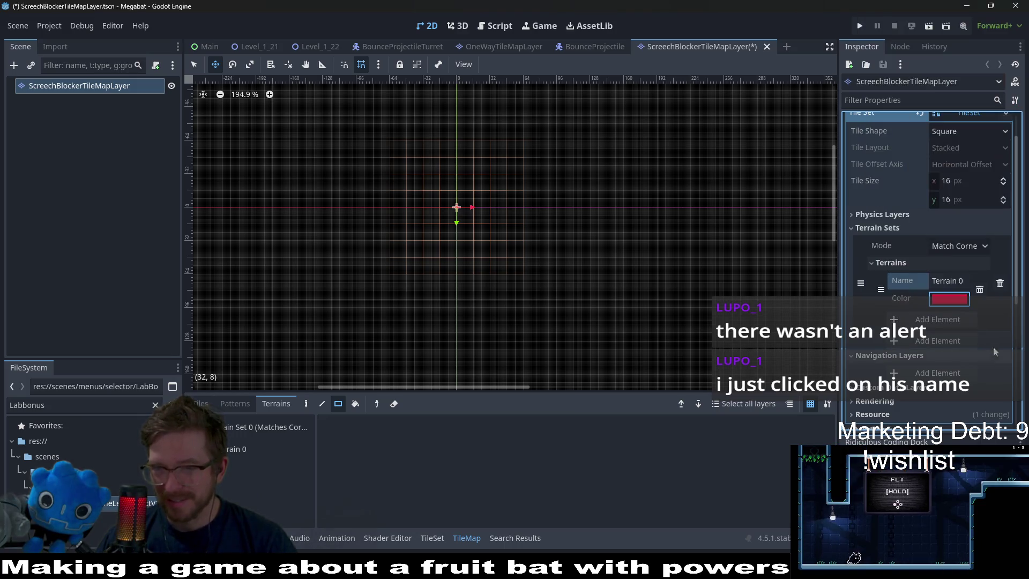
{"action": "left_click", "coordinate": [940, 299]}
{"action": "mouse_move", "coordinate": [902, 228]}
{"action": "left_mouse_down"}
{"action": "mouse_move", "coordinate": [993, 230]}
{"action": "mouse_move", "coordinate": [877, 229]}
{"action": "left_mouse_up"}
{"action": "key", "text": "Escape"}
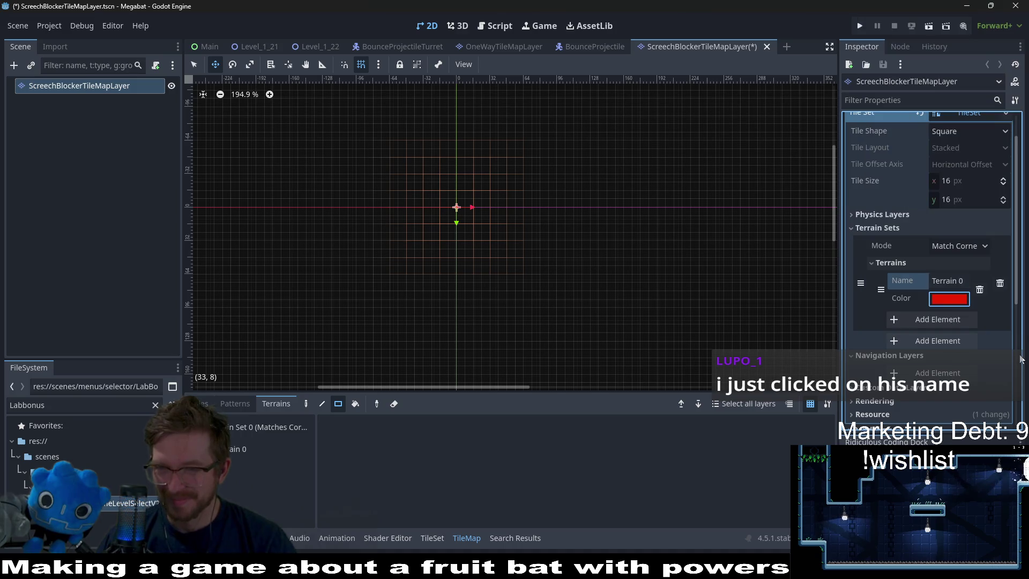
Rename the terrain to Terrain1.
{"action": "left_click", "coordinate": [963, 280]}
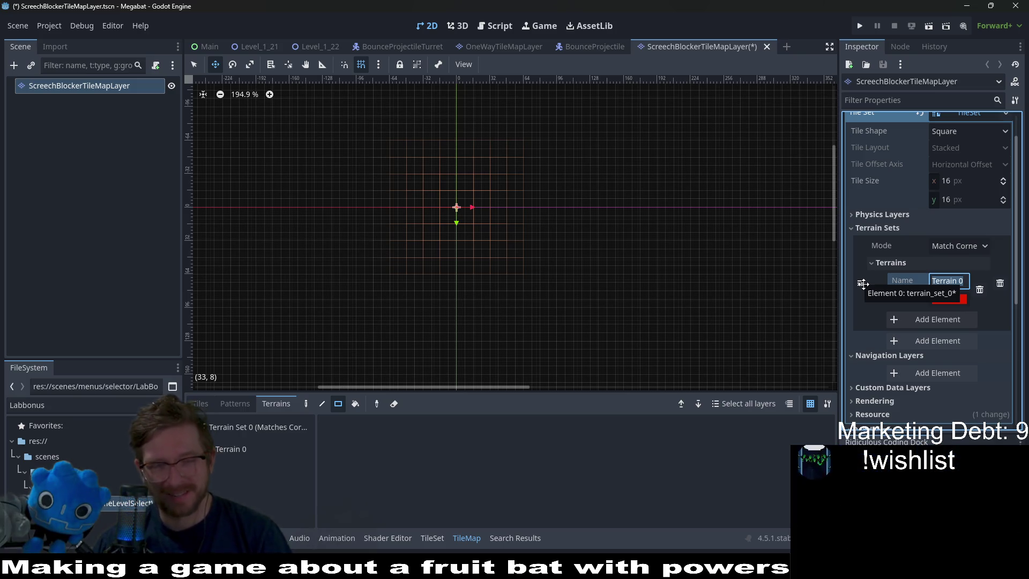
{"action": "type", "text": "T"}
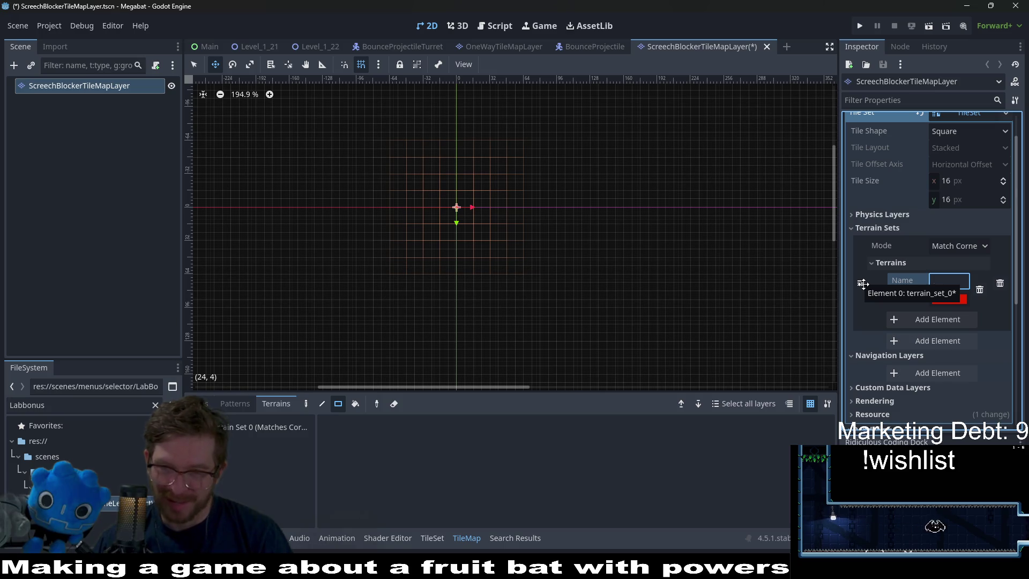
{"action": "type", "text": "Terrain"}
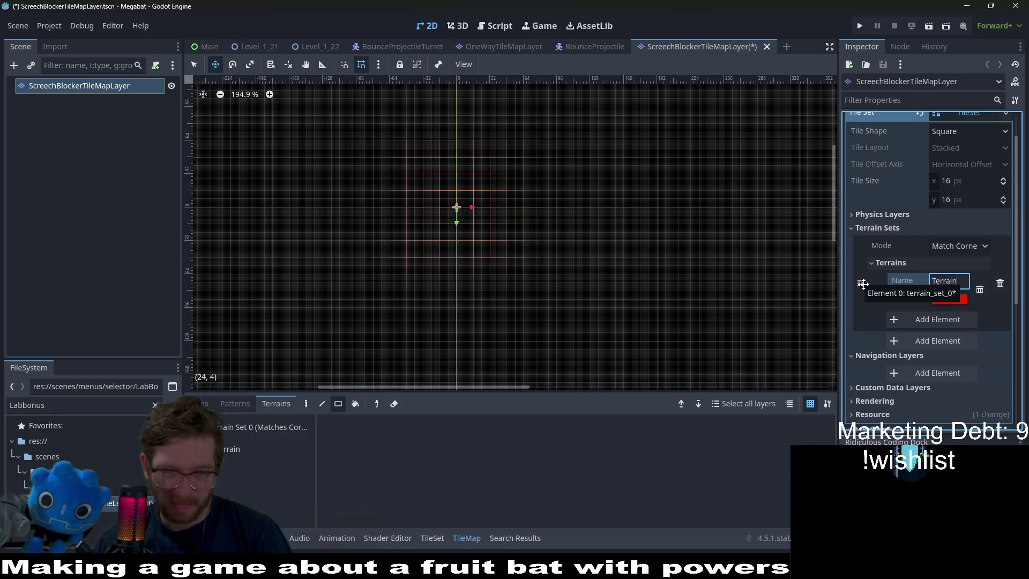
{"action": "type", "text": "1"}
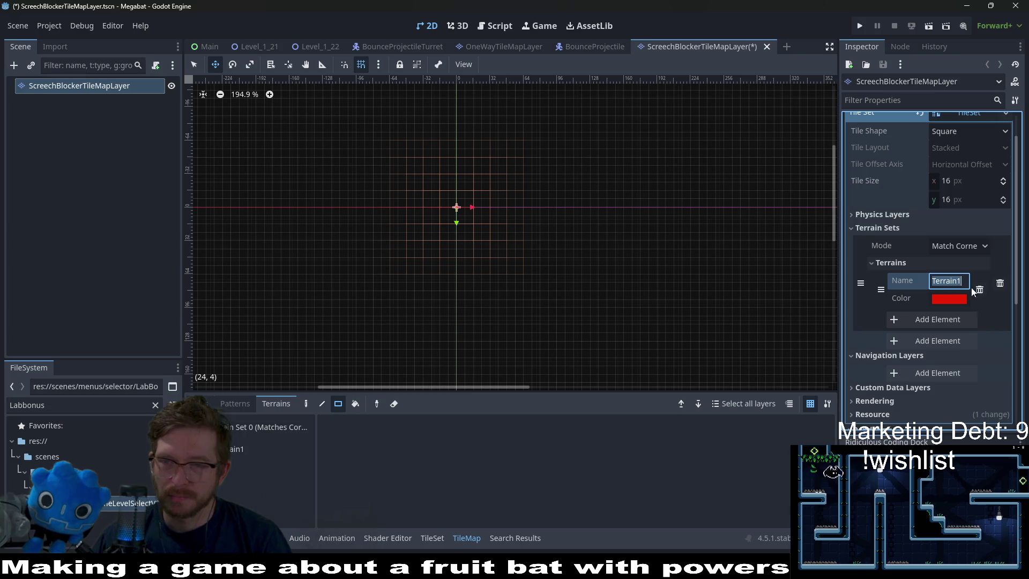
{"action": "left_click", "coordinate": [997, 334]}
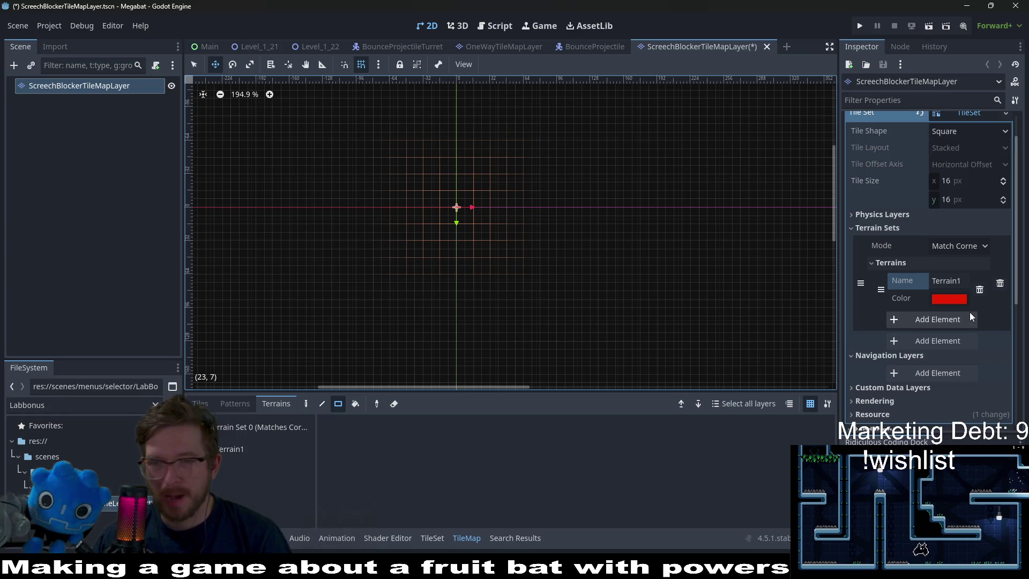
{"action": "scroll", "coordinate": [969, 312], "scroll_direction": "down", "scroll_amount": 3}
{"action": "scroll", "coordinate": [970, 312], "scroll_direction": "up", "scroll_amount": 5}
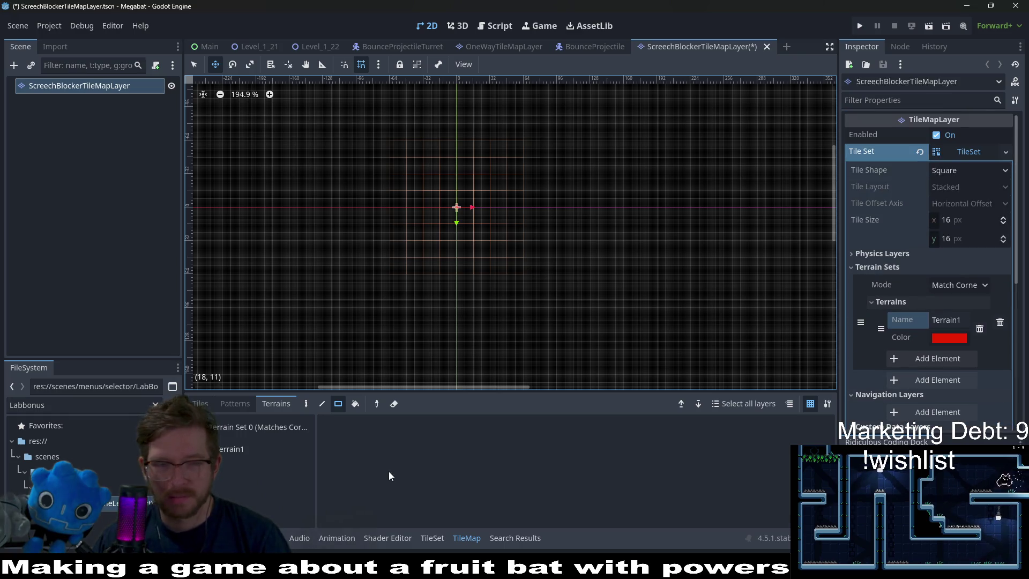
Add the screech-blocker tileset image to the TileSet as an auto-tiled atlas source.
{"action": "left_click", "coordinate": [441, 537]}
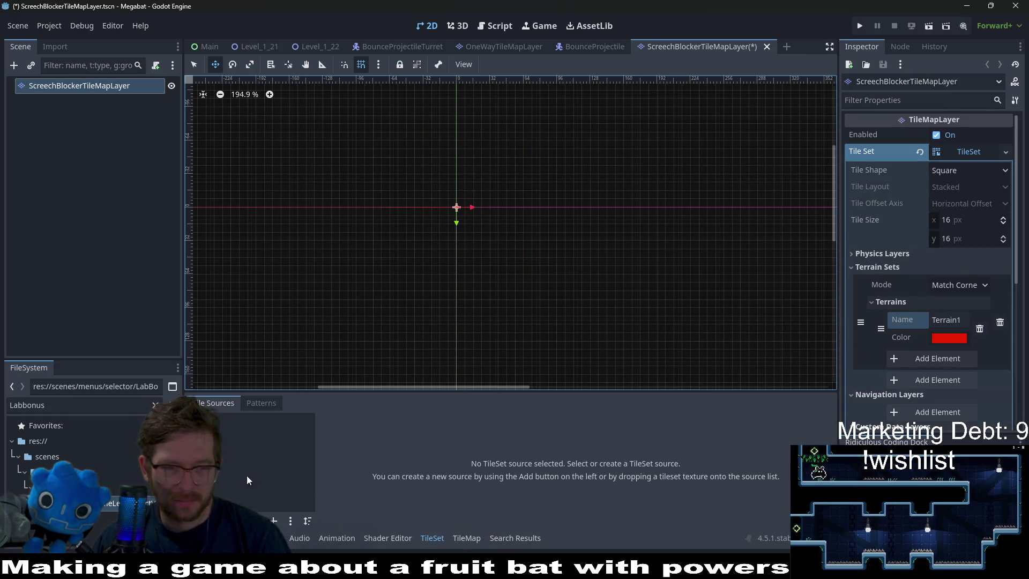
{"action": "left_click_drag", "start_coordinate": [355, 391], "coordinate": [355, 337]}
{"action": "left_click", "coordinate": [80, 405]}
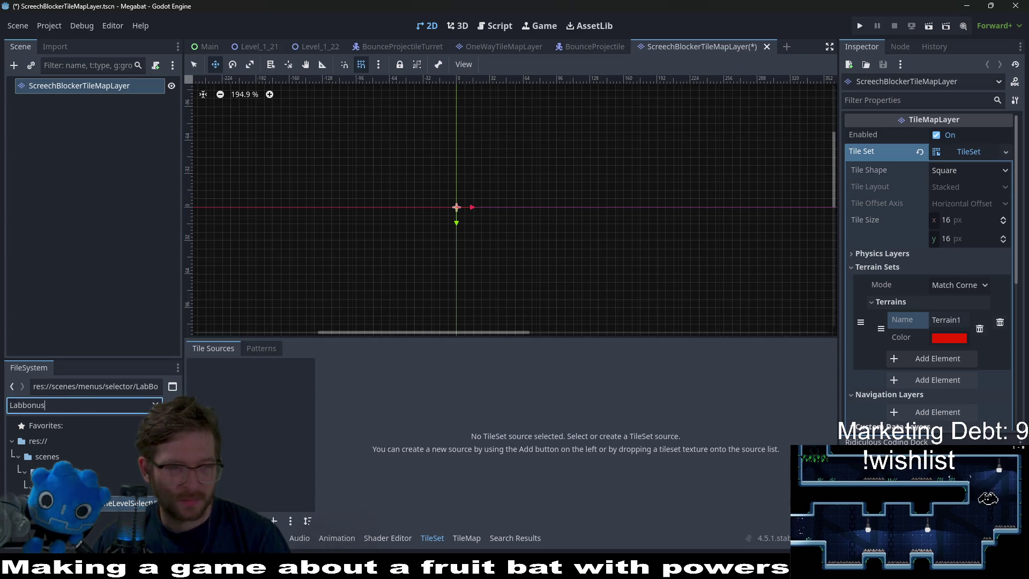
{"action": "type", "text": "scr"}
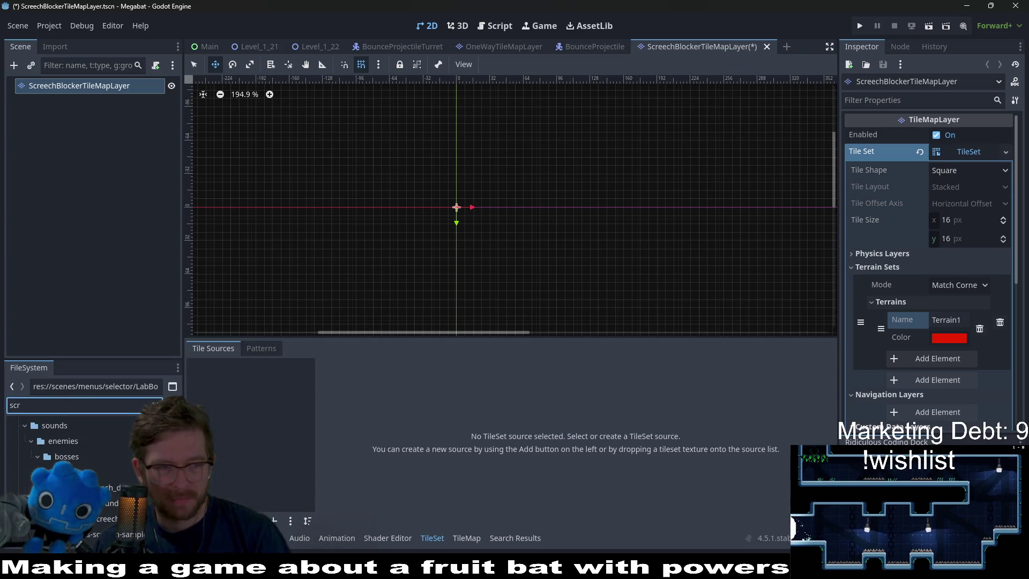
{"action": "type", "text": "eech-blocker"}
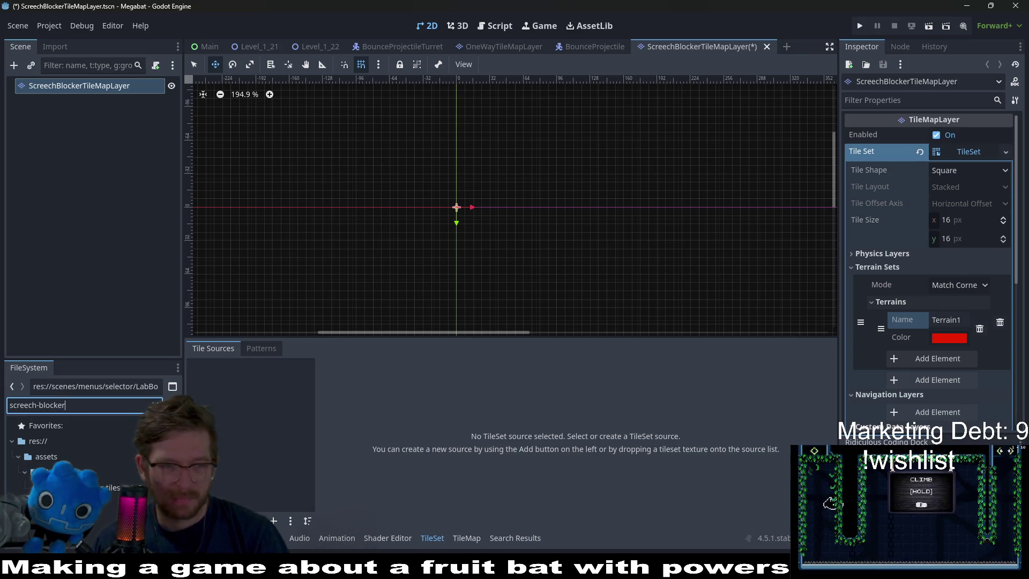
{"action": "left_click_drag", "start_coordinate": [246, 392], "coordinate": [245, 389]}
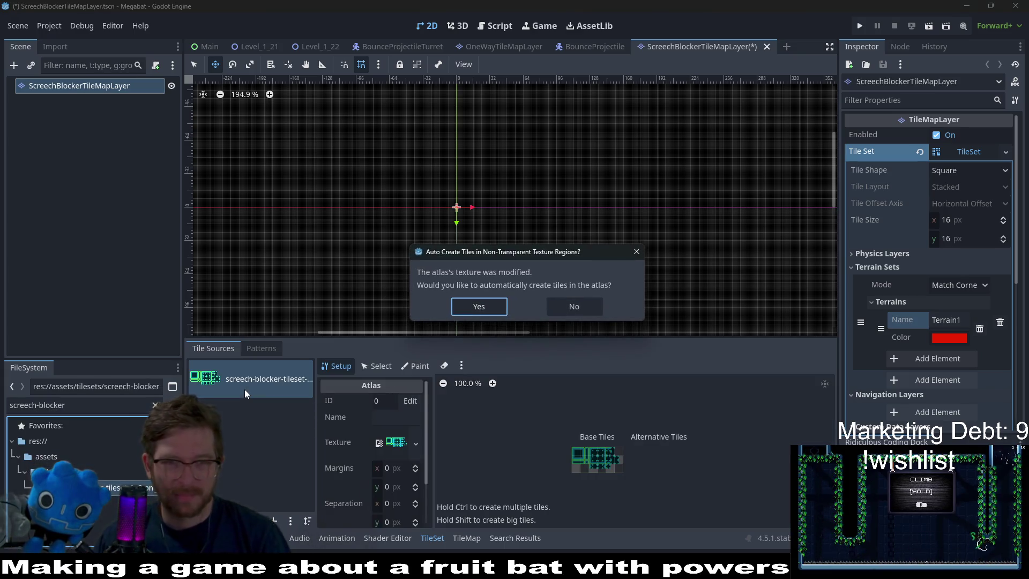
{"action": "left_click", "coordinate": [476, 306]}
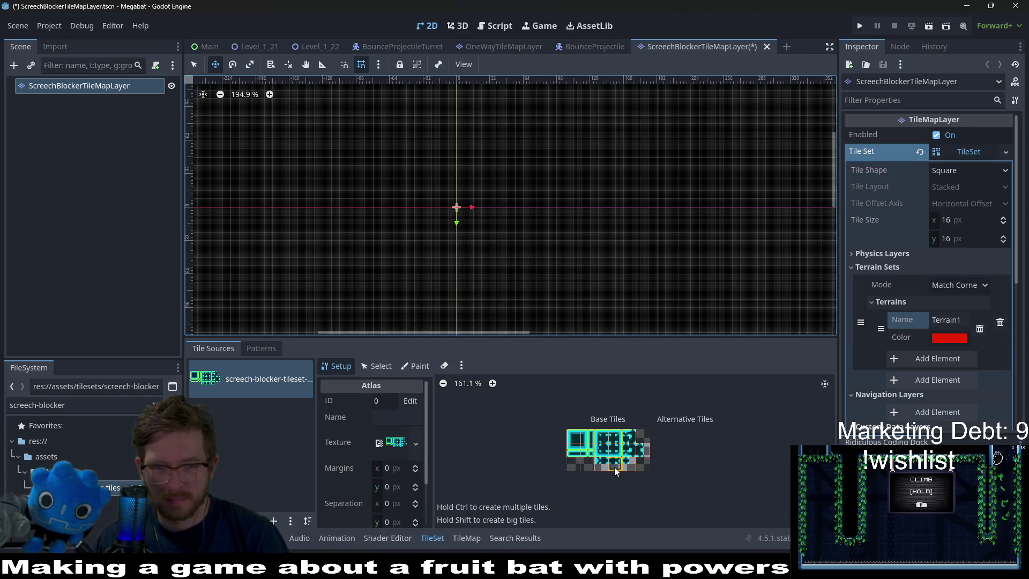
Set the tile size to 8×8 px and remove the outdated atlas source.
{"action": "left_click", "coordinate": [973, 218]}
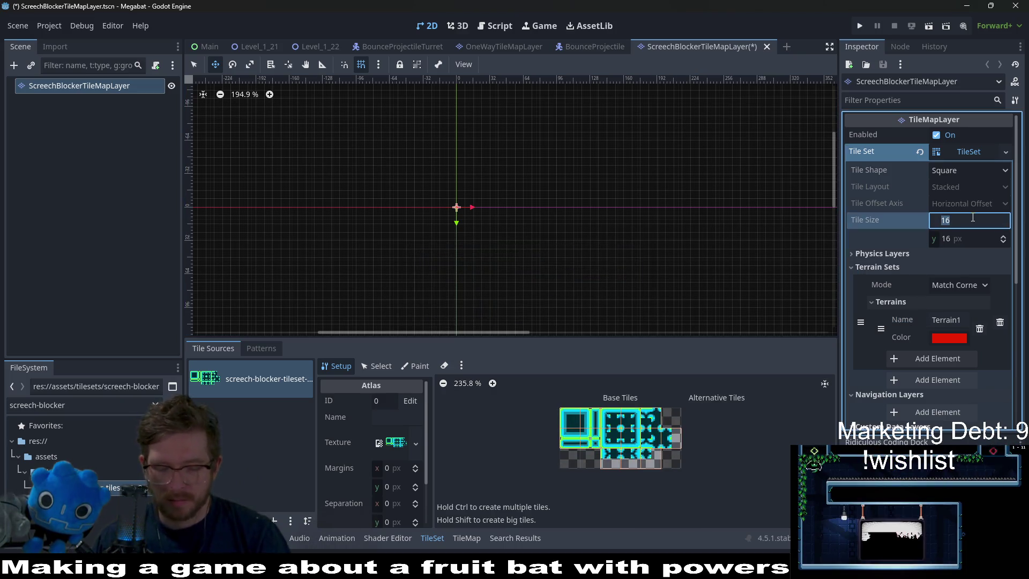
{"action": "type", "text": "8"}
{"action": "left_click", "coordinate": [981, 241]}
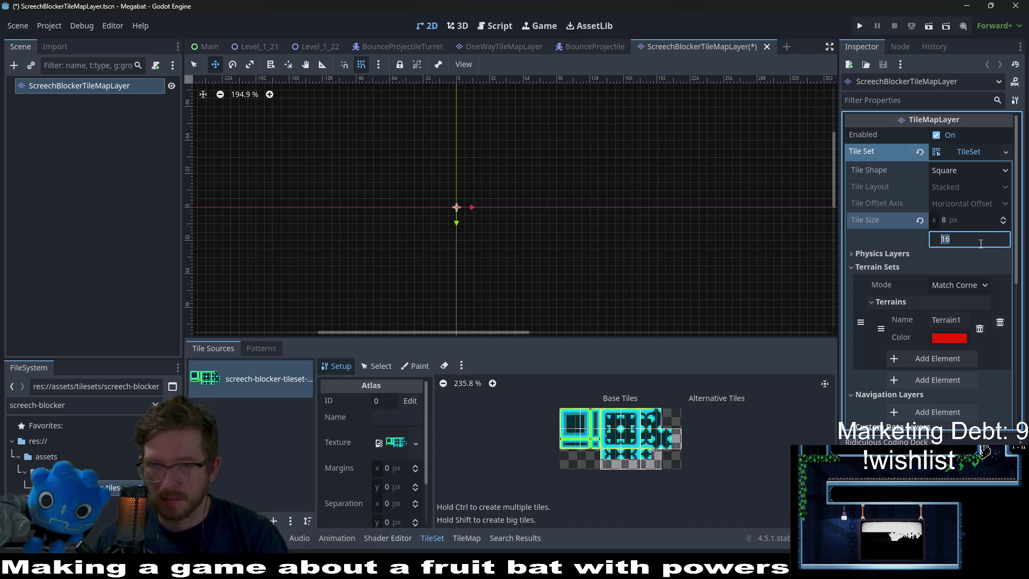
{"action": "type", "text": "8"}
{"action": "key", "text": "Return"}
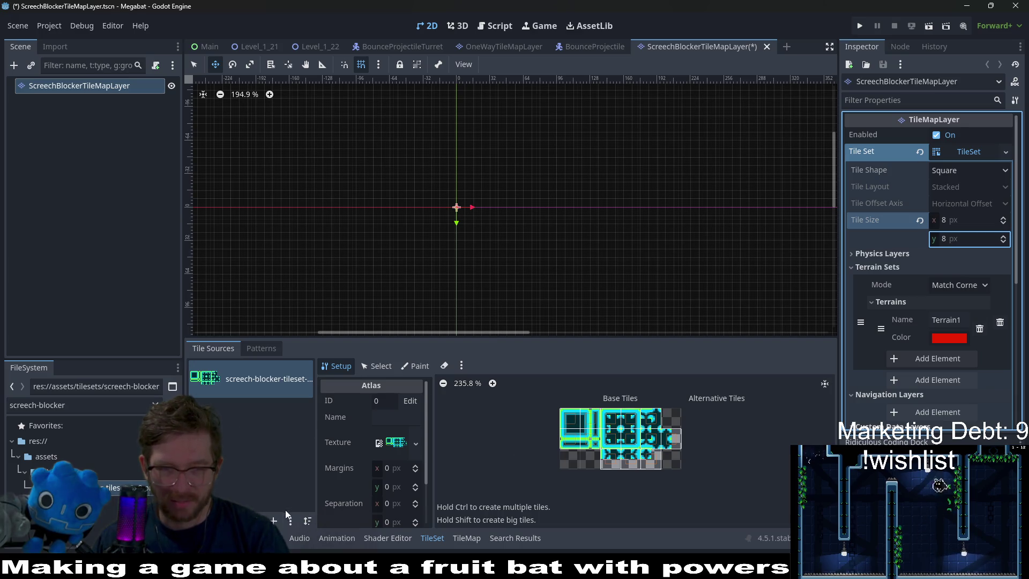
{"action": "left_click", "coordinate": [259, 520]}
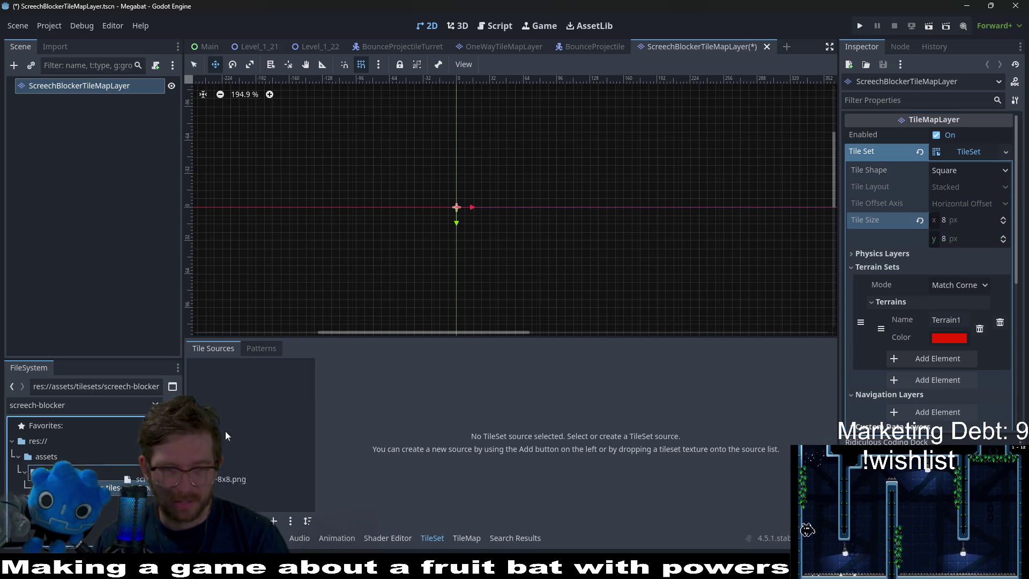
Re-add the screech-blocker image as a new atlas source with auto-created tiles.
{"action": "left_click_drag", "start_coordinate": [118, 488], "coordinate": [239, 412]}
{"action": "left_click", "coordinate": [457, 305]}
{"action": "scroll", "coordinate": [614, 421], "scroll_direction": "up", "scroll_amount": 6}
{"action": "scroll", "coordinate": [575, 452], "scroll_direction": "up", "scroll_amount": 1}
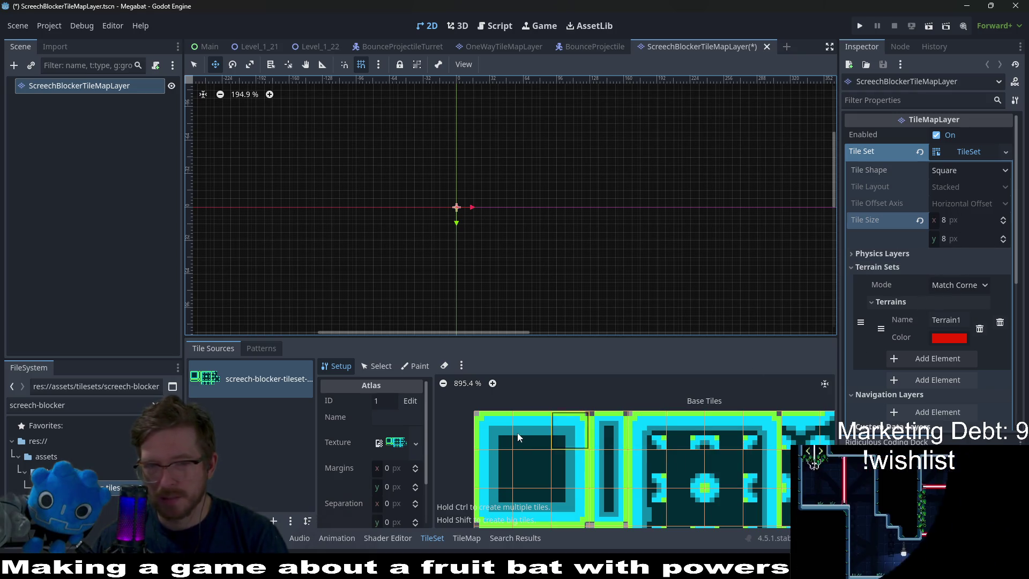
Name the new atlas source sb1.
{"action": "left_click", "coordinate": [403, 419]}
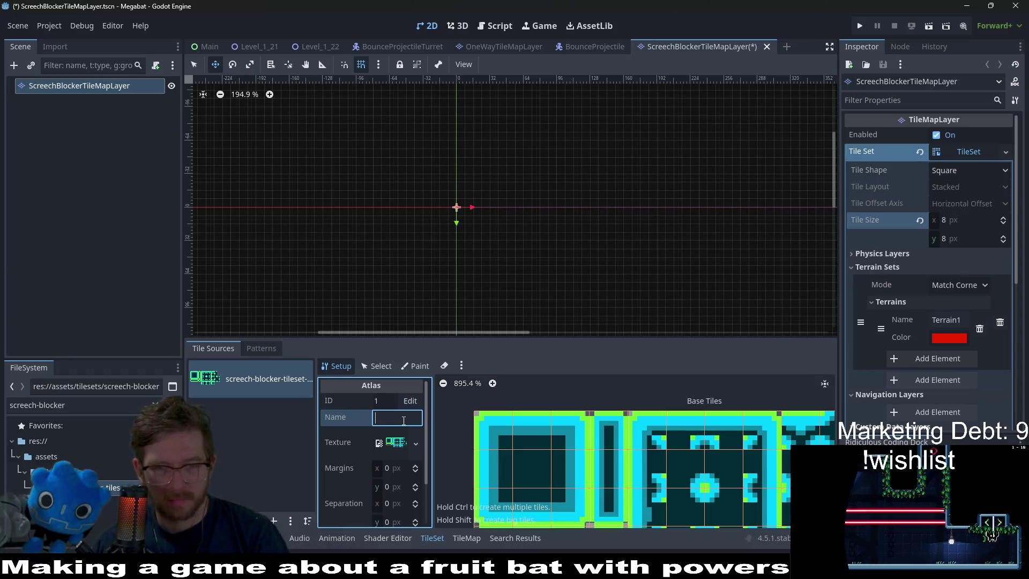
{"action": "type", "text": "terr"}
{"action": "key", "text": "BackSpace"}
{"action": "key", "text": "BackSpace"}
{"action": "key", "text": "BackSpace"}
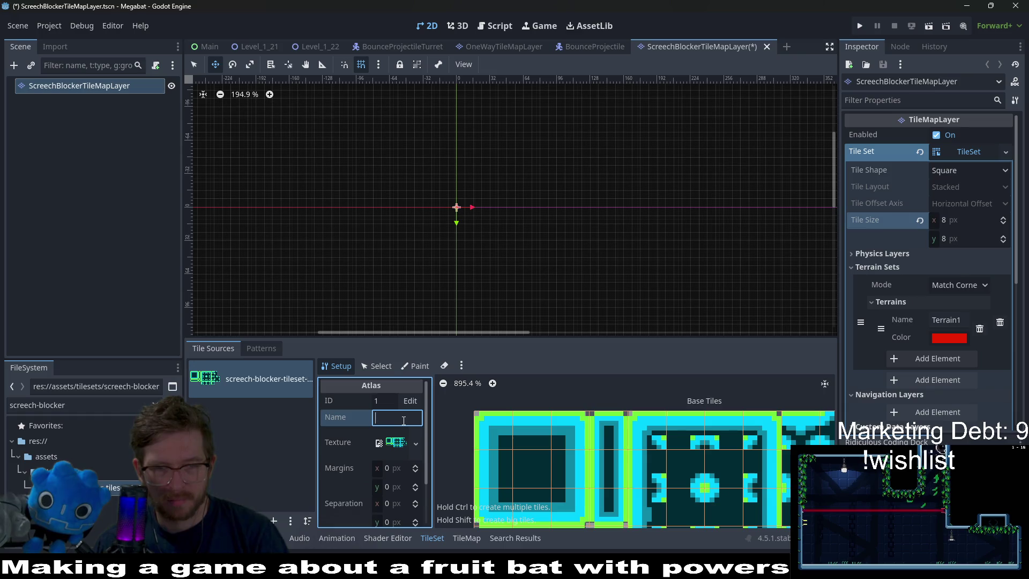
{"action": "type", "text": "scree"}
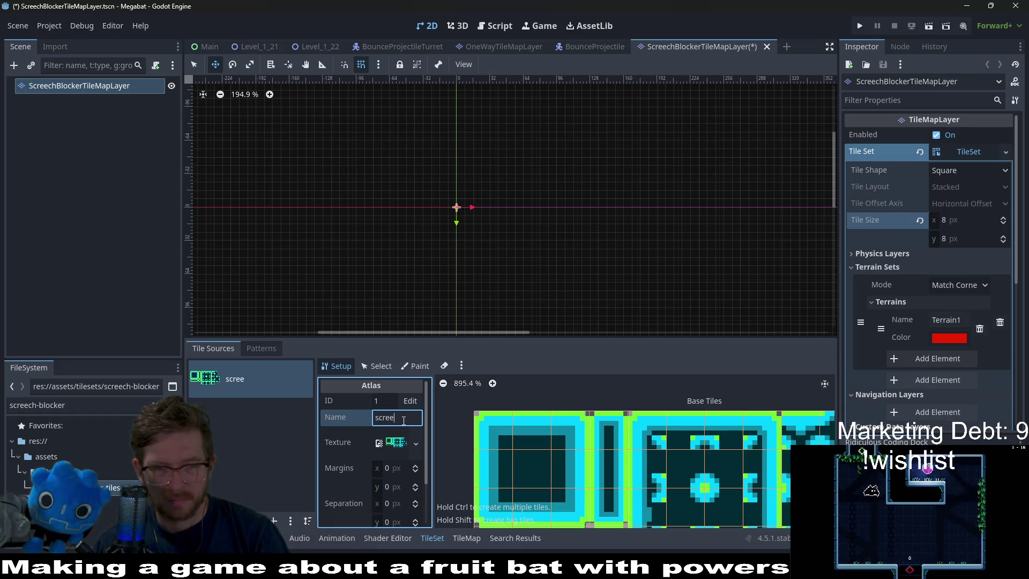
{"action": "type", "text": "chblocker"}
{"action": "key", "text": "ctrl+a"}
{"action": "type", "text": "sb"}
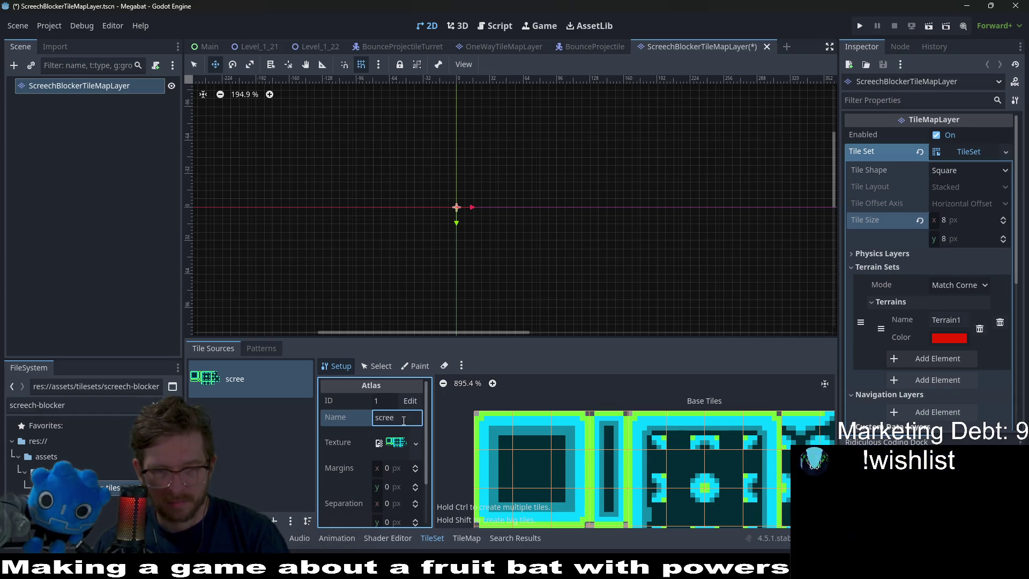
{"action": "type", "text": "1"}
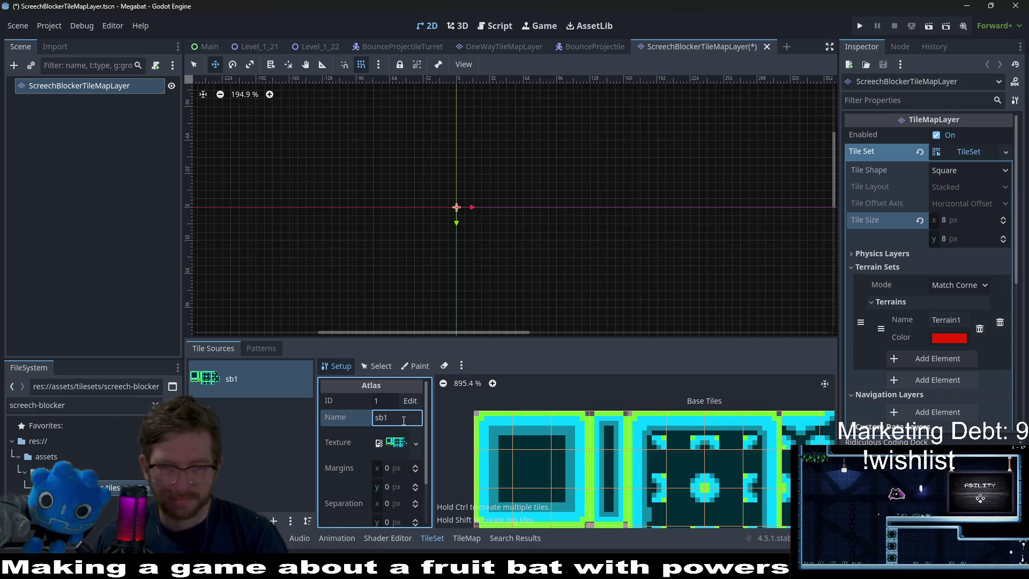
{"action": "scroll", "coordinate": [589, 403], "scroll_direction": "down", "scroll_amount": 3}
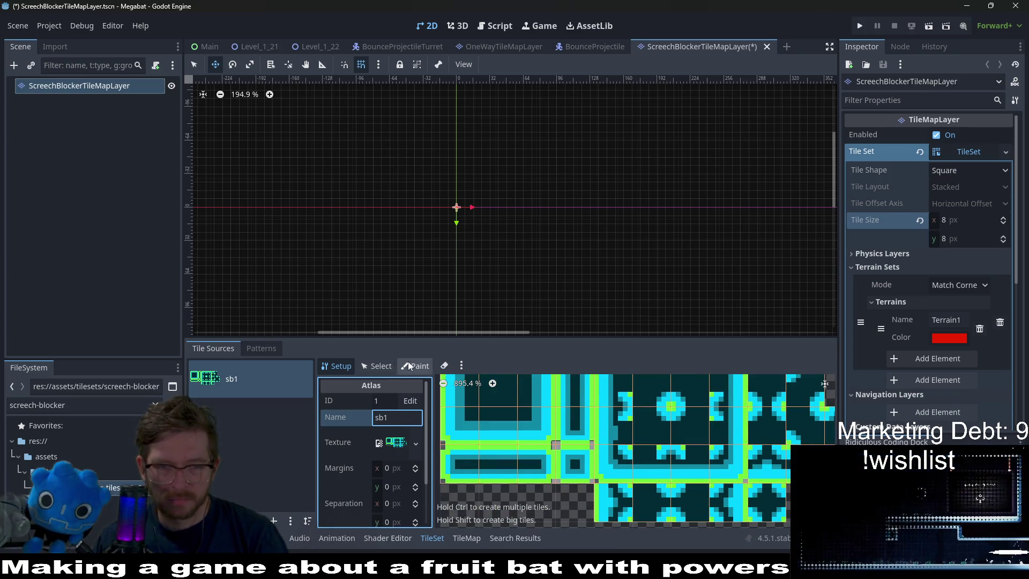
Set the TileSet Paint mode to paint Terrains using Terrain Set 0.
{"action": "left_click", "coordinate": [410, 365]}
{"action": "left_click", "coordinate": [361, 468]}
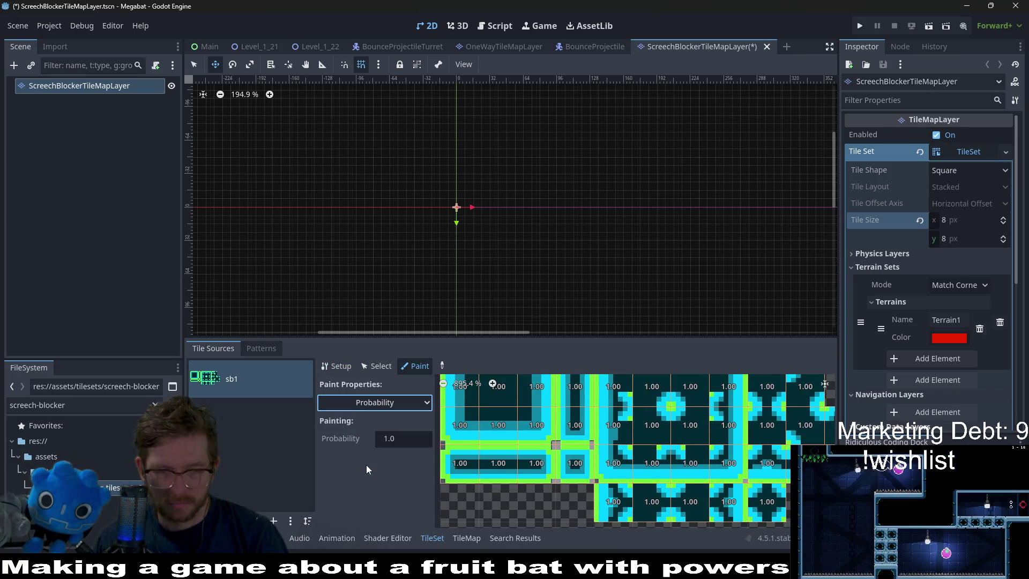
{"action": "left_click", "coordinate": [396, 407]}
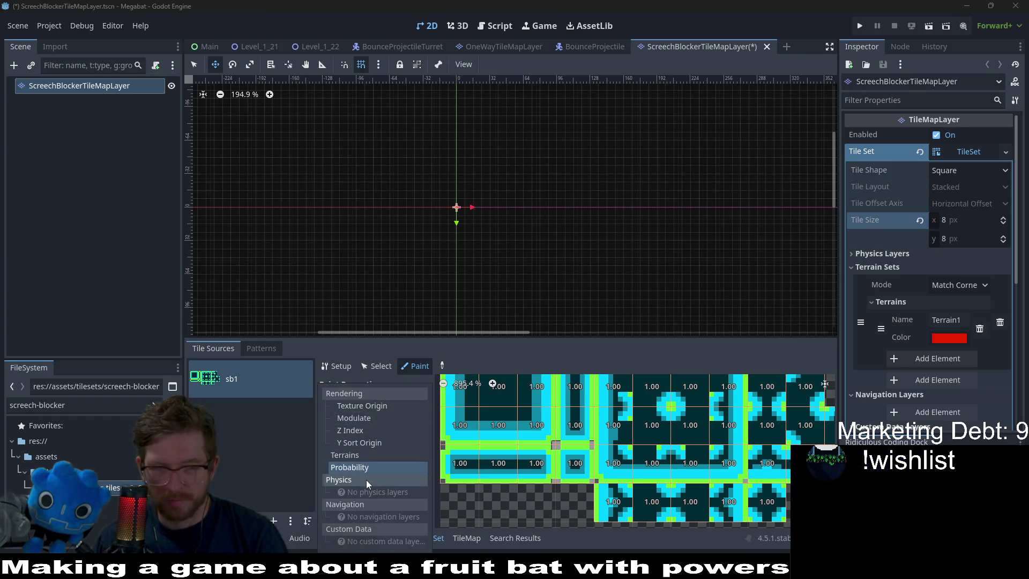
{"action": "left_click", "coordinate": [346, 455]}
{"action": "scroll", "coordinate": [465, 456], "scroll_direction": "down", "scroll_amount": 5}
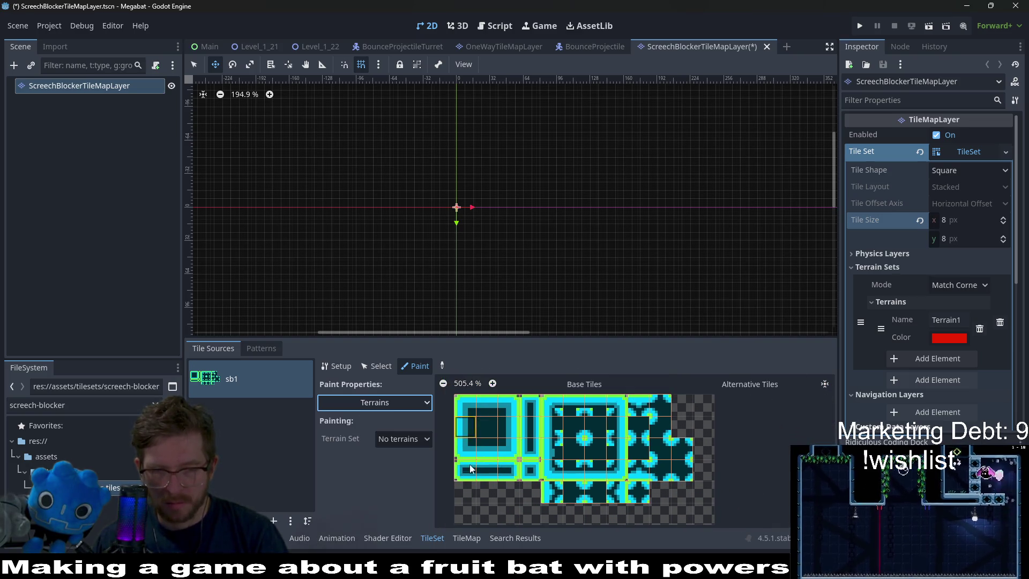
{"action": "left_click", "coordinate": [407, 440]}
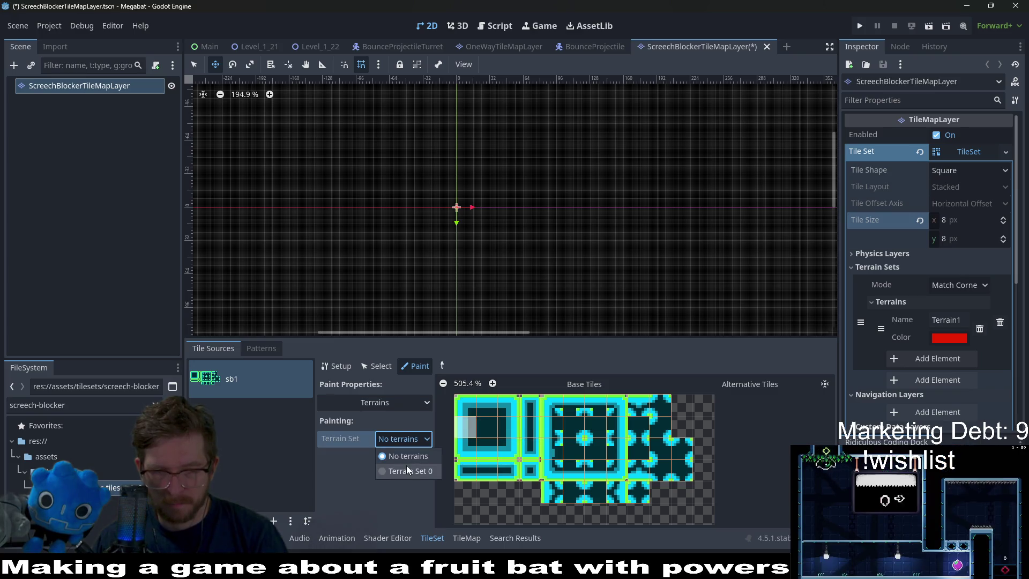
{"action": "left_click", "coordinate": [406, 465]}
Add the atlas tiles to Terrain Set 0 and paint Terrain1 on the left column, edges and centre.
{"action": "mouse_move", "coordinate": [482, 473]}
{"action": "left_mouse_down"}
{"action": "mouse_move", "coordinate": [498, 423]}
{"action": "mouse_move", "coordinate": [465, 469]}
{"action": "mouse_move", "coordinate": [539, 418]}
{"action": "mouse_move", "coordinate": [532, 479]}
{"action": "mouse_move", "coordinate": [573, 418]}
{"action": "mouse_move", "coordinate": [573, 493]}
{"action": "mouse_move", "coordinate": [564, 500]}
{"action": "left_mouse_up"}
{"action": "mouse_move", "coordinate": [690, 501]}
{"action": "left_mouse_down"}
{"action": "mouse_move", "coordinate": [643, 471]}
{"action": "mouse_move", "coordinate": [665, 464]}
{"action": "mouse_move", "coordinate": [573, 405]}
{"action": "mouse_move", "coordinate": [578, 449]}
{"action": "left_mouse_up"}
{"action": "scroll", "coordinate": [577, 449], "scroll_direction": "up", "scroll_amount": 5}
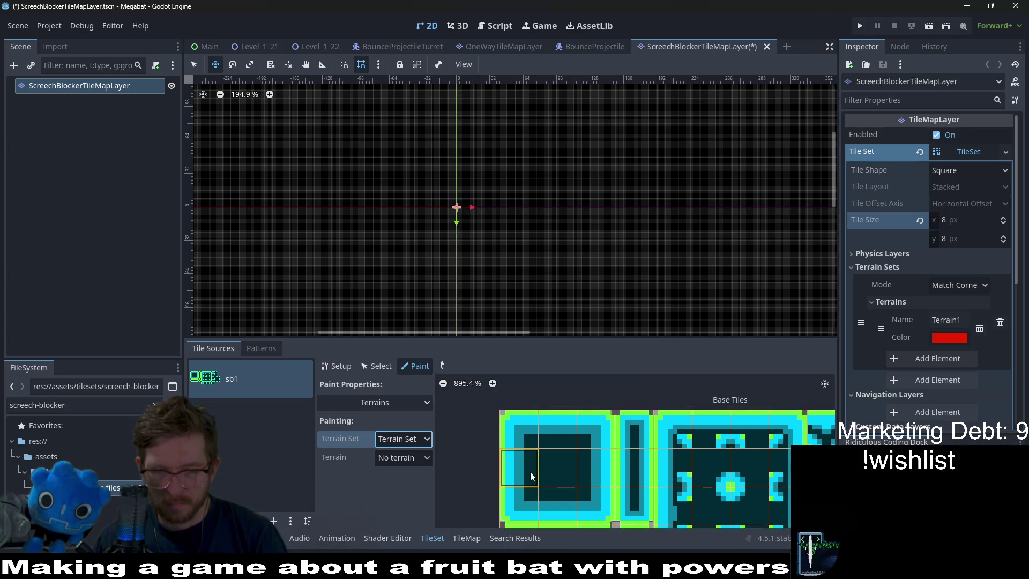
{"action": "left_click", "coordinate": [418, 457]}
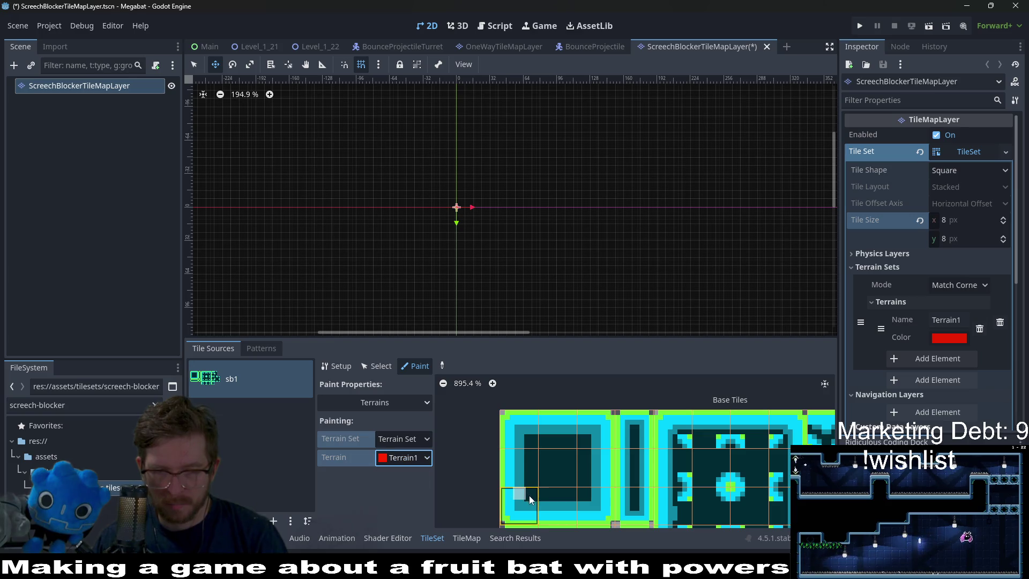
{"action": "left_click_drag", "start_coordinate": [531, 494], "coordinate": [528, 433]}
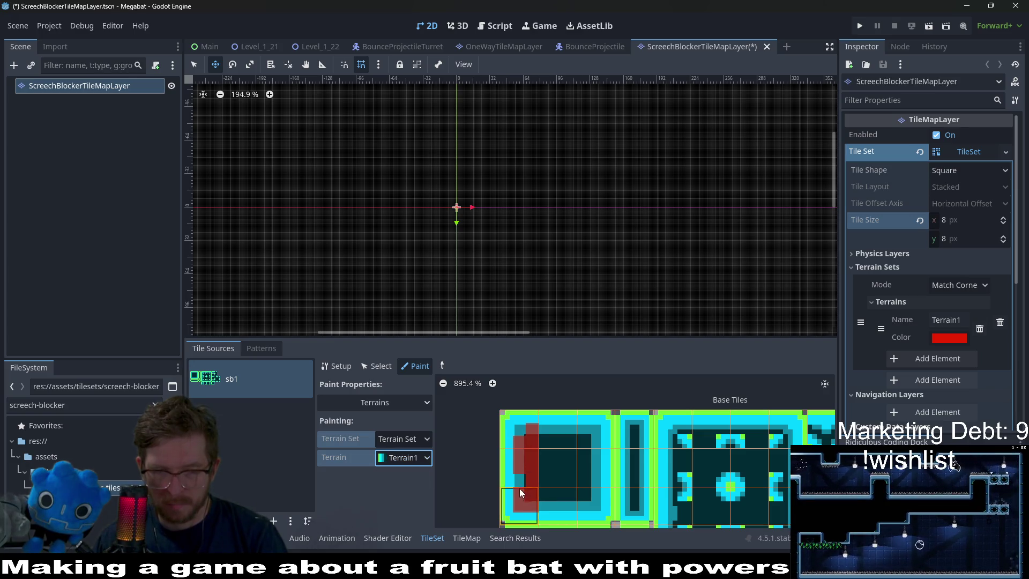
{"action": "mouse_move", "coordinate": [593, 470]}
{"action": "left_mouse_down"}
{"action": "mouse_move", "coordinate": [565, 500]}
{"action": "mouse_move", "coordinate": [599, 497]}
{"action": "left_mouse_up"}
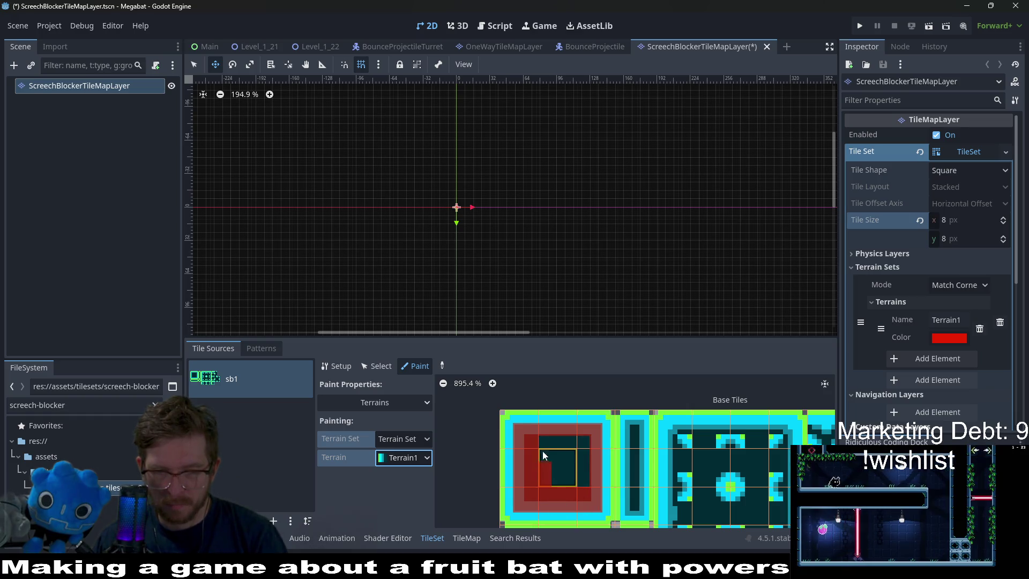
{"action": "mouse_move", "coordinate": [552, 448]}
{"action": "left_mouse_down"}
{"action": "mouse_move", "coordinate": [585, 475]}
{"action": "mouse_move", "coordinate": [528, 497]}
{"action": "mouse_move", "coordinate": [477, 497]}
{"action": "left_mouse_up"}
{"action": "scroll", "coordinate": [568, 485], "scroll_direction": "down", "scroll_amount": 1}
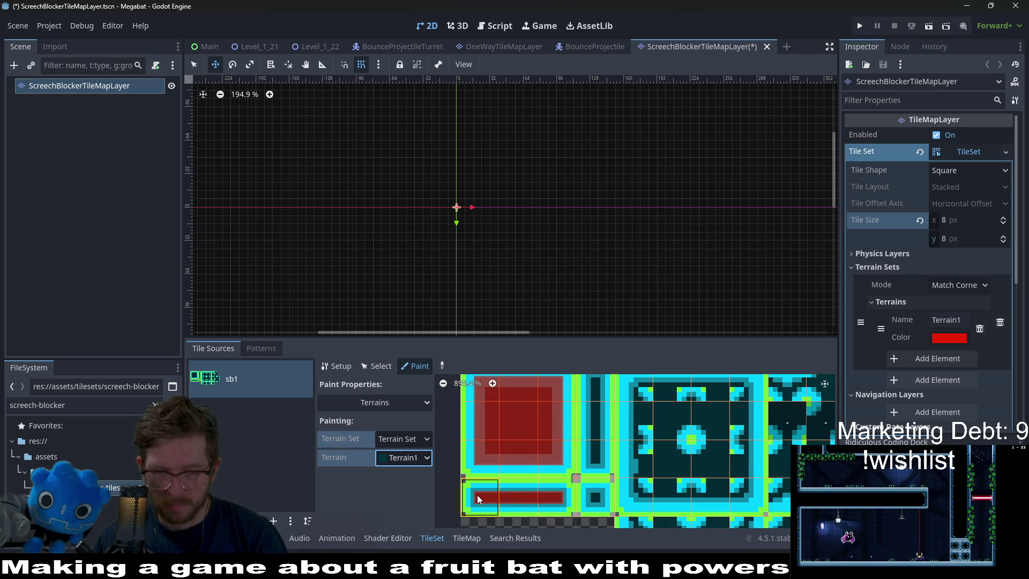
Paint Terrain1 on the long bottom tile, tall thin tile and patterned tiles' left column.
{"action": "left_click", "coordinate": [595, 497]}
{"action": "left_click", "coordinate": [595, 418]}
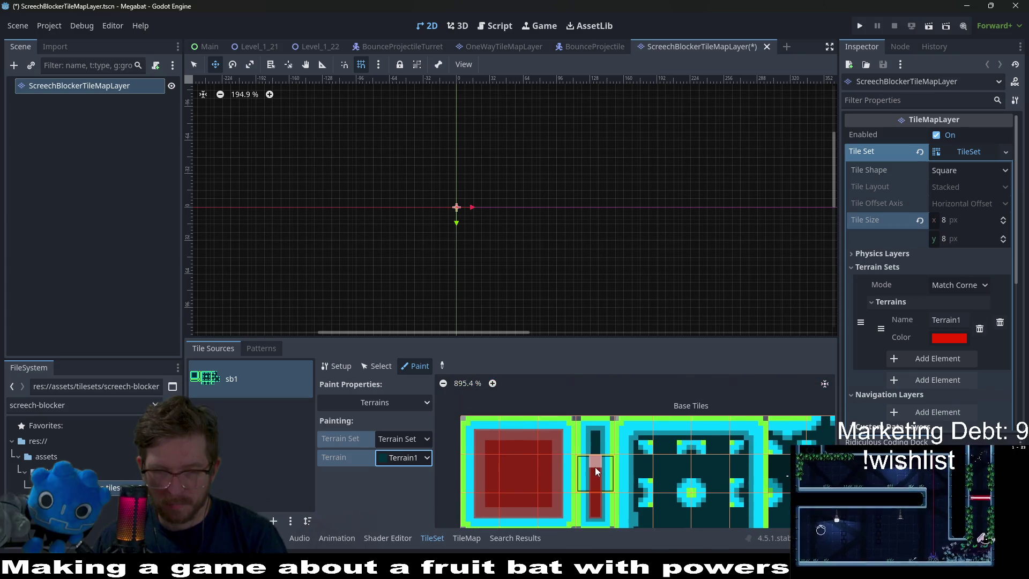
{"action": "scroll", "coordinate": [651, 458], "scroll_direction": "right", "scroll_amount": 2}
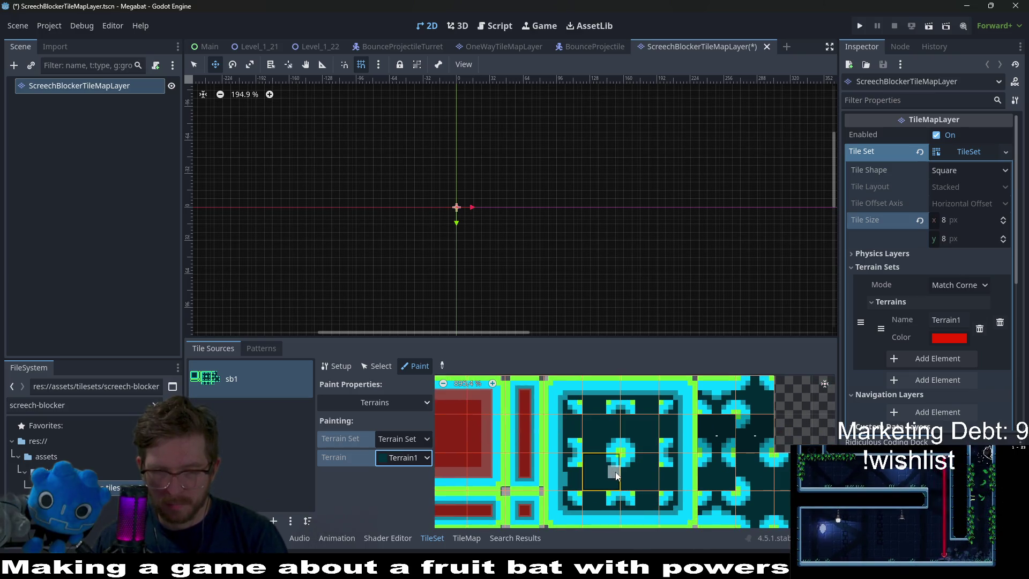
{"action": "left_click", "coordinate": [632, 473]}
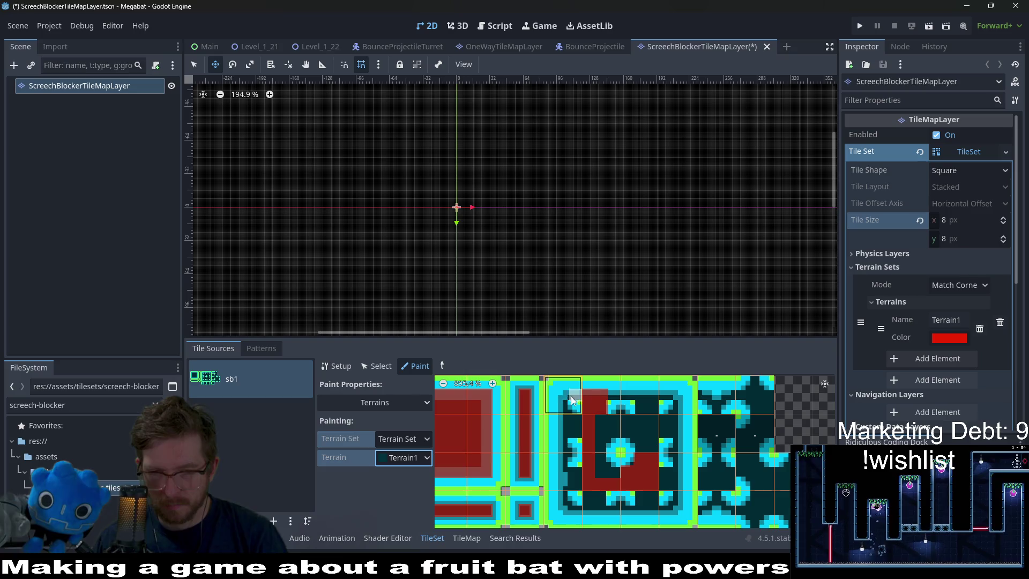
{"action": "left_click", "coordinate": [601, 398]}
{"action": "left_click", "coordinate": [565, 402]}
{"action": "left_click", "coordinate": [568, 426]}
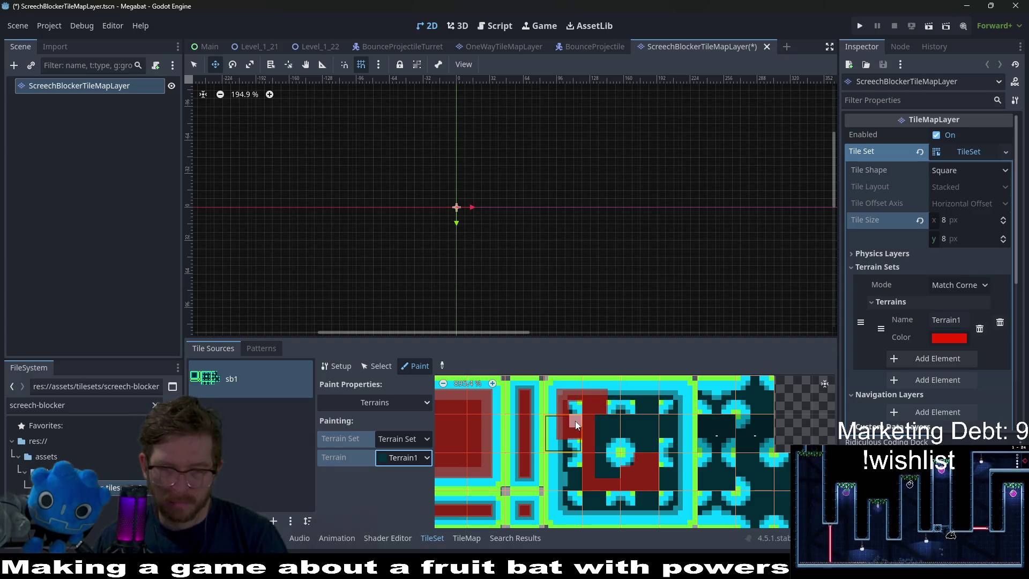
{"action": "left_click", "coordinate": [563, 444]}
{"action": "left_click", "coordinate": [568, 475]}
{"action": "left_click", "coordinate": [563, 504]}
Paint Terrain1 along the bottom row, top bits and right-side bits of the patterned tiles.
{"action": "left_click_drag", "start_coordinate": [585, 515], "coordinate": [661, 511]}
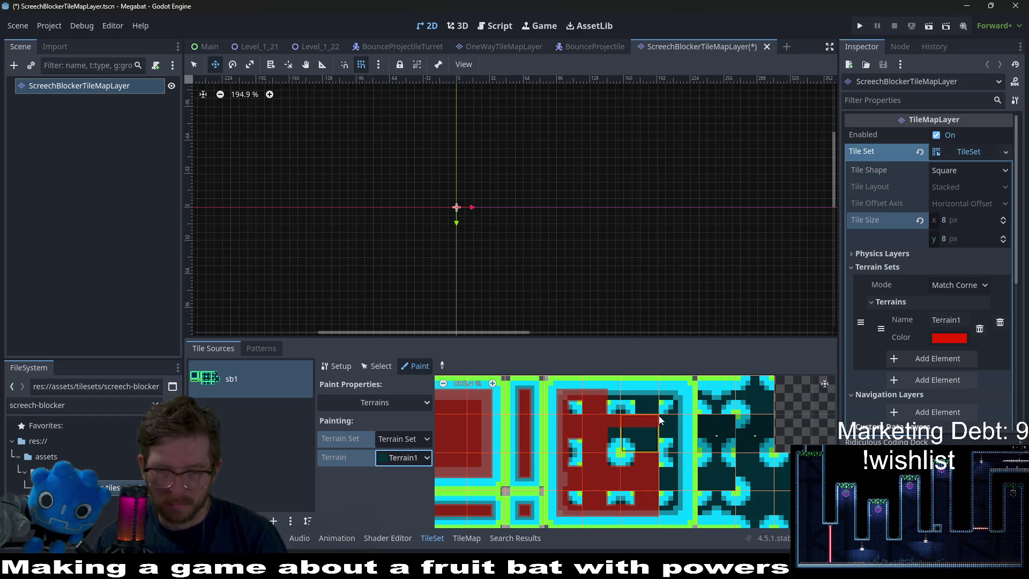
{"action": "left_click", "coordinate": [643, 432]}
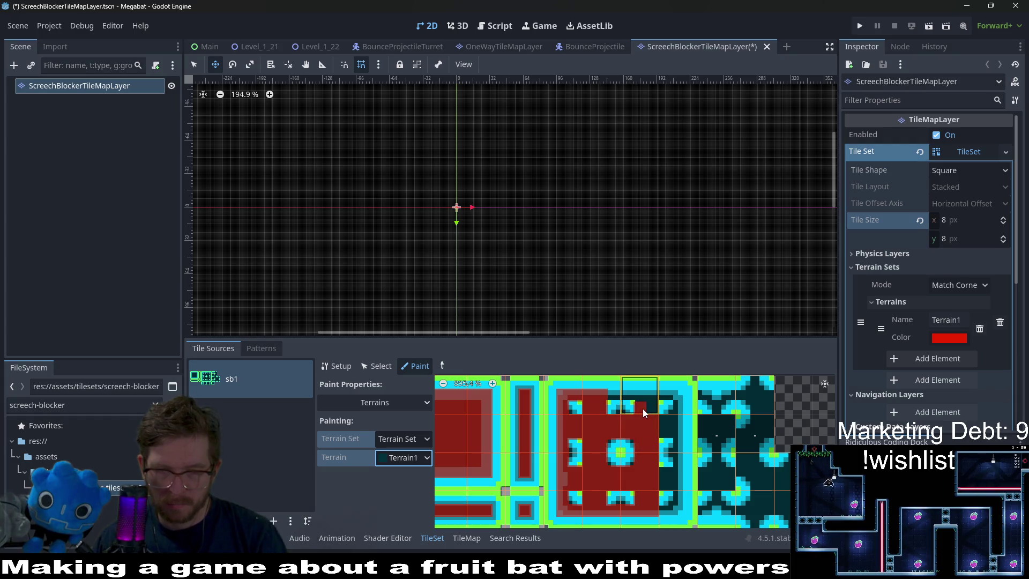
{"action": "left_click_drag", "start_coordinate": [645, 400], "coordinate": [597, 395]}
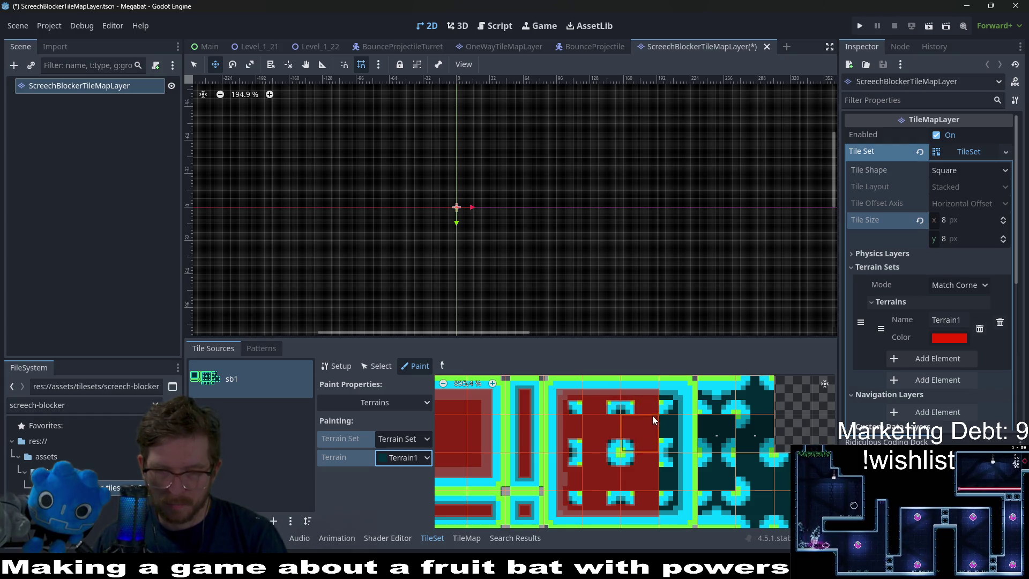
{"action": "left_click", "coordinate": [674, 399]}
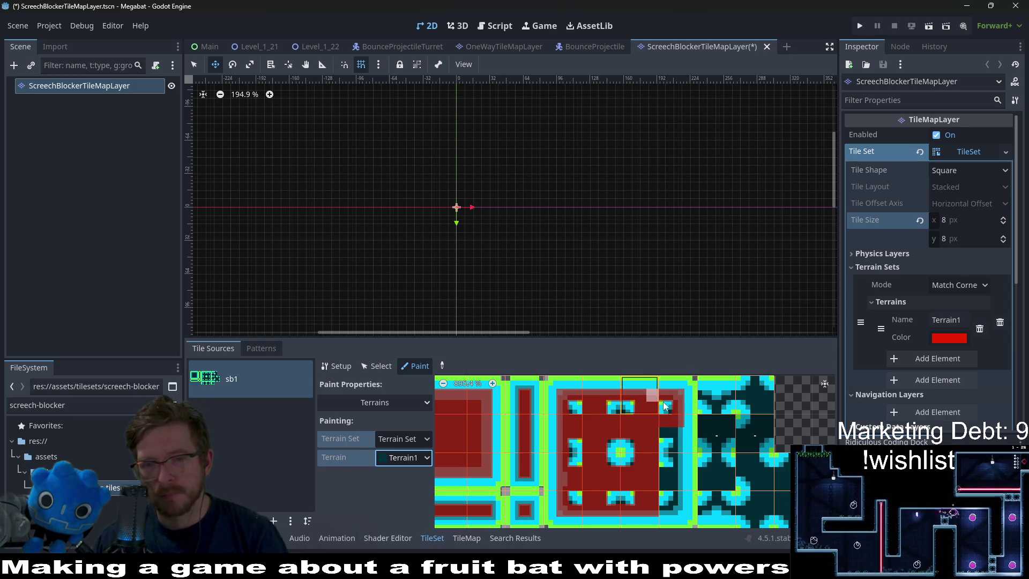
{"action": "left_click", "coordinate": [678, 472]}
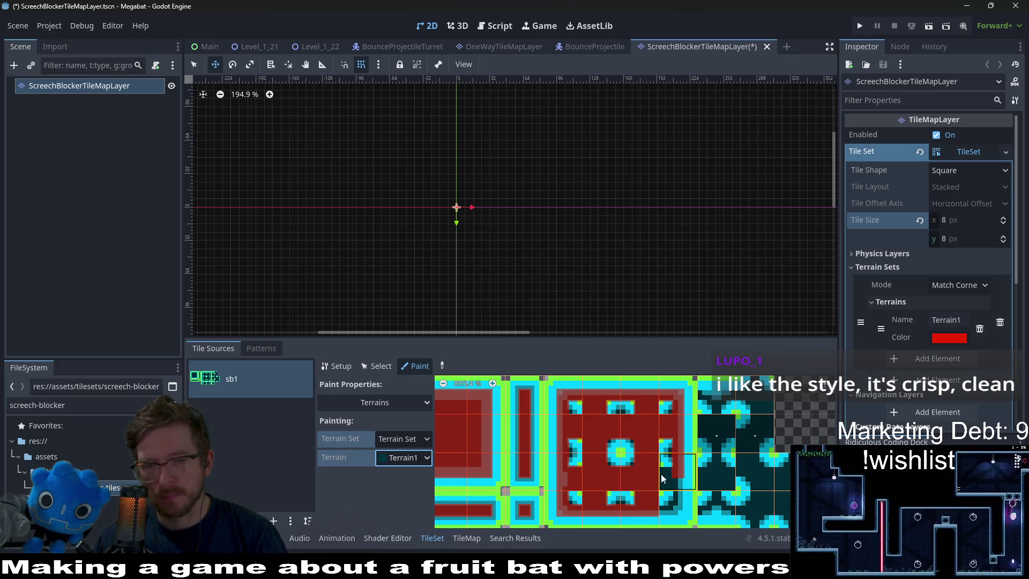
{"action": "left_click", "coordinate": [674, 488]}
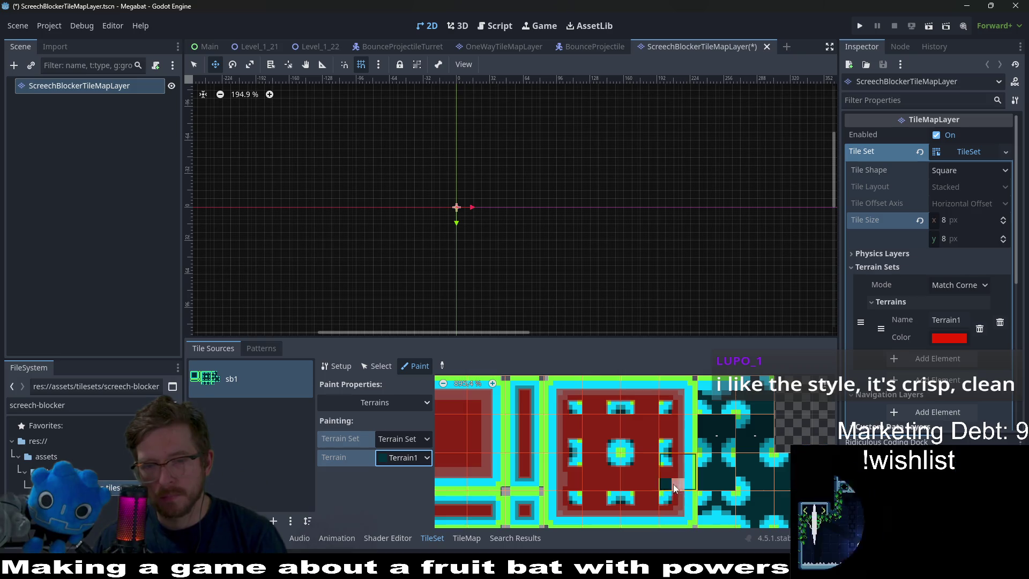
{"action": "scroll", "coordinate": [658, 450], "scroll_direction": "right", "scroll_amount": 5}
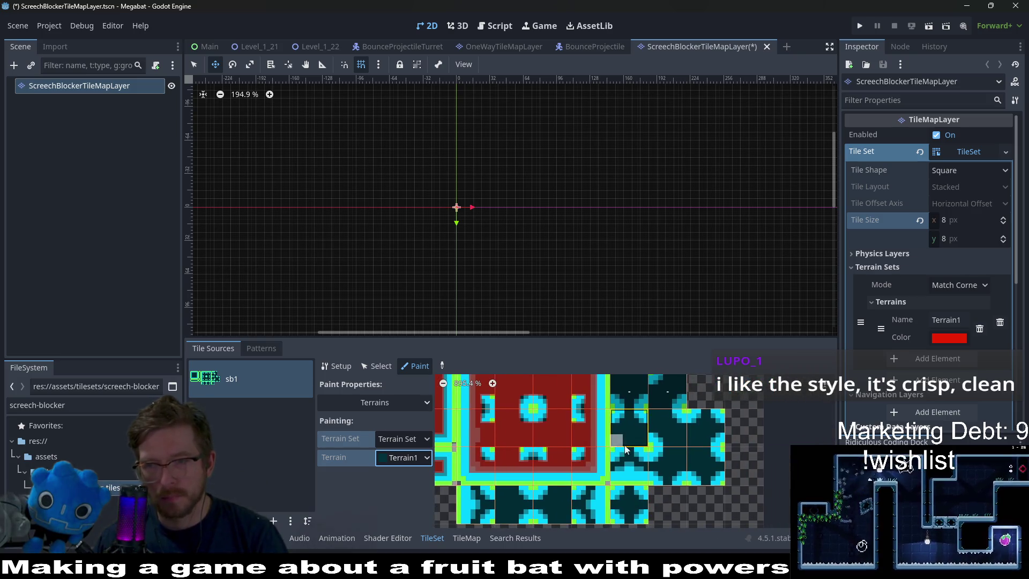
Paint Terrain1 bits across the lower dark tiles and the dark tile's centre and edges.
{"action": "scroll", "coordinate": [587, 454], "scroll_direction": "down", "scroll_amount": 3}
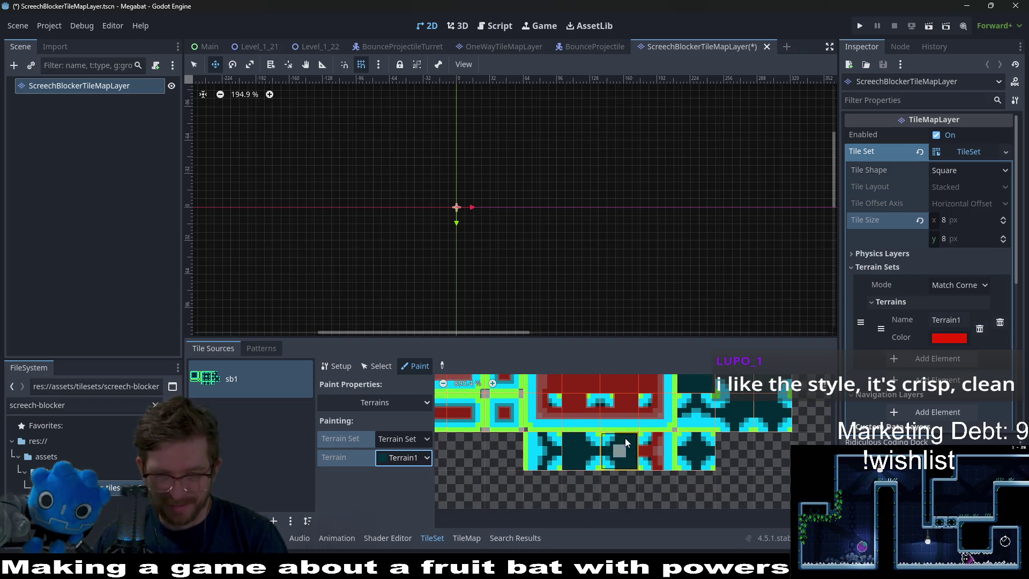
{"action": "left_click_drag", "start_coordinate": [631, 442], "coordinate": [565, 449]}
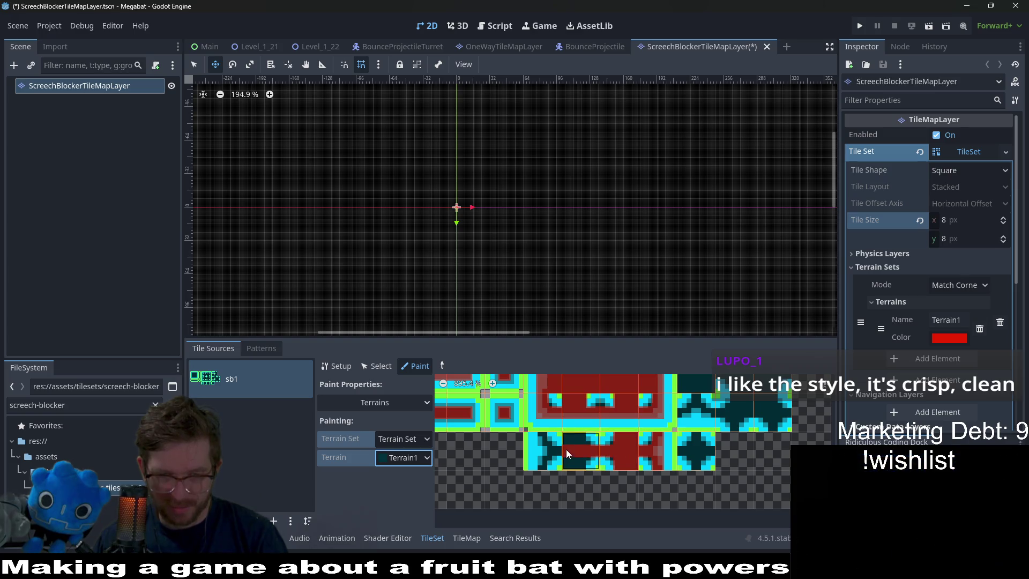
{"action": "left_click", "coordinate": [582, 440]}
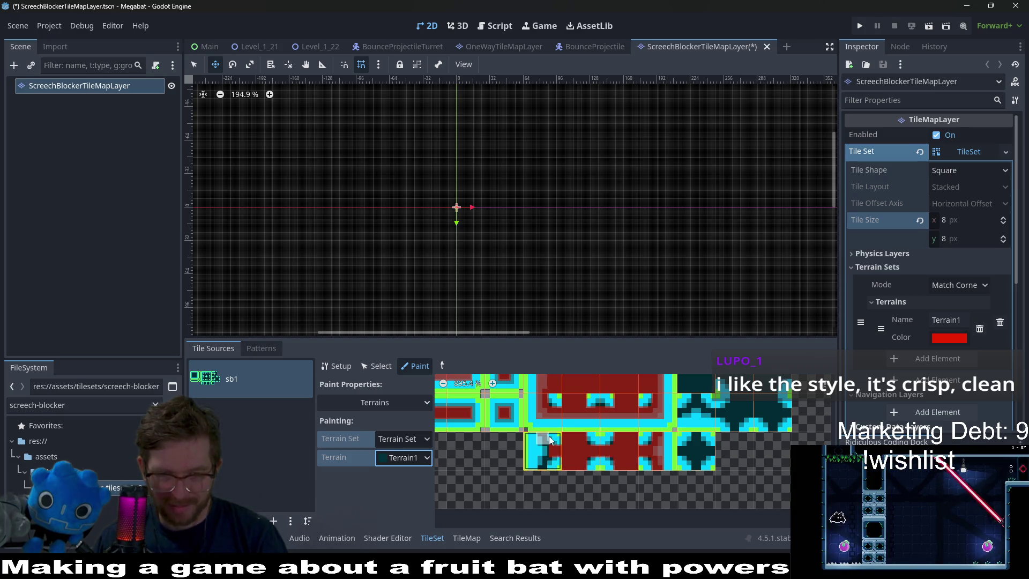
{"action": "scroll", "coordinate": [613, 487], "scroll_direction": "up", "scroll_amount": 2}
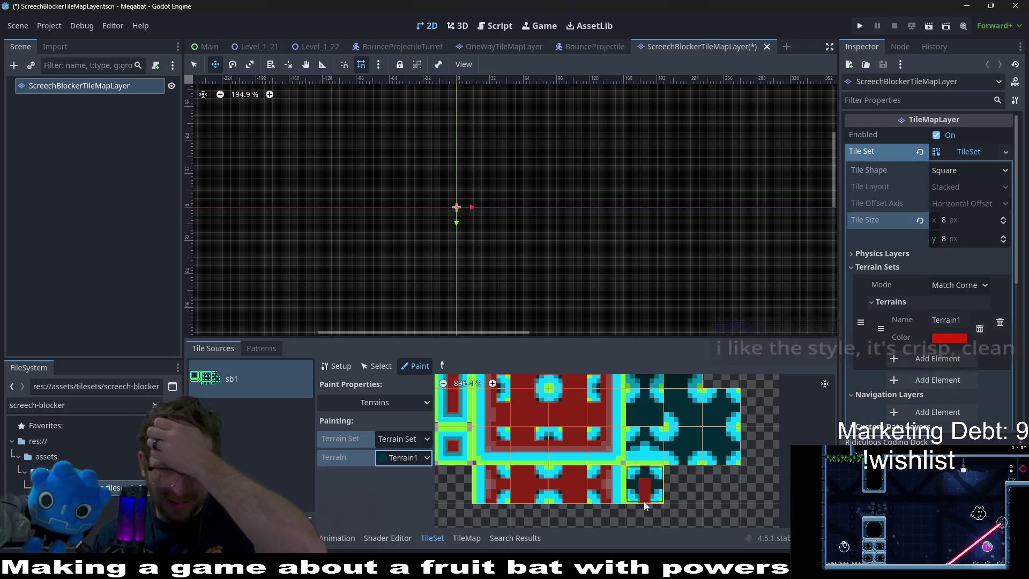
{"action": "scroll", "coordinate": [669, 464], "scroll_direction": "up", "scroll_amount": 2}
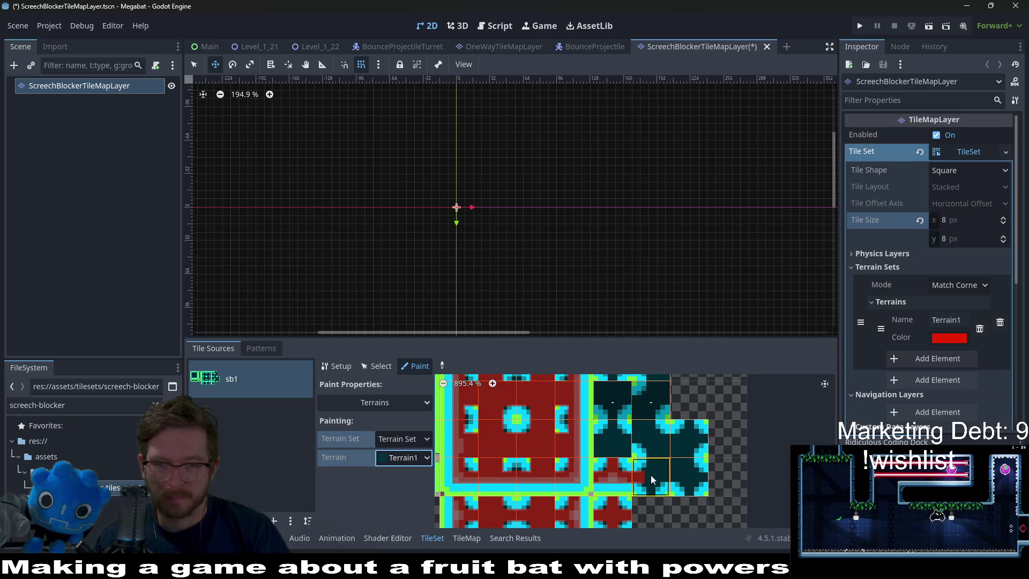
{"action": "left_click_drag", "start_coordinate": [673, 477], "coordinate": [701, 478]}
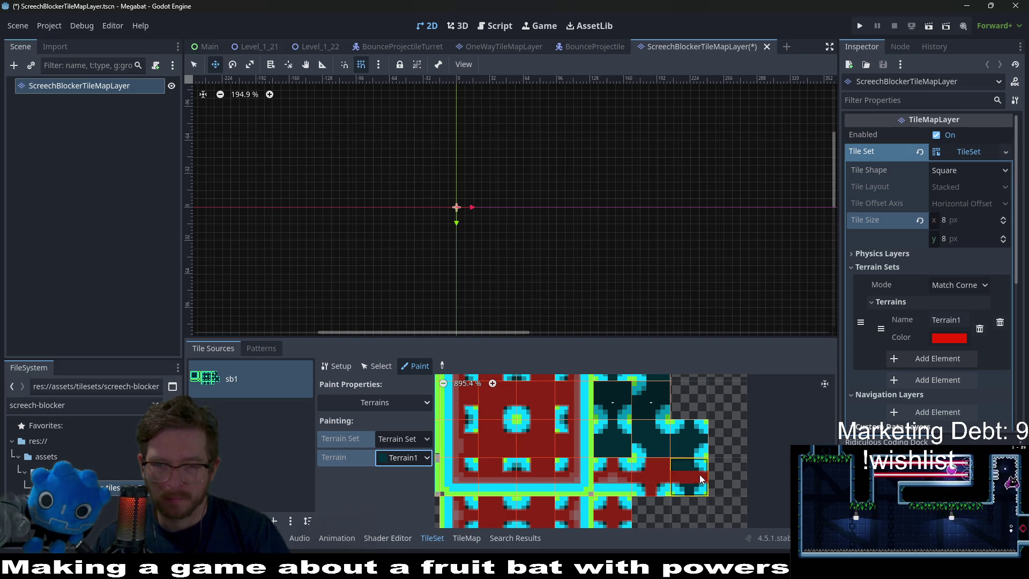
{"action": "left_click", "coordinate": [680, 437]}
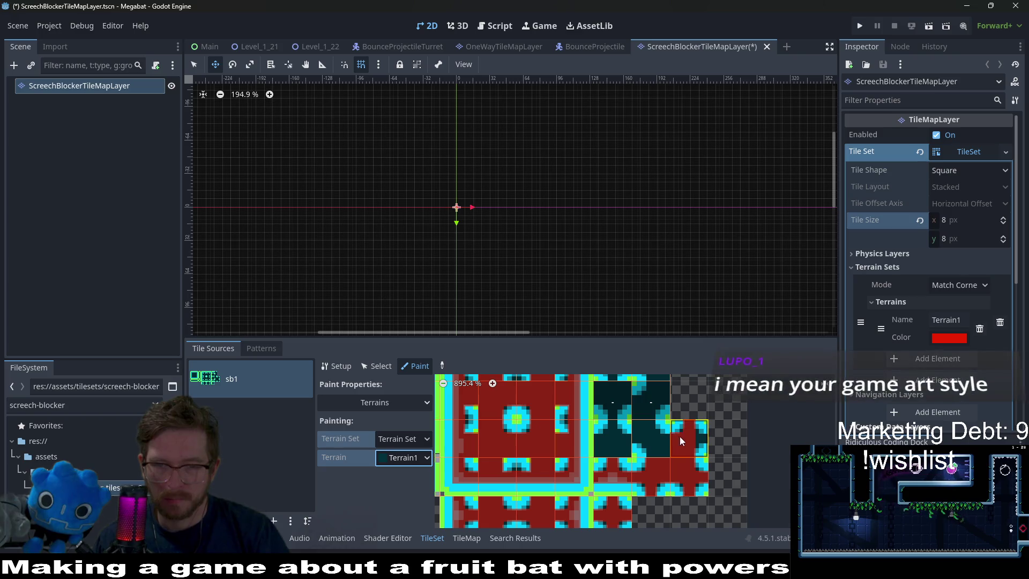
{"action": "left_click", "coordinate": [654, 434]}
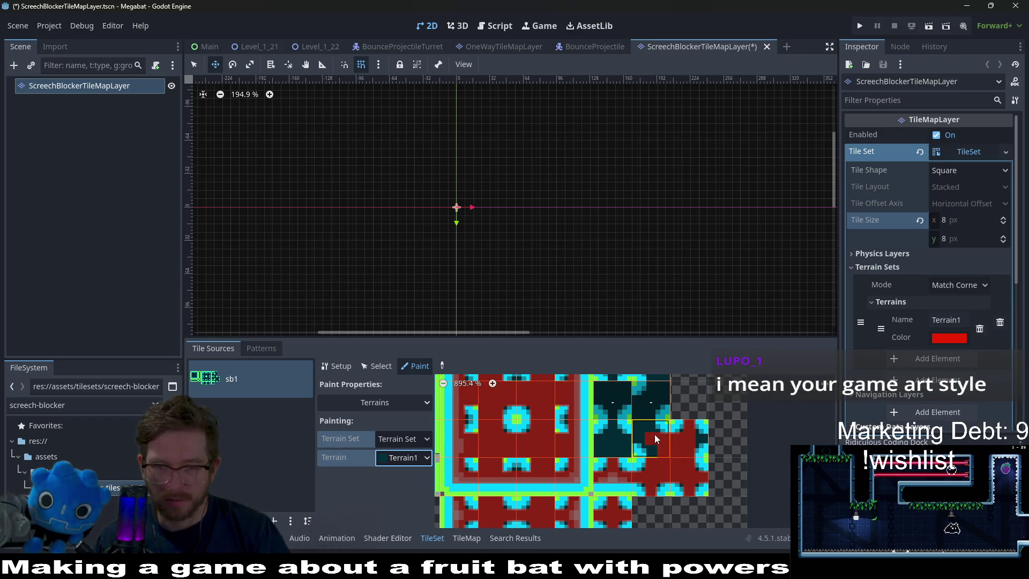
{"action": "left_click", "coordinate": [642, 425]}
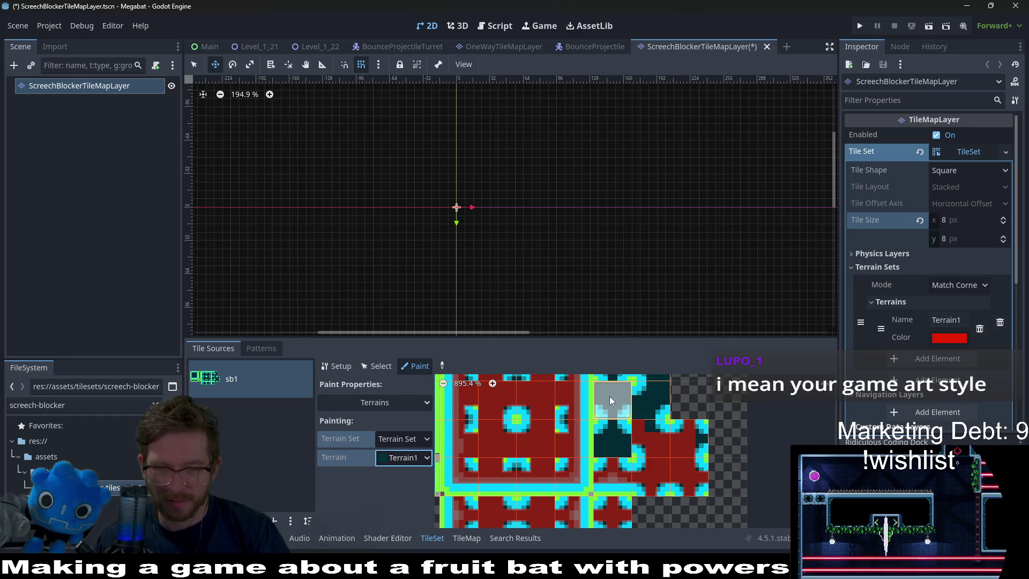
{"action": "left_click", "coordinate": [615, 449]}
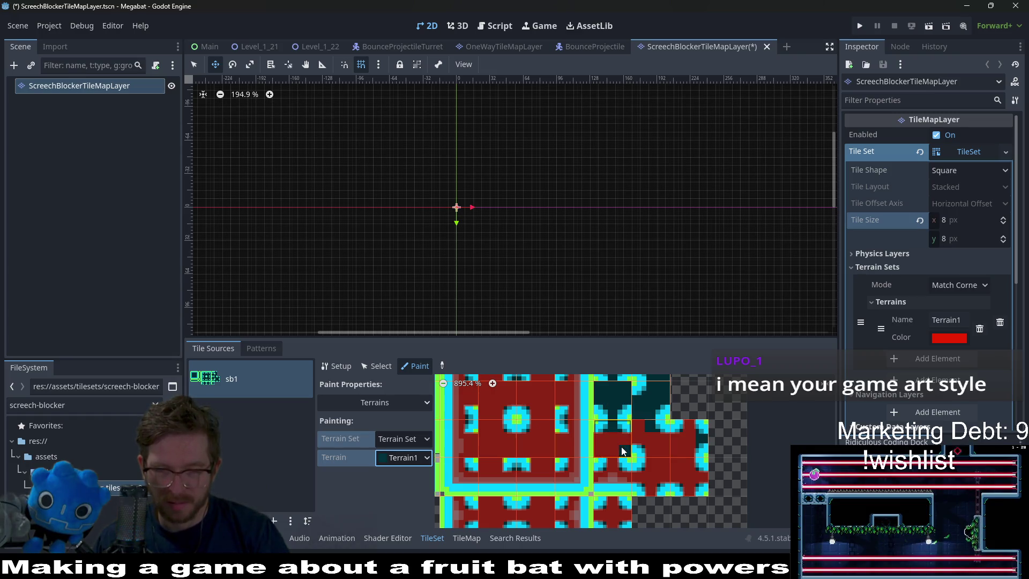
Mark the last dark tile's top, left and centre bits as Terrain1, then expand Physics Layers.
{"action": "scroll", "coordinate": [596, 451], "scroll_direction": "up", "scroll_amount": 3}
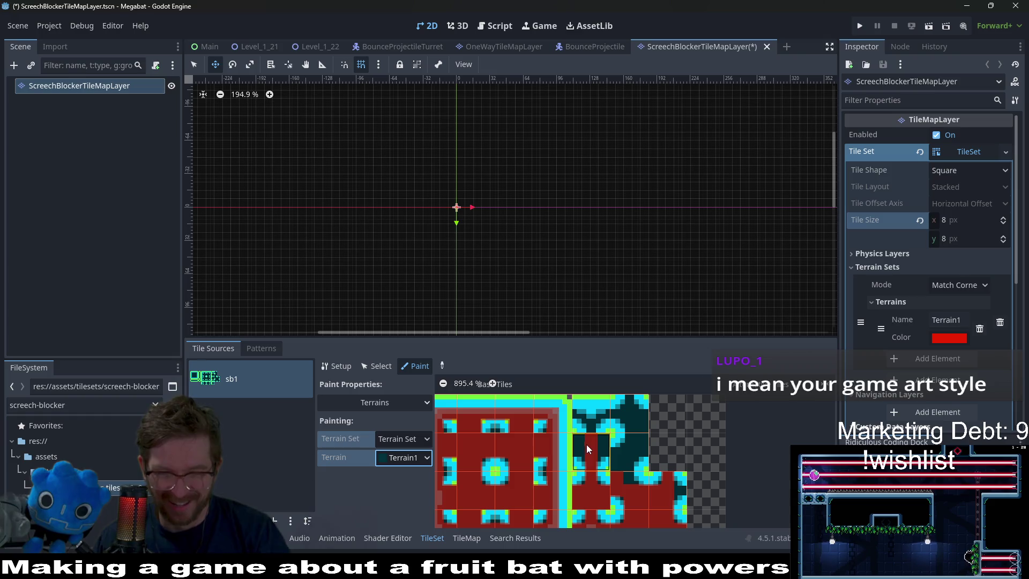
{"action": "left_click", "coordinate": [632, 406]}
{"action": "left_click", "coordinate": [615, 417]}
{"action": "left_click", "coordinate": [630, 449]}
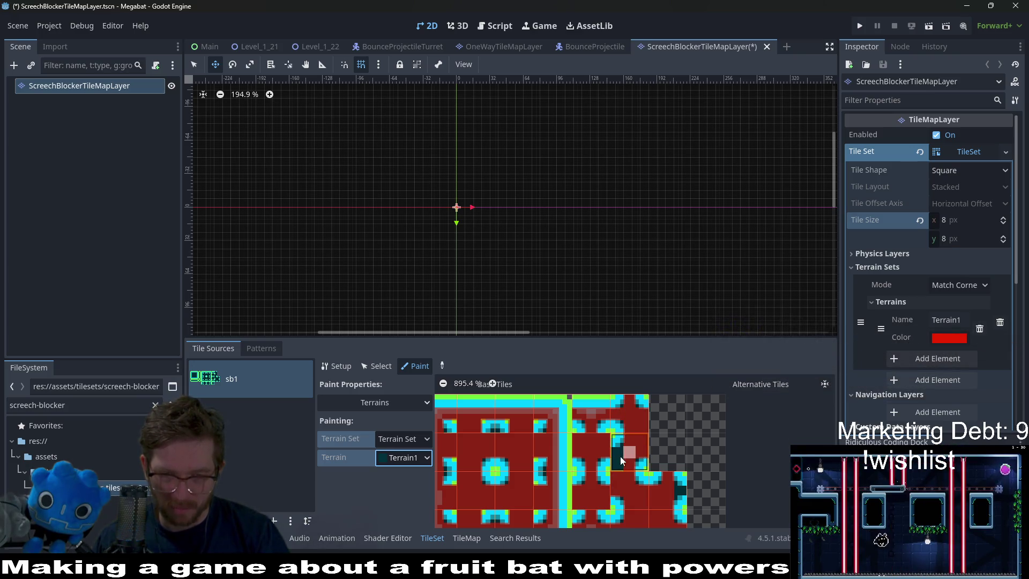
{"action": "scroll", "coordinate": [627, 451], "scroll_direction": "down", "scroll_amount": 2}
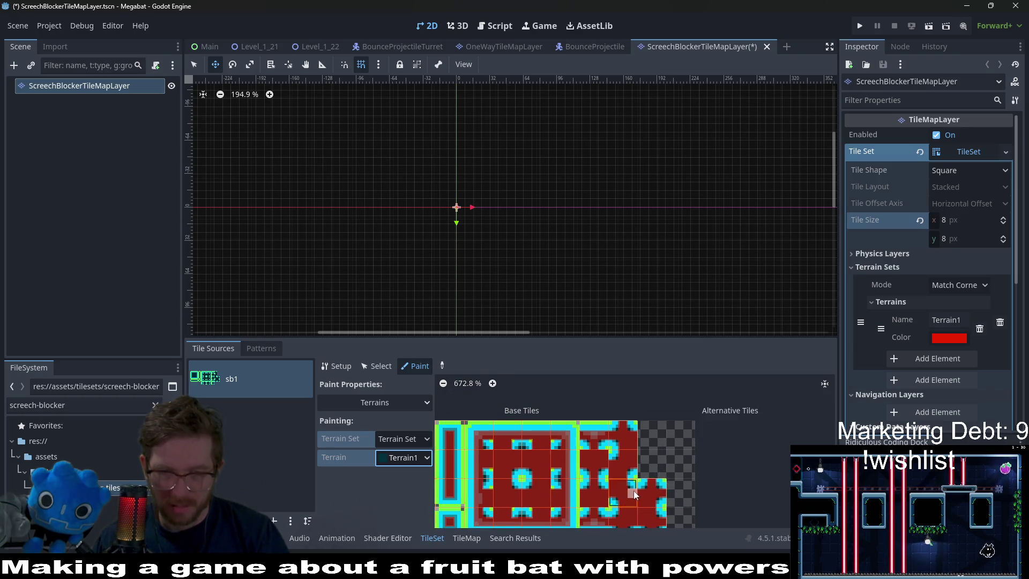
{"action": "scroll", "coordinate": [634, 435], "scroll_direction": "left", "scroll_amount": 3}
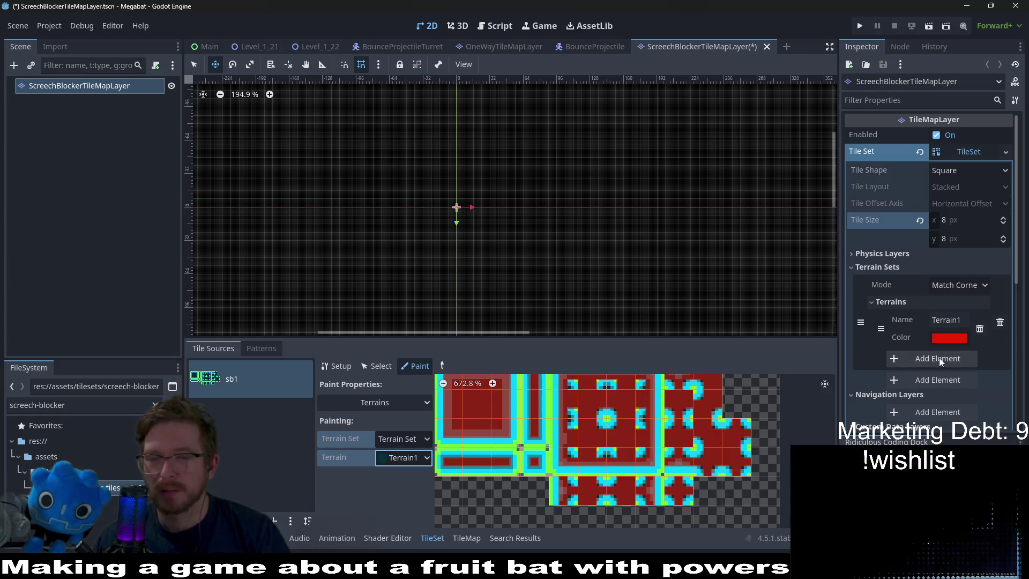
{"action": "scroll", "coordinate": [676, 462], "scroll_direction": "down", "scroll_amount": 2}
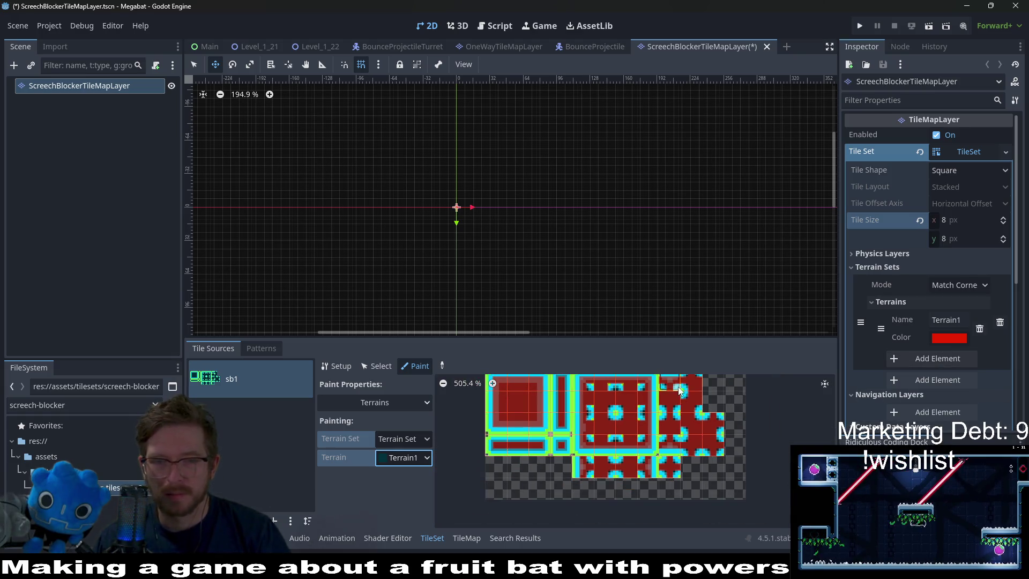
{"action": "scroll", "coordinate": [676, 462], "scroll_direction": "up", "scroll_amount": 2}
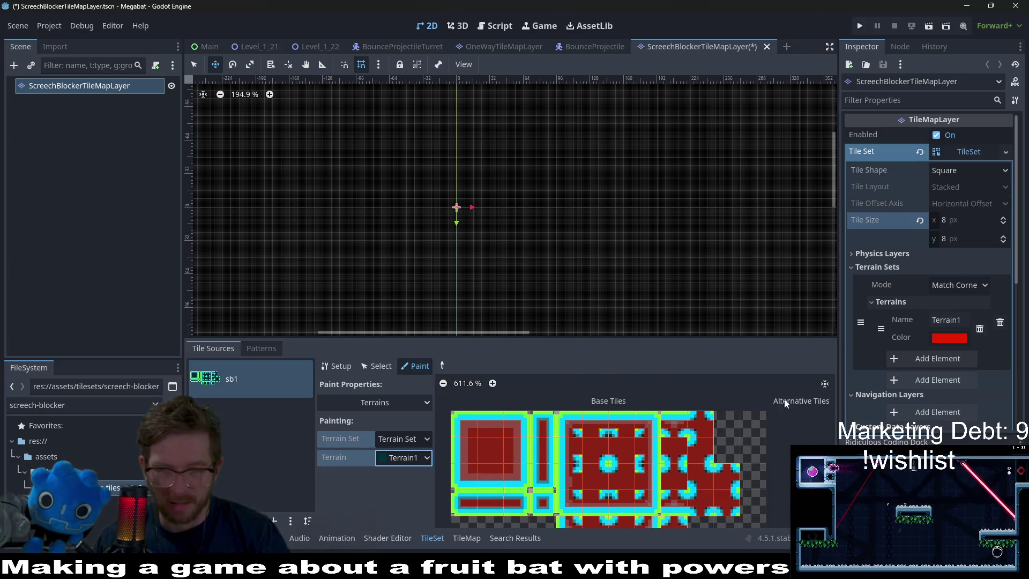
{"action": "scroll", "coordinate": [931, 399], "scroll_direction": "down", "scroll_amount": 2}
{"action": "scroll", "coordinate": [901, 341], "scroll_direction": "up", "scroll_amount": 2}
{"action": "left_click", "coordinate": [887, 255]}
Add a physics layer, clear collision layer 1, and set its mask to hitbox.
{"action": "left_click", "coordinate": [919, 272]}
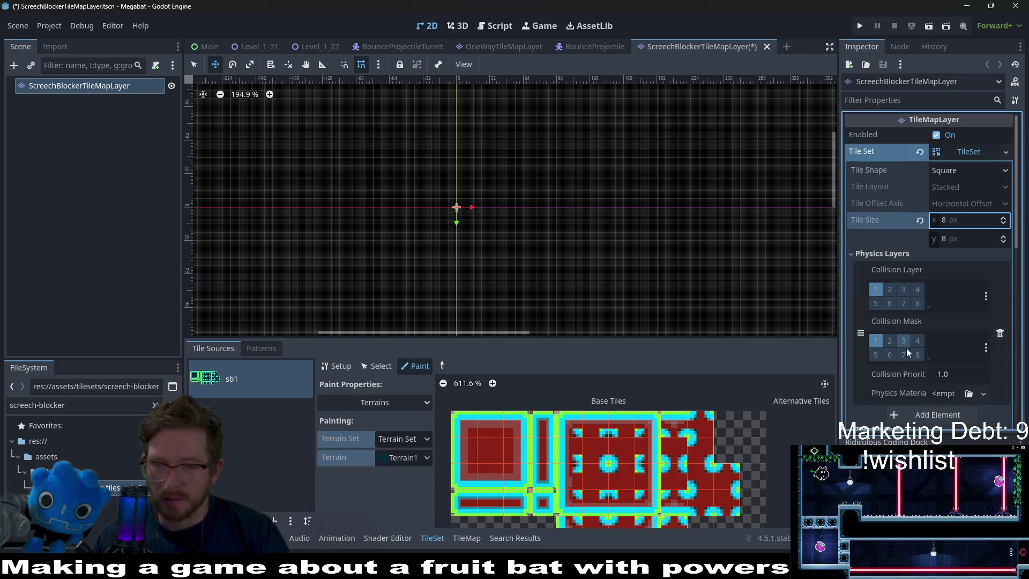
{"action": "left_click", "coordinate": [876, 294]}
{"action": "left_click", "coordinate": [985, 349]}
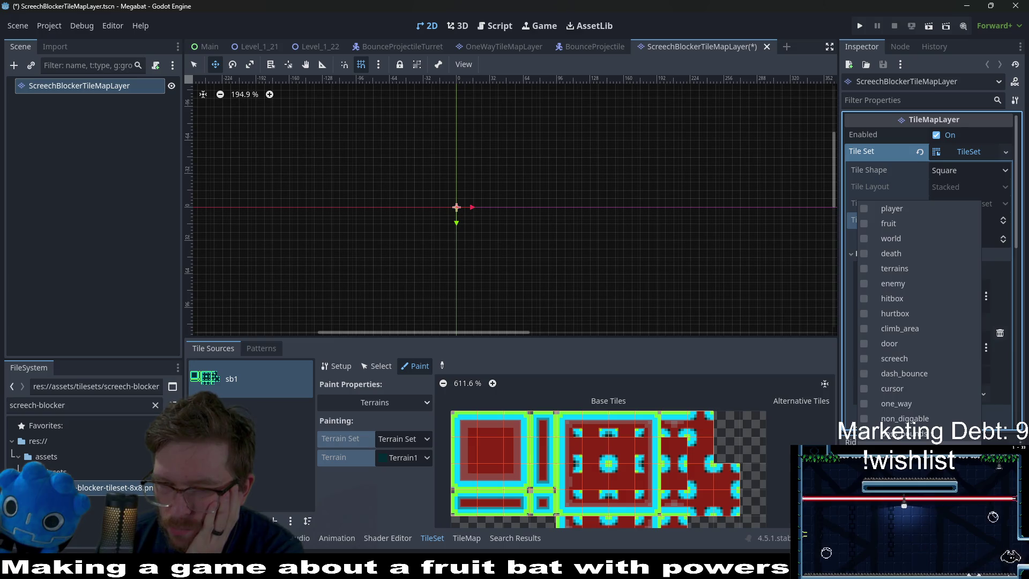
{"action": "left_click", "coordinate": [1025, 396]}
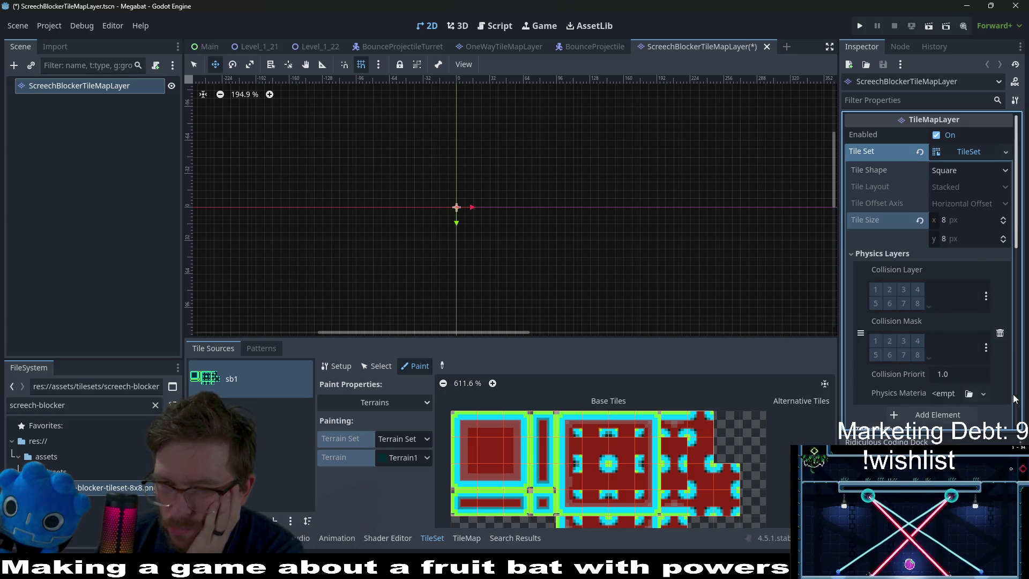
{"action": "left_click", "coordinate": [987, 294]}
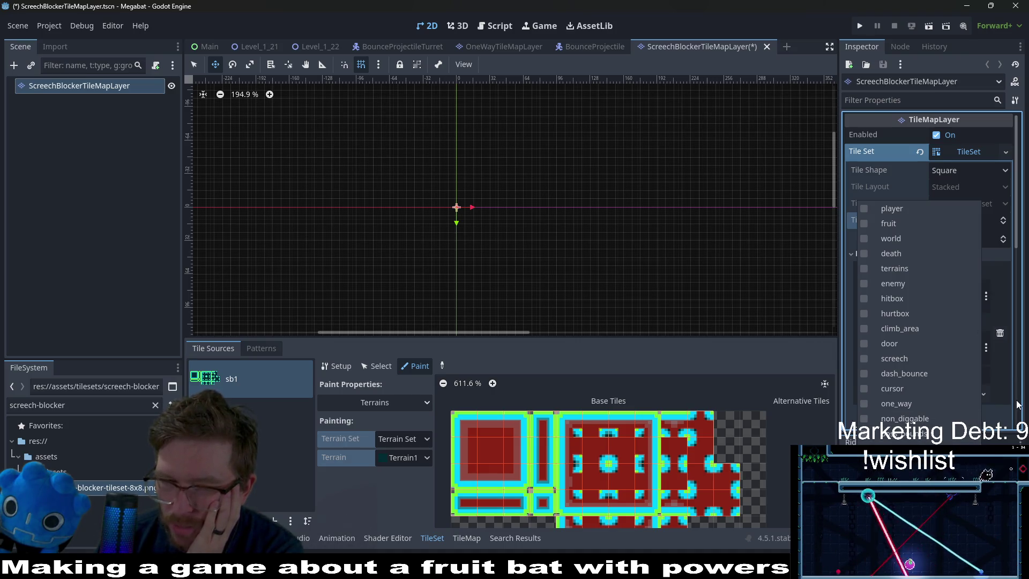
{"action": "key", "text": "Escape"}
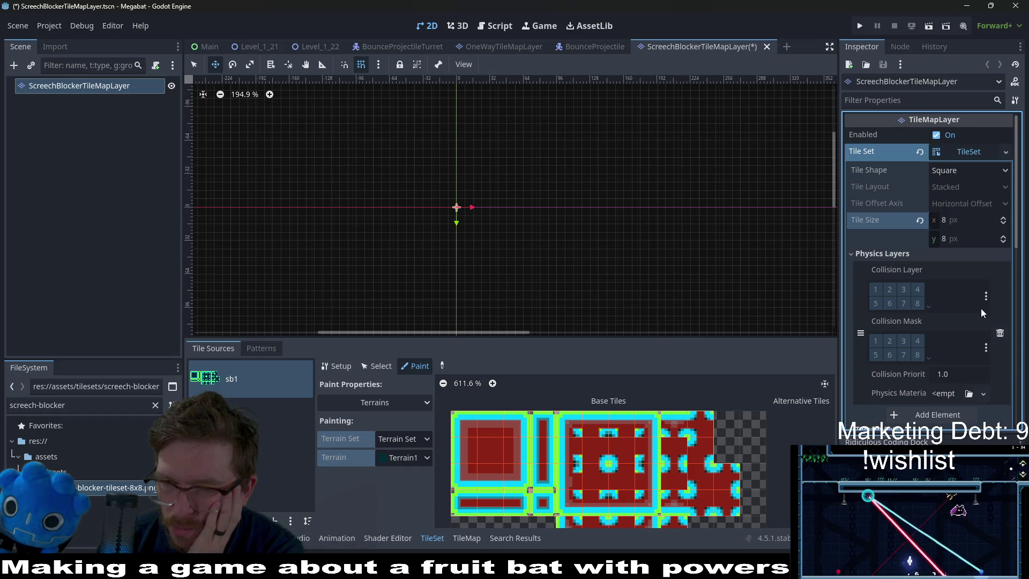
{"action": "left_click", "coordinate": [986, 347]}
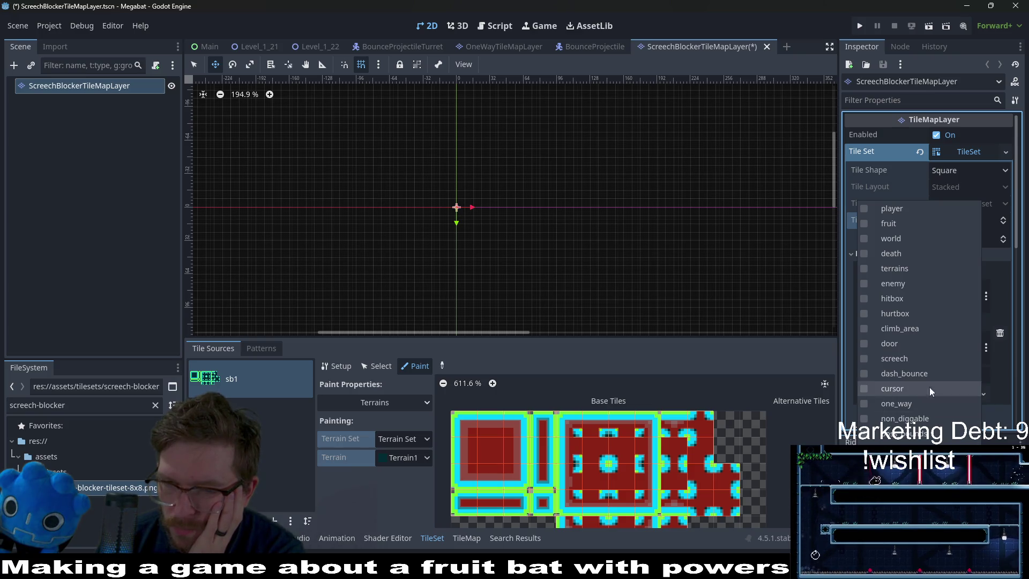
{"action": "left_click", "coordinate": [905, 302]}
{"action": "left_click", "coordinate": [1012, 371]}
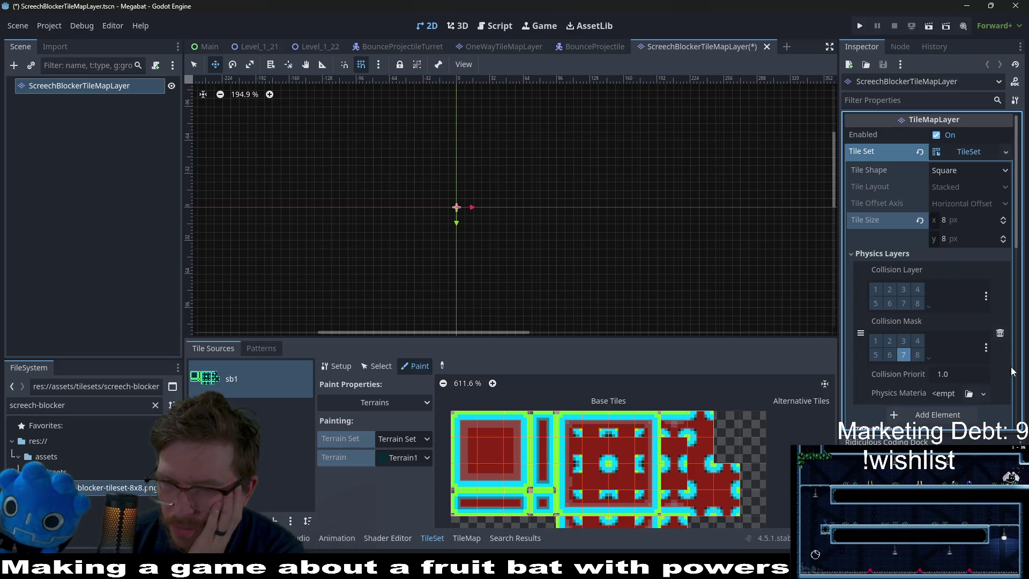
Put the tile set's physics layer on the world collision layer.
{"action": "left_click", "coordinate": [984, 296]}
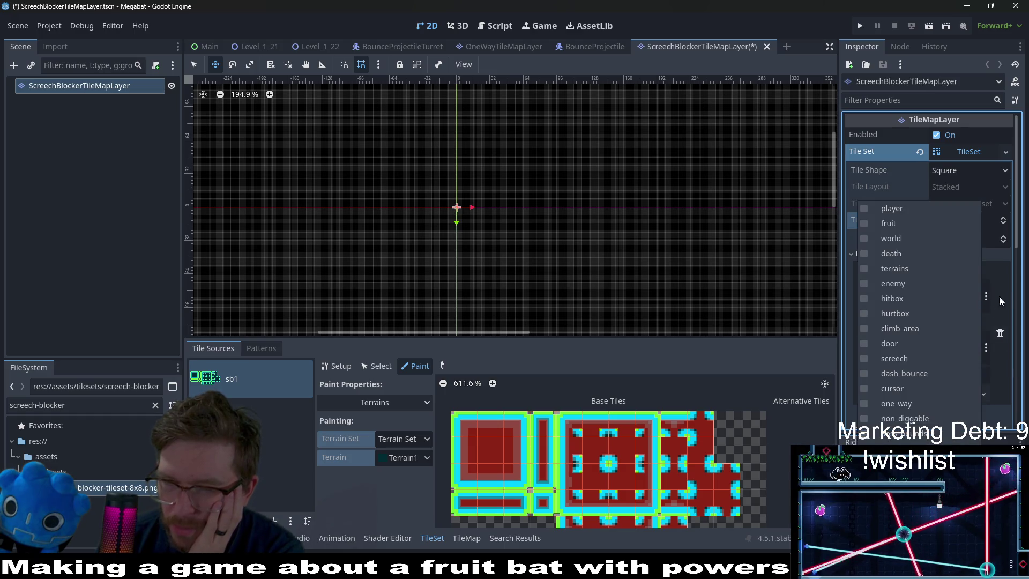
{"action": "left_click", "coordinate": [1015, 287]}
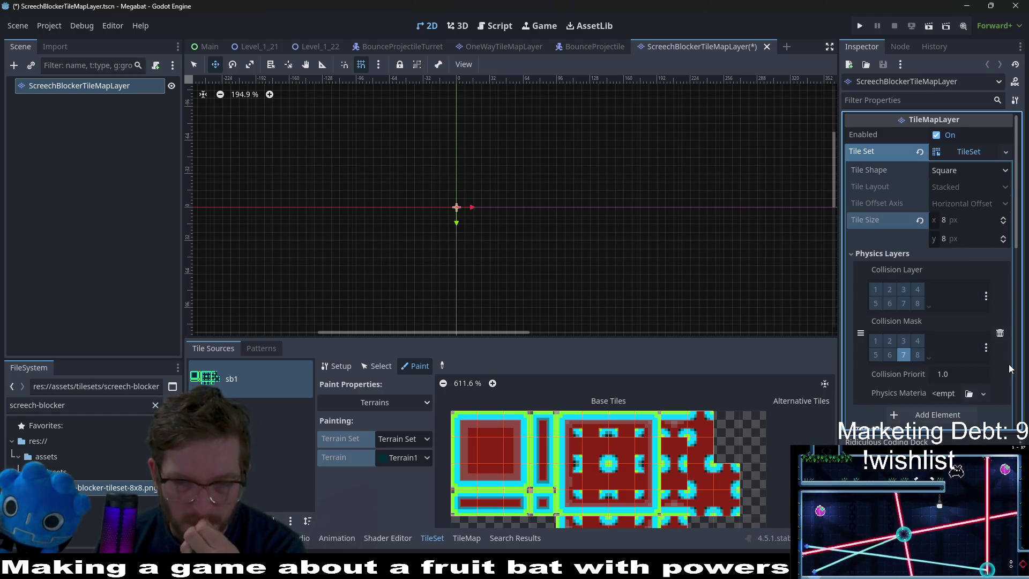
{"action": "left_click", "coordinate": [987, 297]}
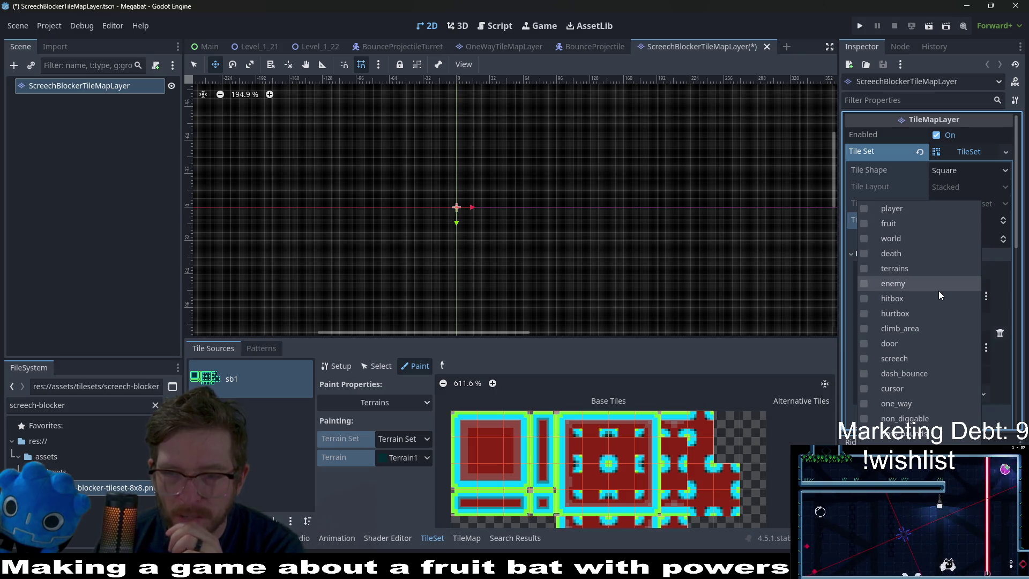
{"action": "left_click", "coordinate": [895, 245]}
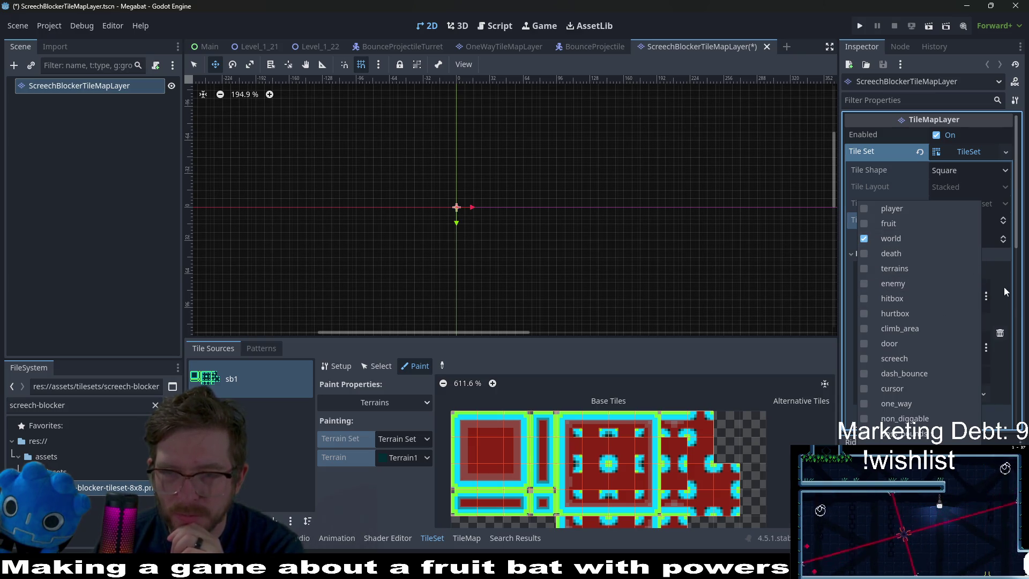
{"action": "left_click", "coordinate": [1014, 300]}
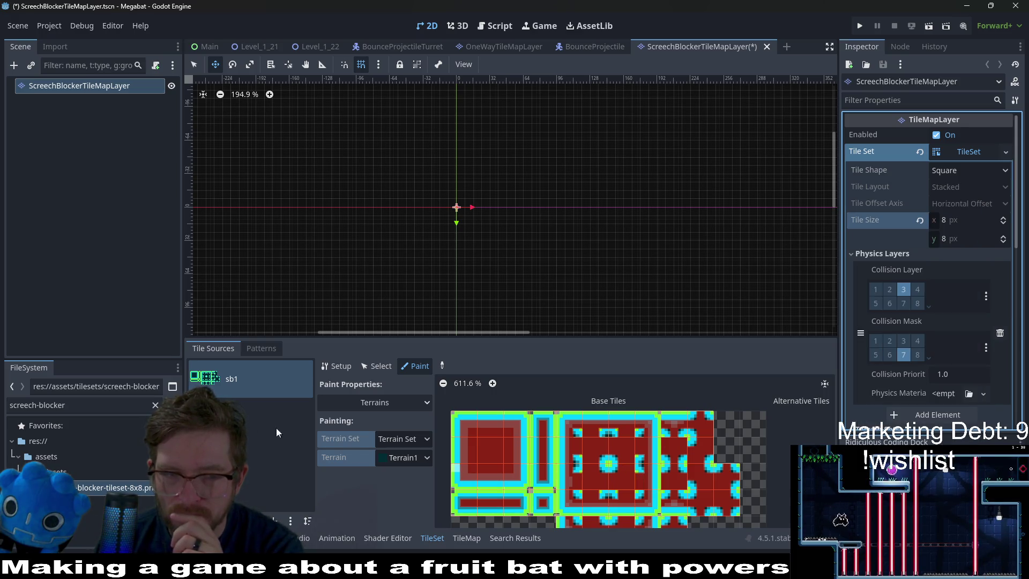
Paint Physics Layer 0 collision on the tiles, save the scene, and return to Level_1_22.
{"action": "left_click", "coordinate": [376, 402]}
{"action": "left_click", "coordinate": [373, 491]}
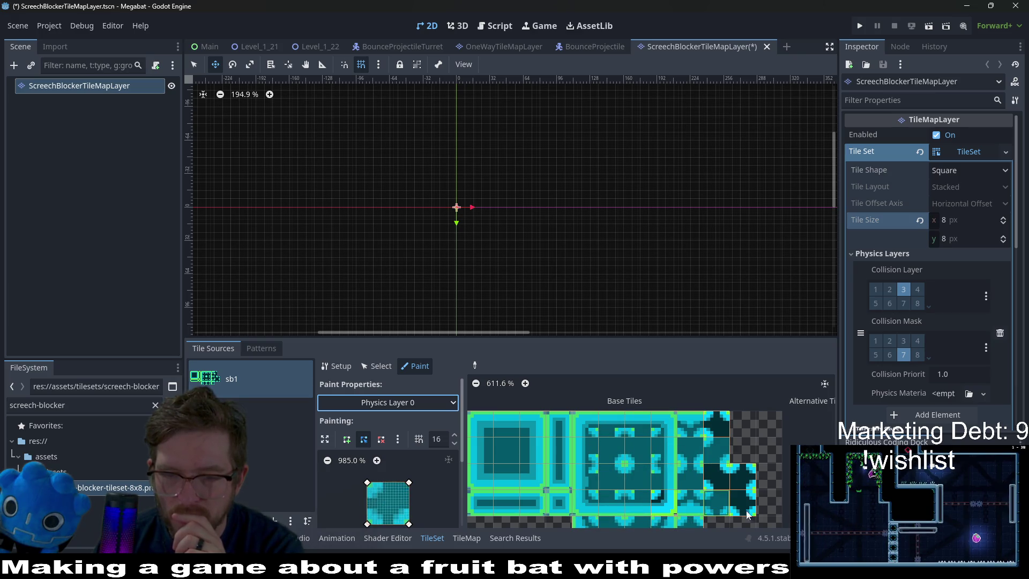
{"action": "scroll", "coordinate": [714, 476], "scroll_direction": "down", "scroll_amount": 2}
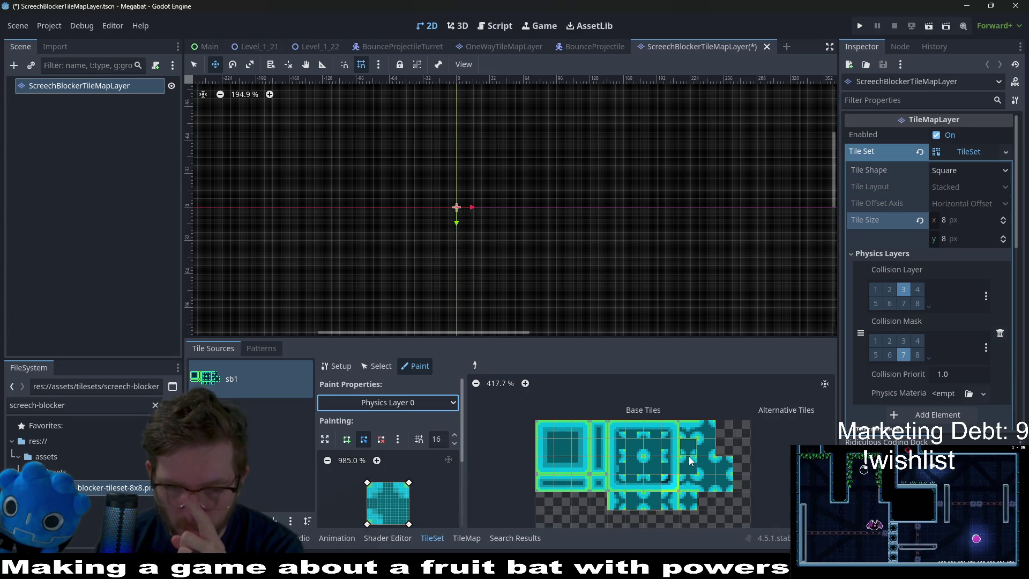
{"action": "key", "text": "ctrl+s"}
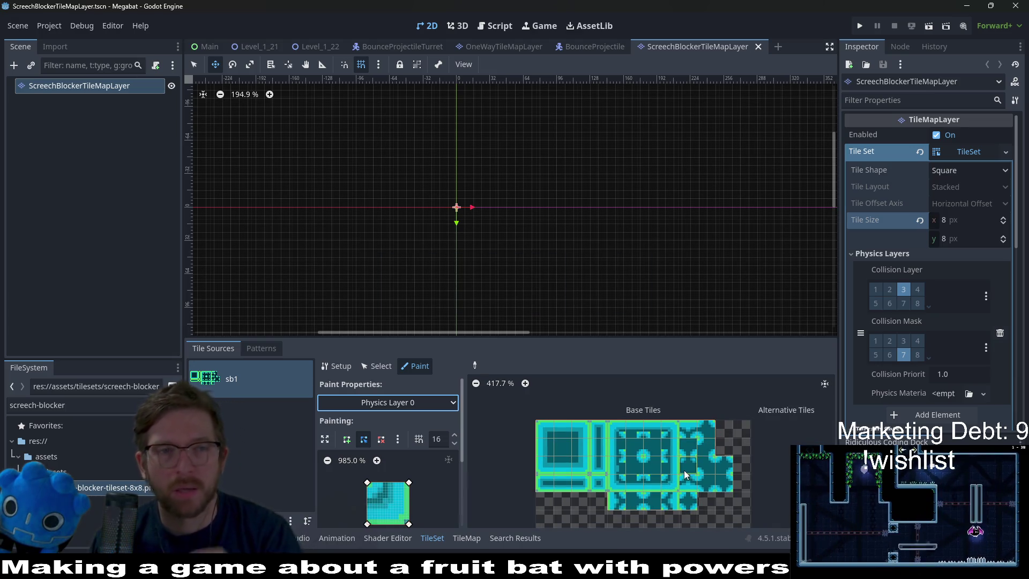
{"action": "left_click", "coordinate": [316, 47]}
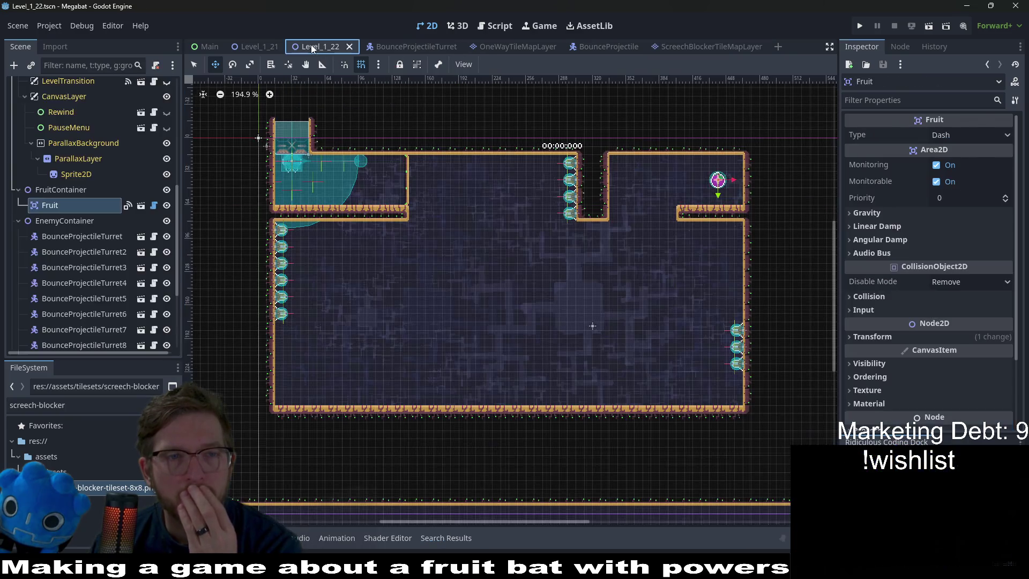
{"action": "left_click", "coordinate": [256, 47]}
{"action": "left_click", "coordinate": [316, 46]}
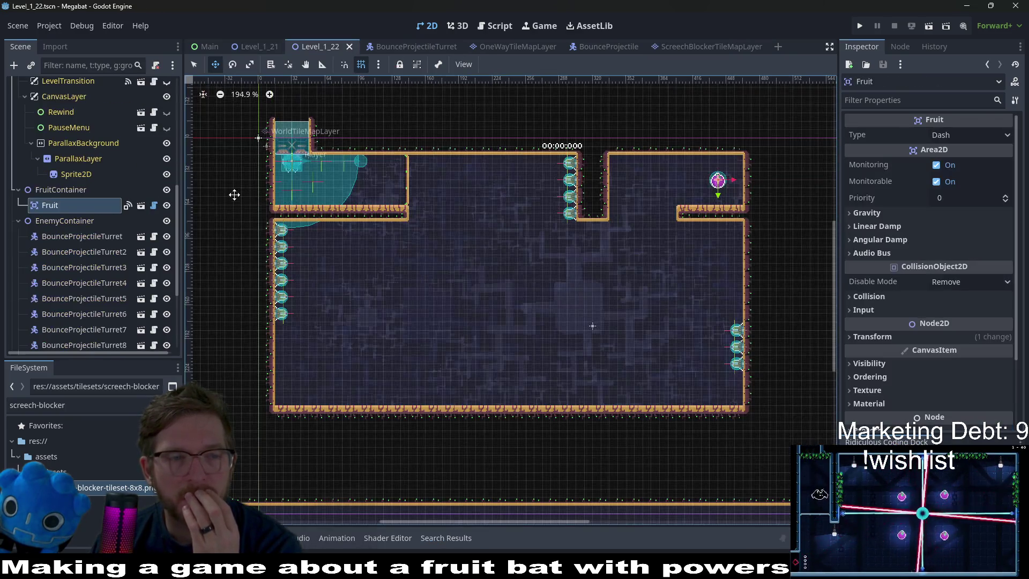
Instance ScreechBlockerTileMapLayer as a child of TileMapLayerContainer.
{"action": "scroll", "coordinate": [57, 217], "scroll_direction": "down", "scroll_amount": 5}
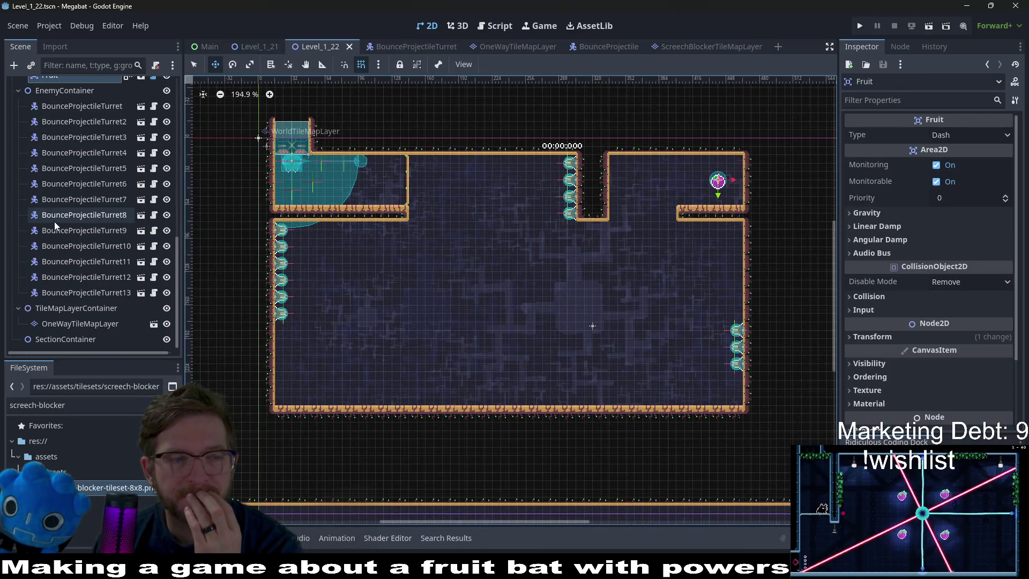
{"action": "right_click", "coordinate": [115, 313]}
{"action": "left_click", "coordinate": [179, 237]}
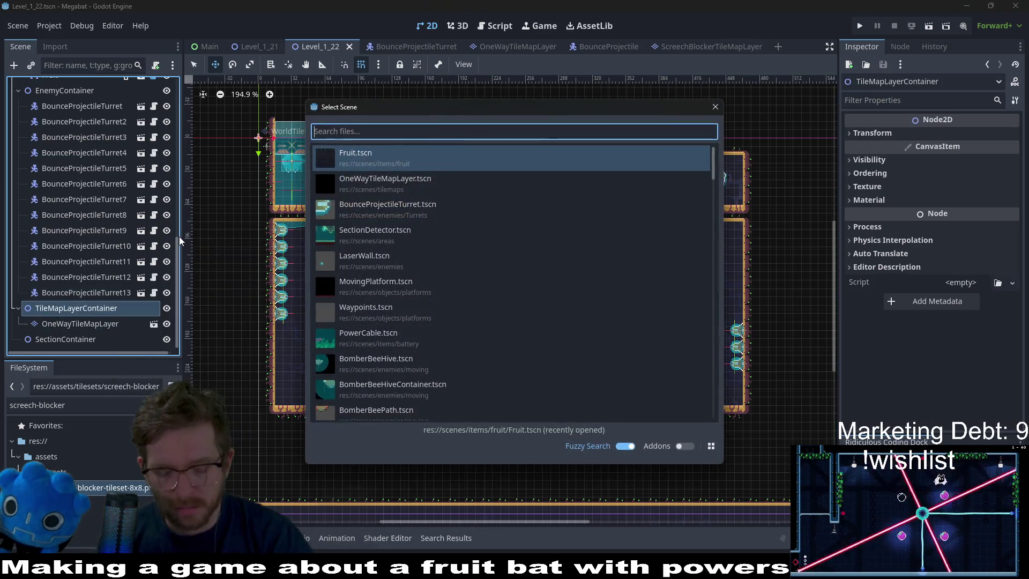
{"action": "type", "text": "scre"}
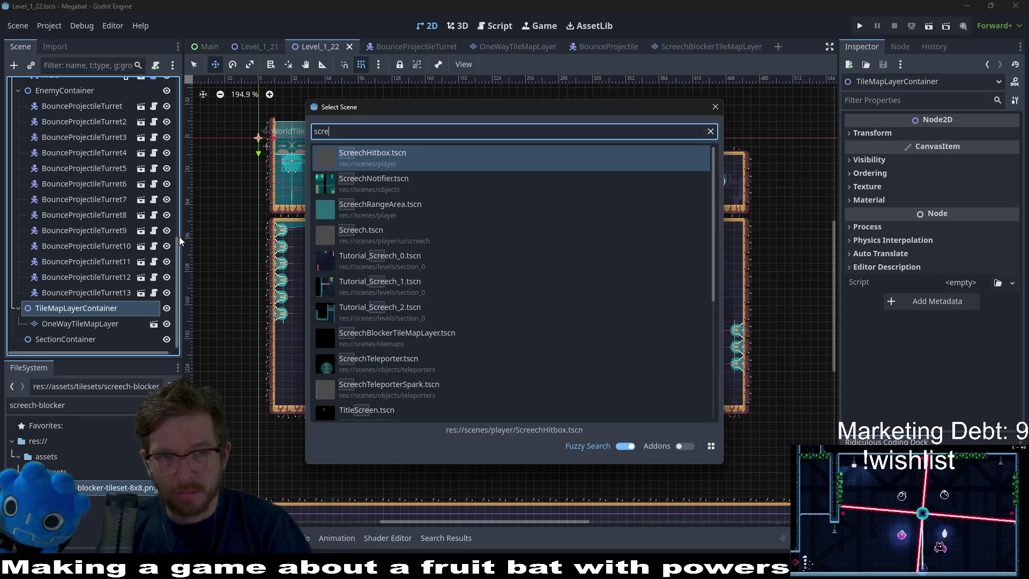
{"action": "type", "text": "ech-block"}
{"action": "key", "text": "Return"}
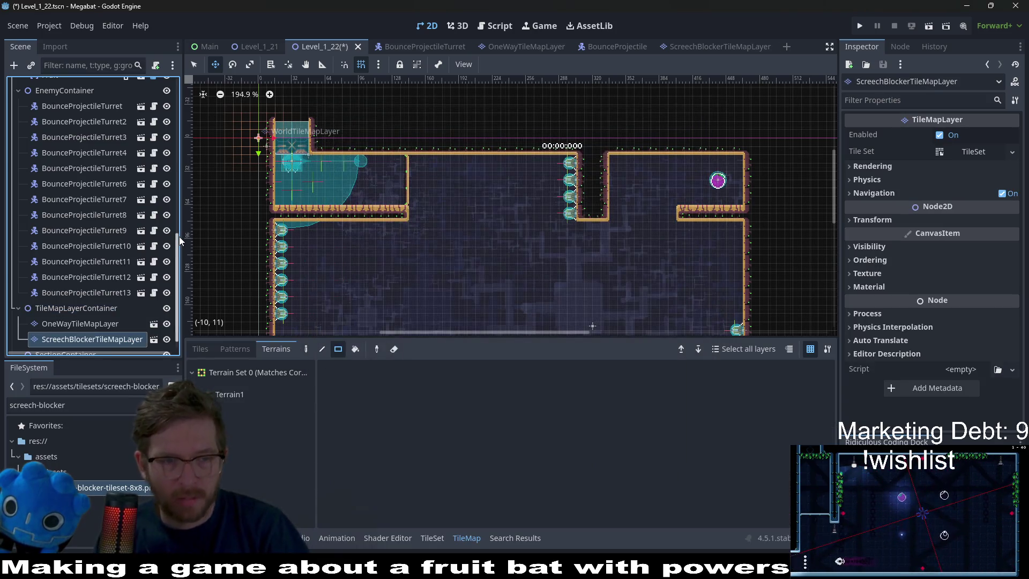
Paint a Terrain1 blocker strip along the upper-left ledge, erase the stray column, and run the scene.
{"action": "left_click", "coordinate": [251, 399]}
{"action": "scroll", "coordinate": [282, 210], "scroll_direction": "up", "scroll_amount": 6}
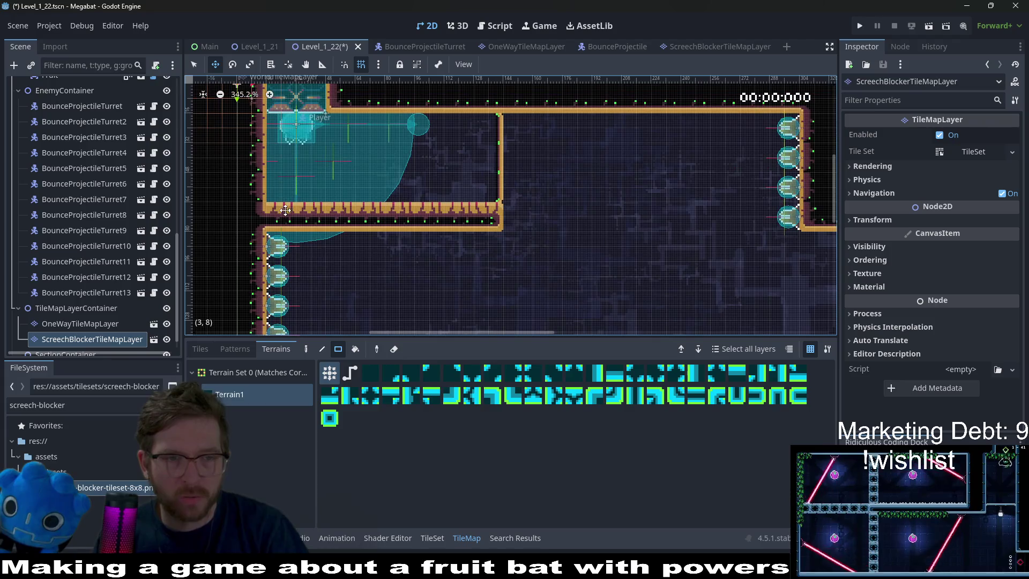
{"action": "left_click_drag", "start_coordinate": [351, 212], "coordinate": [421, 209]}
{"action": "left_click_drag", "start_coordinate": [273, 224], "coordinate": [423, 223]}
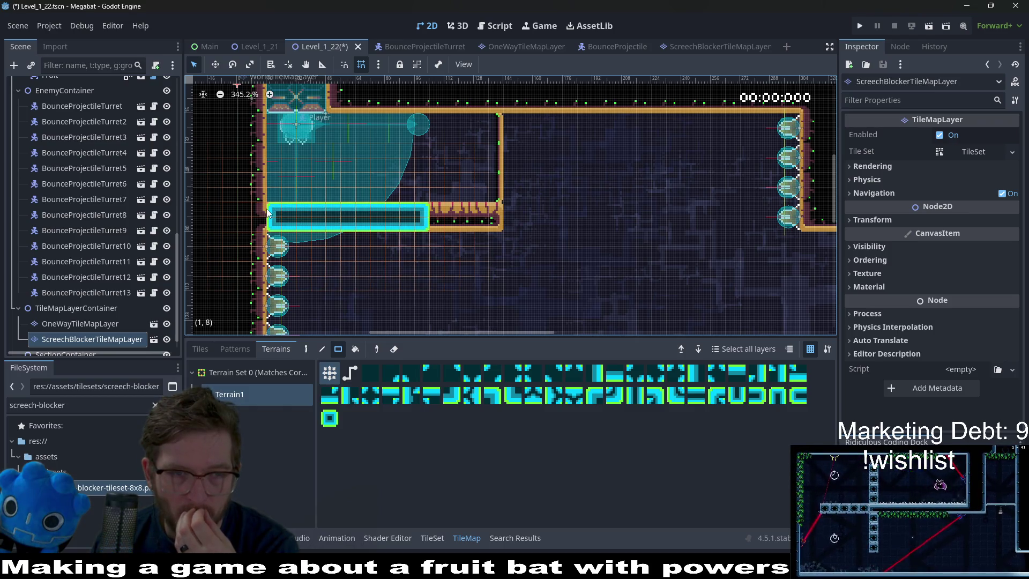
{"action": "mouse_move", "coordinate": [260, 224]}
{"action": "left_mouse_down"}
{"action": "mouse_move", "coordinate": [260, 177]}
{"action": "mouse_move", "coordinate": [259, 258]}
{"action": "left_mouse_up"}
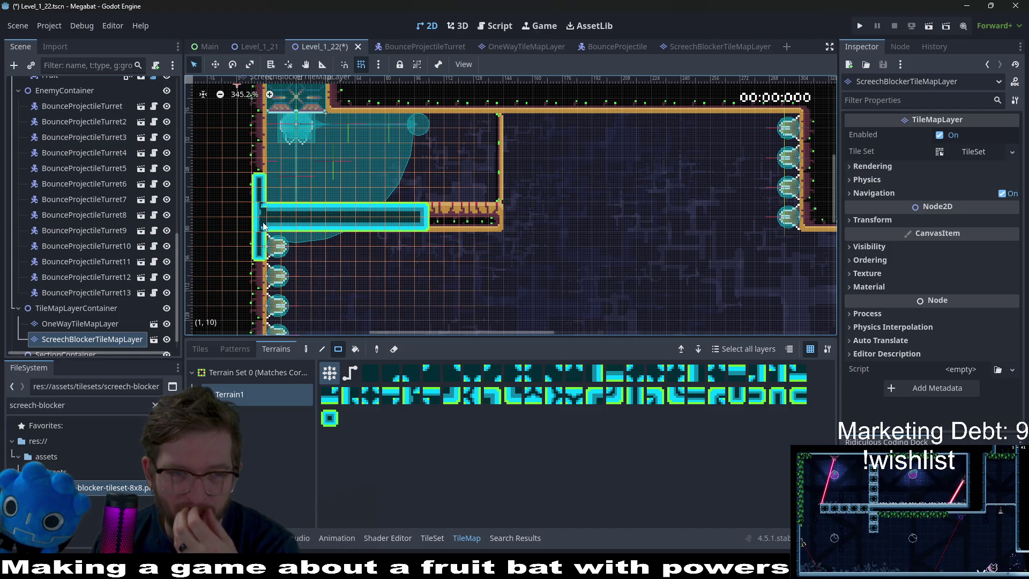
{"action": "scroll", "coordinate": [263, 224], "scroll_direction": "up", "scroll_amount": 4}
{"action": "scroll", "coordinate": [261, 224], "scroll_direction": "up", "scroll_amount": 5}
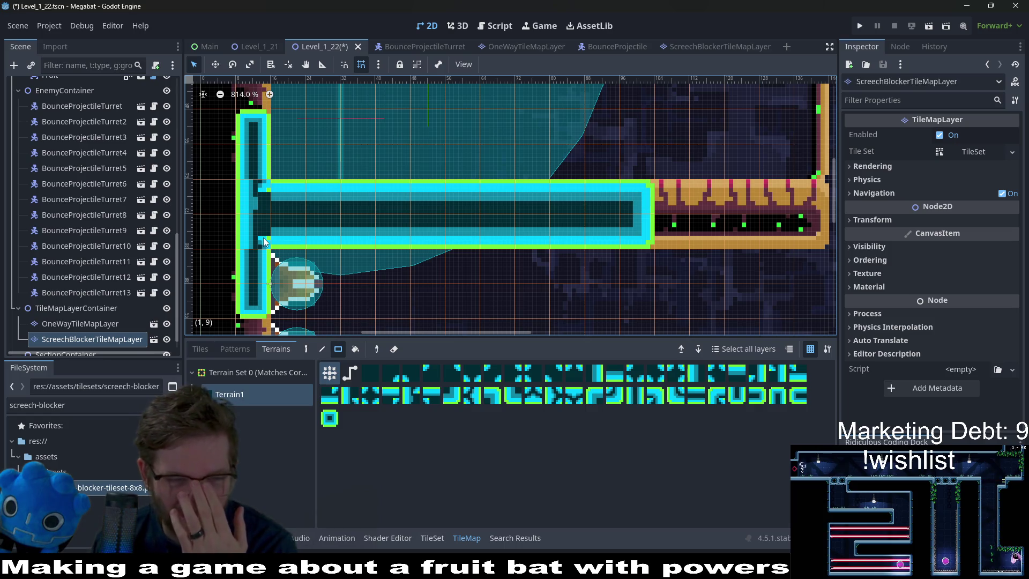
{"action": "left_click_drag", "start_coordinate": [252, 110], "coordinate": [252, 322]}
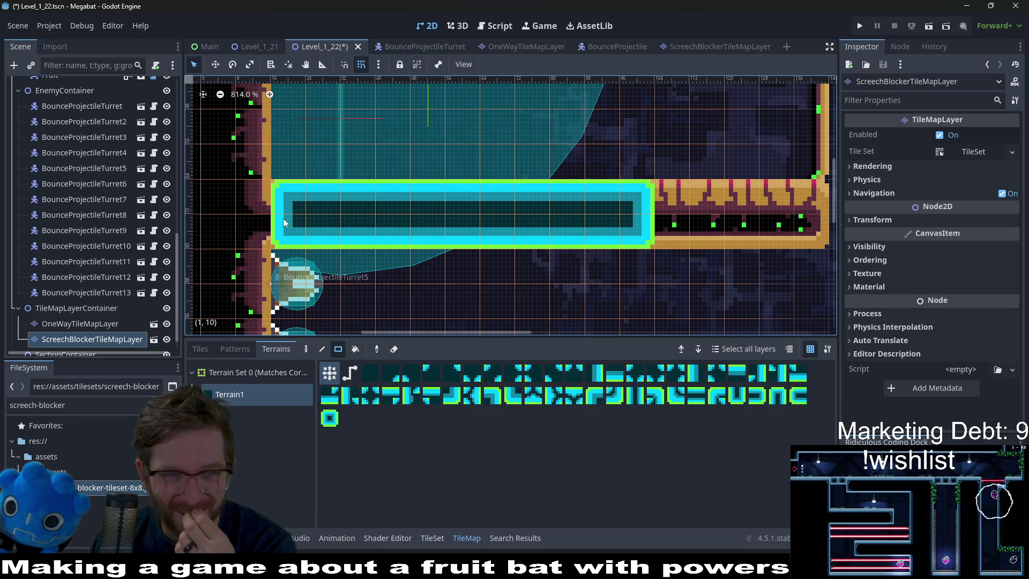
{"action": "scroll", "coordinate": [403, 210], "scroll_direction": "down", "scroll_amount": 4}
{"action": "left_click", "coordinate": [942, 29]}
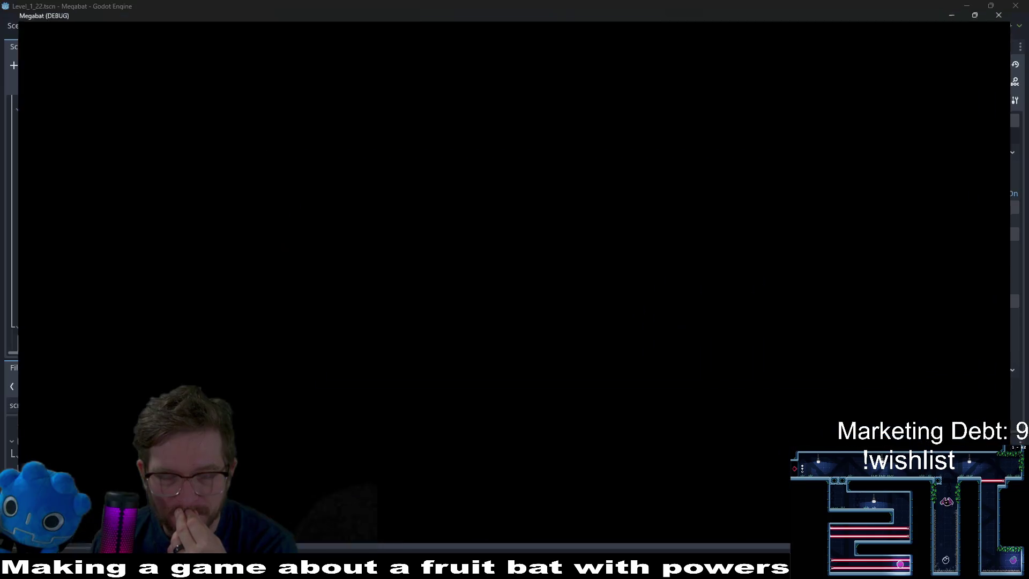
Move the bat onto the blocker platform, screech near the turrets, then quit with F8.
{"action": "key", "text": "Right"}
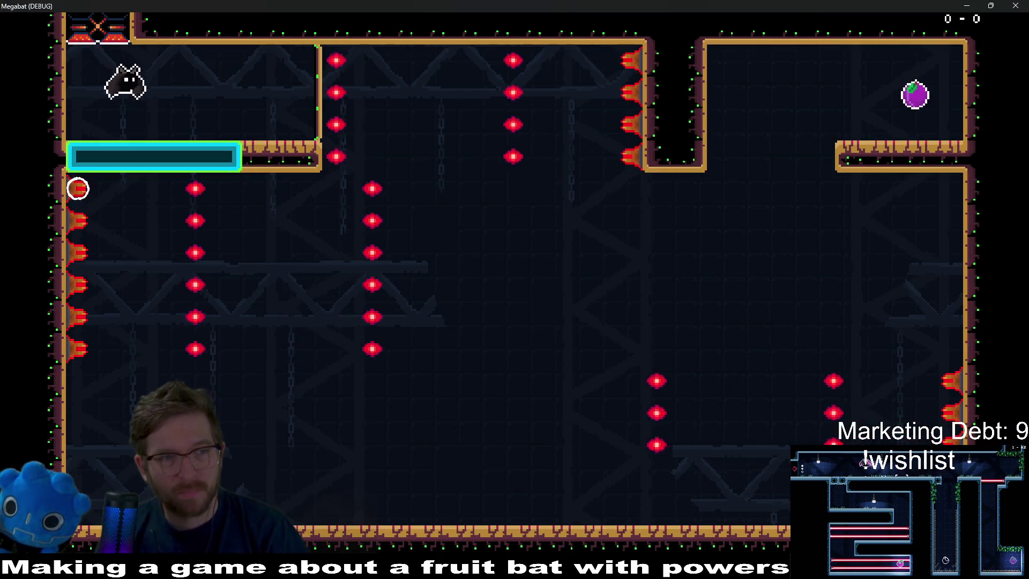
{"action": "key", "text": "space"}
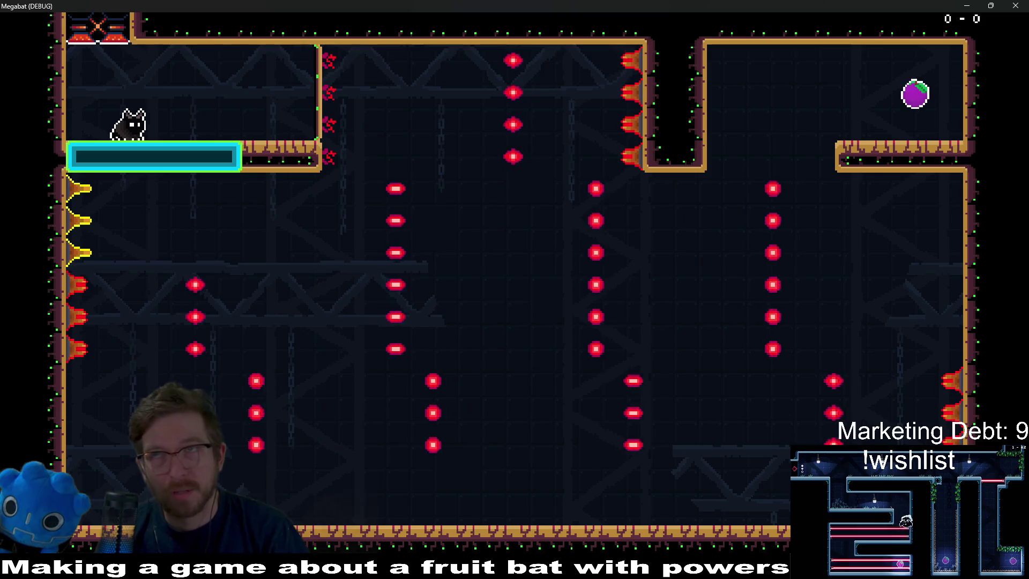
{"action": "key", "text": "space"}
{"action": "key", "text": "space"}
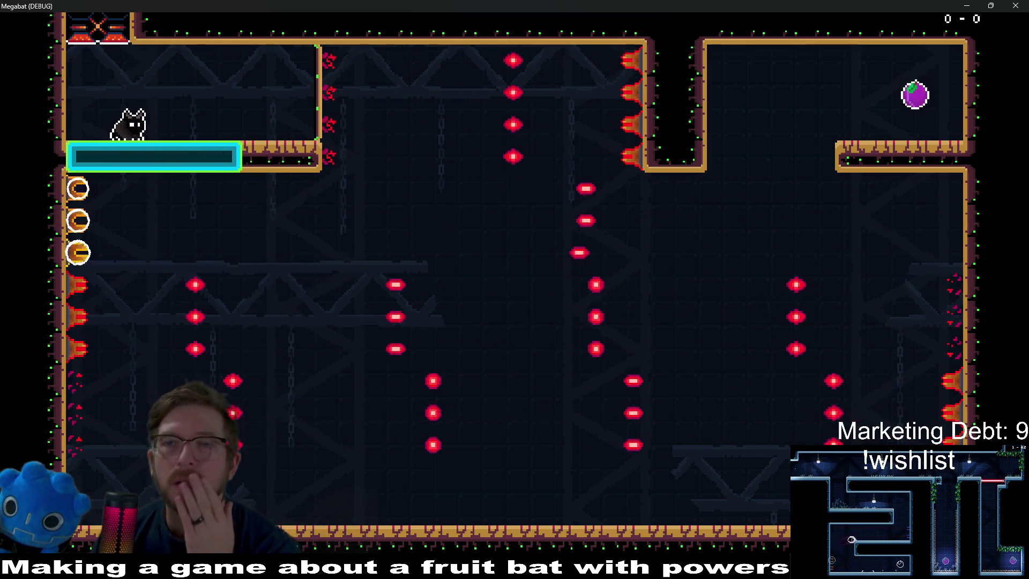
{"action": "key", "text": "F8"}
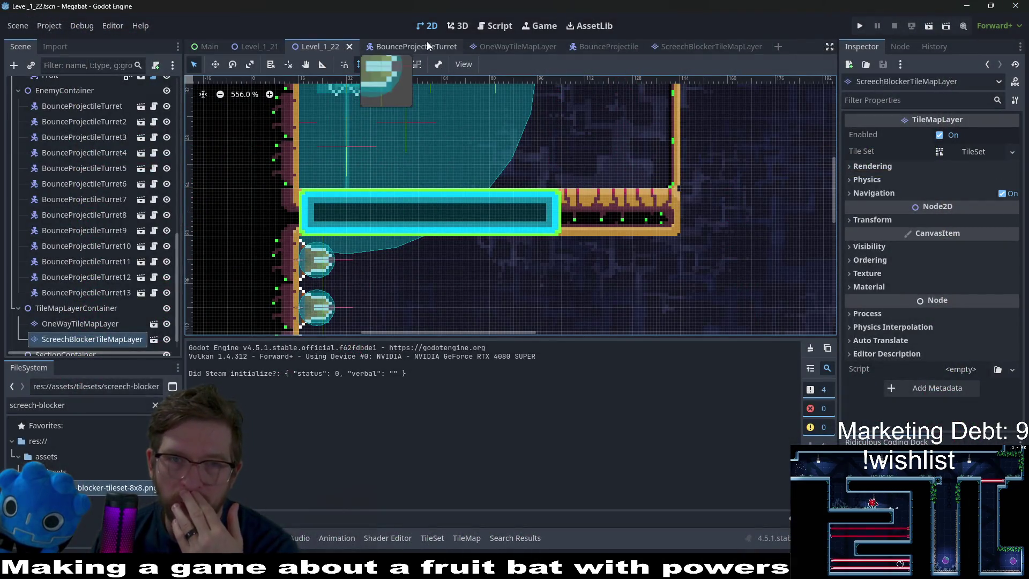
{"action": "left_click", "coordinate": [708, 47]}
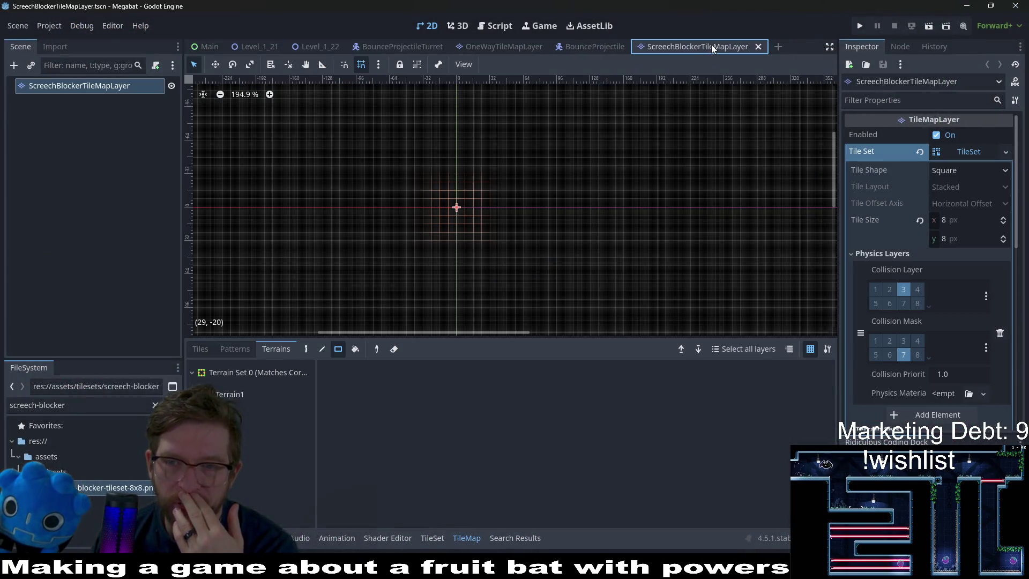
Check the blocker tile set's named collision layers, then go to the BounceProjectileTurret scene.
{"action": "left_click", "coordinate": [986, 296]}
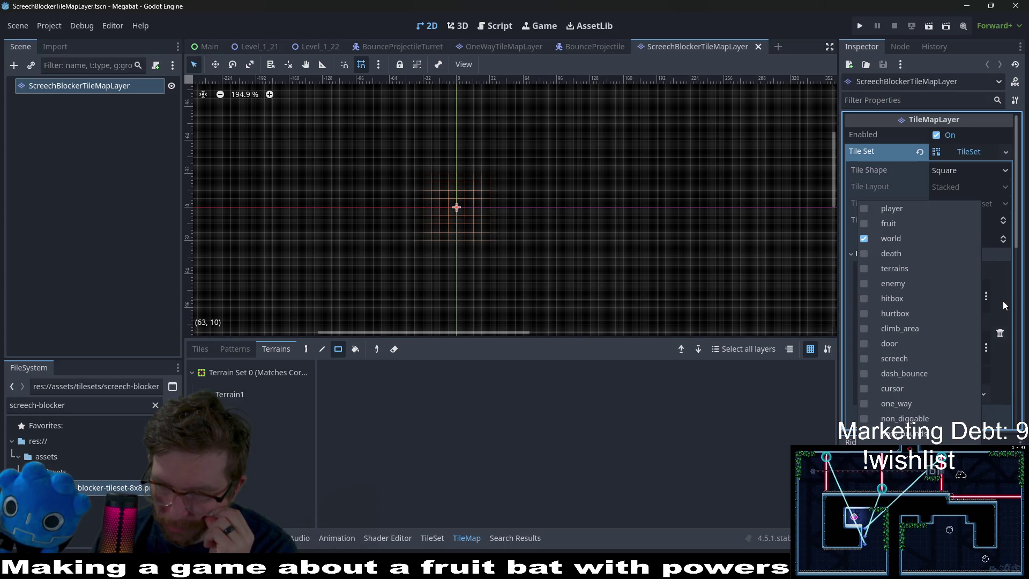
{"action": "left_click", "coordinate": [593, 66]}
{"action": "left_click", "coordinate": [499, 44]}
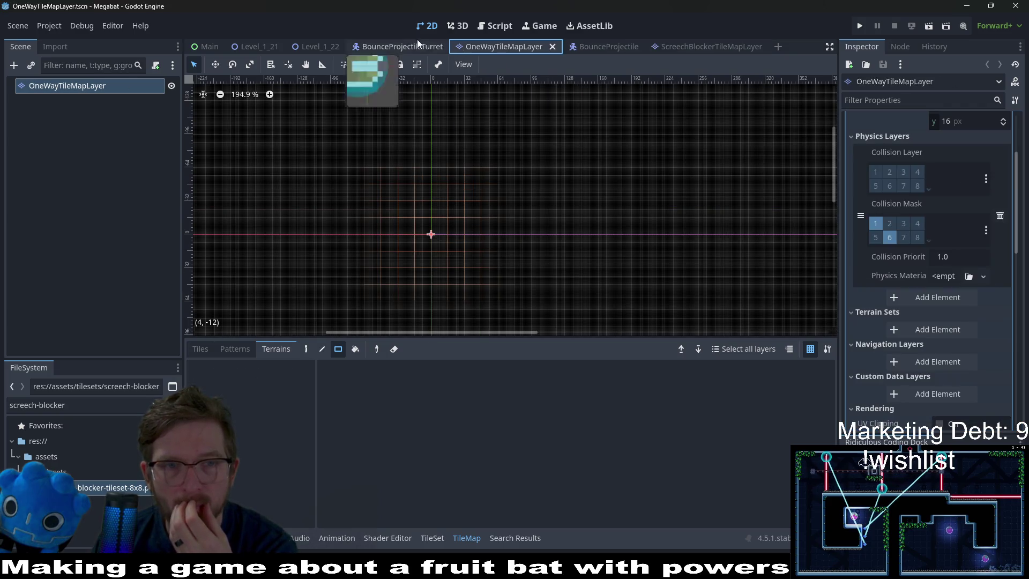
{"action": "left_click", "coordinate": [400, 45]}
Review which named collision layers and mask layers the turret's Area2D uses.
{"action": "left_click", "coordinate": [74, 205]}
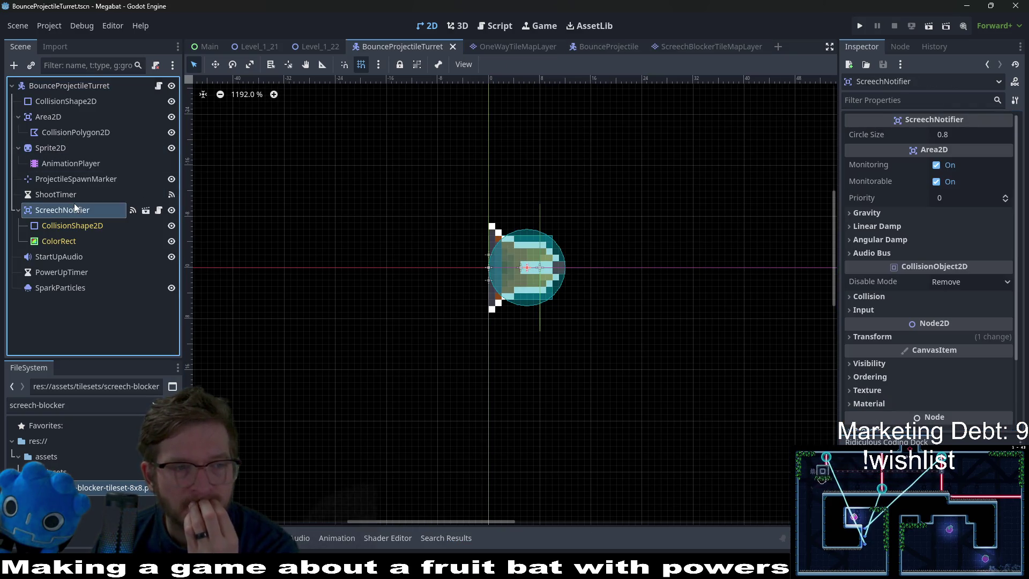
{"action": "left_click", "coordinate": [48, 124]}
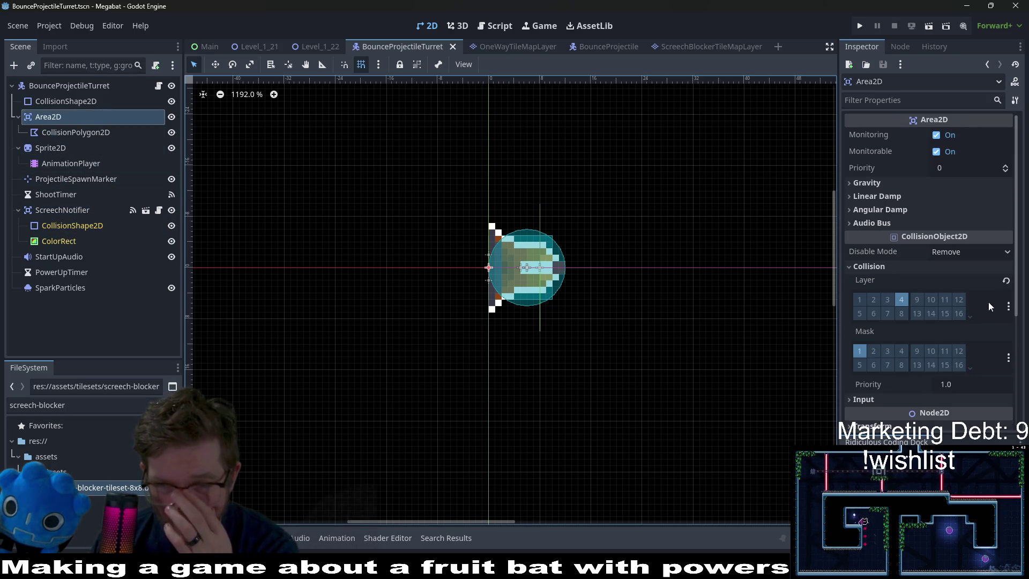
{"action": "left_click", "coordinate": [1009, 308]}
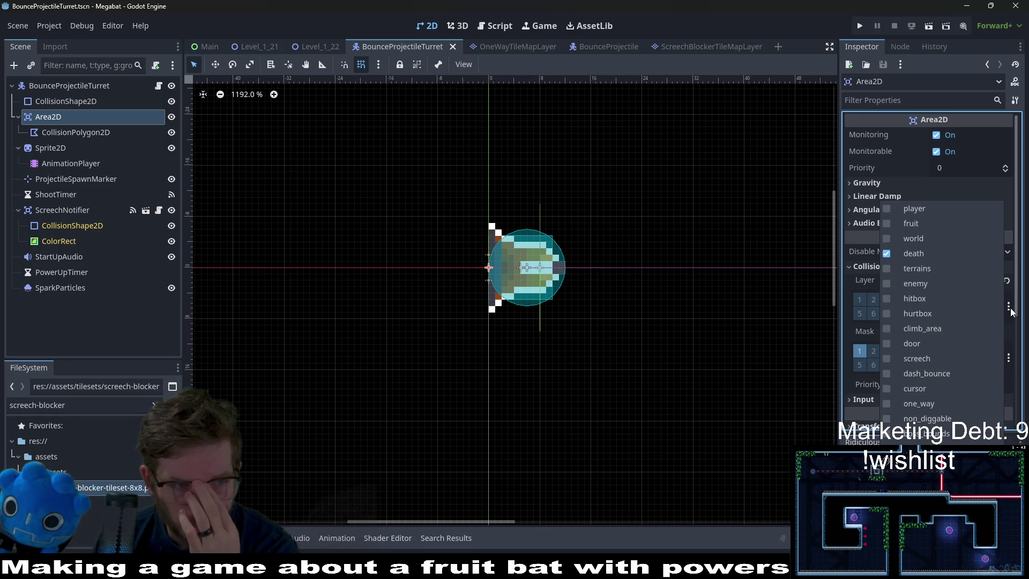
{"action": "left_click", "coordinate": [1010, 309]}
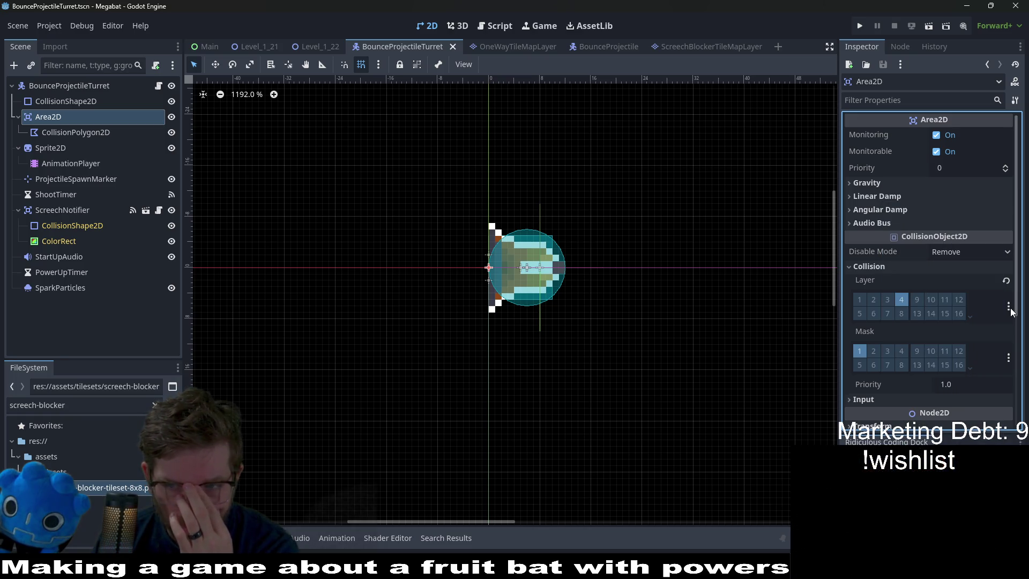
{"action": "left_click", "coordinate": [1009, 358]}
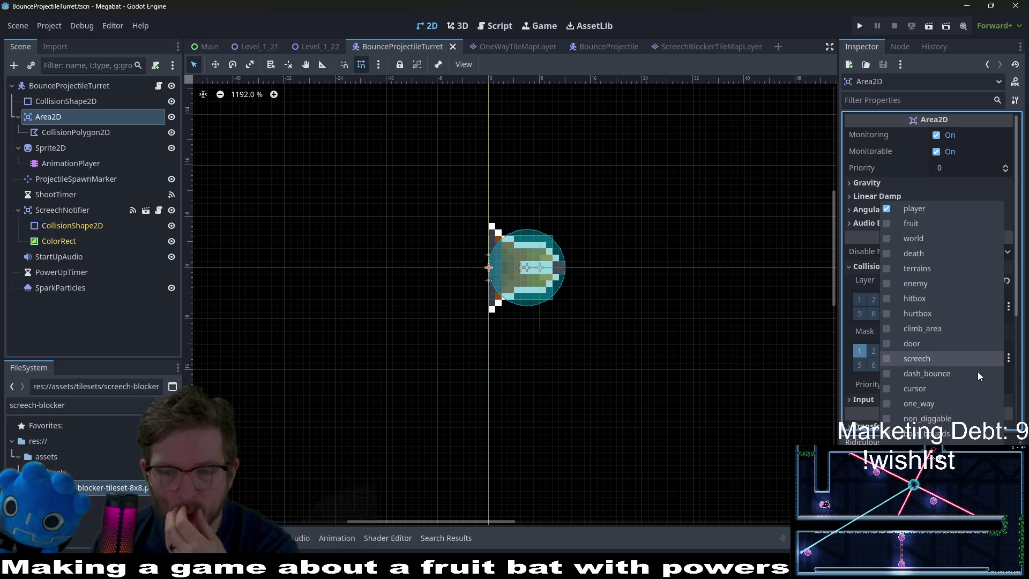
{"action": "left_click", "coordinate": [144, 262]}
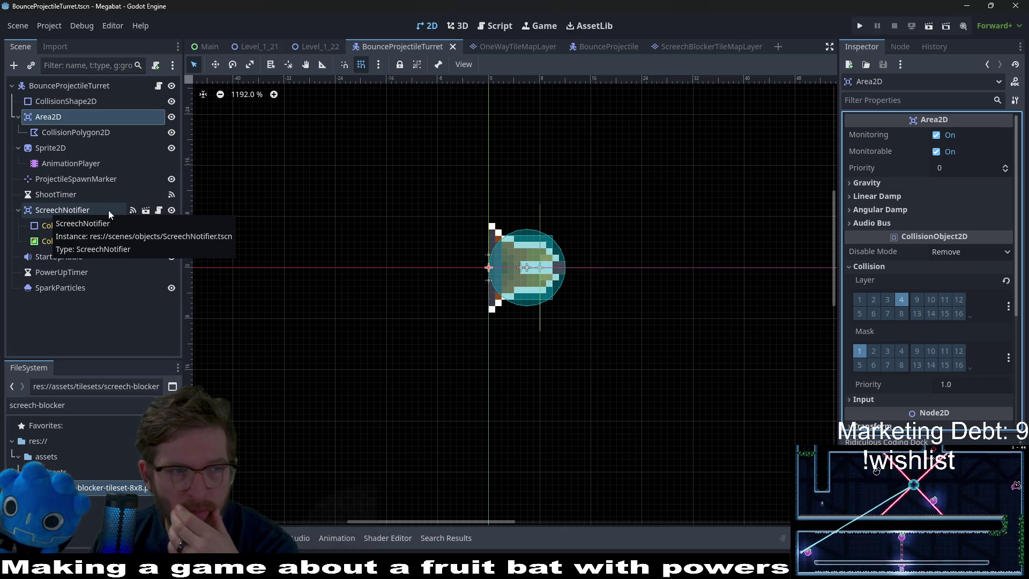
{"action": "left_click", "coordinate": [1008, 357]}
{"action": "left_click", "coordinate": [1007, 357]}
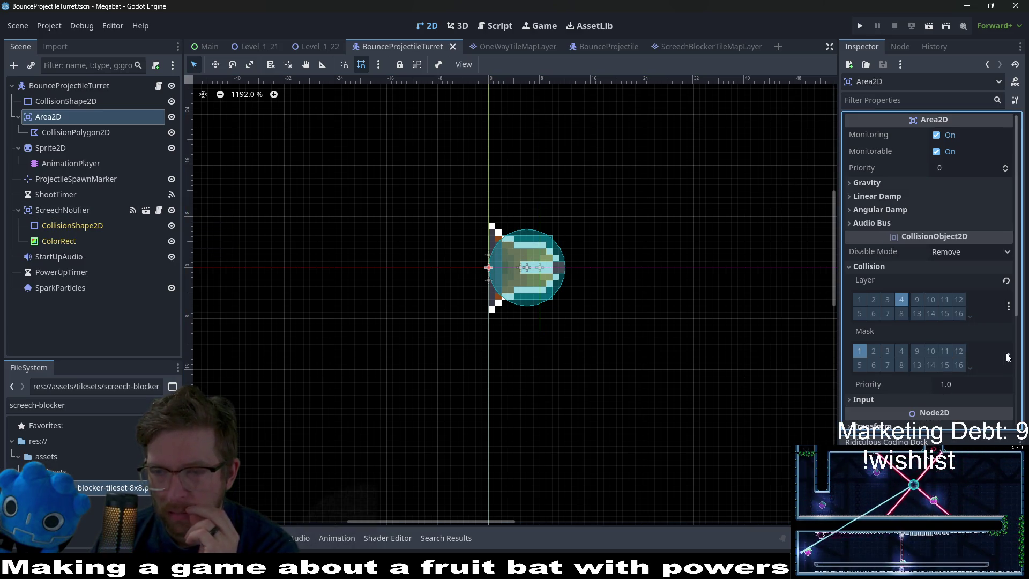
{"action": "left_click", "coordinate": [1008, 308]}
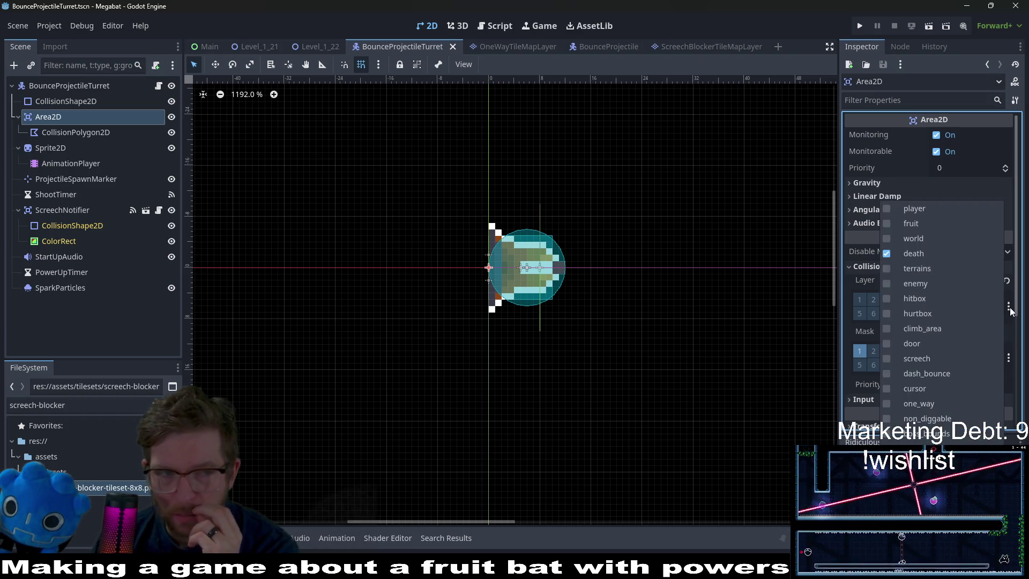
Review the ScreechNotifier's collision mask layer names, then open the ScreechBlockerTileMapLayer scene.
{"action": "left_click", "coordinate": [46, 217]}
{"action": "left_click", "coordinate": [54, 211]}
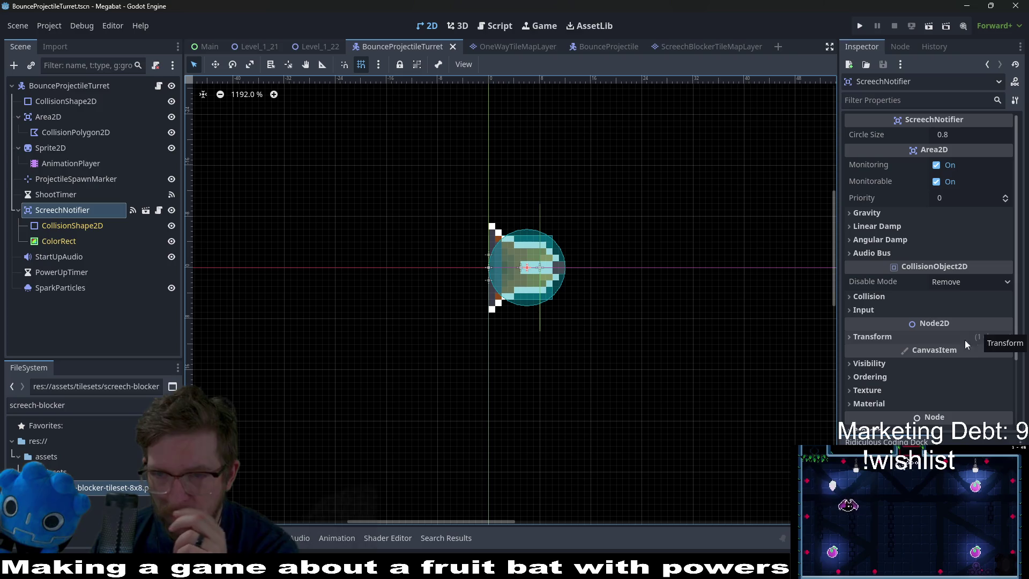
{"action": "left_click", "coordinate": [950, 341]}
{"action": "scroll", "coordinate": [1012, 363], "scroll_direction": "down", "scroll_amount": 2}
{"action": "scroll", "coordinate": [1012, 362], "scroll_direction": "up", "scroll_amount": 2}
{"action": "scroll", "coordinate": [925, 317], "scroll_direction": "down", "scroll_amount": 2}
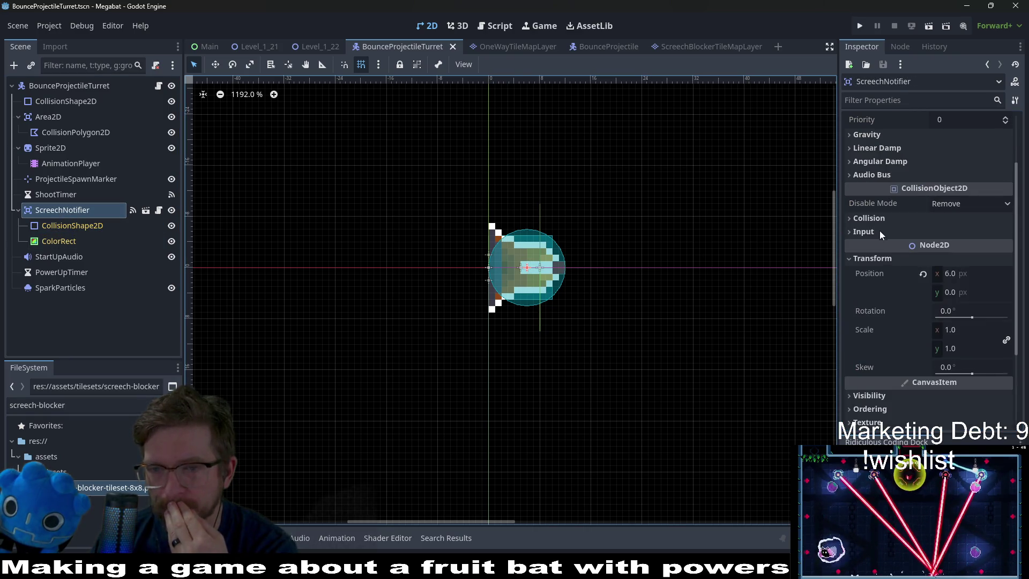
{"action": "left_click", "coordinate": [892, 218]}
{"action": "left_click", "coordinate": [1008, 309]}
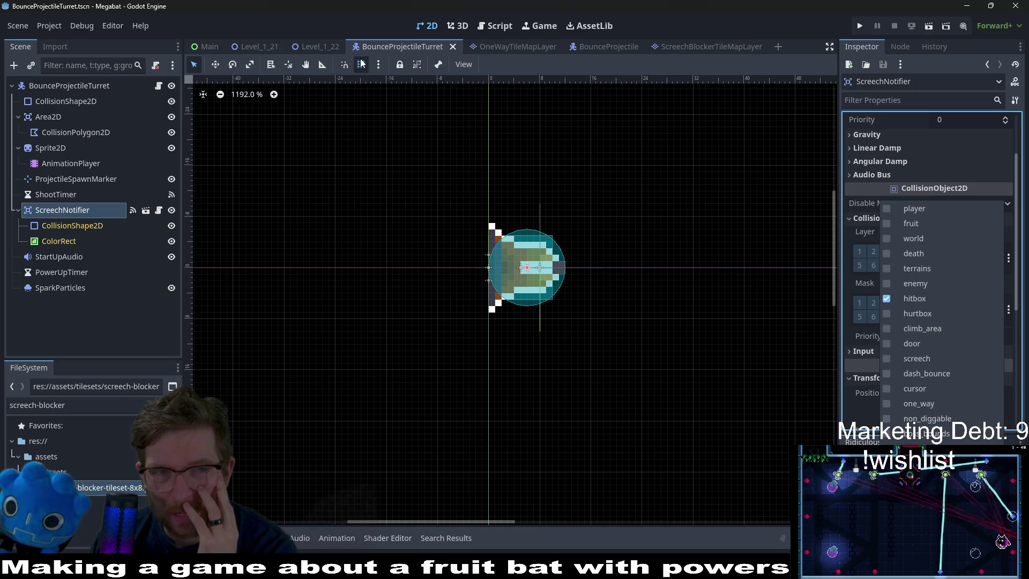
{"action": "left_click", "coordinate": [693, 47]}
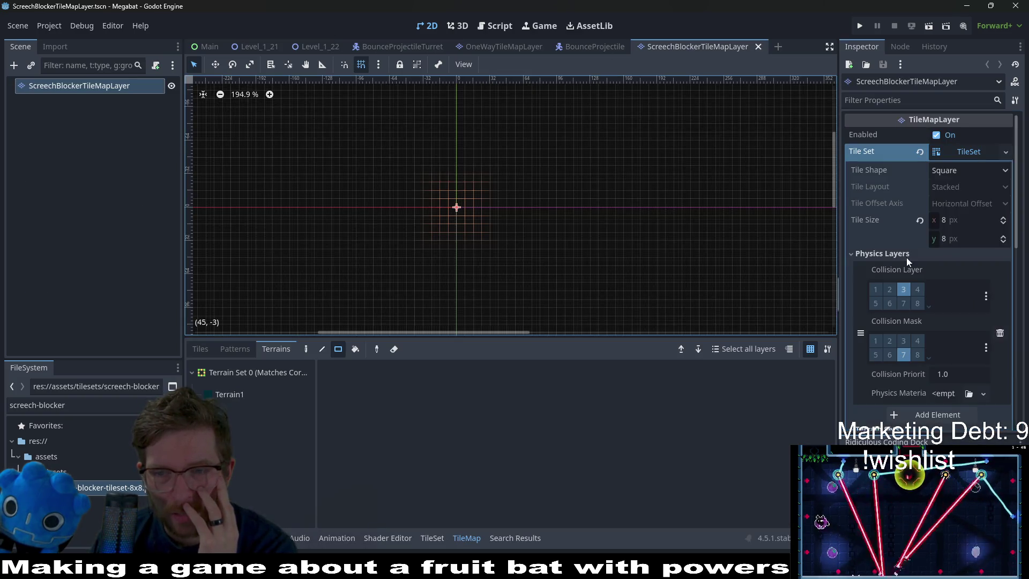
Review the tilemap's named collision layers and mask, toggle a layer, save, and return to Level_1_22.
{"action": "left_click", "coordinate": [985, 350]}
{"action": "left_click", "coordinate": [985, 300]}
{"action": "left_click", "coordinate": [985, 300]}
{"action": "left_click", "coordinate": [905, 433]}
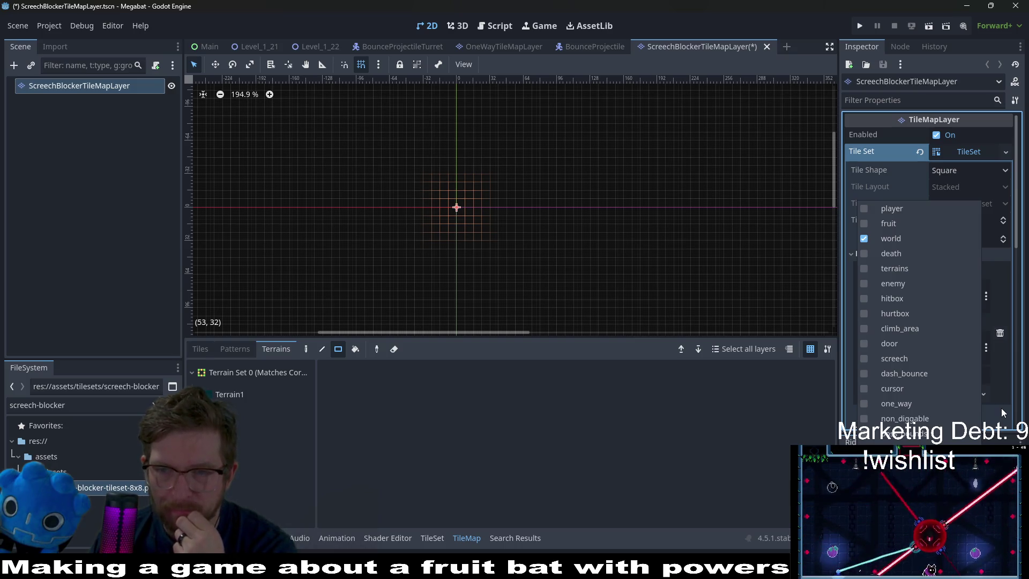
{"action": "left_click", "coordinate": [1018, 420]}
{"action": "key", "text": "ctrl+s"}
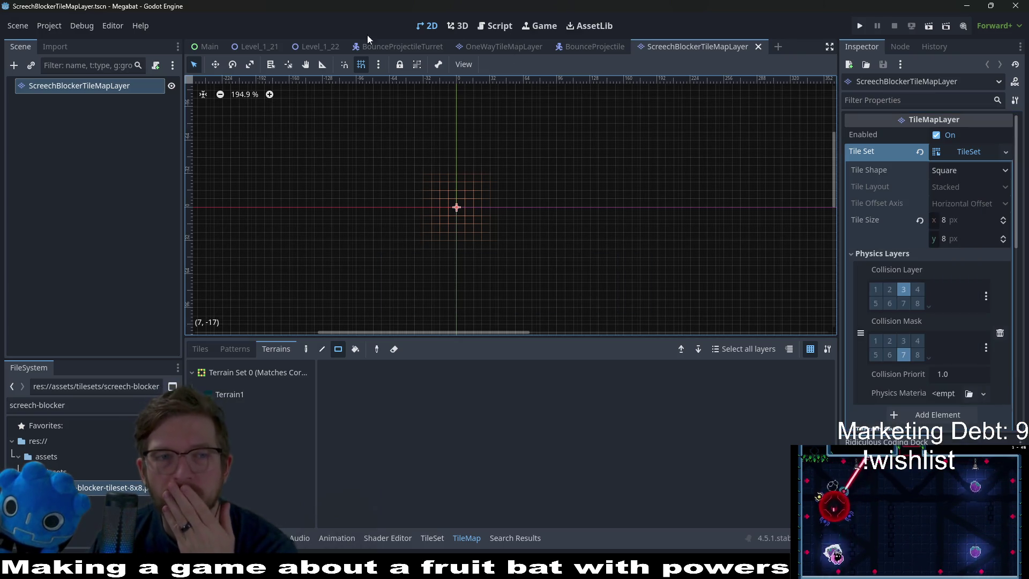
{"action": "left_click", "coordinate": [320, 46]}
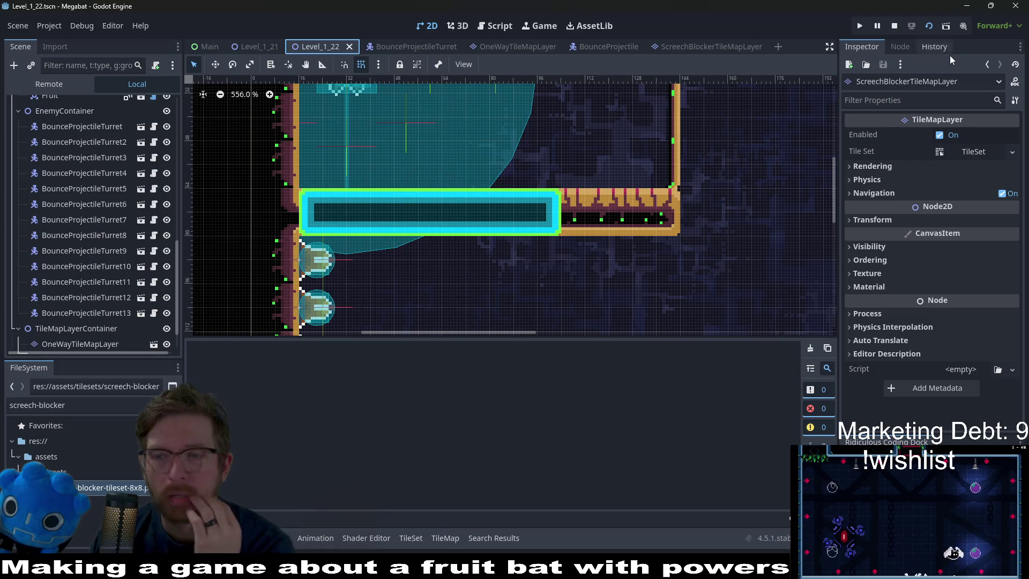
Playtest the game briefly, then go back to the ScreechBlockerTileMapLayer scene.
{"action": "key", "text": "F6"}
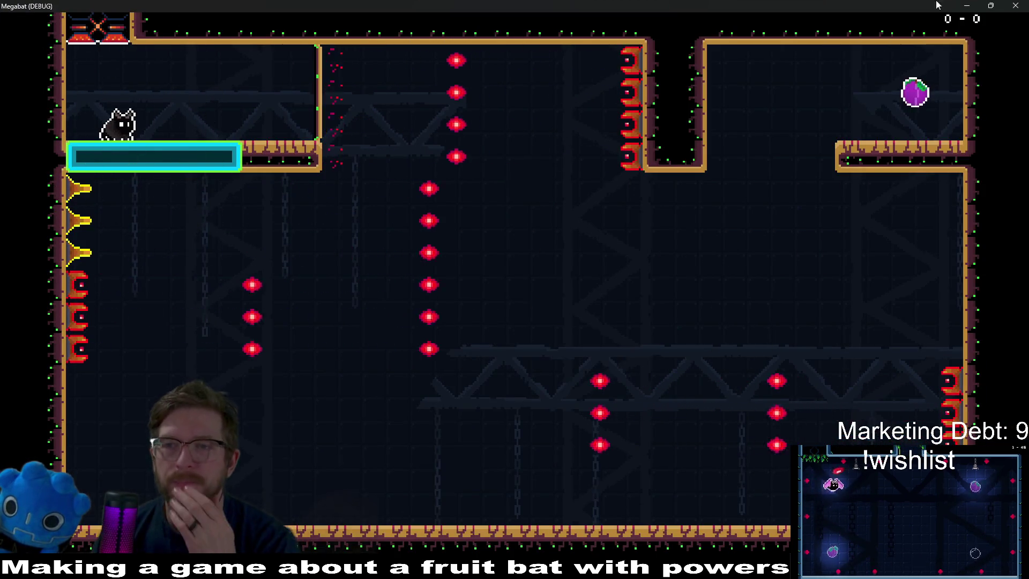
{"action": "key", "text": "F8"}
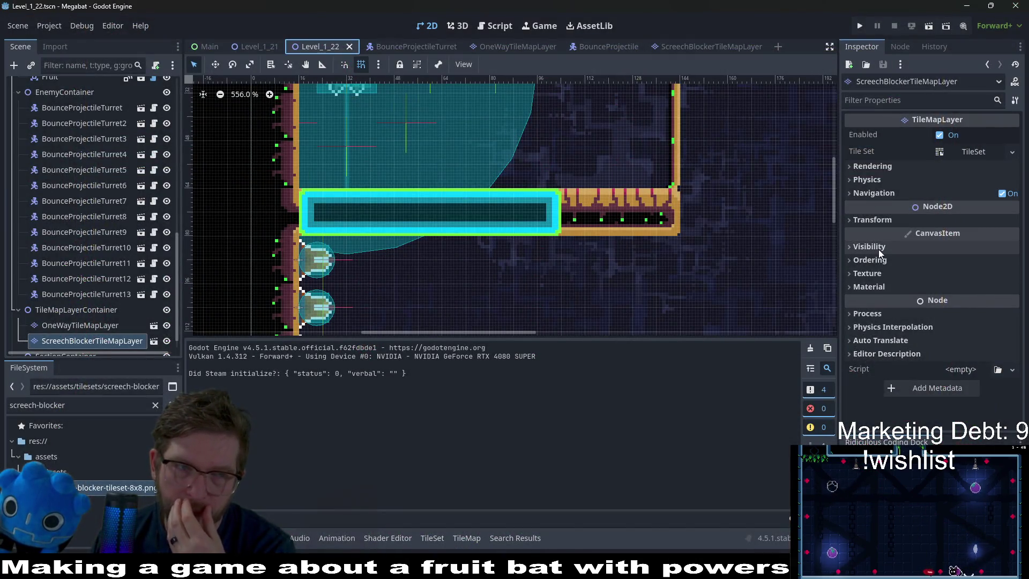
{"action": "left_click", "coordinate": [590, 40]}
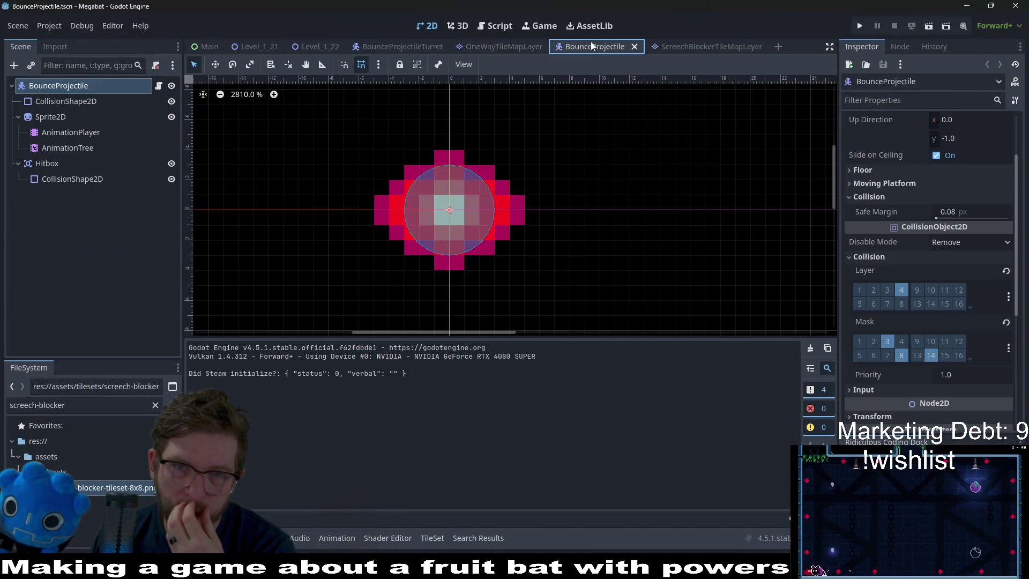
{"action": "left_click", "coordinate": [711, 47]}
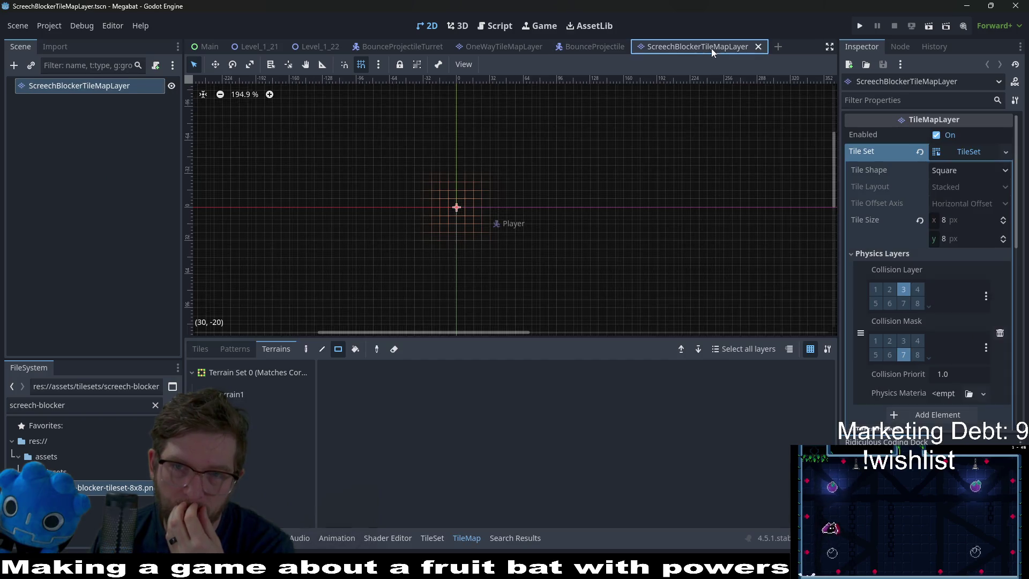
Add the enemy layer (6) to the tilemap's collision layer alongside world, save, and return to Level_1_22.
{"action": "left_click", "coordinate": [985, 296]}
{"action": "left_click", "coordinate": [892, 283]}
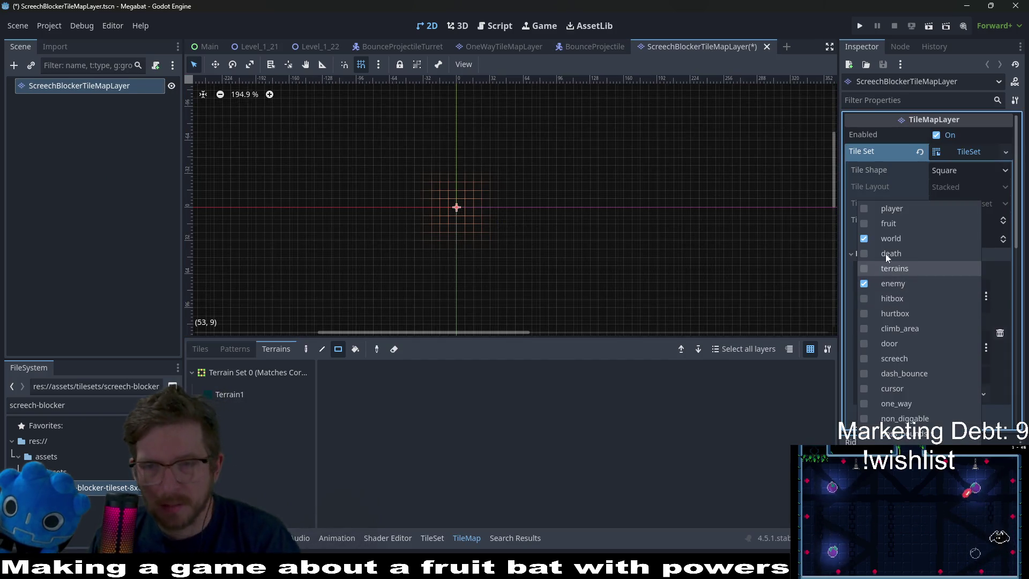
{"action": "key", "text": "Escape"}
{"action": "key", "text": "ctrl+s"}
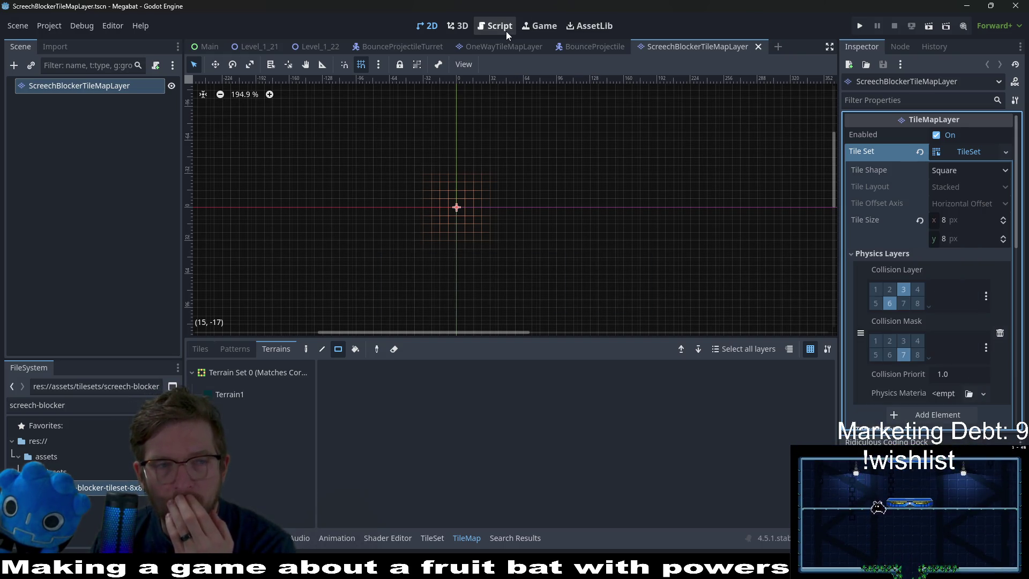
{"action": "left_click", "coordinate": [307, 47]}
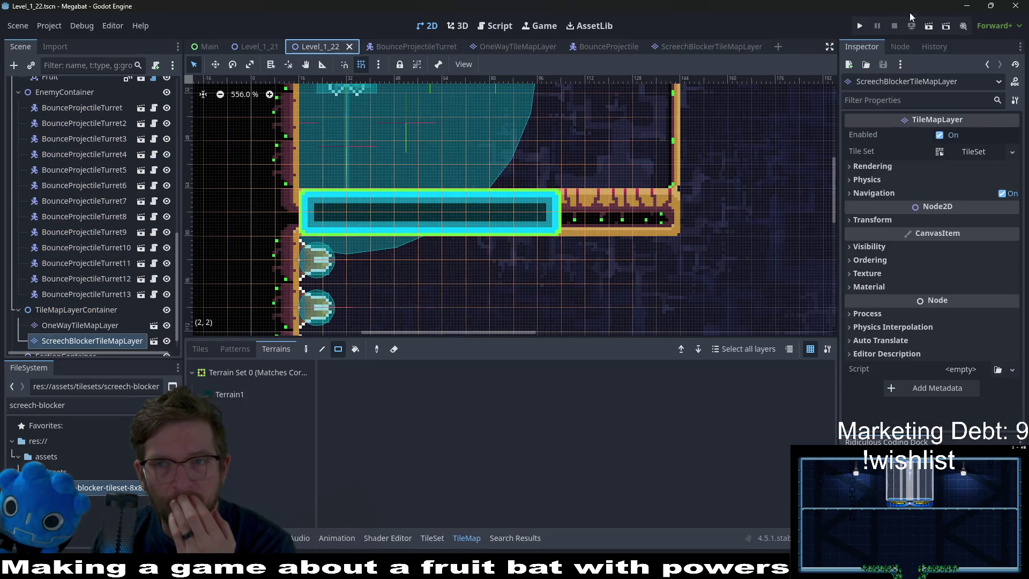
{"action": "left_click", "coordinate": [922, 24]}
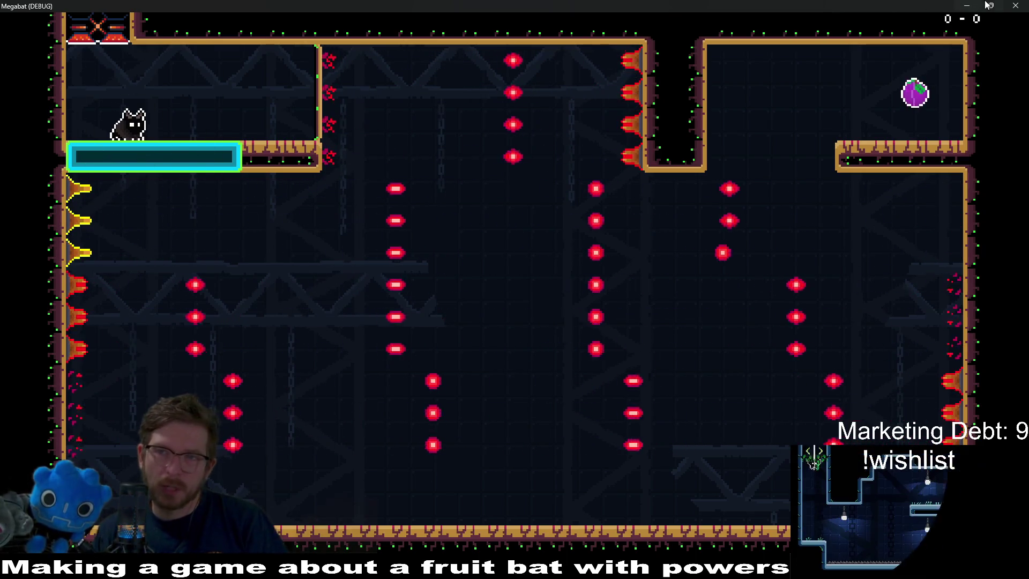
{"action": "left_click", "coordinate": [1015, 5]}
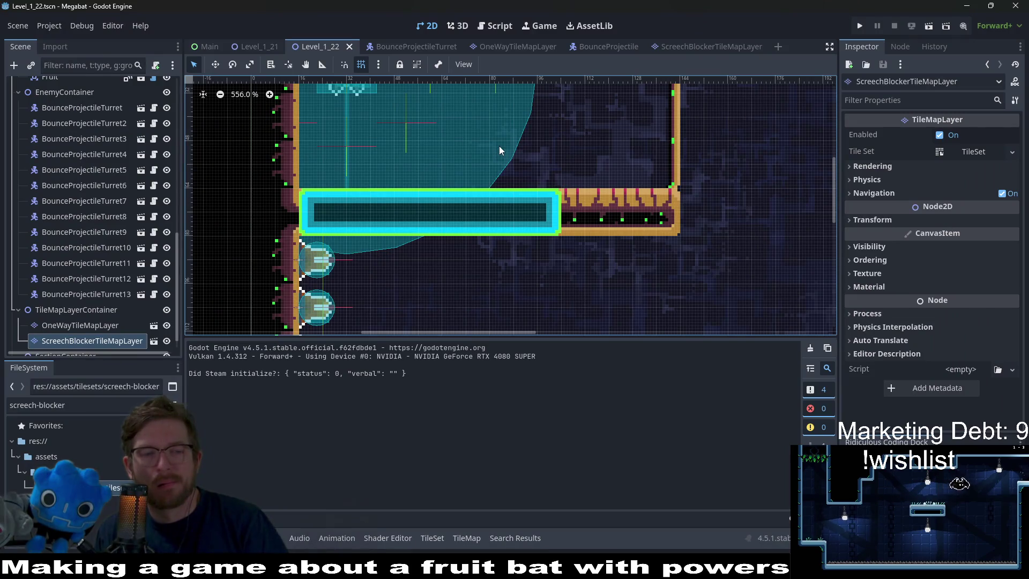
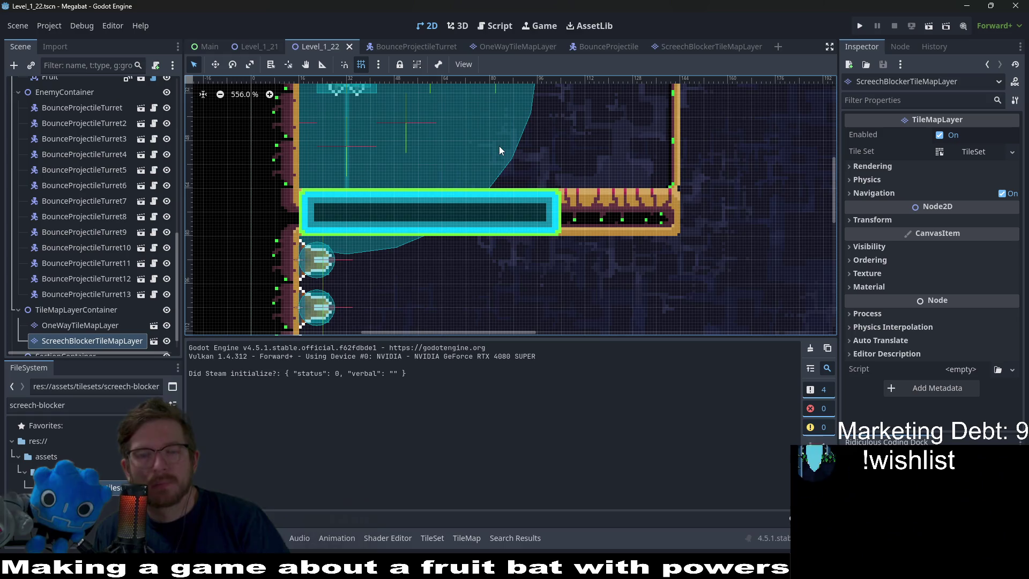
Search the project resources in Quick Open for 'screech' files.
{"action": "key", "text": "alt+shift+o"}
{"action": "type", "text": "sc"}
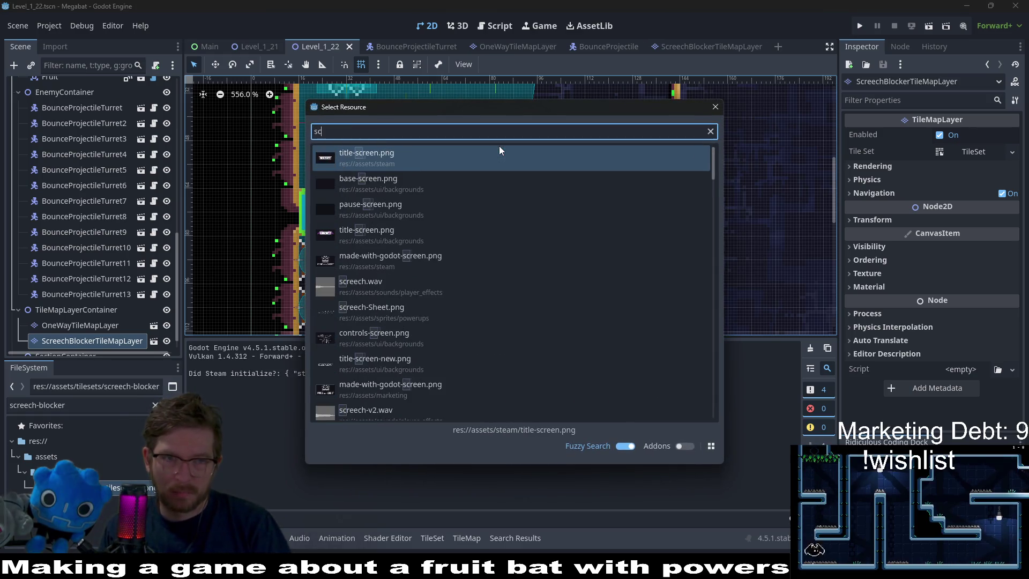
{"action": "type", "text": "reechproj"}
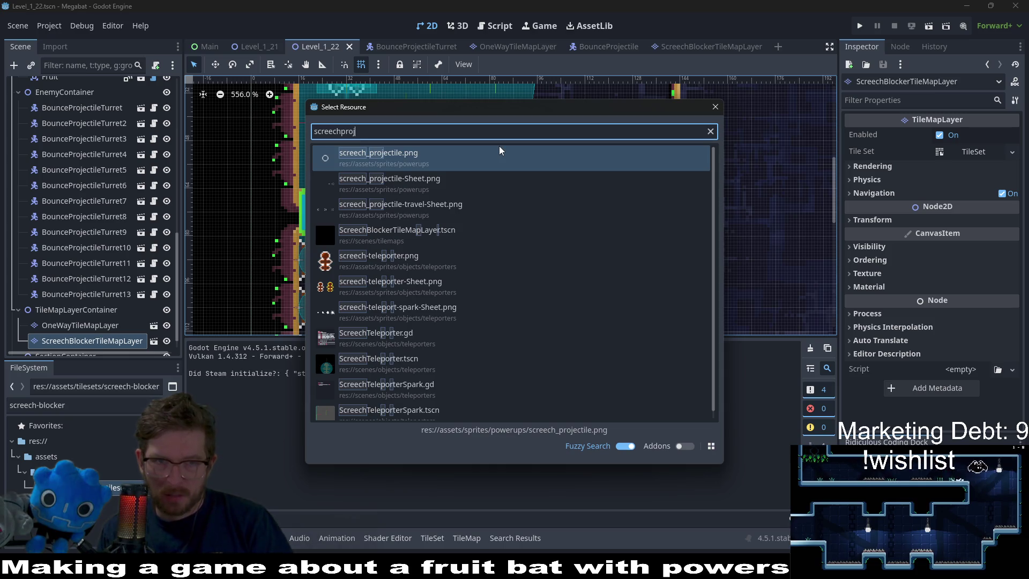
{"action": "key", "text": "Down"}
{"action": "key", "text": "Down"}
{"action": "key", "text": "Down"}
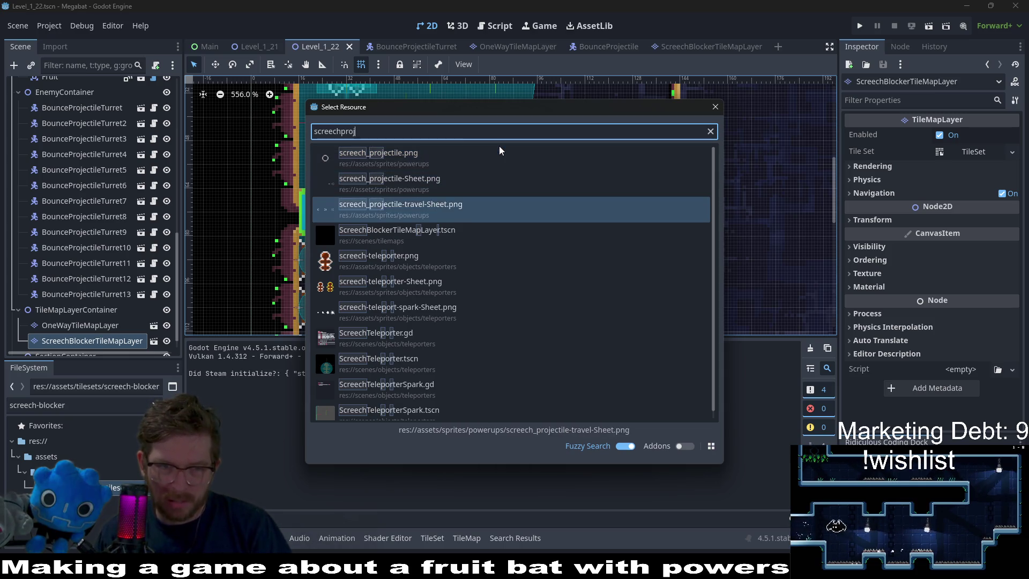
{"action": "key", "text": "Down"}
{"action": "key", "text": "Down"}
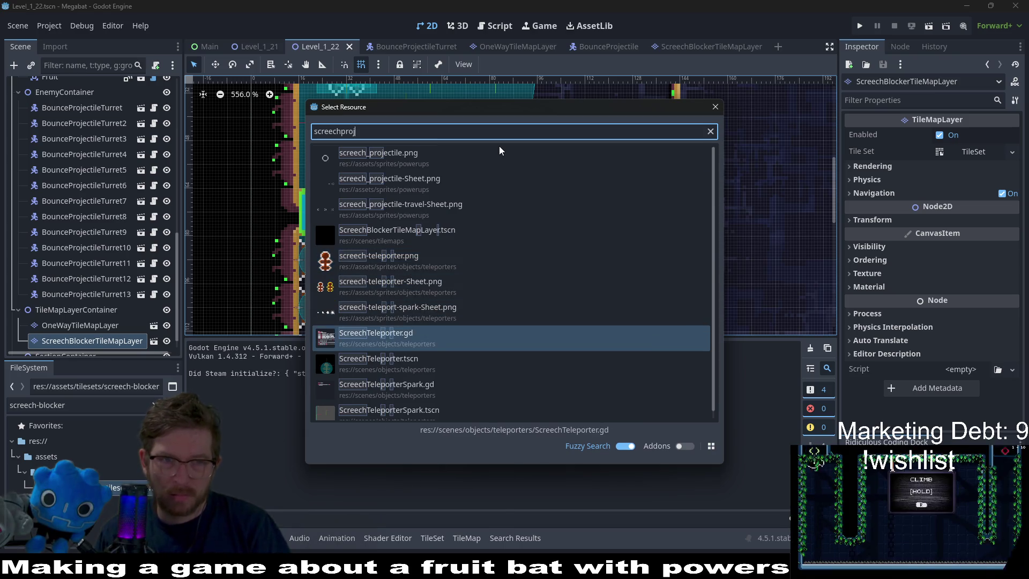
{"action": "key", "text": "BackSpace"}
{"action": "key", "text": "BackSpace"}
{"action": "key", "text": "BackSpace"}
Step through the screech results and open the Screech.tscn scene.
{"action": "key", "text": "Down"}
{"action": "key", "text": "Down"}
{"action": "key", "text": "Down"}
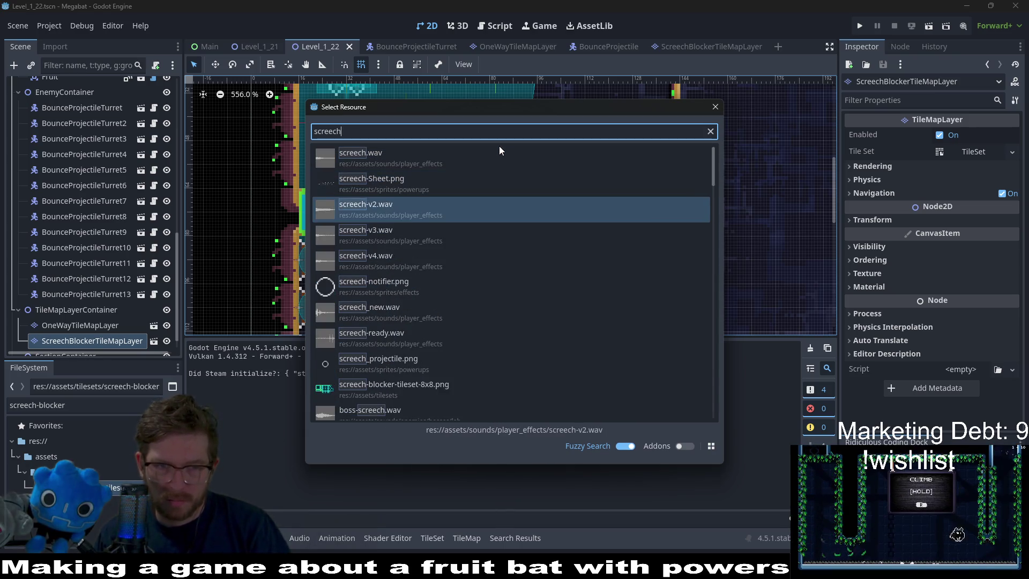
{"action": "key", "text": "Down"}
{"action": "key", "text": "Down"}
{"action": "key", "text": "Down"}
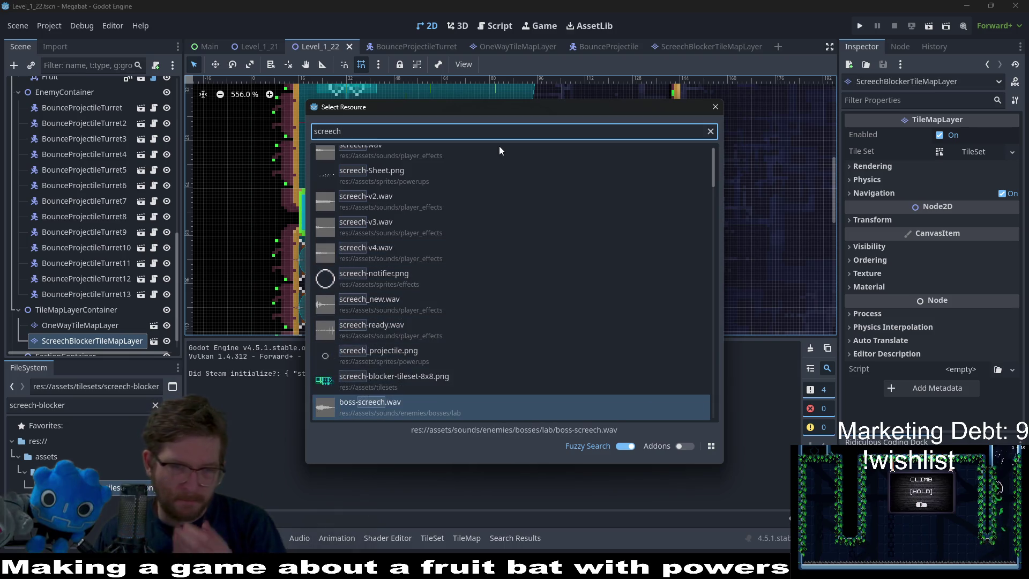
{"action": "key", "text": "Down"}
{"action": "key", "text": "Down"}
{"action": "key", "text": "Down"}
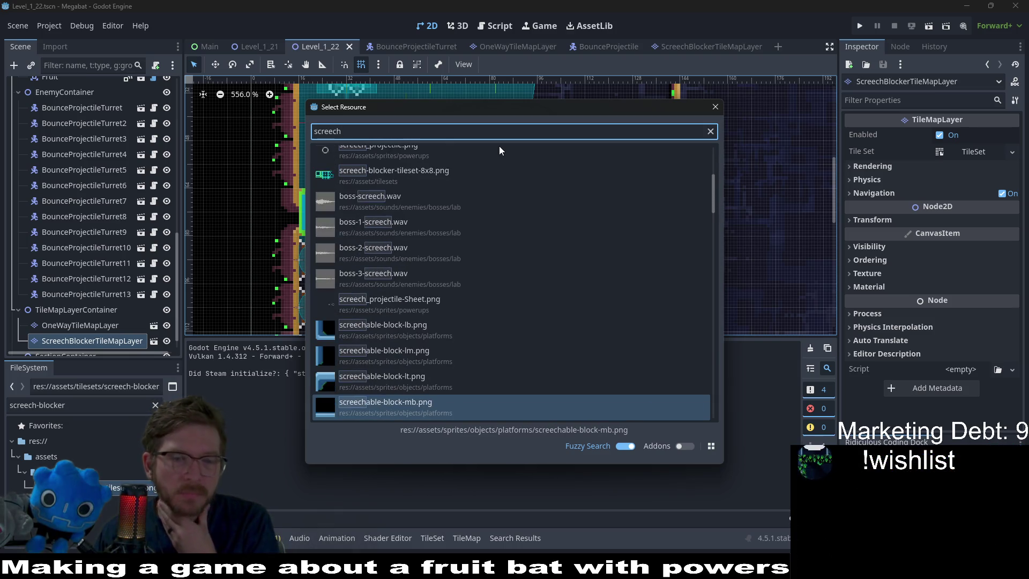
{"action": "key", "text": "Down"}
{"action": "key", "text": "Down"}
{"action": "key", "text": "Down"}
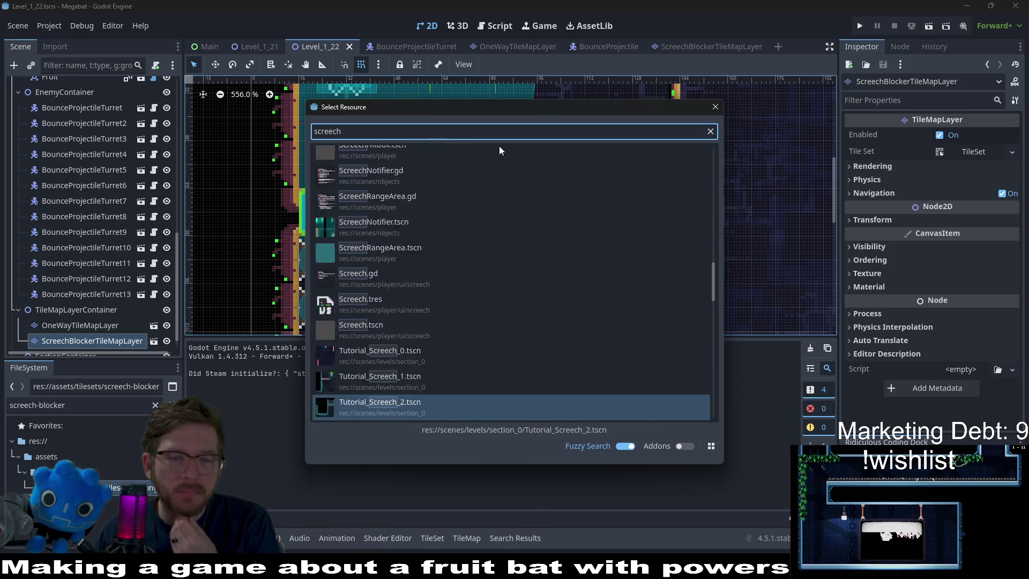
{"action": "key", "text": "Up"}
{"action": "key", "text": "Up"}
{"action": "key", "text": "Up"}
{"action": "key", "text": "Down"}
{"action": "key", "text": "Down"}
{"action": "key", "text": "Down"}
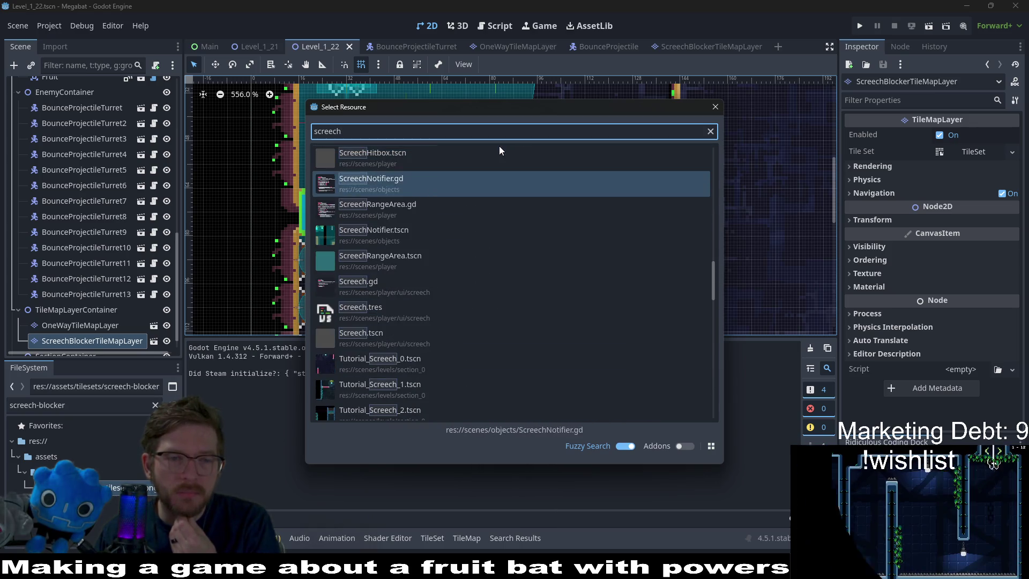
{"action": "key", "text": "Up"}
{"action": "key", "text": "Up"}
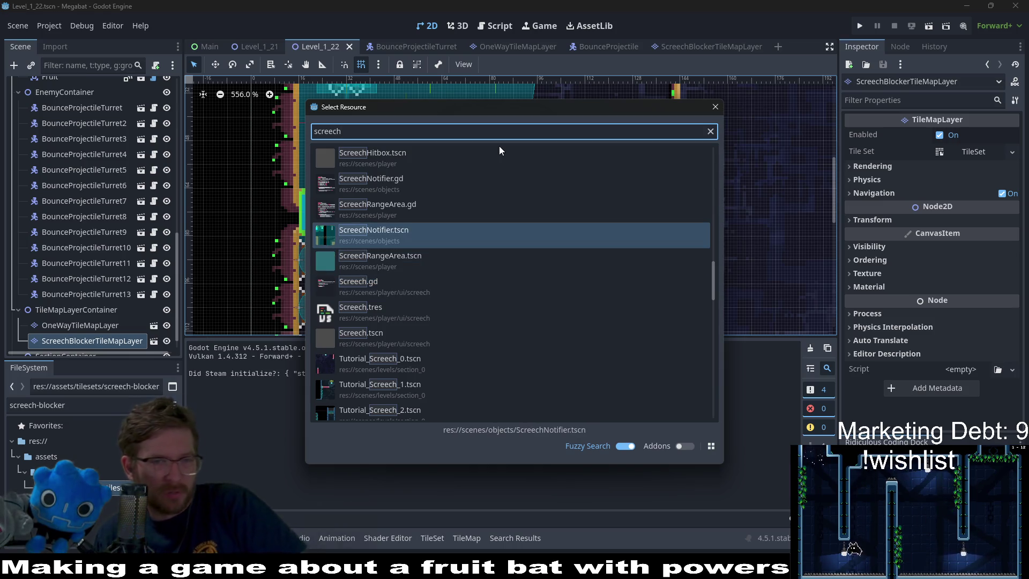
{"action": "key", "text": "Down"}
{"action": "key", "text": "Down"}
{"action": "key", "text": "Down"}
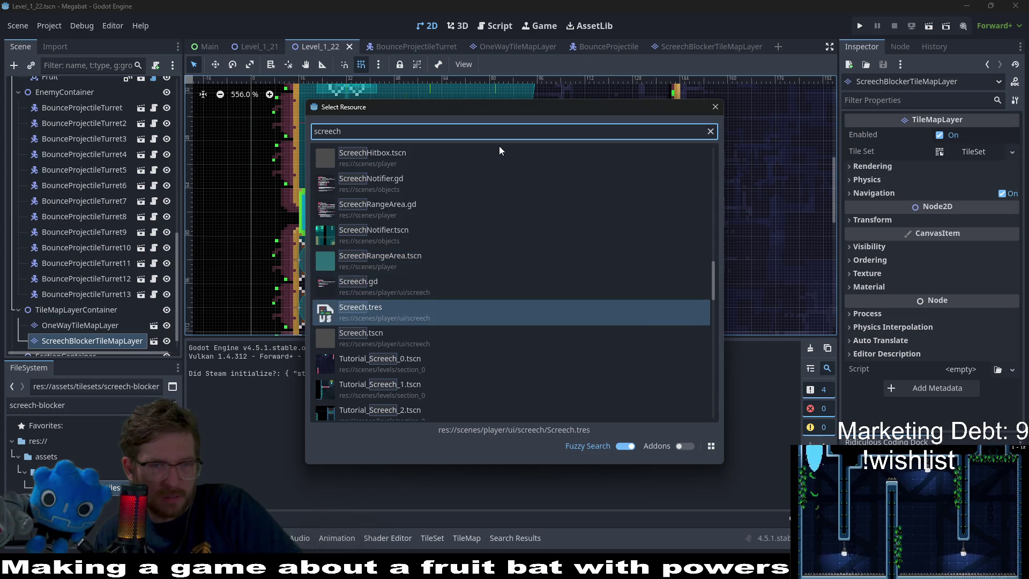
{"action": "key", "text": "Up"}
{"action": "key", "text": "Down"}
{"action": "key", "text": "Down"}
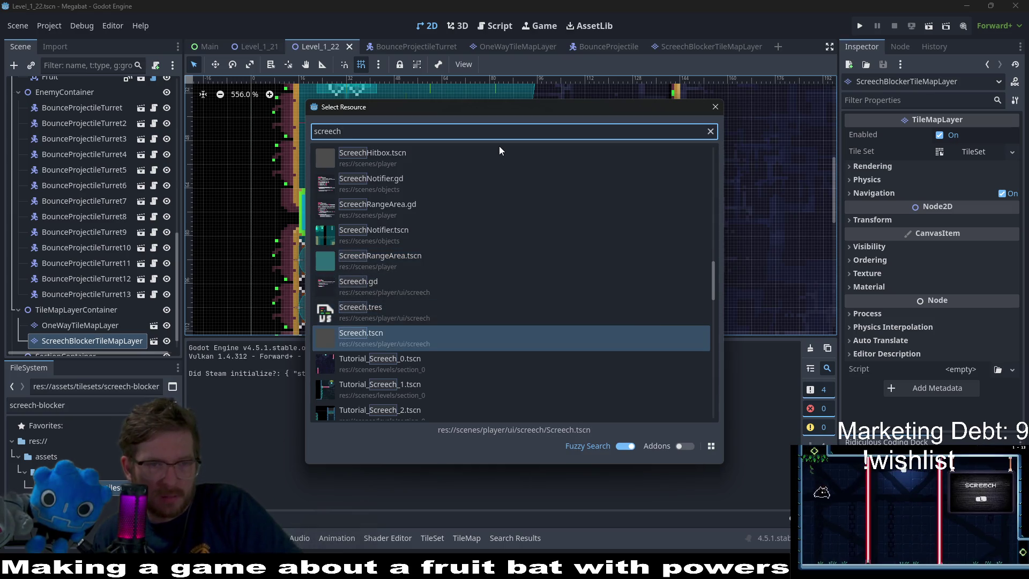
{"action": "key", "text": "Return"}
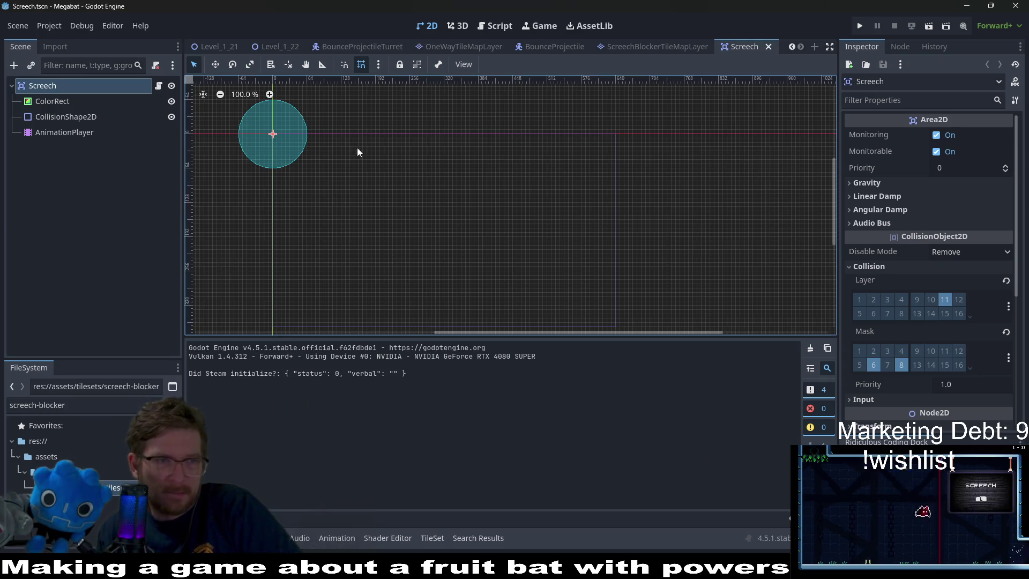
Open the Screech script and highlight HITBOX in its collision-layer note.
{"action": "scroll", "coordinate": [449, 195], "scroll_direction": "up", "scroll_amount": 12}
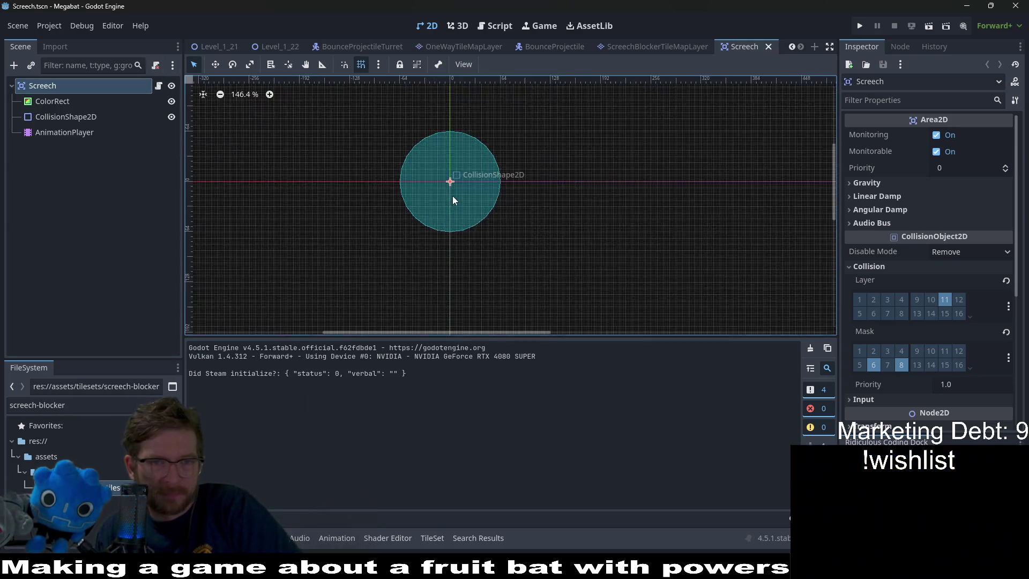
{"action": "left_click", "coordinate": [159, 85]}
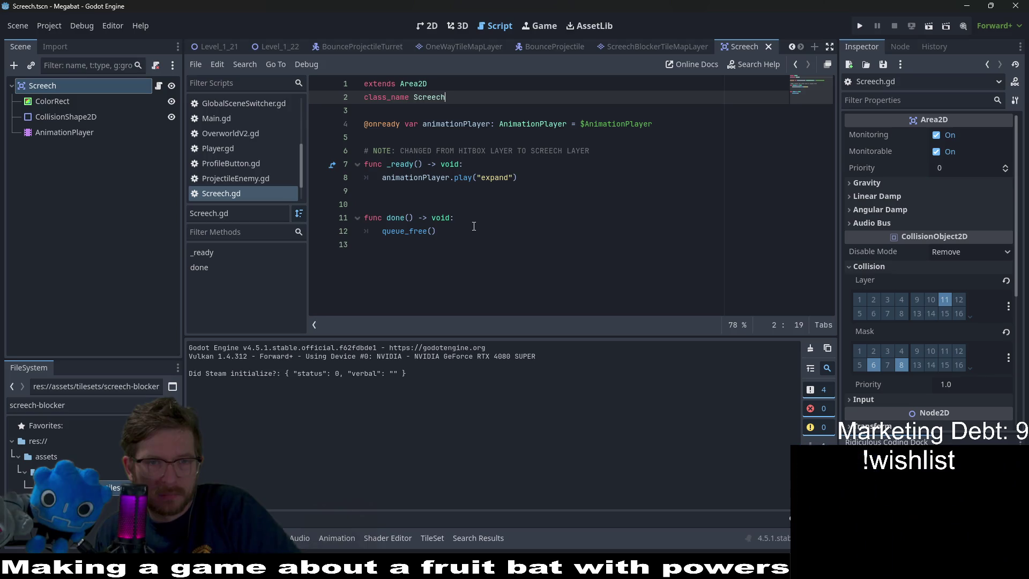
{"action": "double_click", "coordinate": [472, 151]}
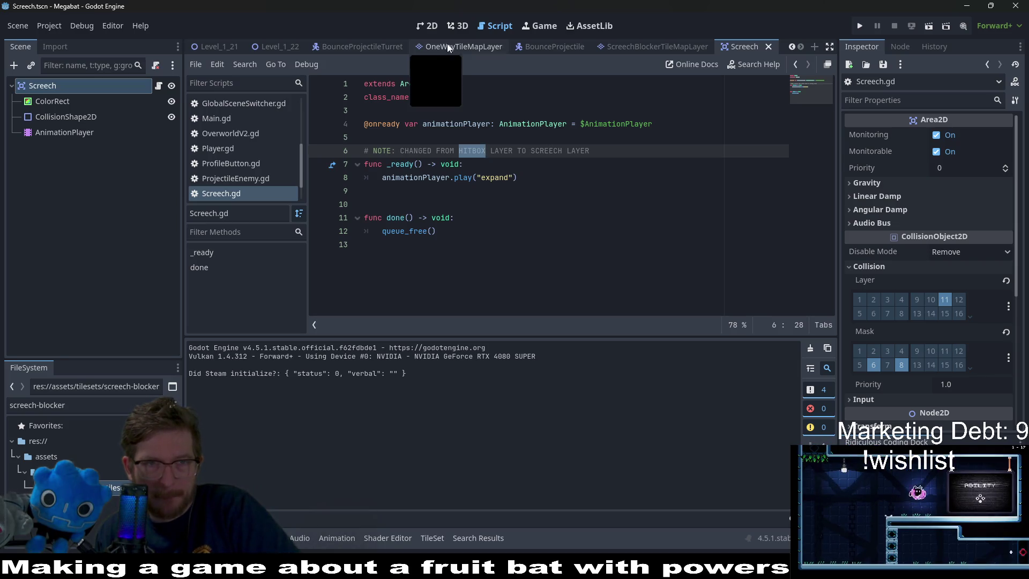
Return to the 2D view, then switch to the Level_1_22 scene.
{"action": "left_click", "coordinate": [432, 26]}
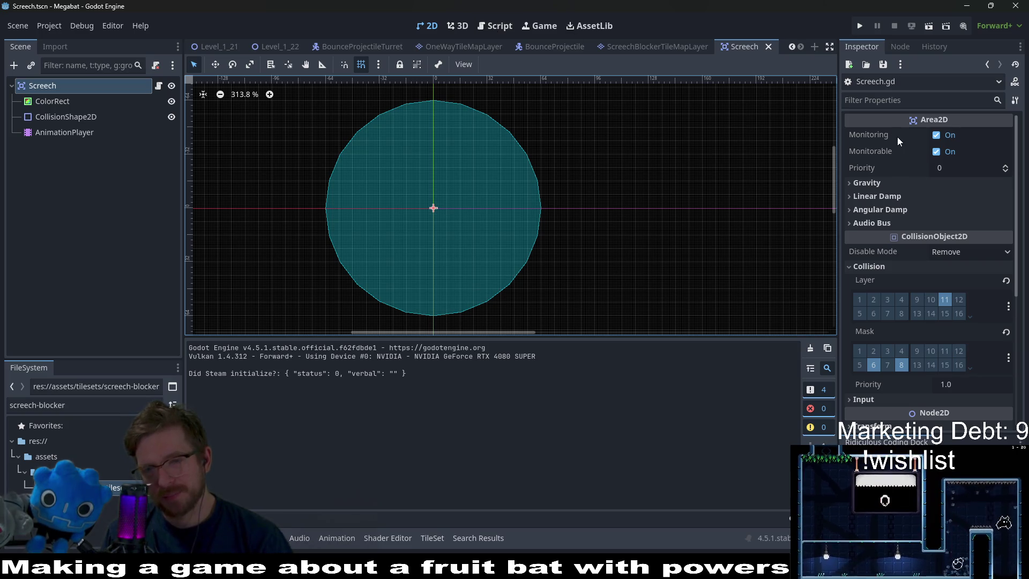
{"action": "mouse_move", "coordinate": [902, 129]}
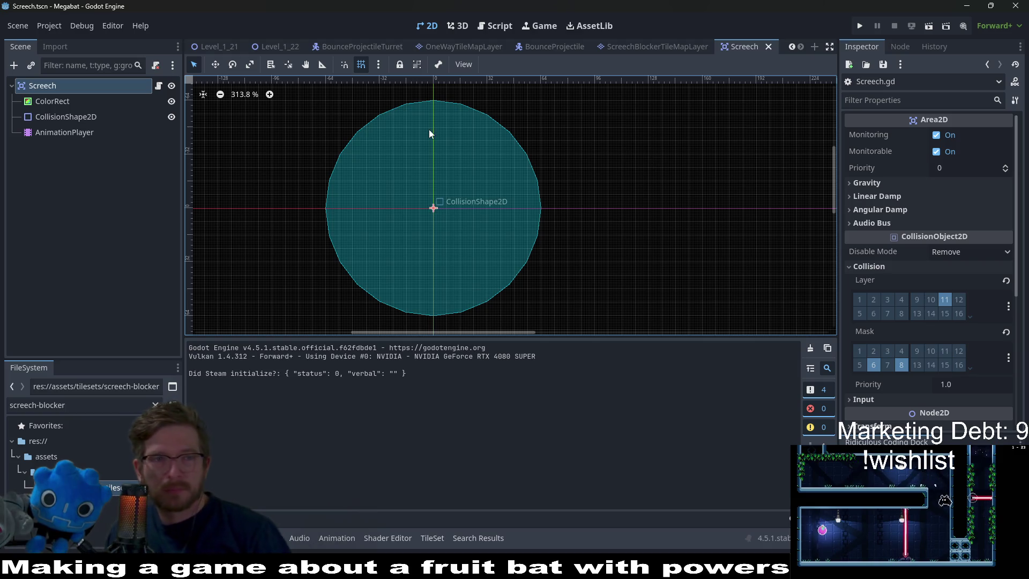
{"action": "left_click", "coordinate": [275, 47]}
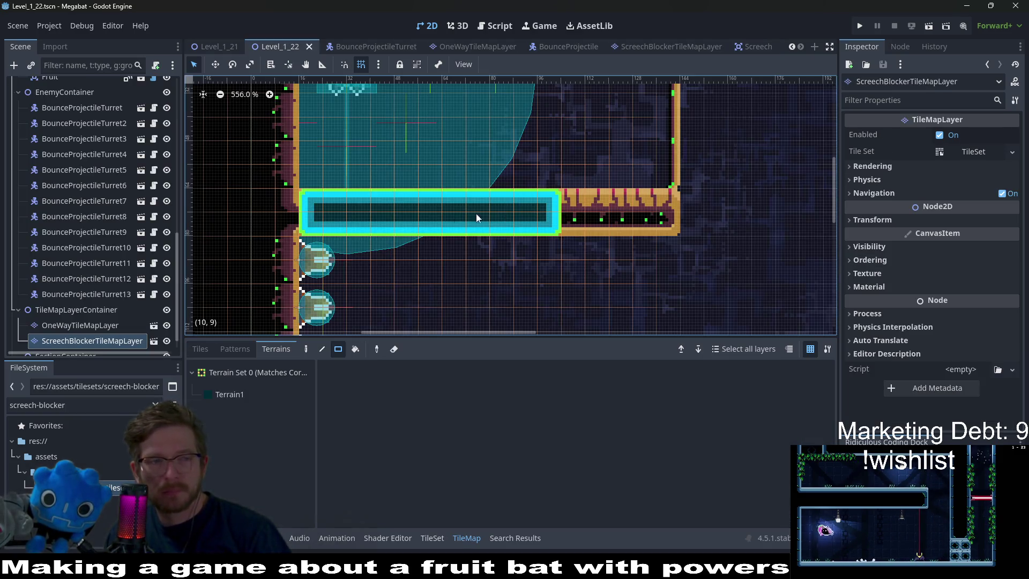
Select OneWayTileMapLayer, enable Debug > Visible Collision Shapes, and run the level.
{"action": "scroll", "coordinate": [108, 310], "scroll_direction": "down", "scroll_amount": 1}
{"action": "left_click", "coordinate": [96, 309]}
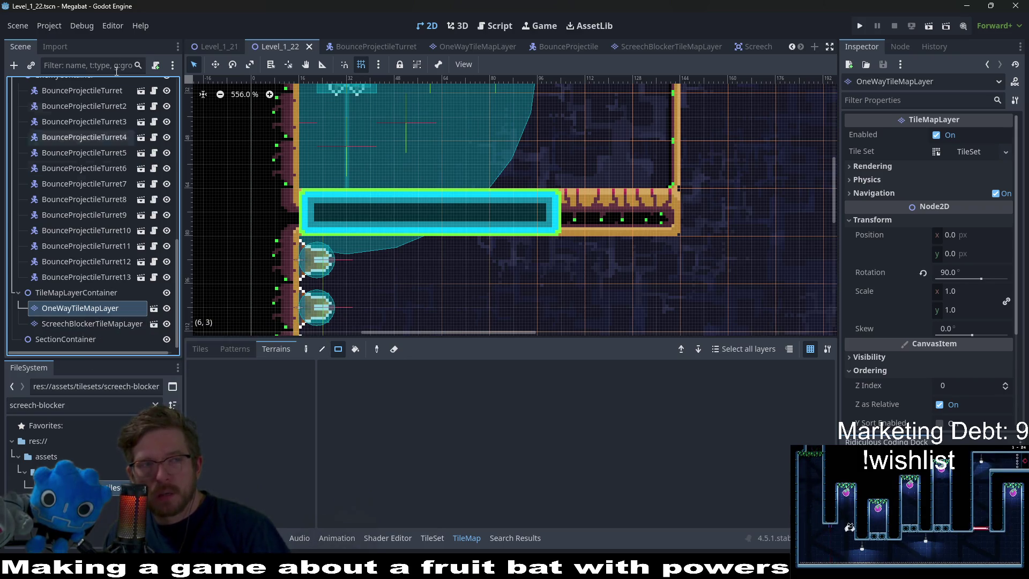
{"action": "left_click", "coordinate": [85, 25]}
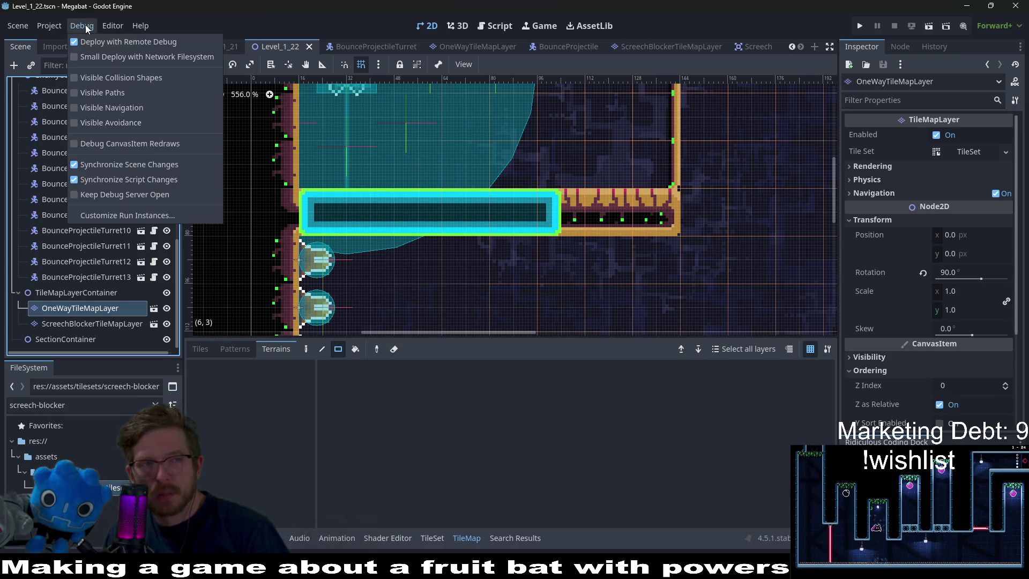
{"action": "left_click", "coordinate": [47, 23]}
{"action": "left_click", "coordinate": [47, 22]}
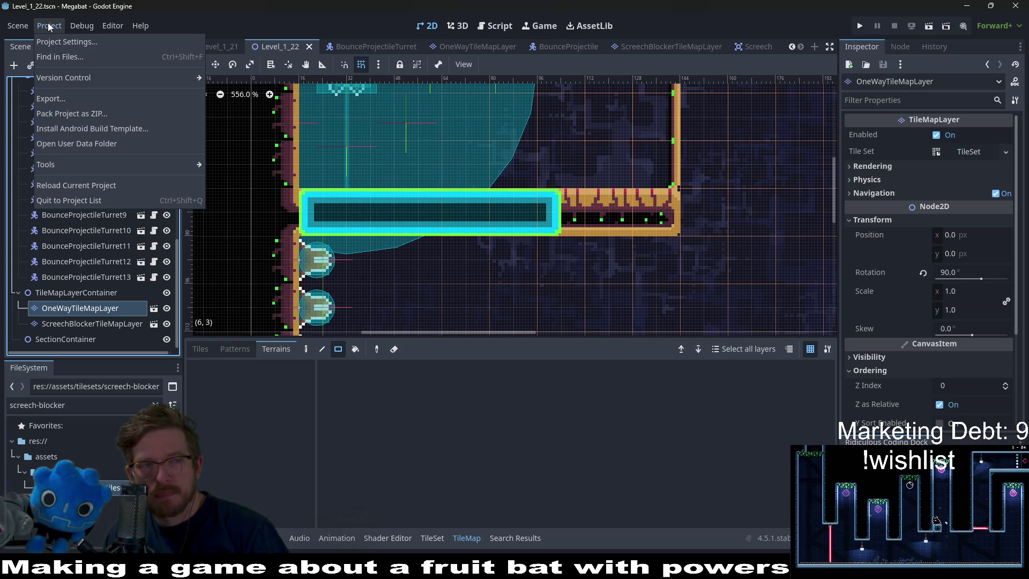
{"action": "mouse_move", "coordinate": [75, 27]}
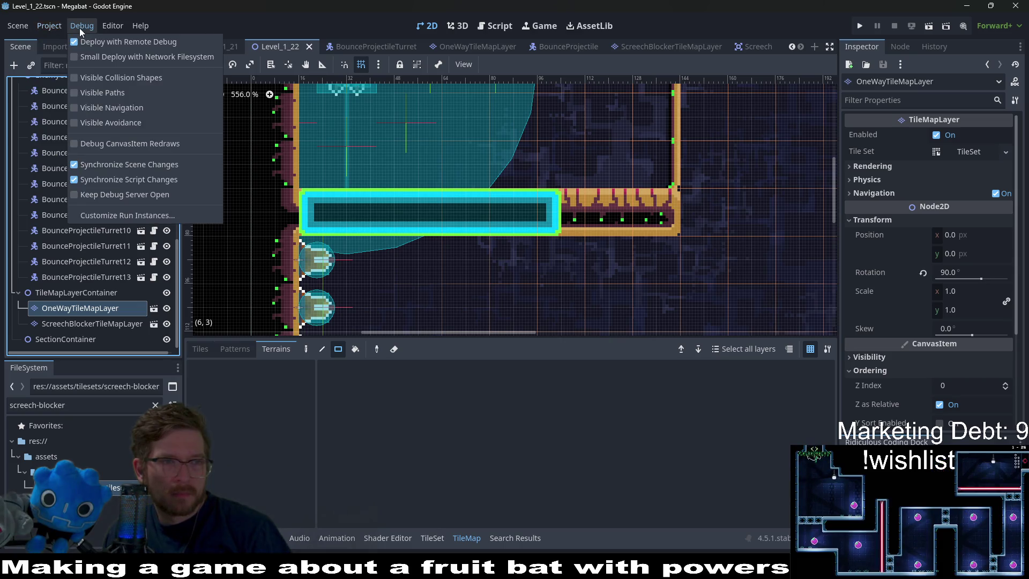
{"action": "left_click", "coordinate": [670, 183]}
{"action": "left_click", "coordinate": [934, 27]}
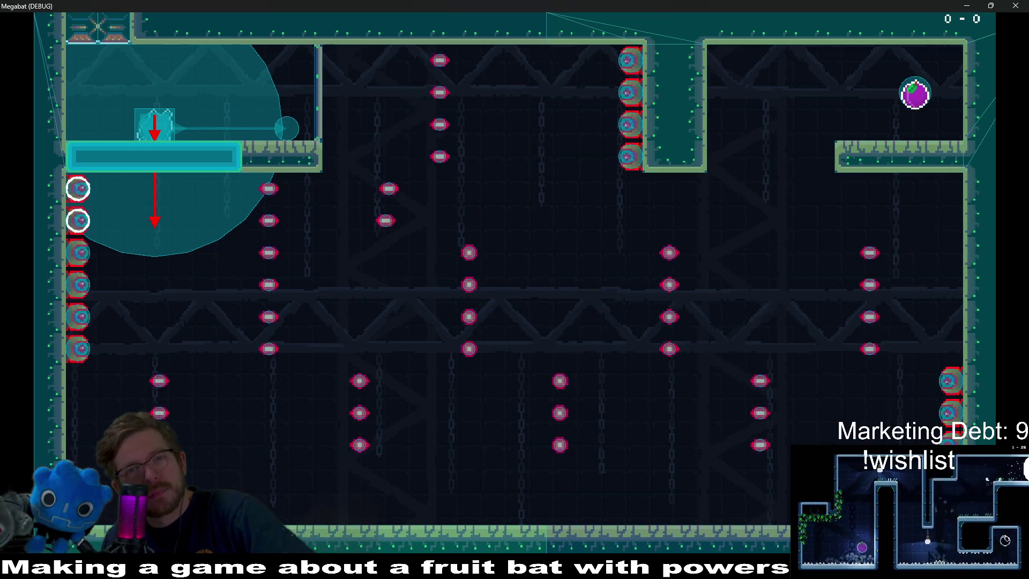
{"action": "left_click", "coordinate": [1014, 5]}
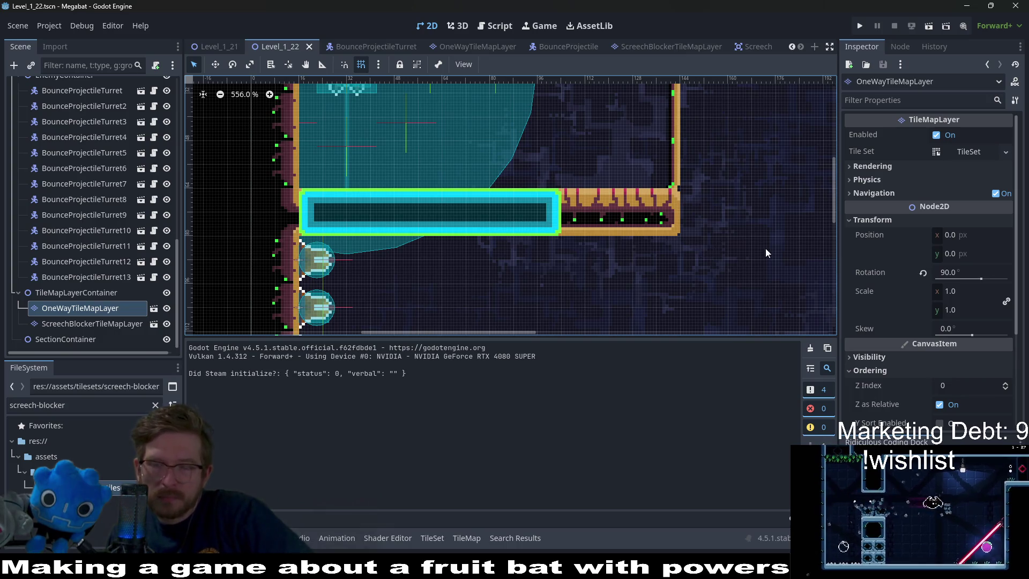
In ScreechBlockerTileMapLayer, put the tile physics on collision layers 3 and 6 with mask 7.
{"action": "left_click", "coordinate": [751, 51]}
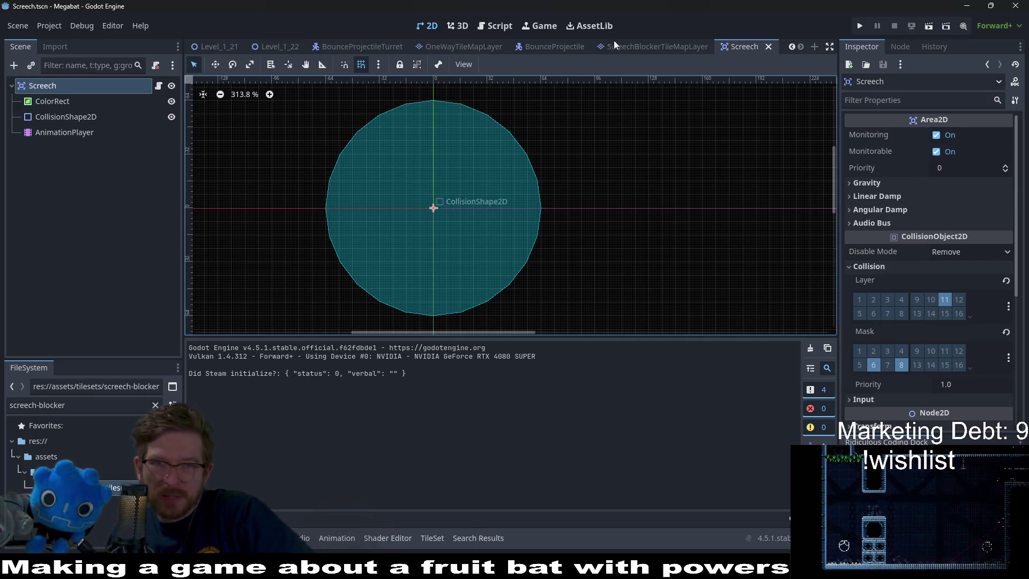
{"action": "left_click", "coordinate": [630, 49]}
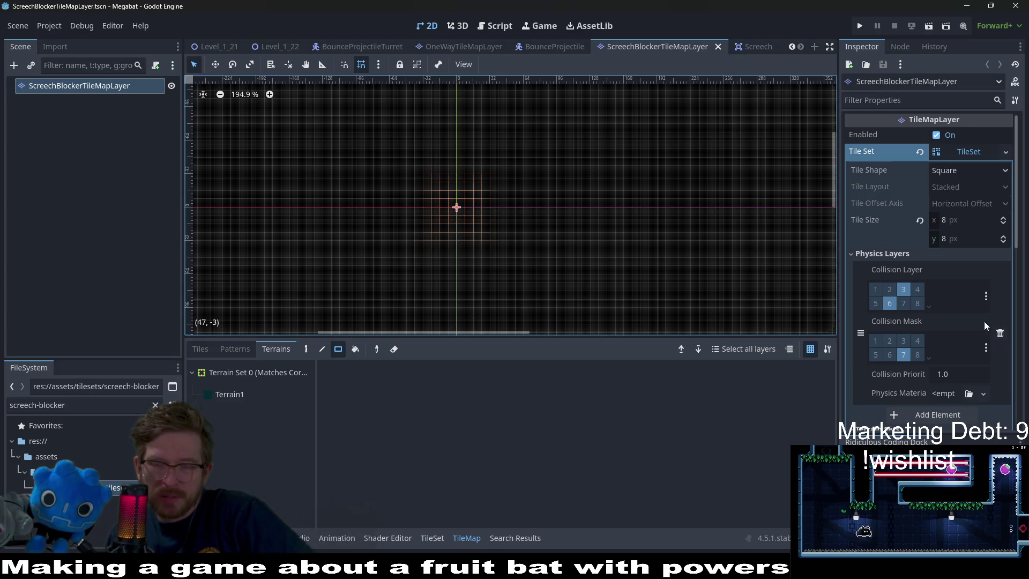
{"action": "left_click", "coordinate": [989, 298]}
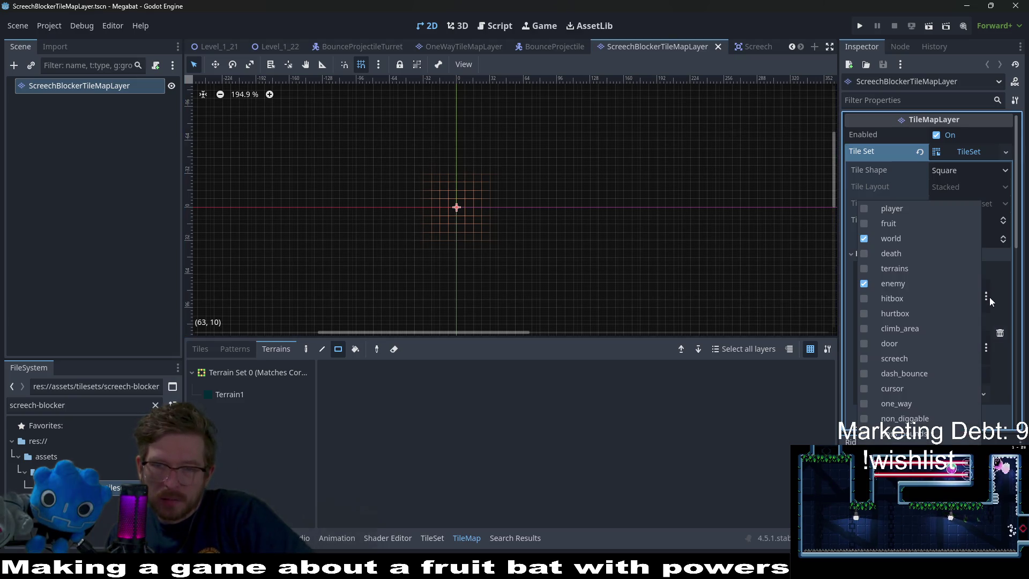
{"action": "left_click", "coordinate": [863, 448]}
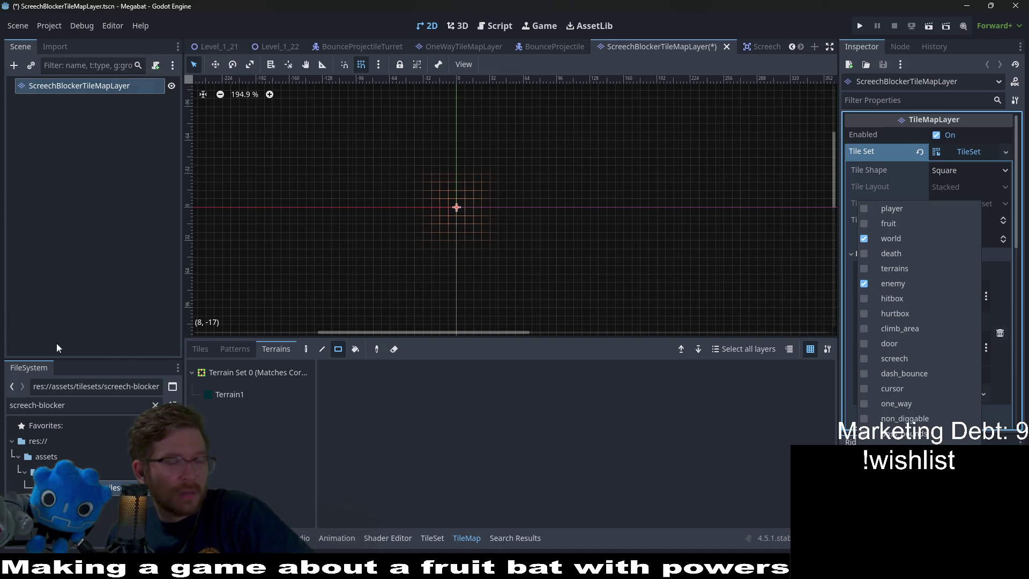
{"action": "key", "text": "Escape"}
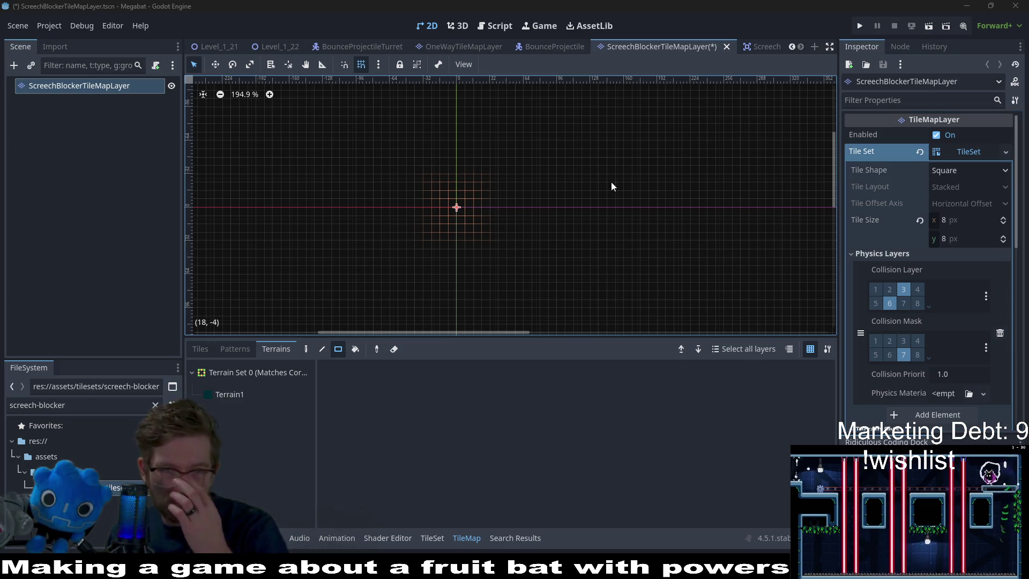
{"action": "left_click", "coordinate": [622, 50]}
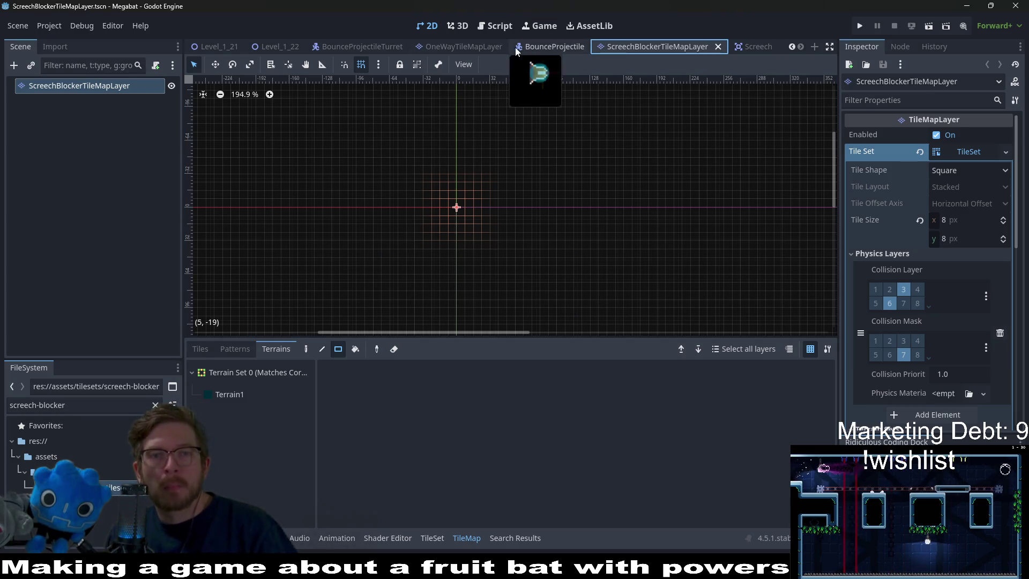
Run Level_1_22 to test the screech blocker, then close the game window.
{"action": "left_click", "coordinate": [278, 46]}
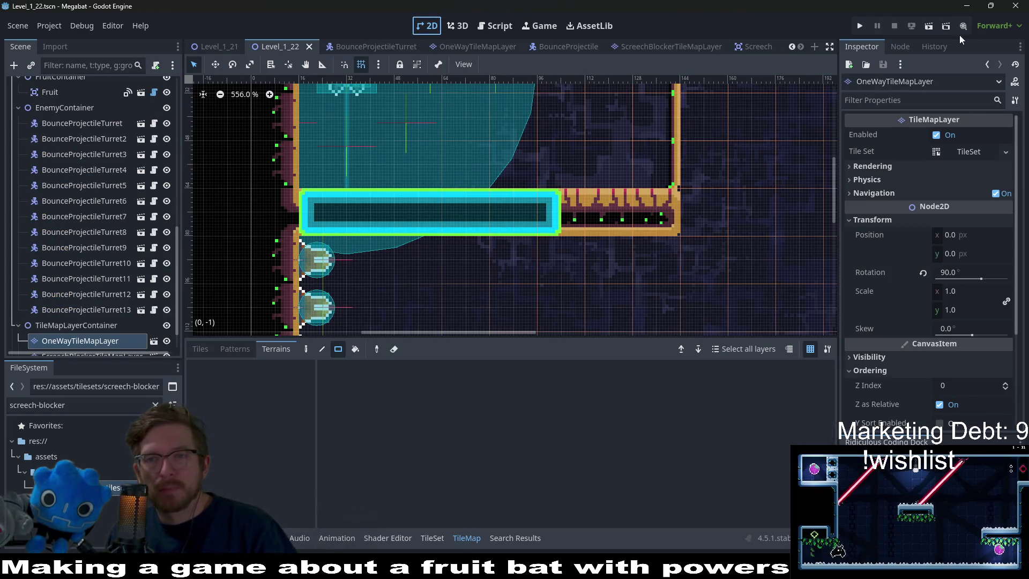
{"action": "left_click", "coordinate": [928, 26]}
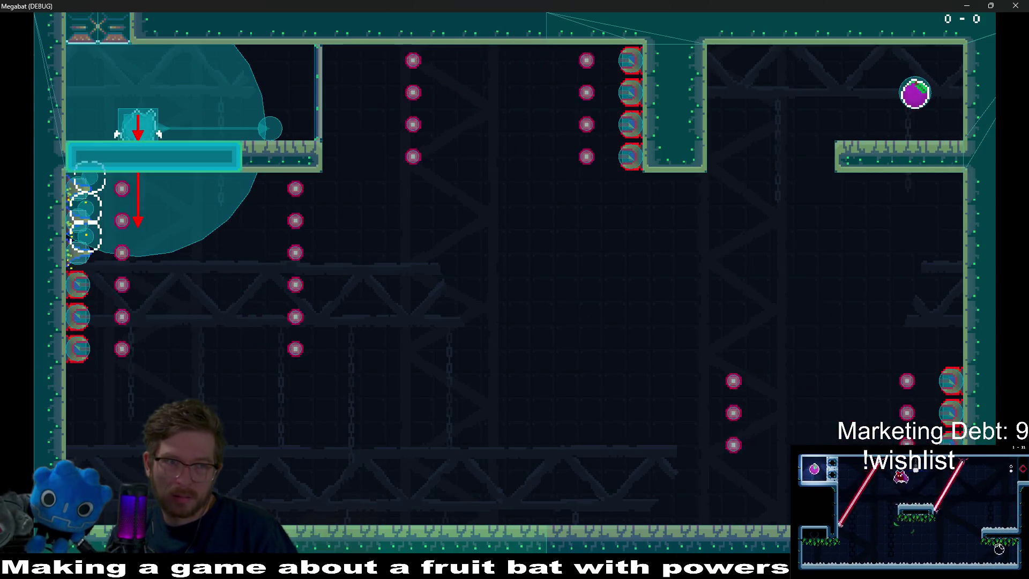
{"action": "left_click", "coordinate": [1017, 7]}
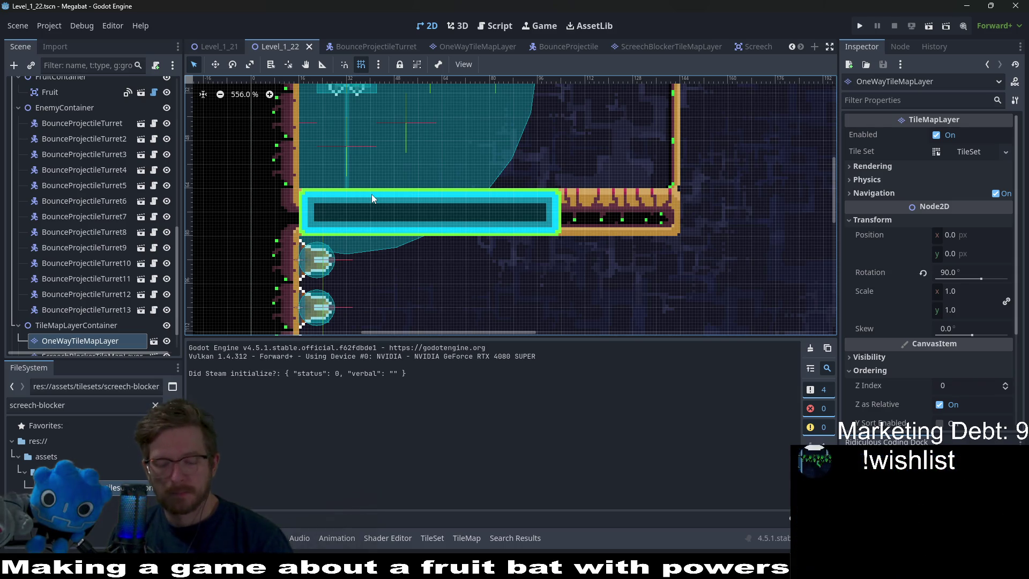
Search Quick Open for 'player', then dismiss the search.
{"action": "key", "text": "alt+shift+o"}
{"action": "type", "text": "player"}
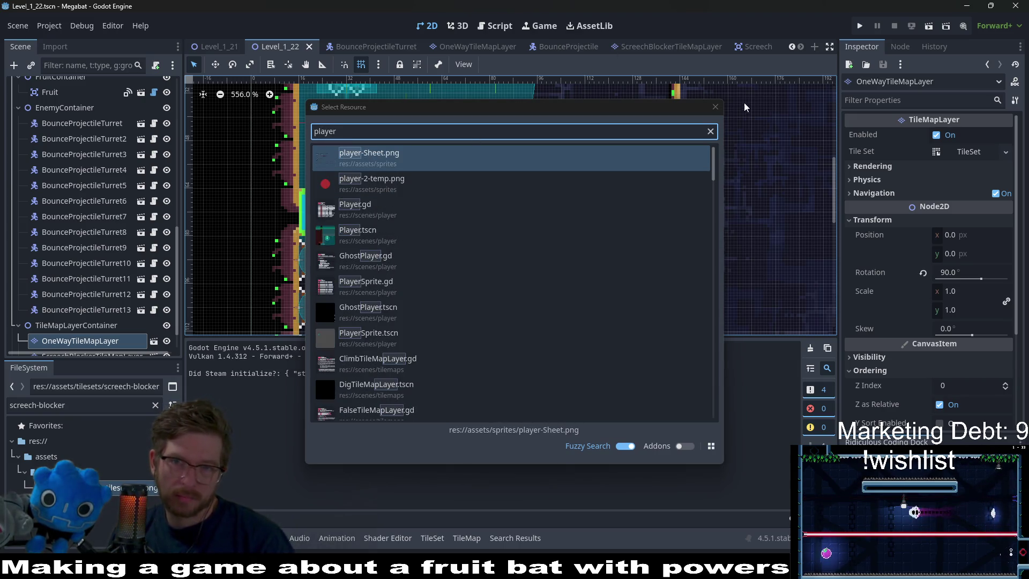
{"action": "left_click", "coordinate": [720, 111]}
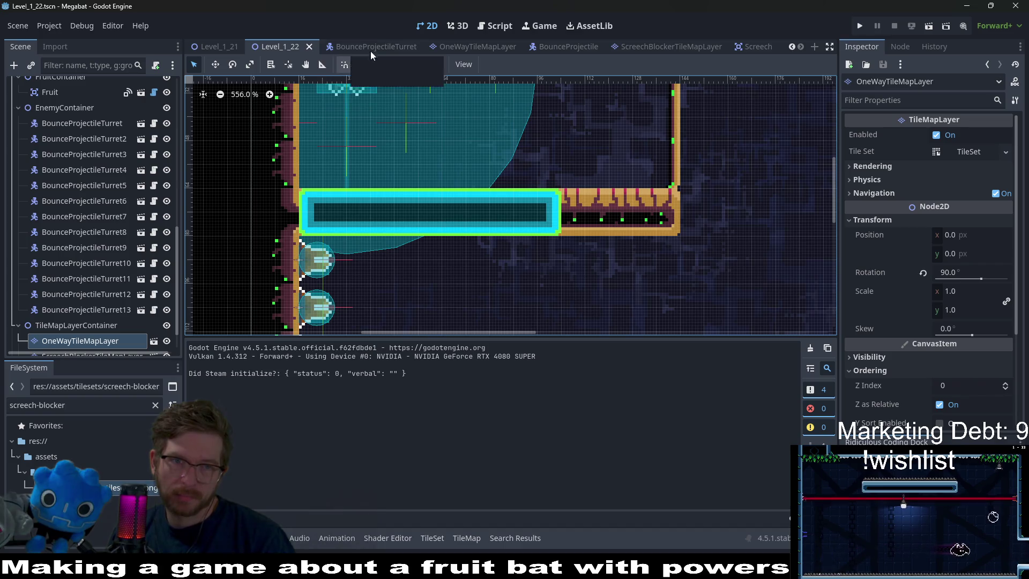
Open the Player scene, then its ScreechRangeArea scene on its own.
{"action": "scroll", "coordinate": [79, 124], "scroll_direction": "up", "scroll_amount": 10}
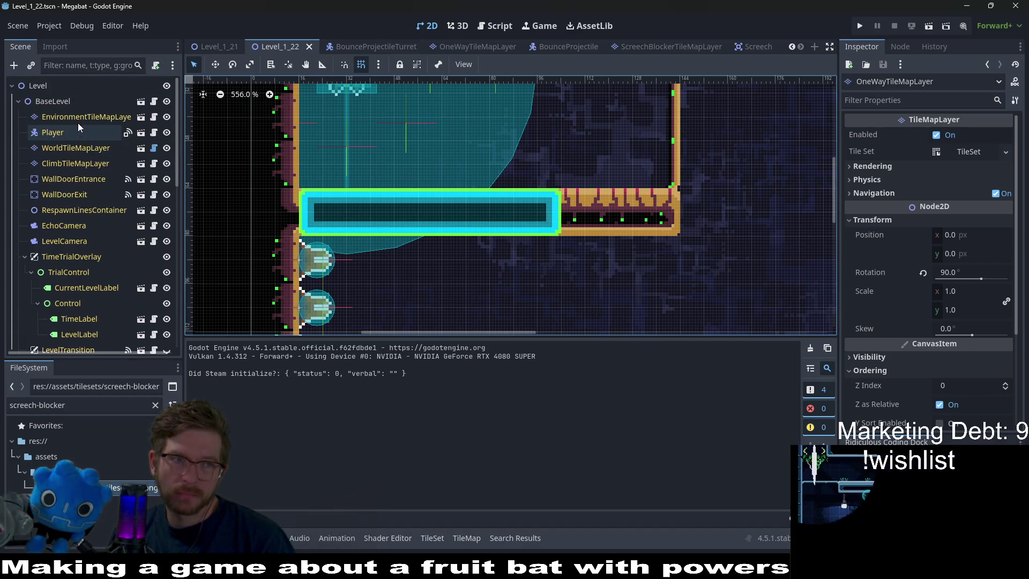
{"action": "left_click", "coordinate": [71, 132]}
{"action": "left_click", "coordinate": [140, 132]}
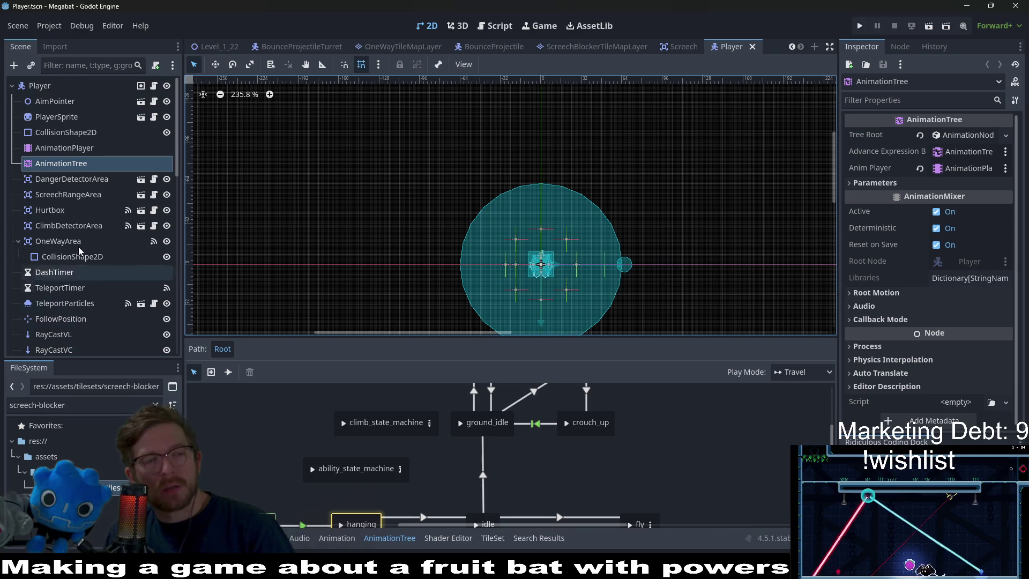
{"action": "scroll", "coordinate": [86, 188], "scroll_direction": "down", "scroll_amount": 3}
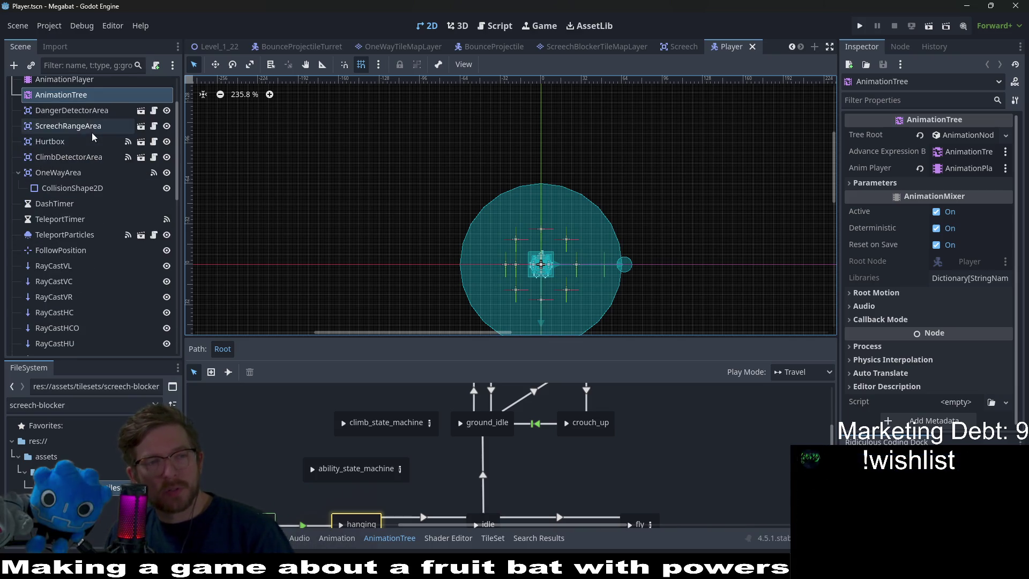
{"action": "left_click", "coordinate": [91, 128]}
{"action": "left_click", "coordinate": [141, 126]}
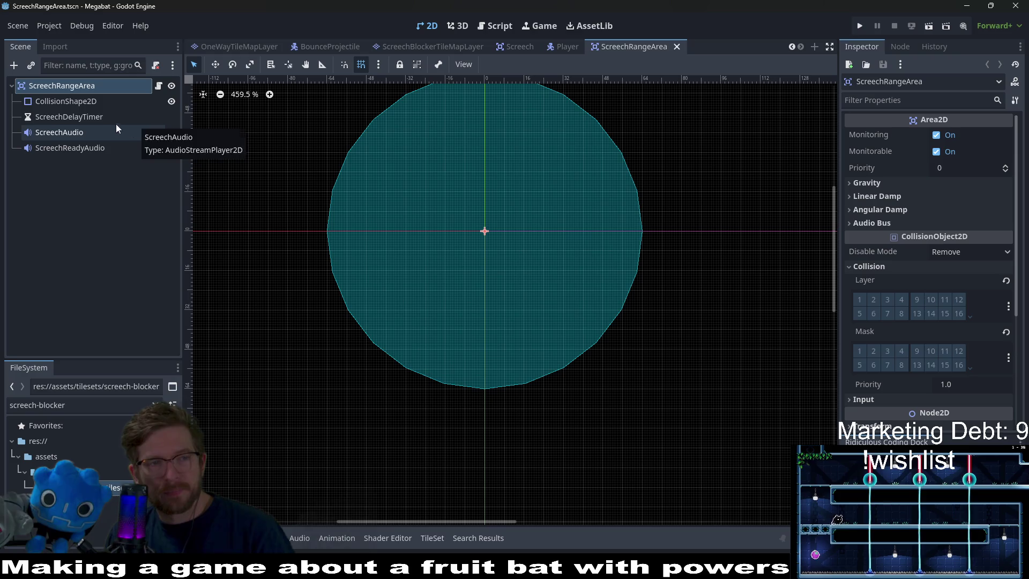
{"action": "left_click", "coordinate": [158, 87]}
{"action": "scroll", "coordinate": [568, 202], "scroll_direction": "down", "scroll_amount": 2}
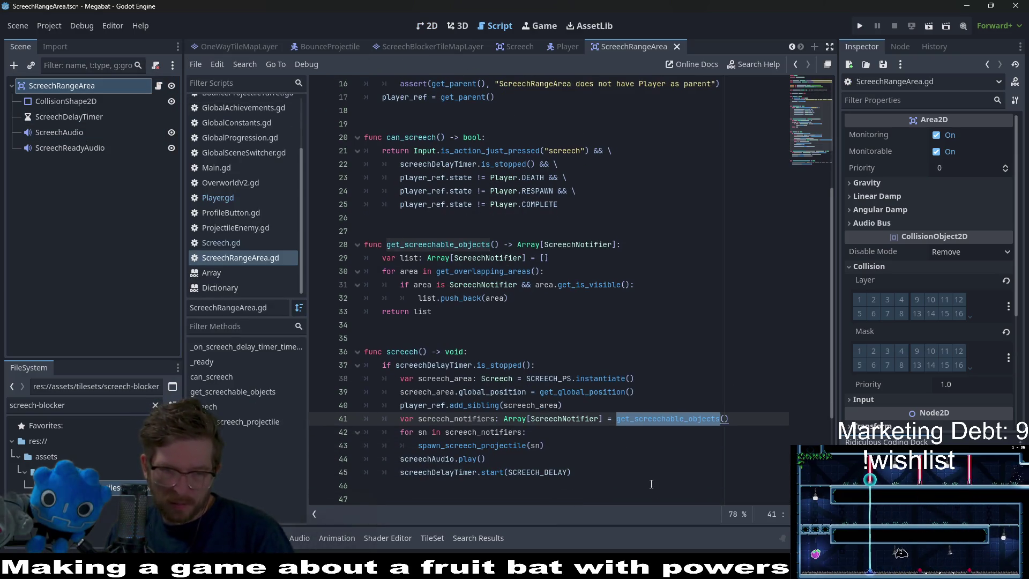
{"action": "left_click", "coordinate": [487, 444], "text": "ctrl"}
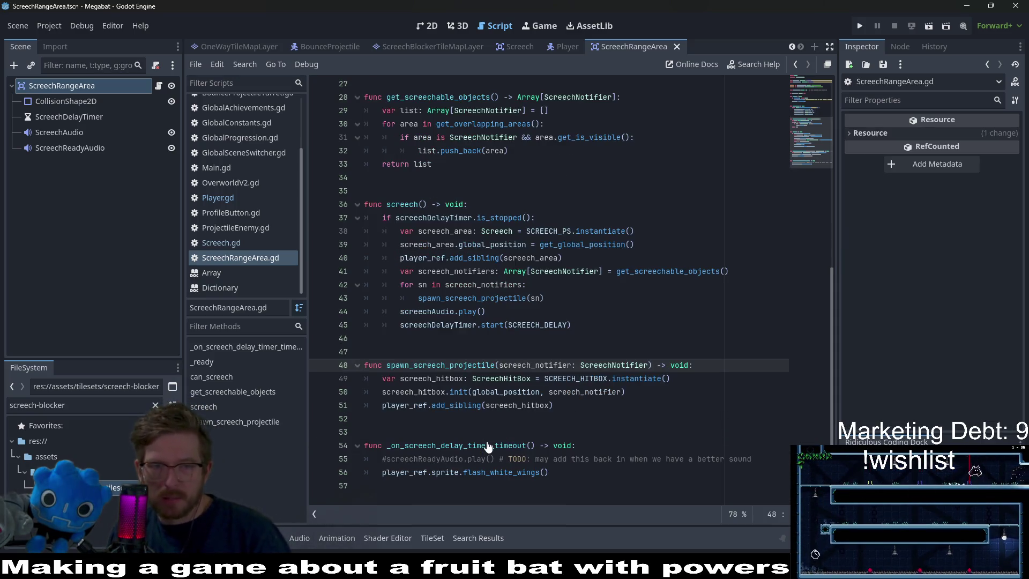
{"action": "double_click", "coordinate": [536, 366]}
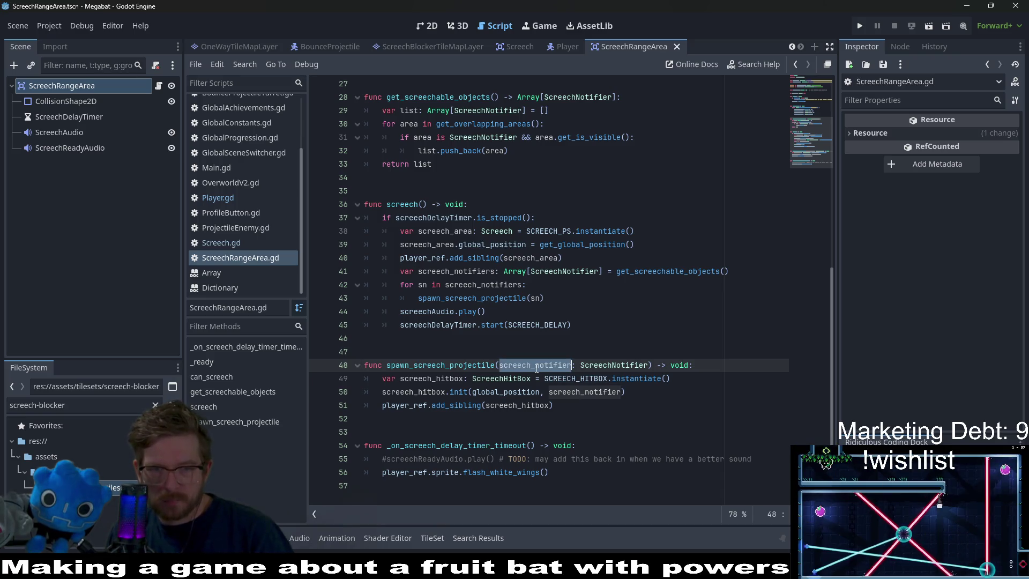
{"action": "double_click", "coordinate": [511, 393]}
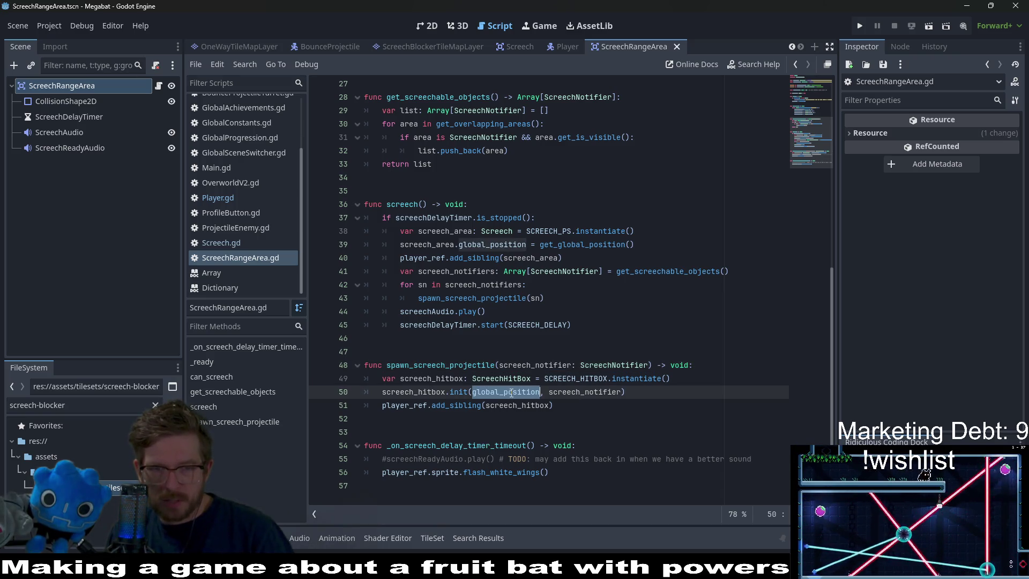
{"action": "scroll", "coordinate": [510, 393], "scroll_direction": "up", "scroll_amount": 1}
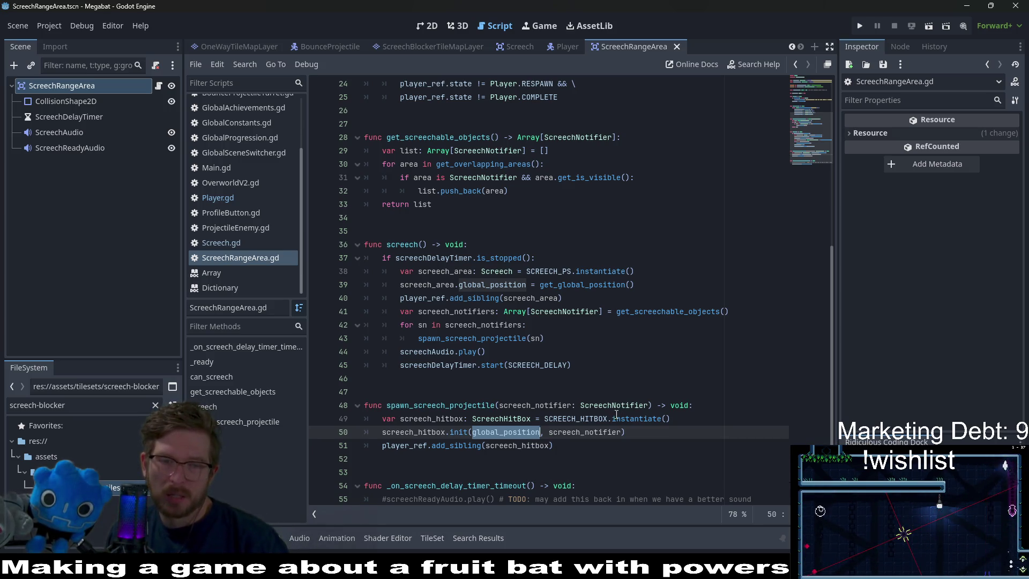
{"action": "double_click", "coordinate": [428, 432]}
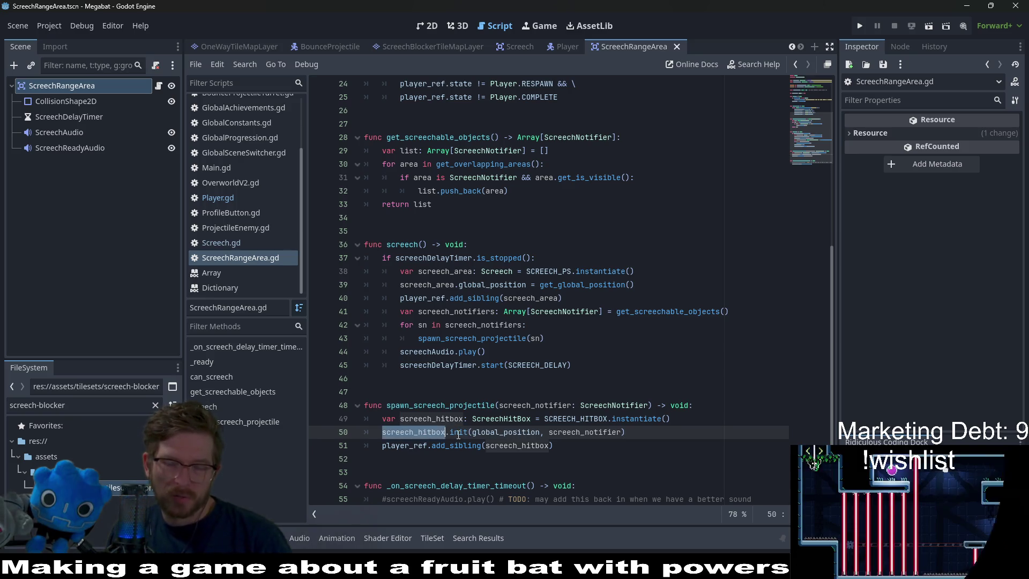
{"action": "double_click", "coordinate": [573, 418]}
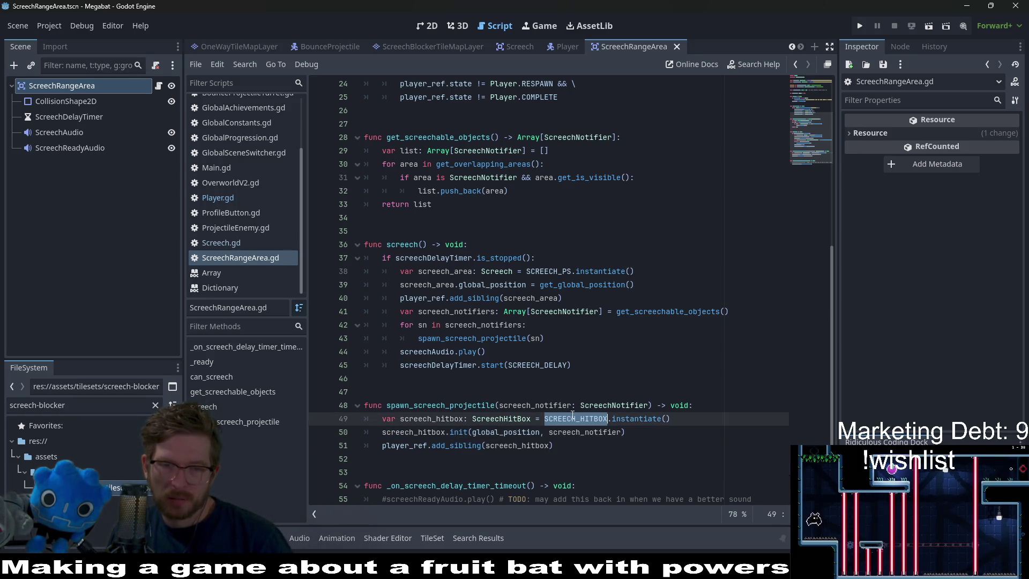
{"action": "left_click", "coordinate": [514, 419], "text": "ctrl"}
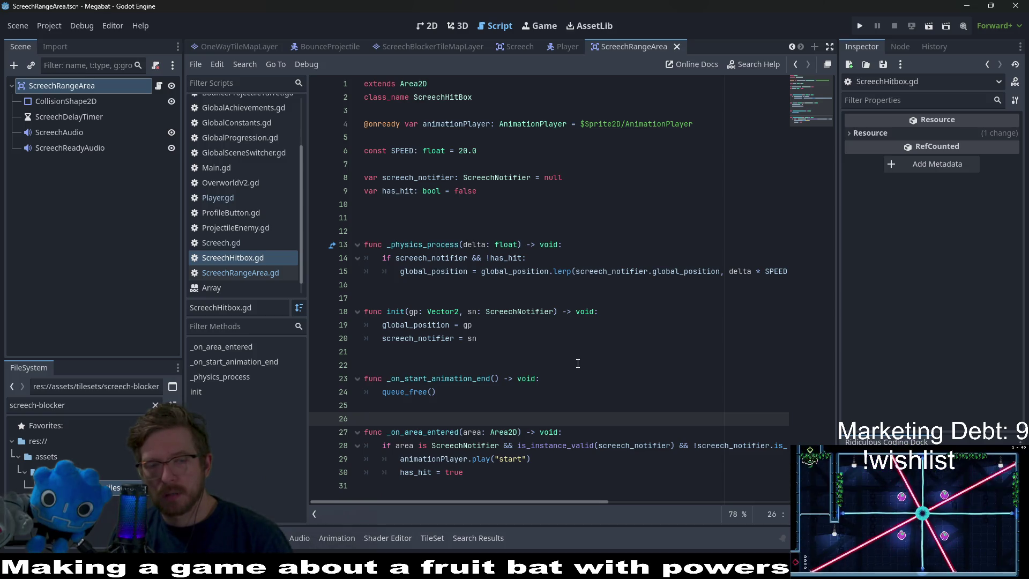
{"action": "mouse_move", "coordinate": [589, 502]}
{"action": "left_mouse_down"}
{"action": "mouse_move", "coordinate": [676, 497]}
{"action": "mouse_move", "coordinate": [485, 498]}
{"action": "left_mouse_up"}
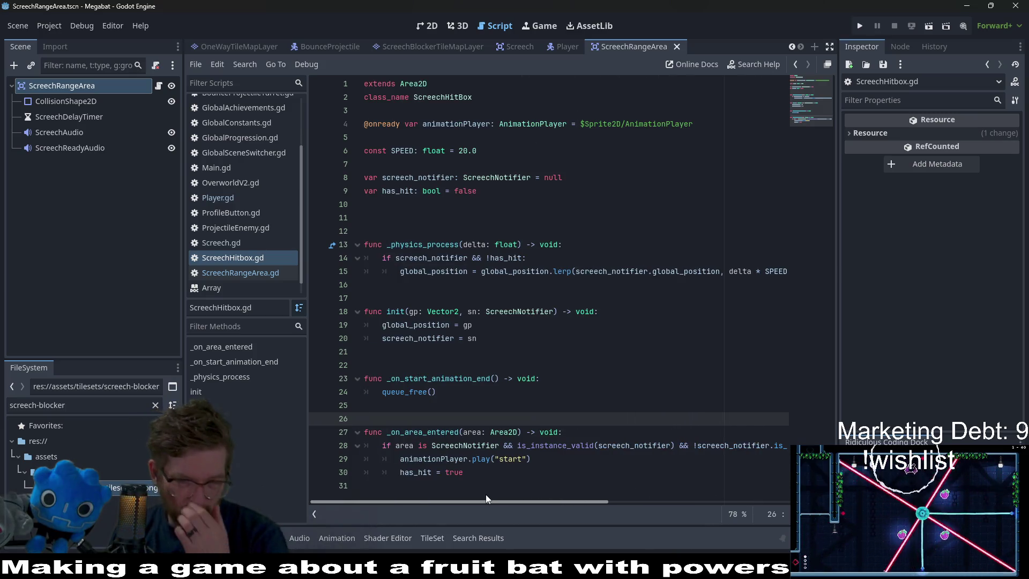
{"action": "scroll", "coordinate": [602, 481], "scroll_direction": "right", "scroll_amount": 2}
{"action": "scroll", "coordinate": [602, 481], "scroll_direction": "right", "scroll_amount": 10}
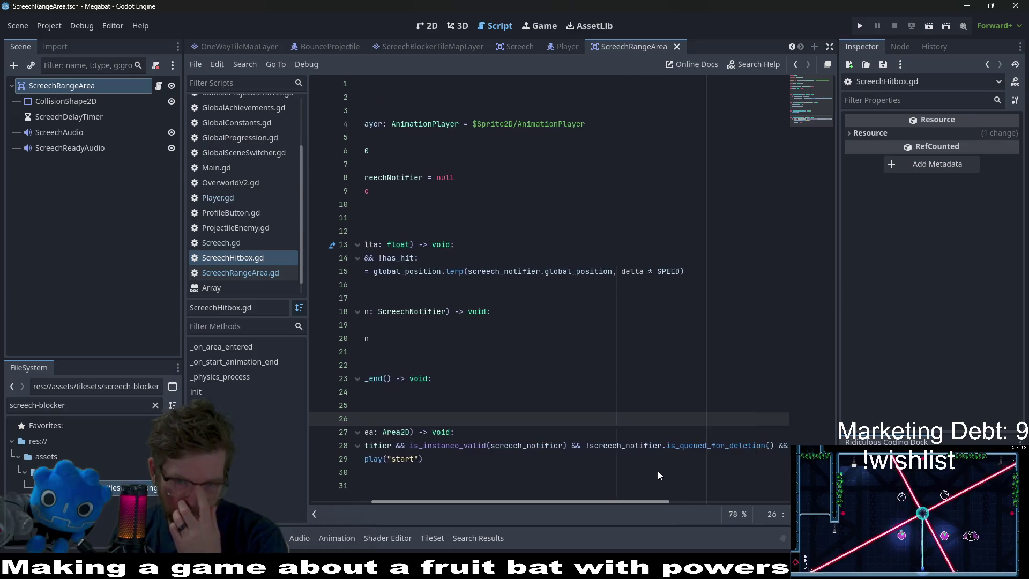
{"action": "scroll", "coordinate": [713, 468], "scroll_direction": "left", "scroll_amount": 15}
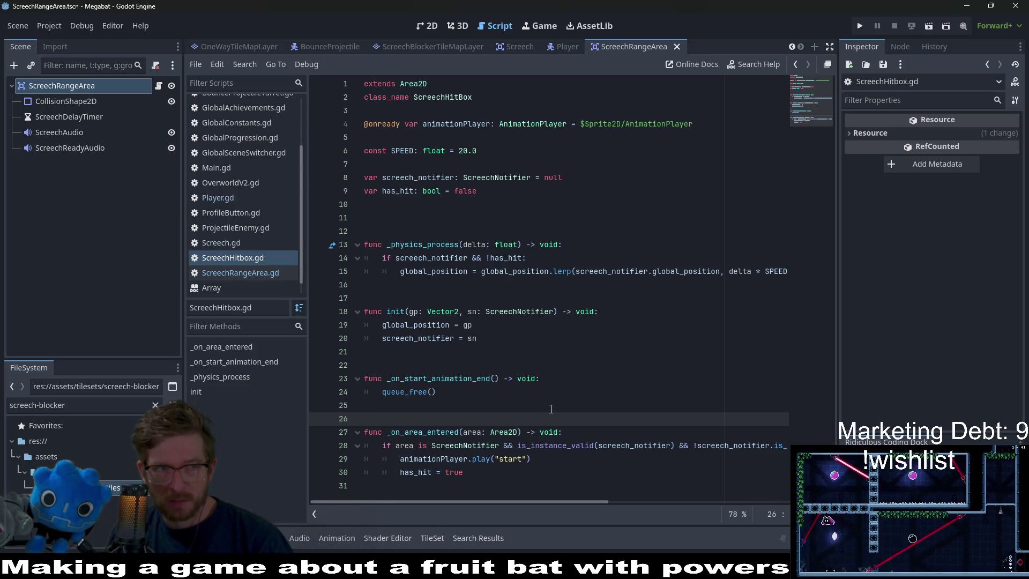
{"action": "left_click", "coordinate": [419, 31]}
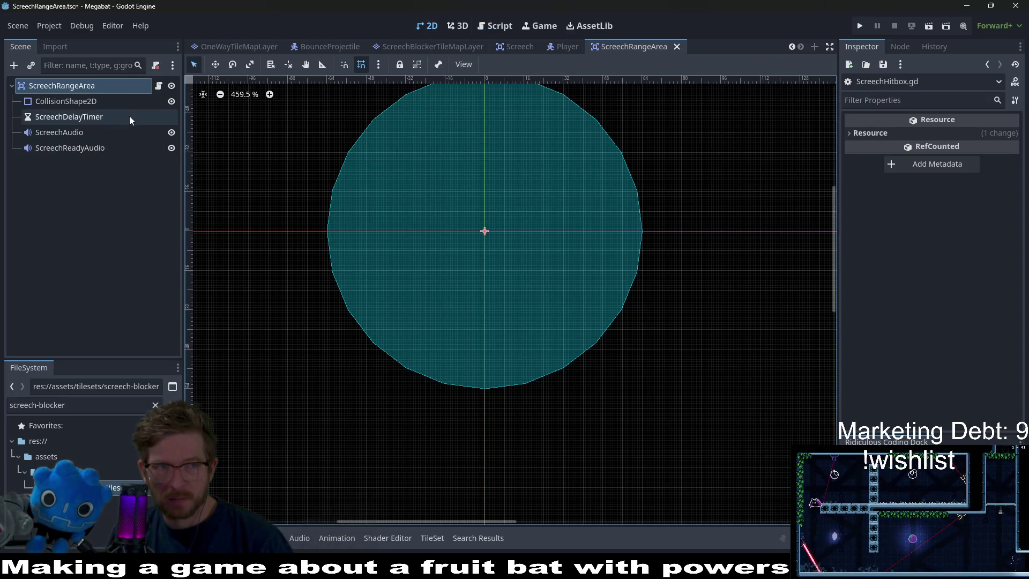
{"action": "left_click", "coordinate": [158, 86]}
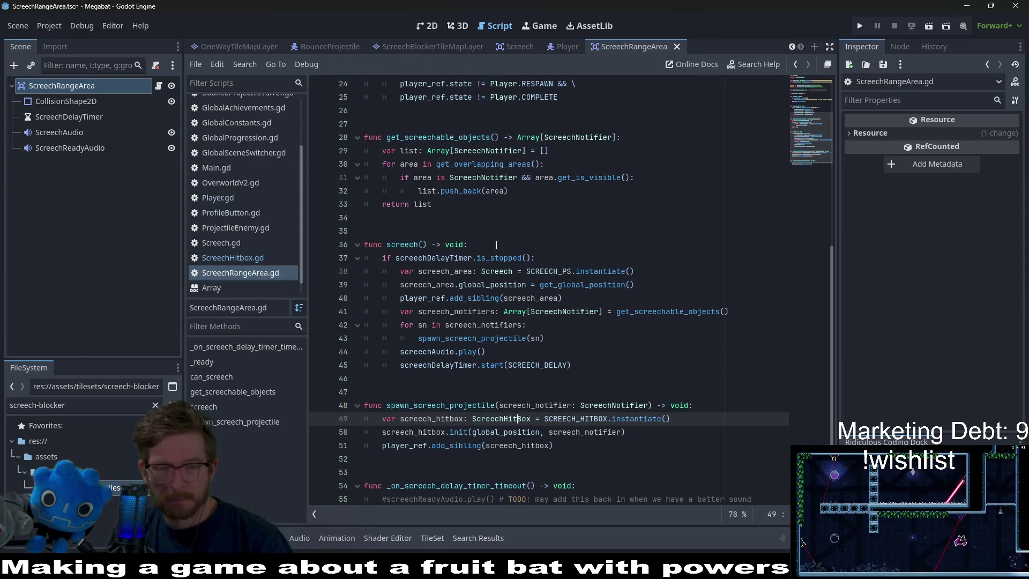
Inspect the ScreechHitBox and instantiate references, then jump to the SCREECH_HITBOX constant.
{"action": "double_click", "coordinate": [496, 420]}
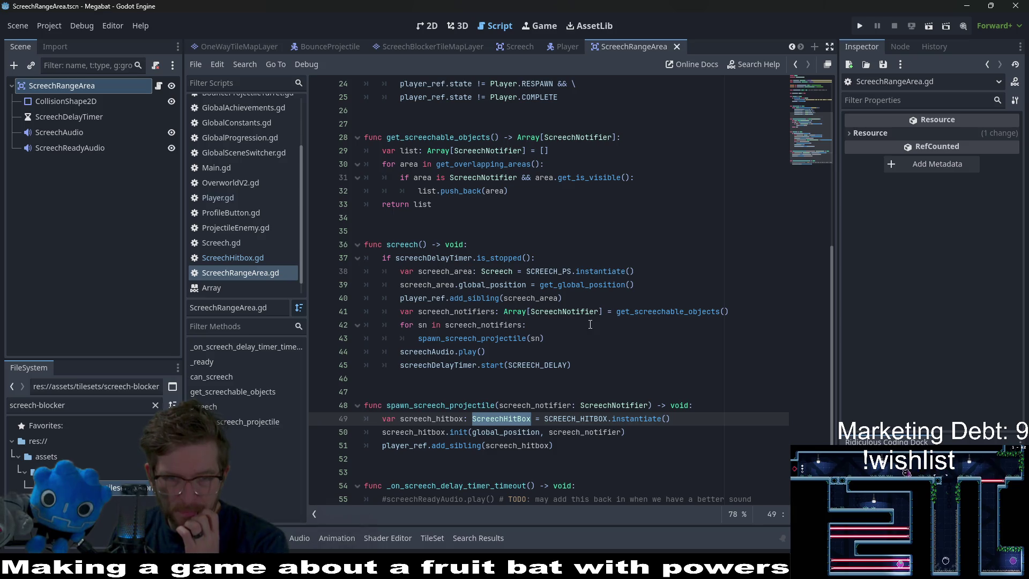
{"action": "scroll", "coordinate": [590, 324], "scroll_direction": "down", "scroll_amount": 1}
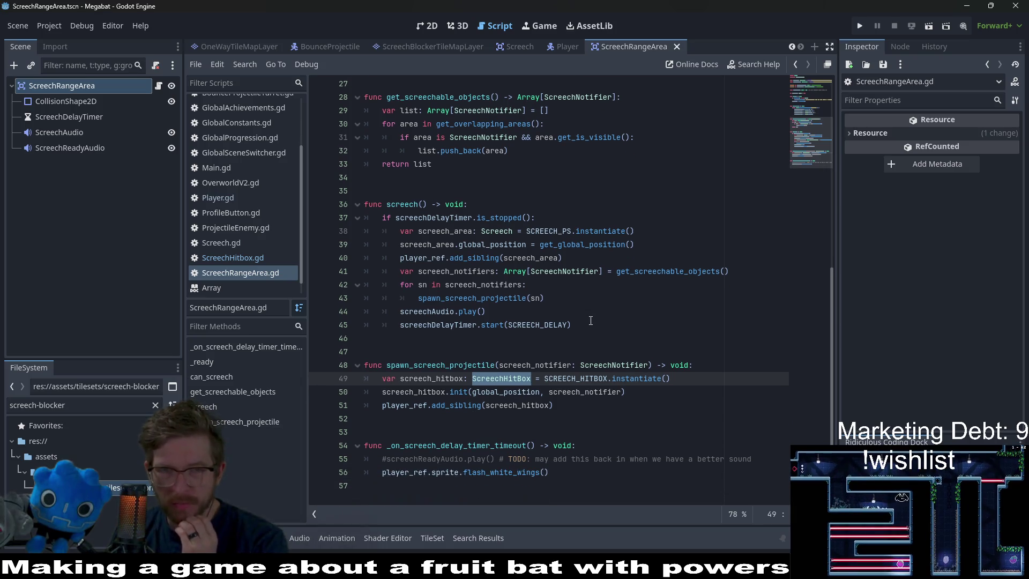
{"action": "scroll", "coordinate": [590, 320], "scroll_direction": "up", "scroll_amount": 2}
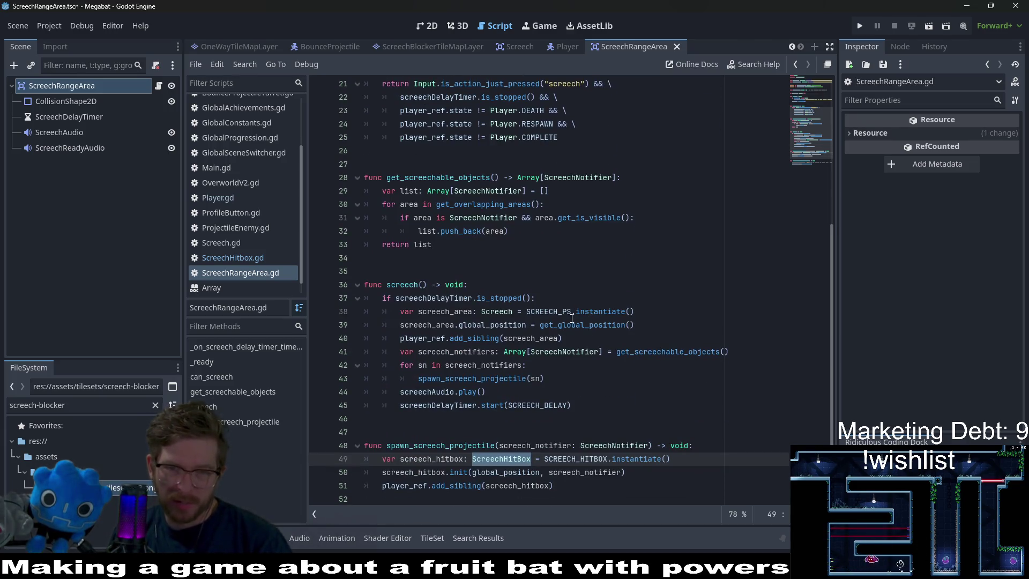
{"action": "double_click", "coordinate": [581, 313]}
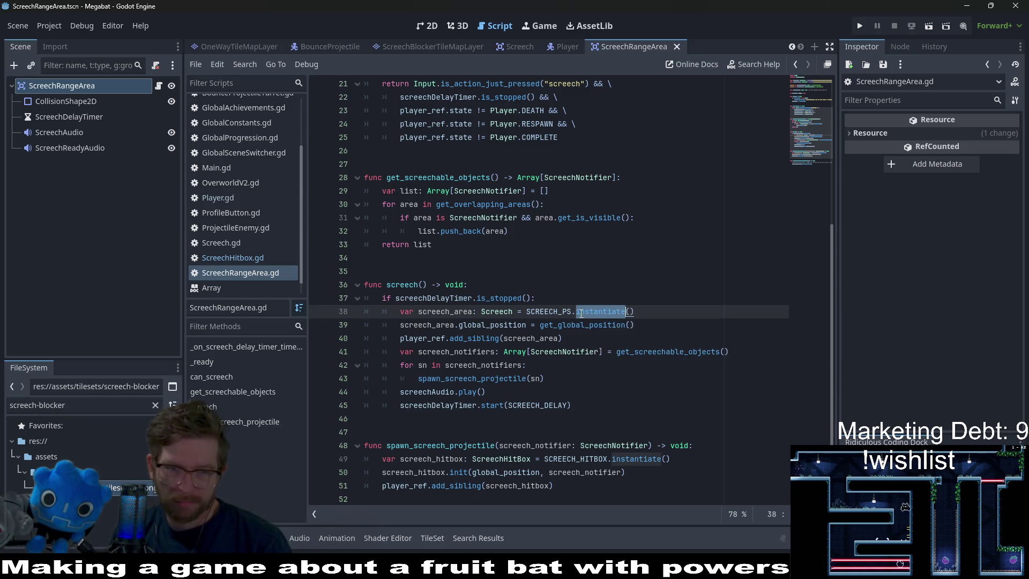
{"action": "mouse_move", "coordinate": [589, 317]}
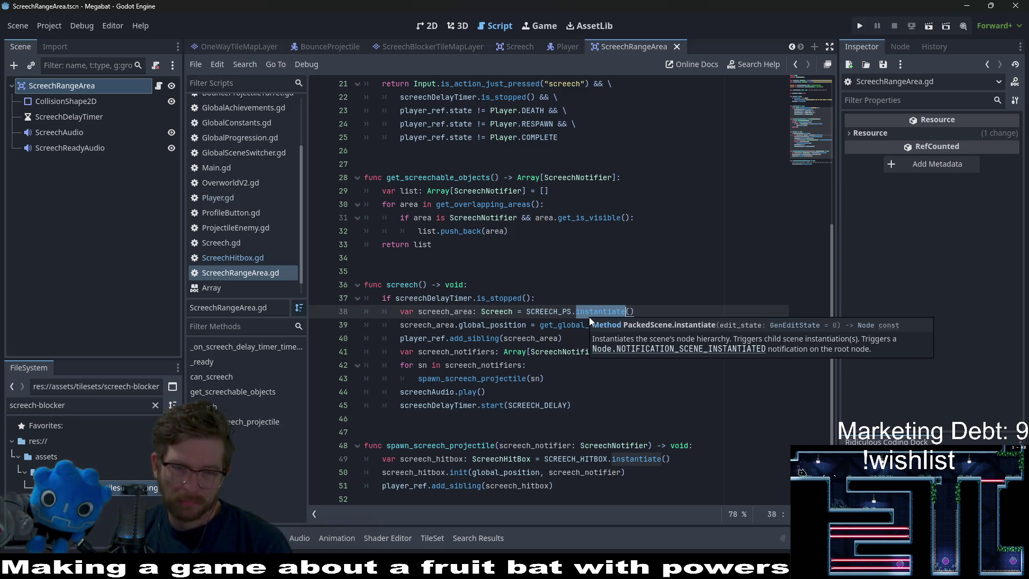
{"action": "left_click", "coordinate": [594, 459]}
{"action": "double_click", "coordinate": [593, 460]}
{"action": "left_click", "coordinate": [592, 460], "text": "ctrl"}
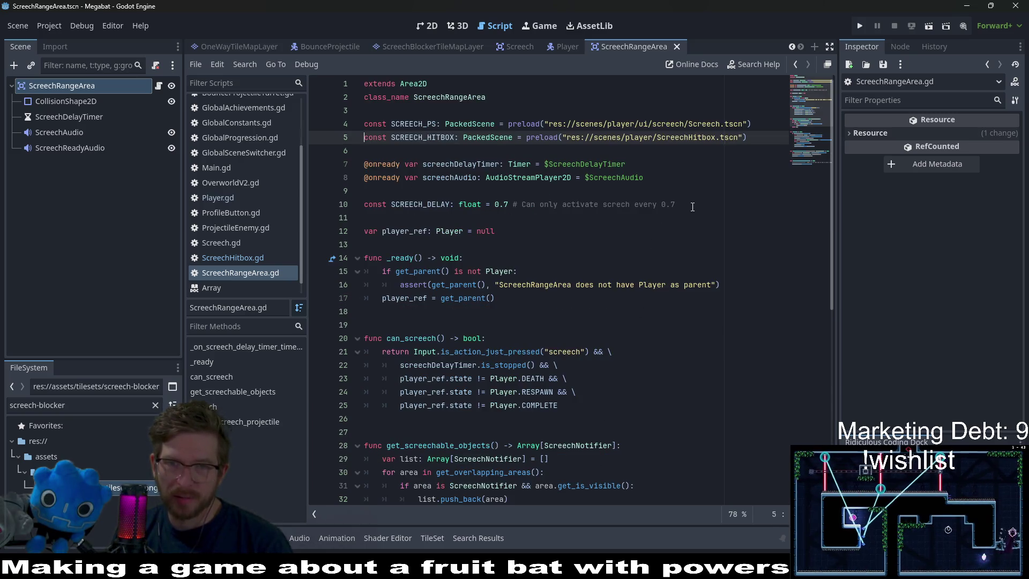
Open Screech.tscn in 2D, check ScreechRangeArea.gd, then switch to the Player scene.
{"action": "left_click", "coordinate": [693, 123], "text": "ctrl"}
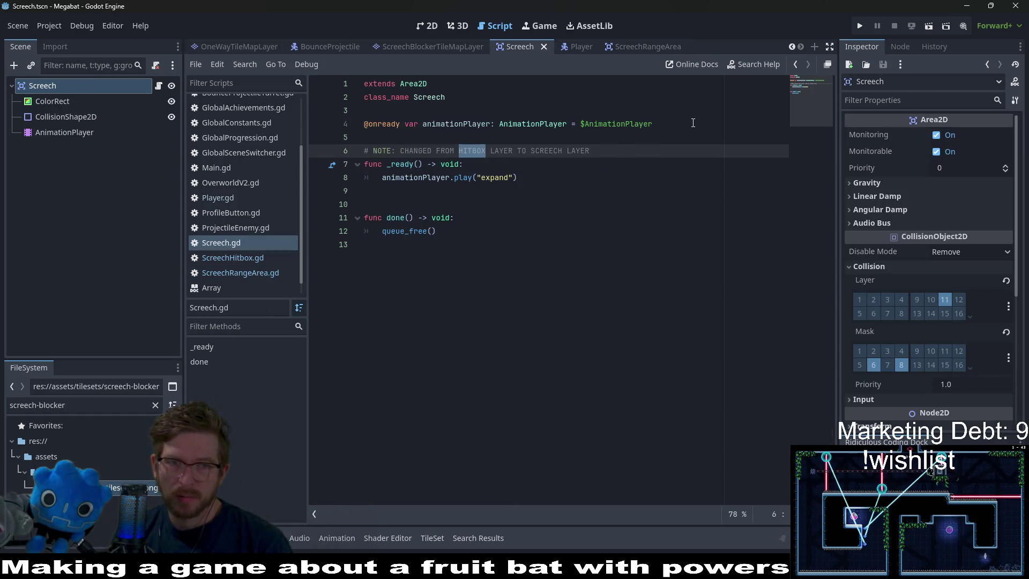
{"action": "left_click", "coordinate": [430, 25]}
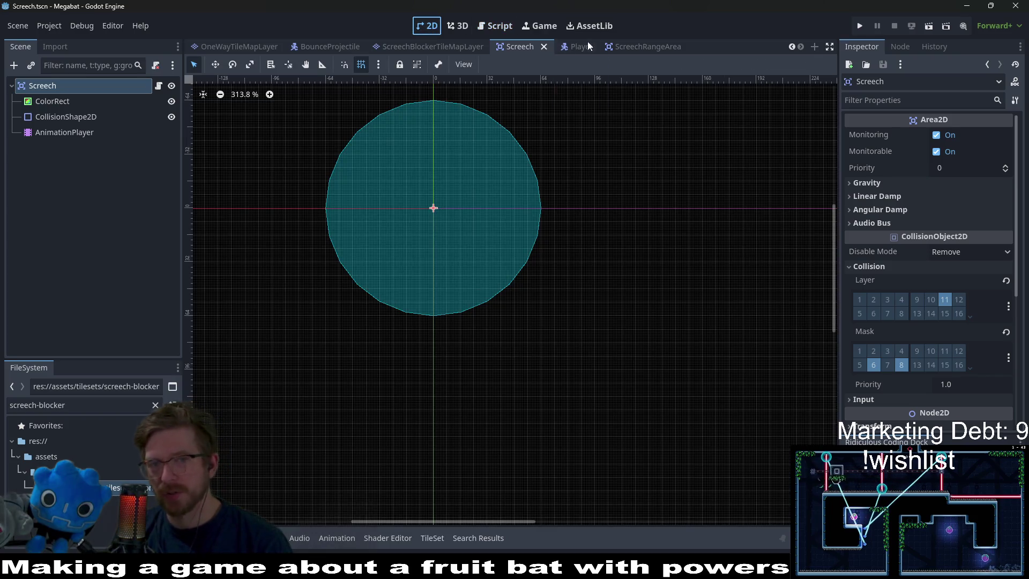
{"action": "left_click", "coordinate": [616, 48]}
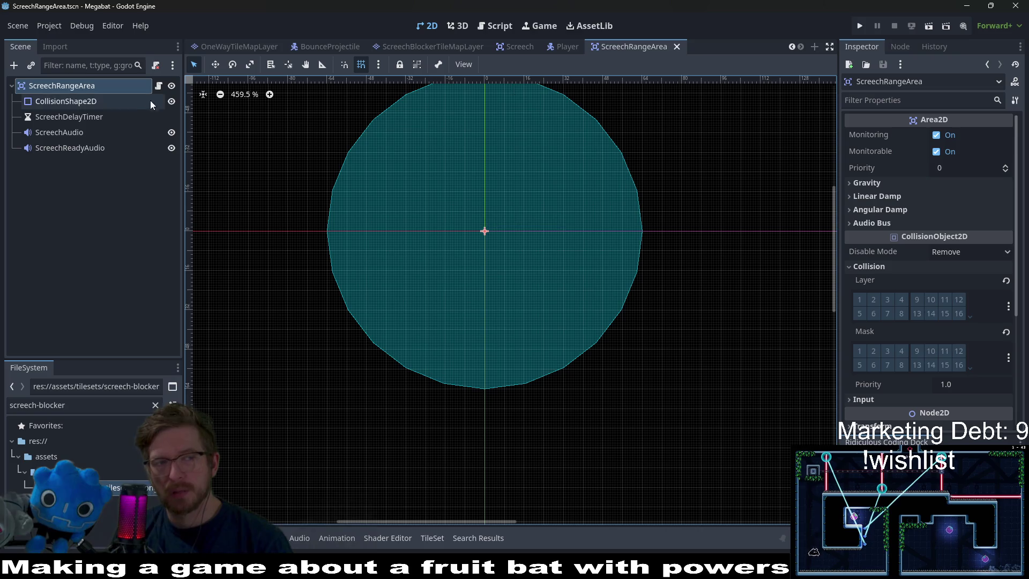
{"action": "left_click", "coordinate": [164, 88]}
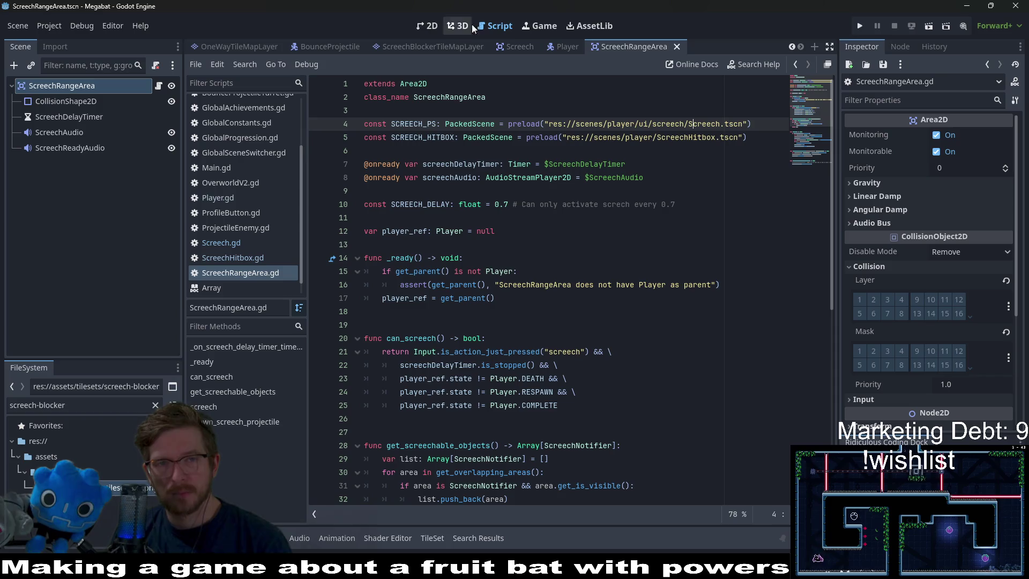
{"action": "left_click", "coordinate": [552, 46]}
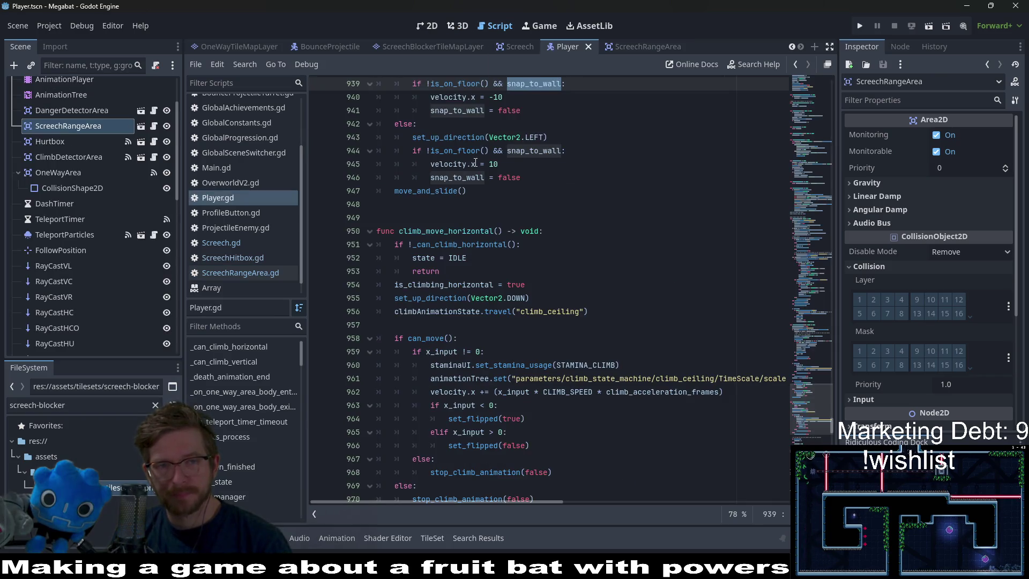
Inspect the Player's DangerDetectorArea node and focus the Player.gd script.
{"action": "left_click", "coordinate": [78, 130]}
{"action": "left_click", "coordinate": [90, 112]}
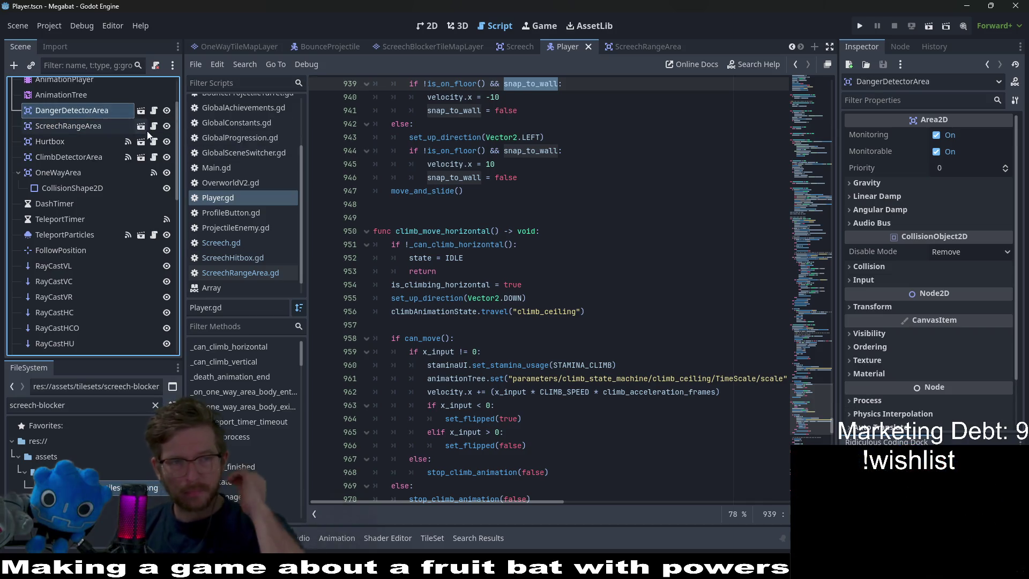
{"action": "left_click", "coordinate": [542, 234]}
Search 'screech' to find the screechRangeArea.screech() call and jump to its definition.
{"action": "key", "text": "ctrl+f"}
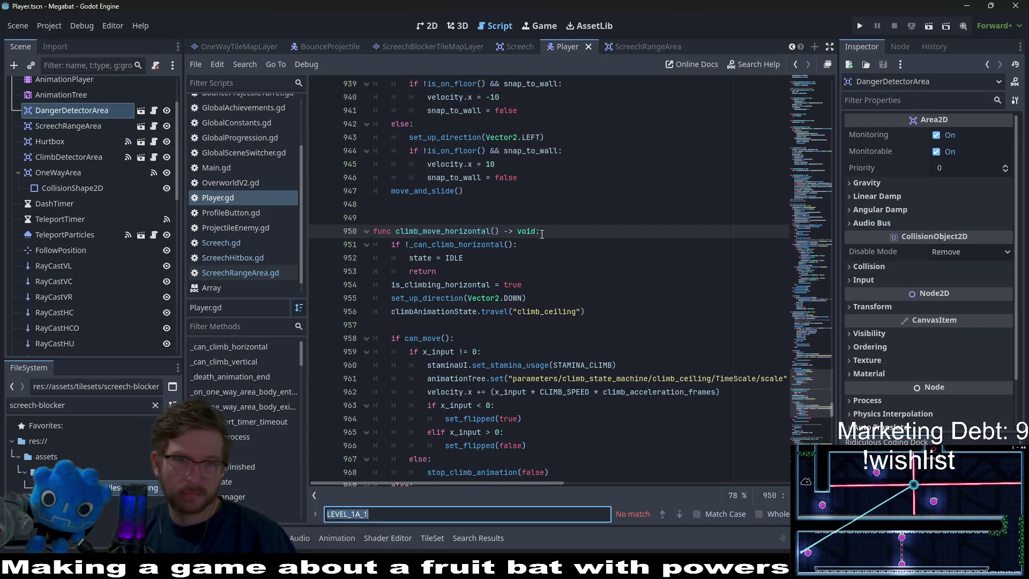
{"action": "type", "text": "screech"}
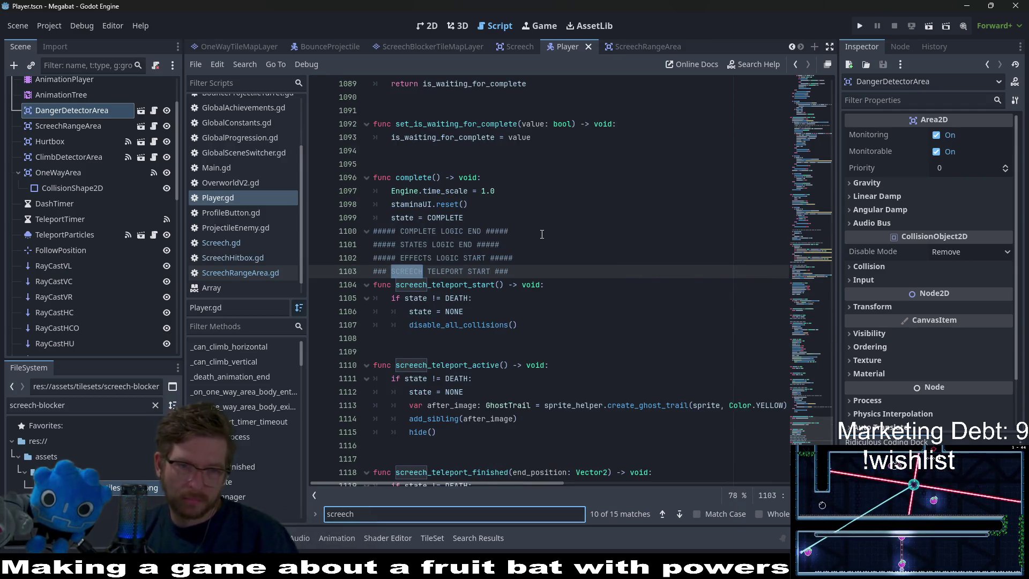
{"action": "key", "text": "Return"}
{"action": "key", "text": "Return"}
{"action": "key", "text": "Return"}
{"action": "key", "text": "Return"}
{"action": "key", "text": "Return"}
{"action": "key", "text": "Return"}
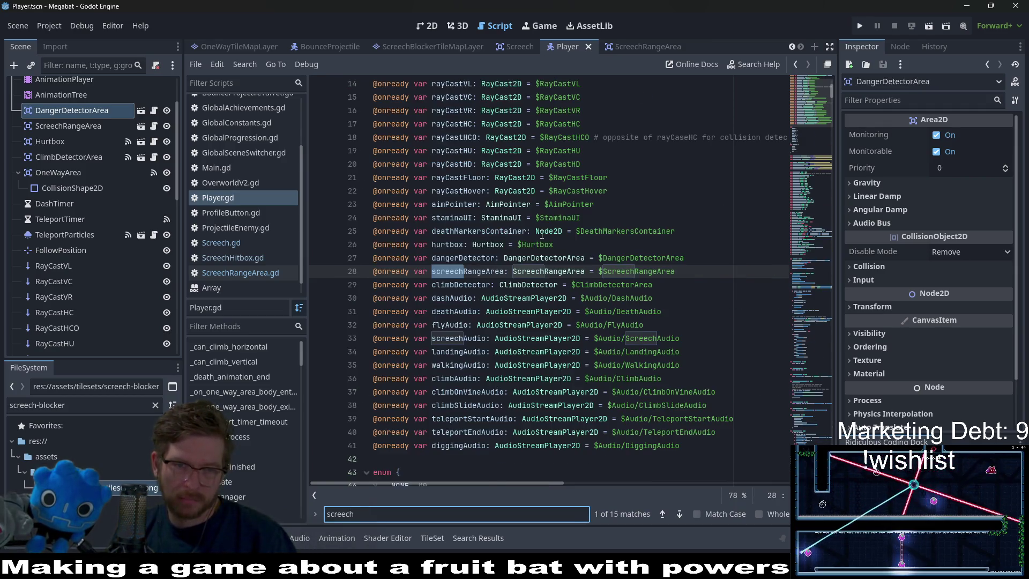
{"action": "key", "text": "Return"}
{"action": "key", "text": "Return"}
{"action": "key", "text": "Return"}
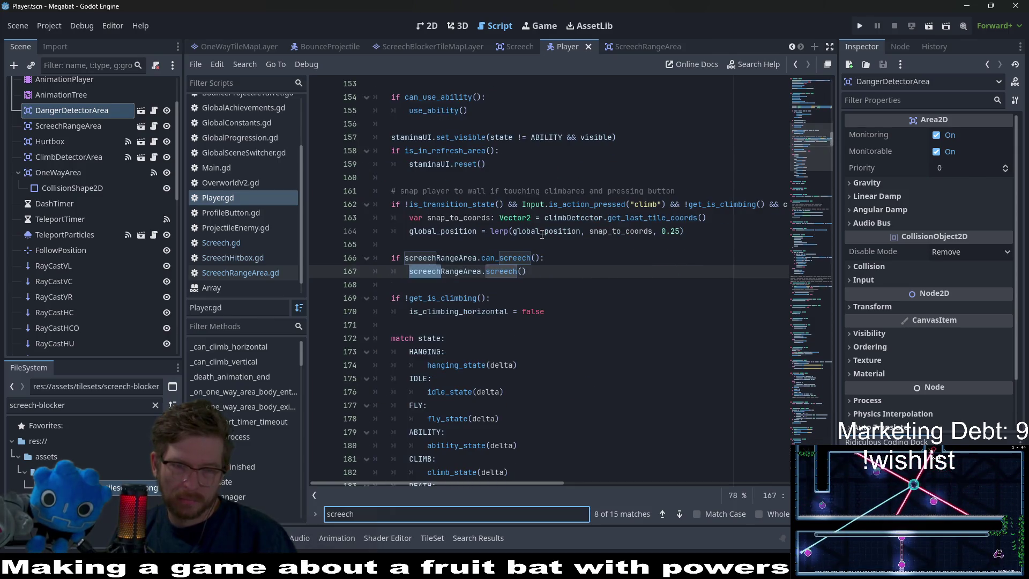
{"action": "key", "text": "Return"}
{"action": "key", "text": "Return"}
{"action": "key", "text": "Return"}
{"action": "key", "text": "shift+Return"}
{"action": "key", "text": "shift+Return"}
{"action": "key", "text": "shift+Return"}
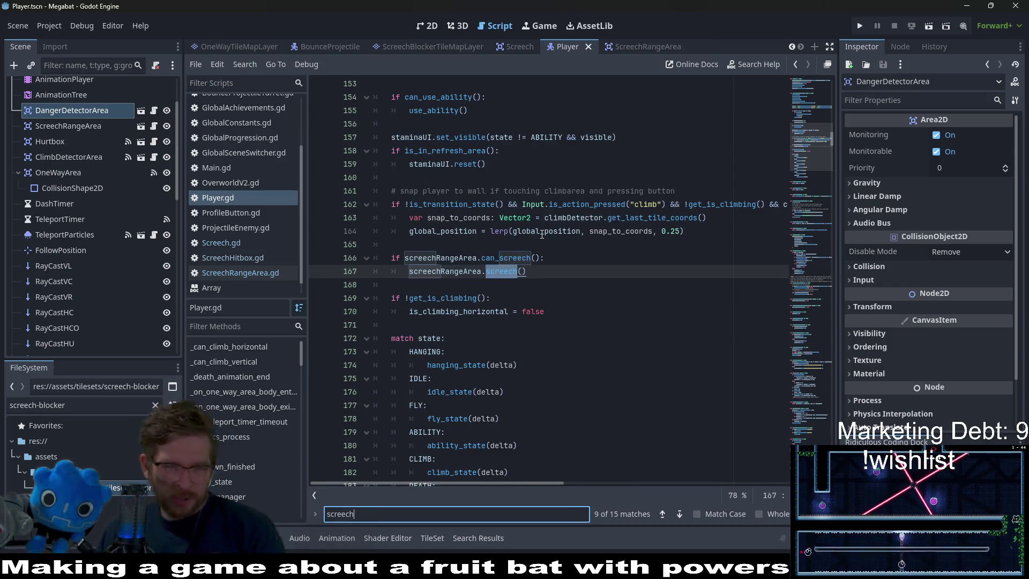
{"action": "left_click", "coordinate": [495, 273]}
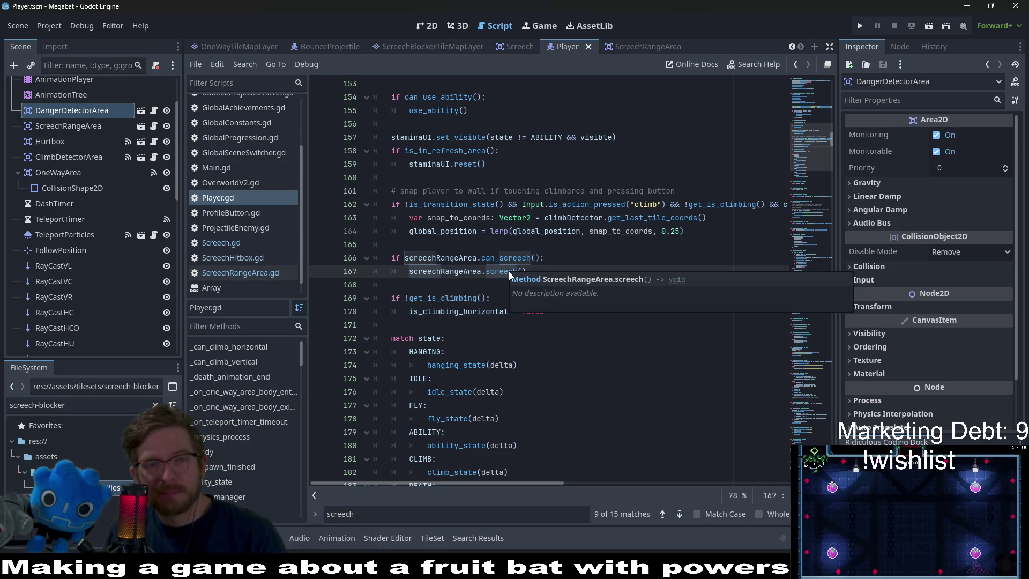
{"action": "left_click", "coordinate": [504, 273], "text": "ctrl"}
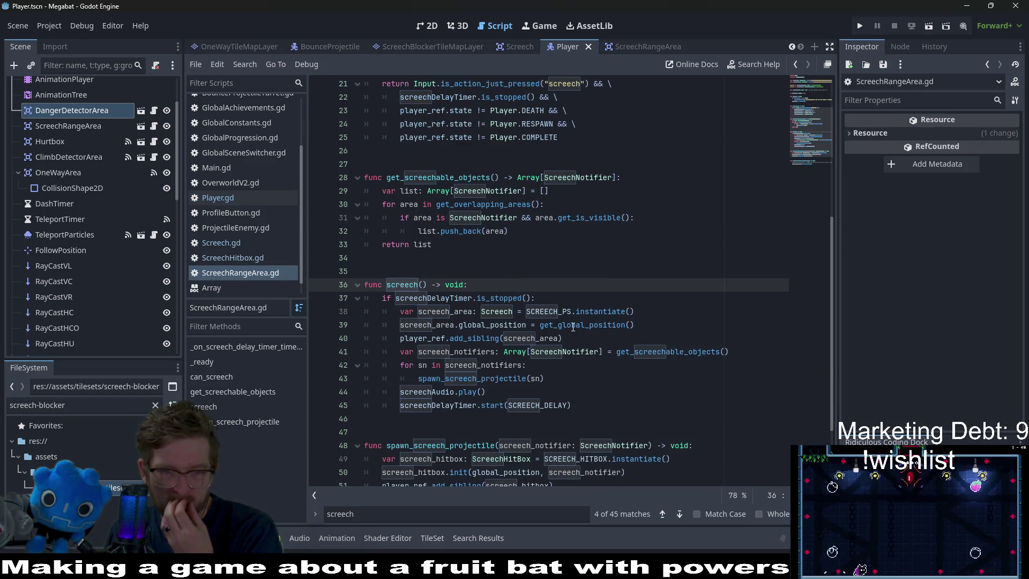
Jump to spawn_screech_projectile and review its SCREECH_HITBOX, init and screech_hitbox uses.
{"action": "double_click", "coordinate": [502, 378]}
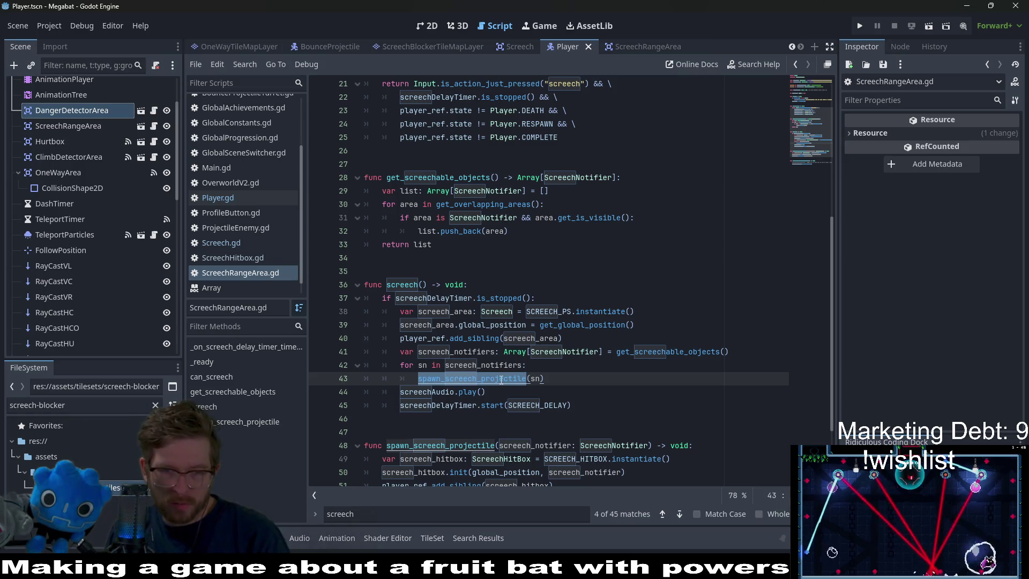
{"action": "left_click", "coordinate": [502, 378], "text": "ctrl"}
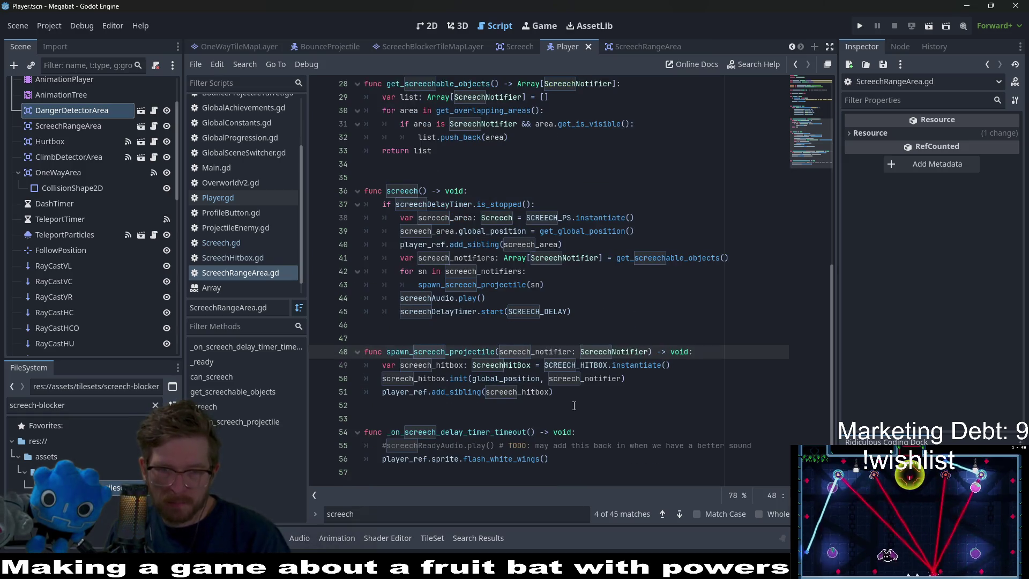
{"action": "double_click", "coordinate": [574, 363]}
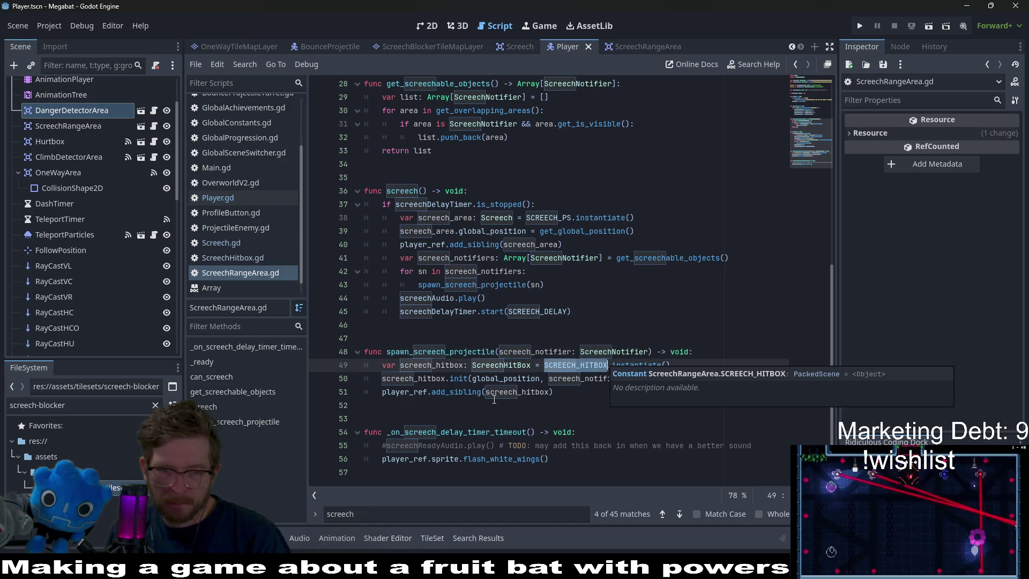
{"action": "double_click", "coordinate": [460, 378]}
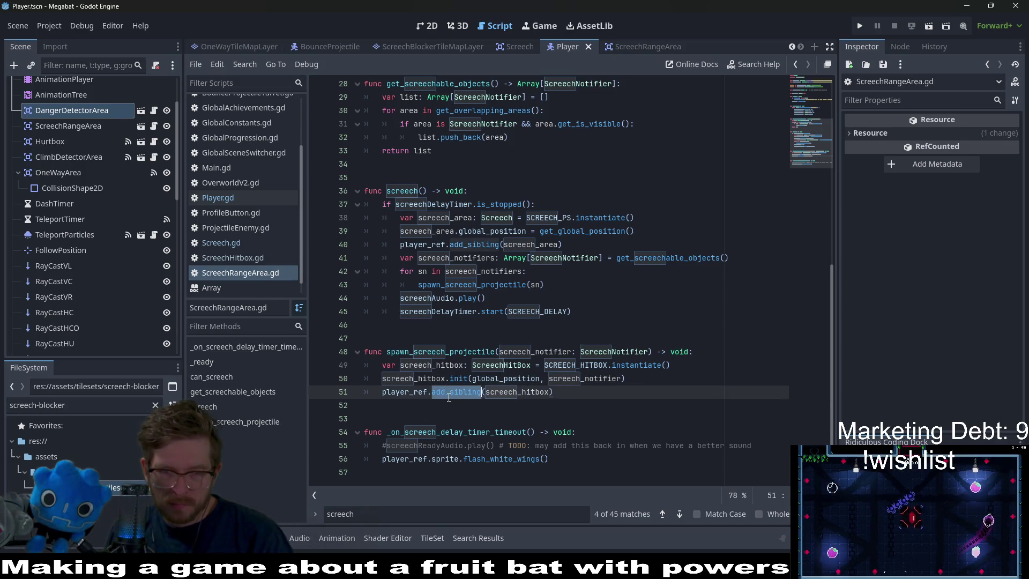
{"action": "left_click", "coordinate": [526, 397]}
{"action": "double_click", "coordinate": [525, 396]}
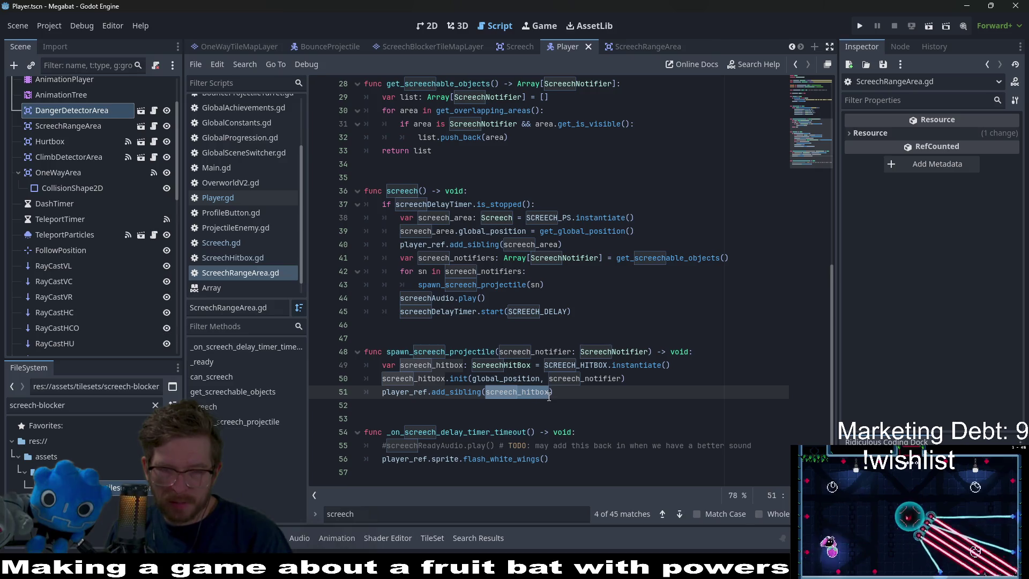
Follow SCREECH_HITBOX to its definition and open ScreechHitbox.tscn from the preload path.
{"action": "left_click", "coordinate": [519, 366]}
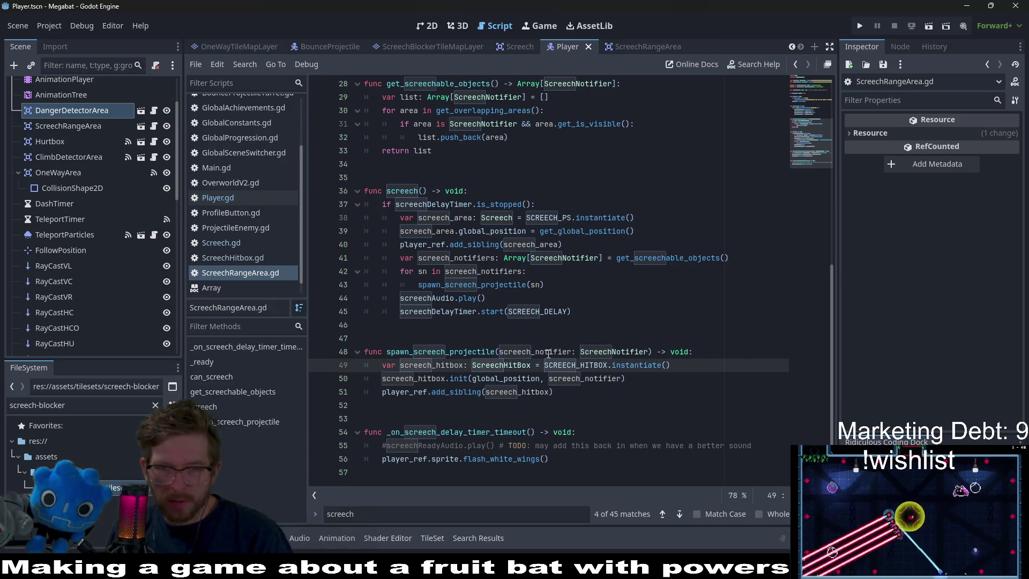
{"action": "left_click", "coordinate": [583, 366], "text": "ctrl"}
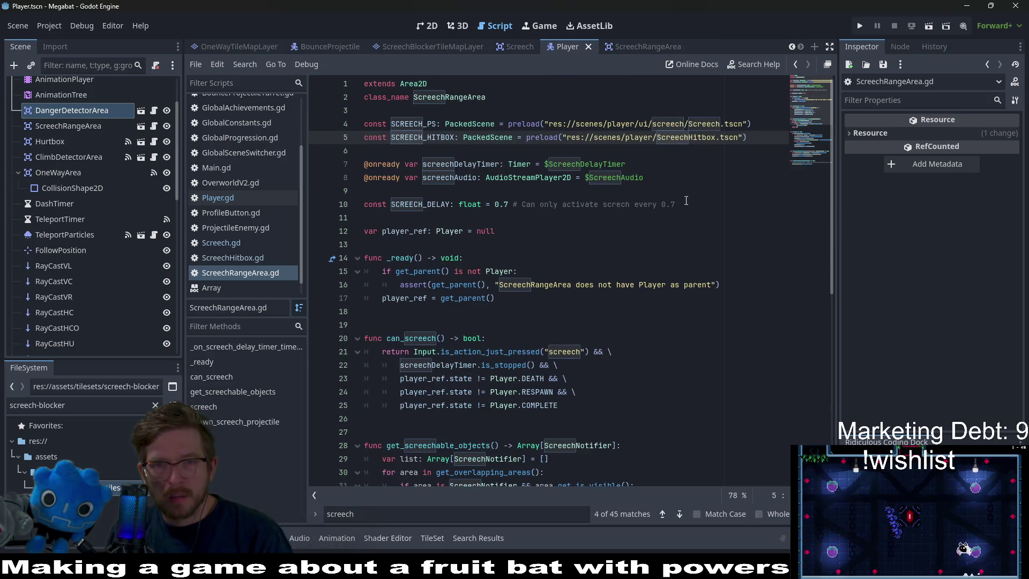
{"action": "left_click", "coordinate": [710, 137], "text": "ctrl"}
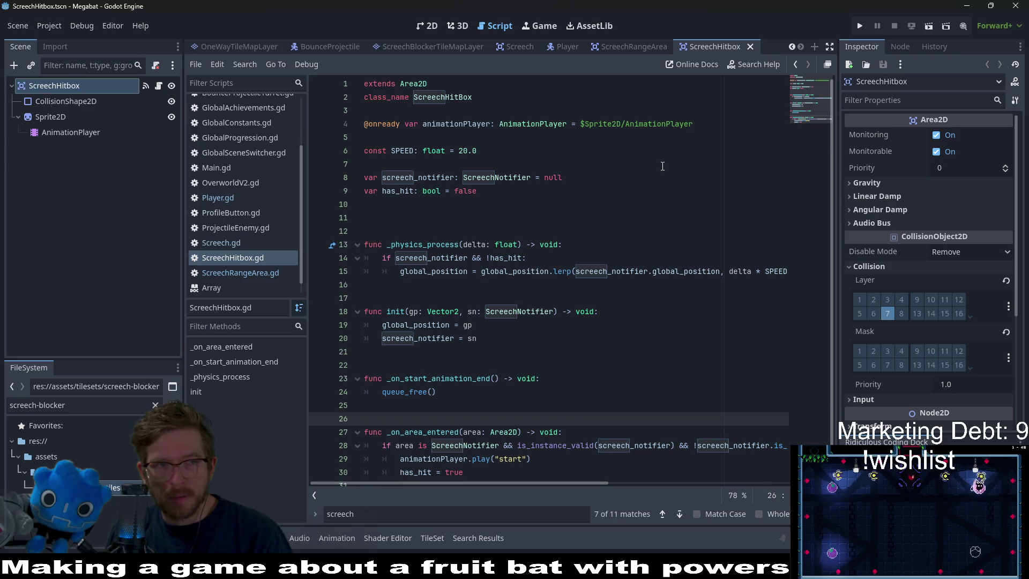
View the ScreechHitbox scene in 2D and open ScreechHitbox.gd.
{"action": "left_click", "coordinate": [432, 27]}
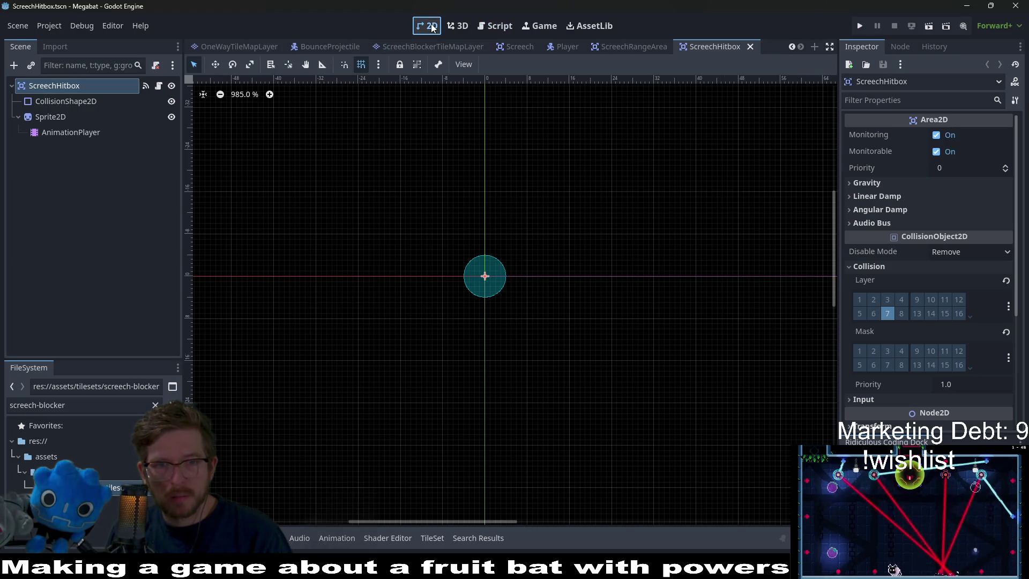
{"action": "left_click", "coordinate": [81, 102]}
{"action": "left_click", "coordinate": [81, 86]}
{"action": "left_click", "coordinate": [159, 86]}
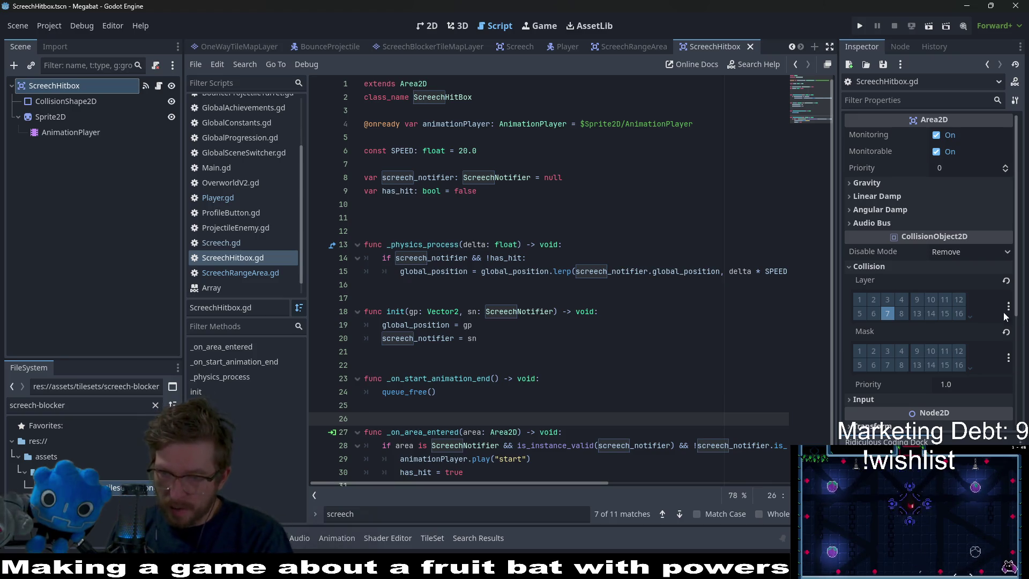
Check the mask layer names, select _on_area_entered, and show the hitbox's signals.
{"action": "left_click", "coordinate": [1010, 358]}
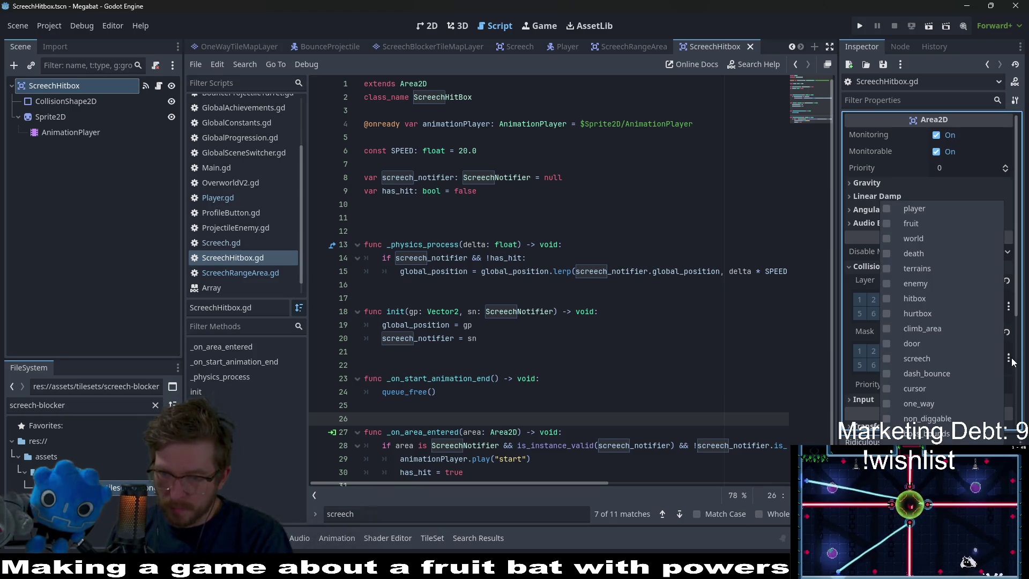
{"action": "key", "text": "Escape"}
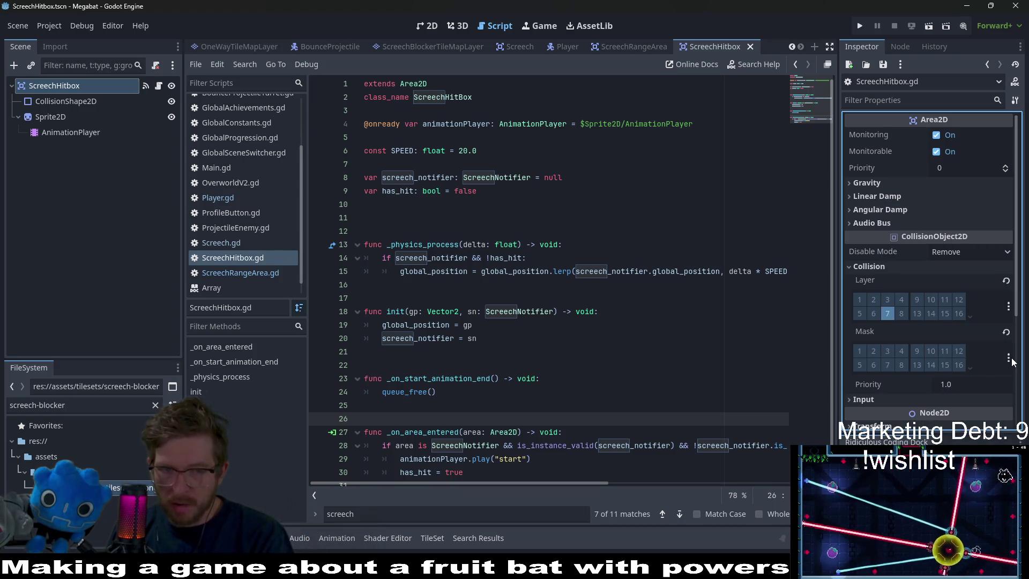
{"action": "scroll", "coordinate": [572, 352], "scroll_direction": "down", "scroll_amount": 1}
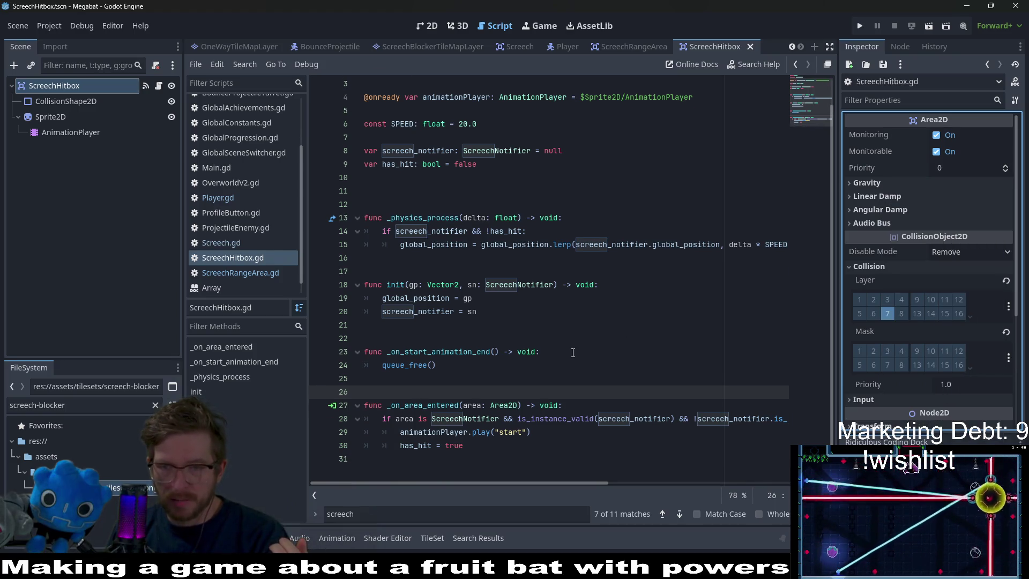
{"action": "left_click_drag", "start_coordinate": [463, 446], "coordinate": [365, 405]}
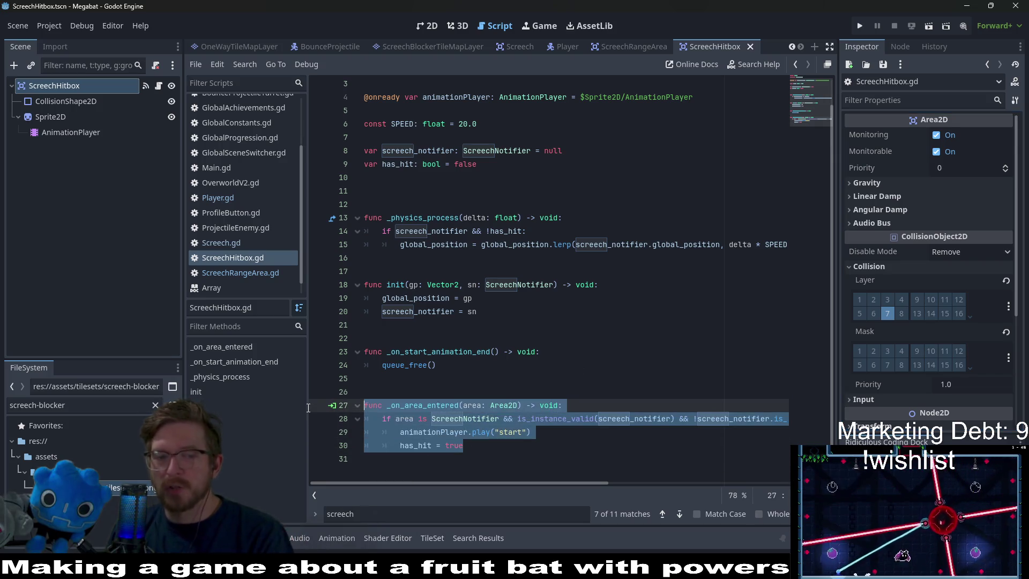
{"action": "left_click", "coordinate": [901, 46]}
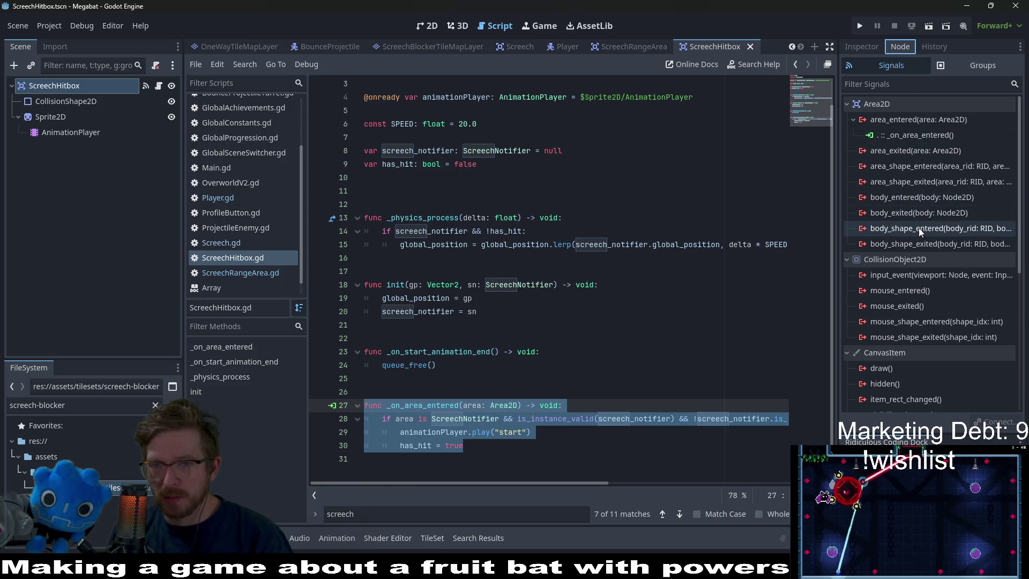
Connect ScreechHitbox's body_entered signal to a new _on_body_entered handler.
{"action": "left_click", "coordinate": [921, 199]}
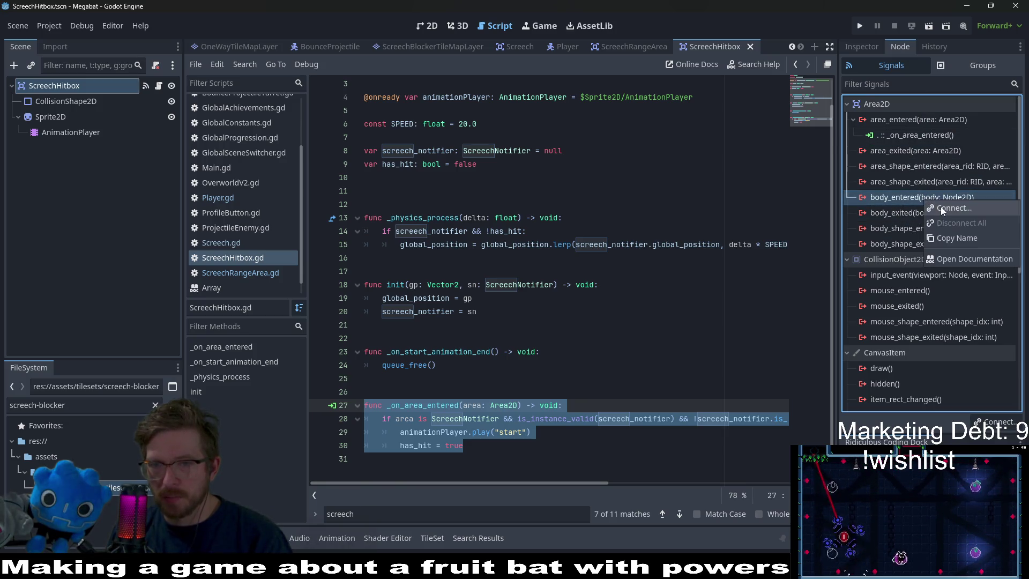
{"action": "double_click", "coordinate": [924, 199]}
{"action": "left_click", "coordinate": [449, 413]}
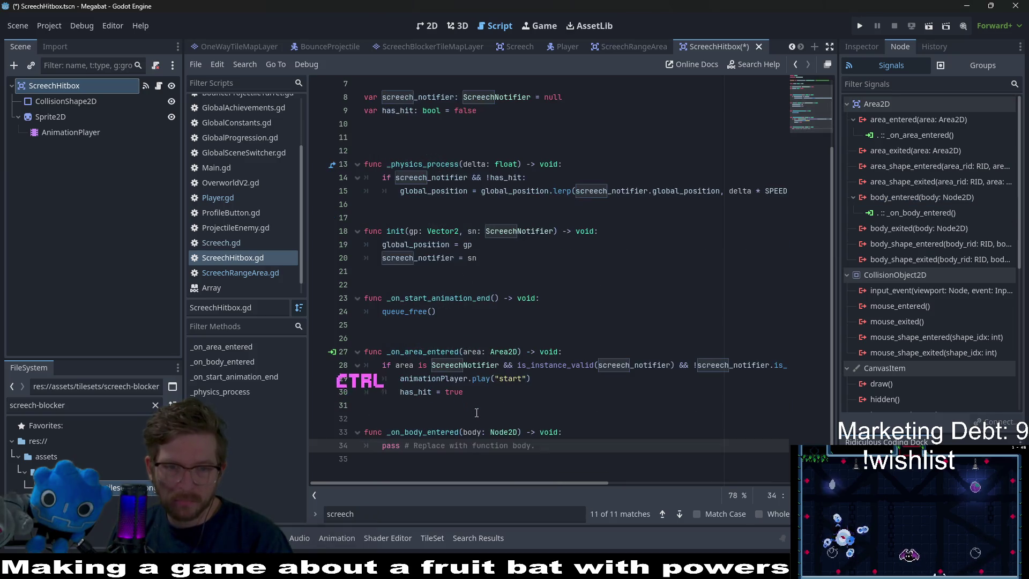
Replace the handler's pass with 'if body' and browse body's layer and collision members in autocomplete.
{"action": "left_click_drag", "start_coordinate": [534, 445], "coordinate": [383, 449]}
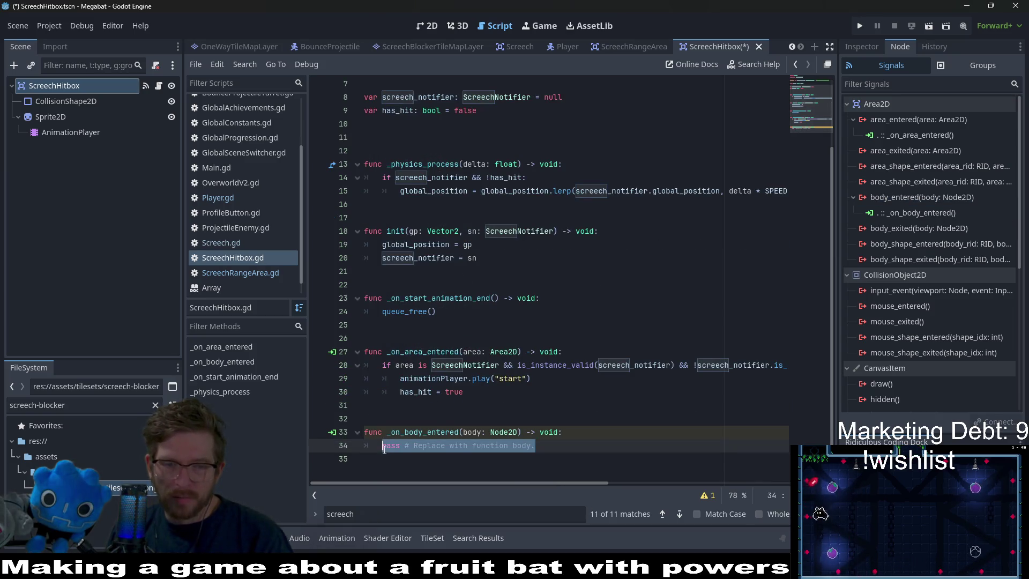
{"action": "type", "text": "if body.has_"}
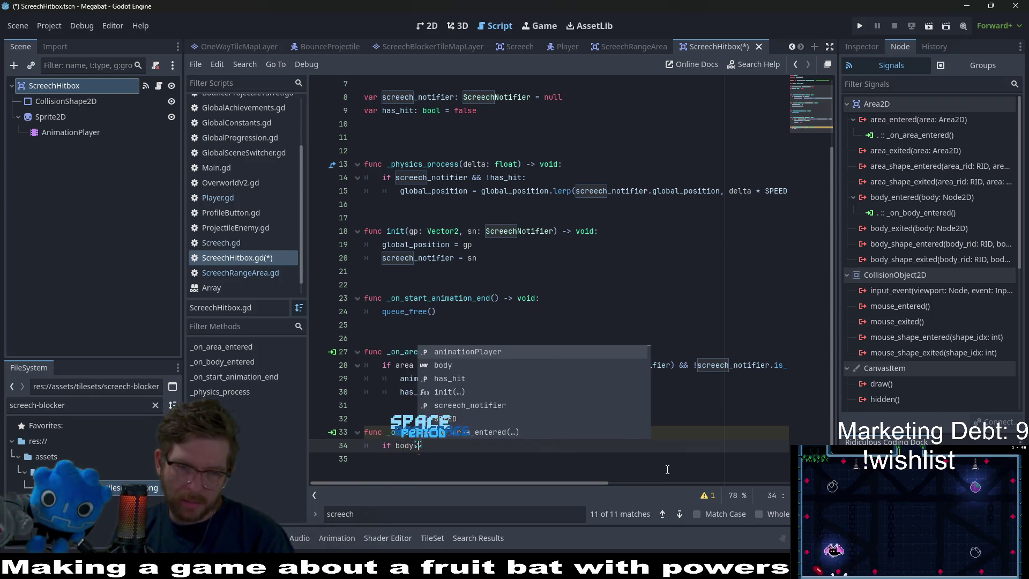
{"action": "key", "text": "BackSpace"}
{"action": "type", "text": ".has_"}
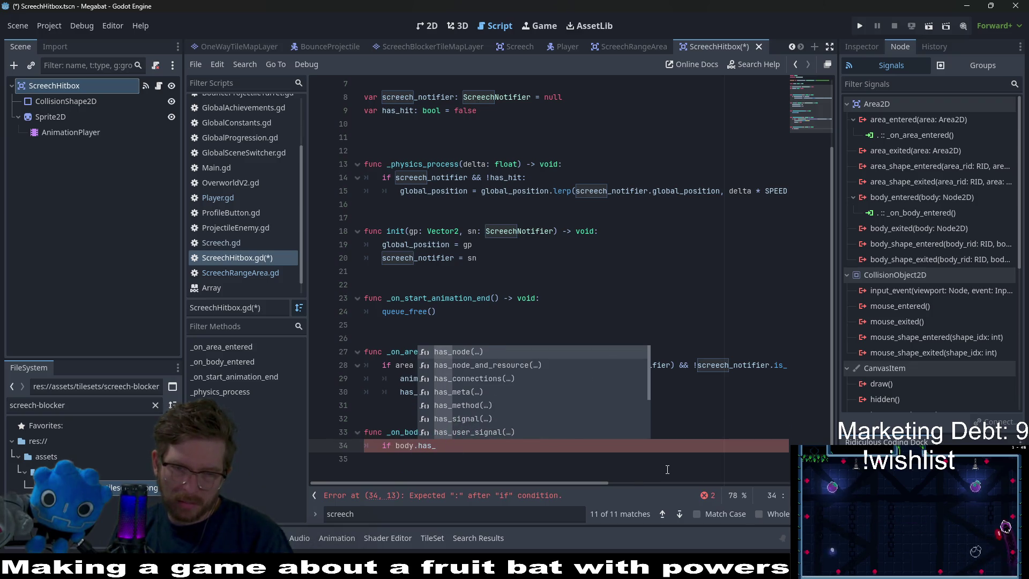
{"action": "key", "text": "BackSpace"}
{"action": "key", "text": "BackSpace"}
{"action": "key", "text": "BackSpace"}
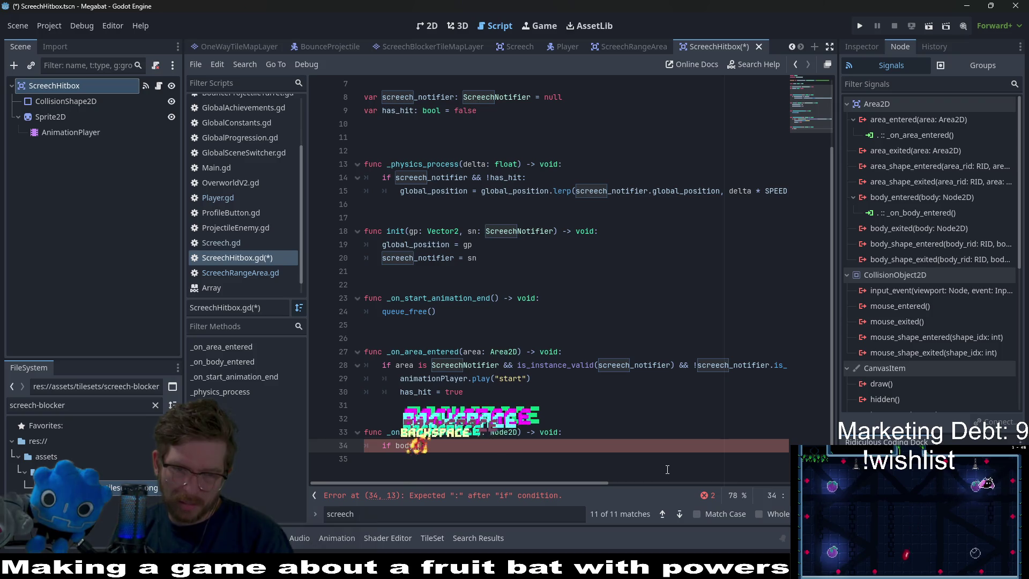
{"action": "type", "text": "y.lay"}
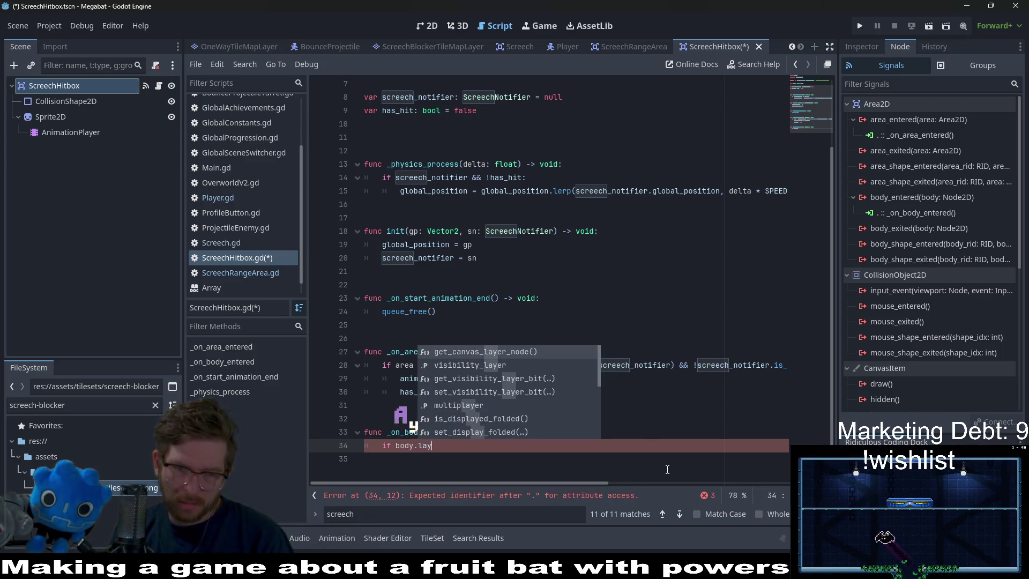
{"action": "key", "text": "Down"}
{"action": "key", "text": "Down"}
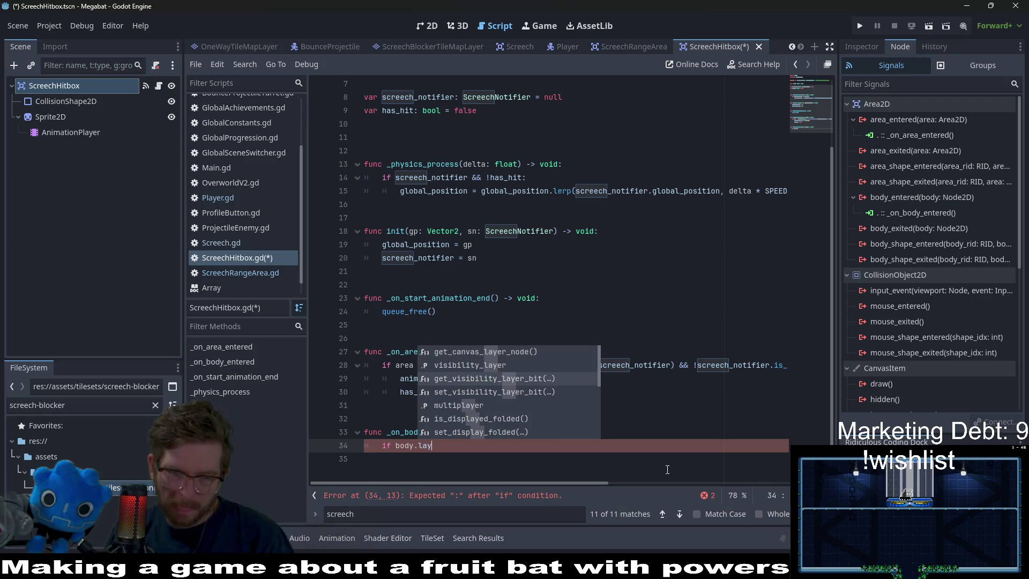
{"action": "key", "text": "Down"}
{"action": "key", "text": "Down"}
{"action": "key", "text": "Down"}
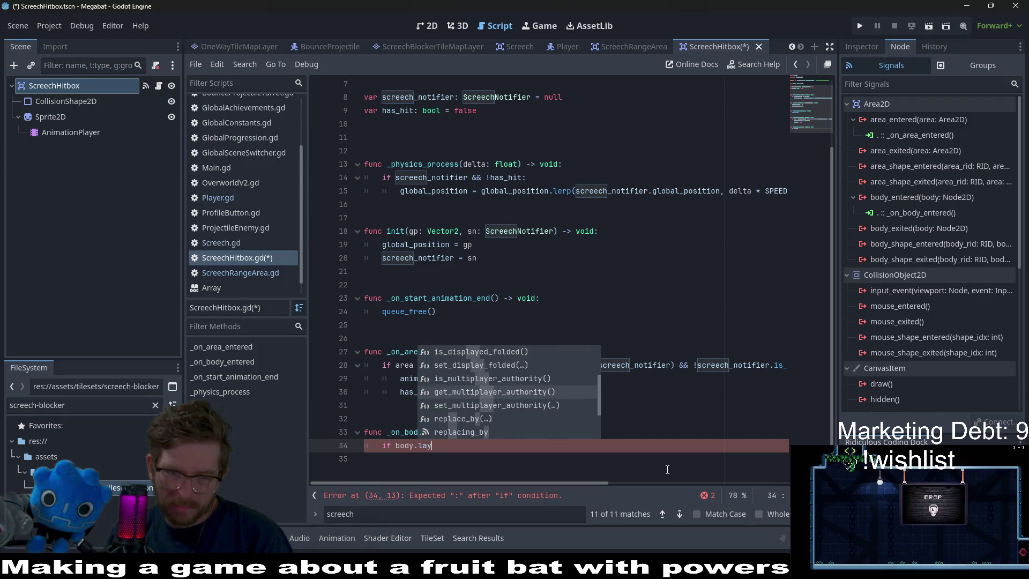
{"action": "key", "text": "Up"}
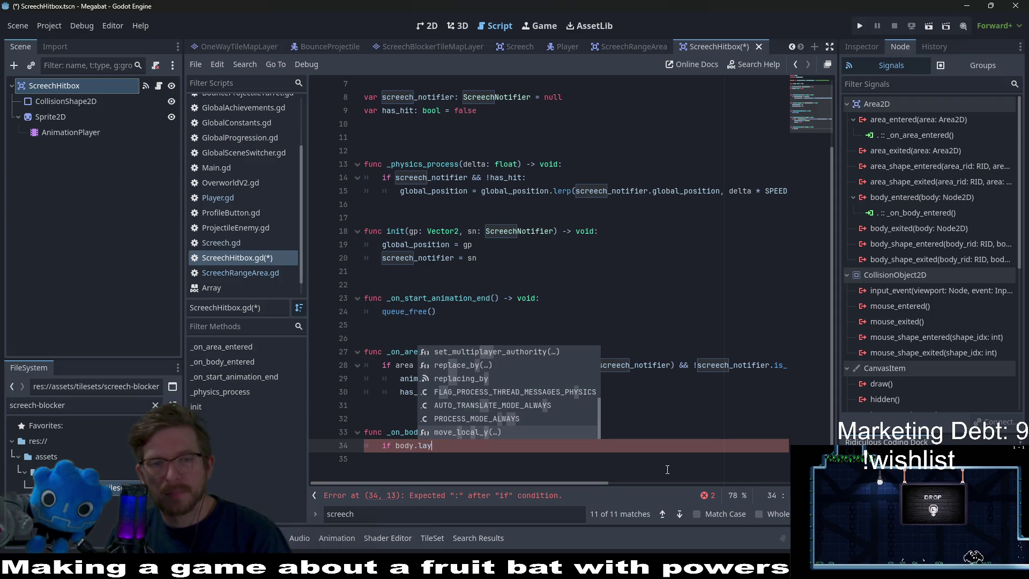
{"action": "key", "text": "BackSpace"}
{"action": "key", "text": "BackSpace"}
{"action": "key", "text": "BackSpace"}
{"action": "type", "text": "col"}
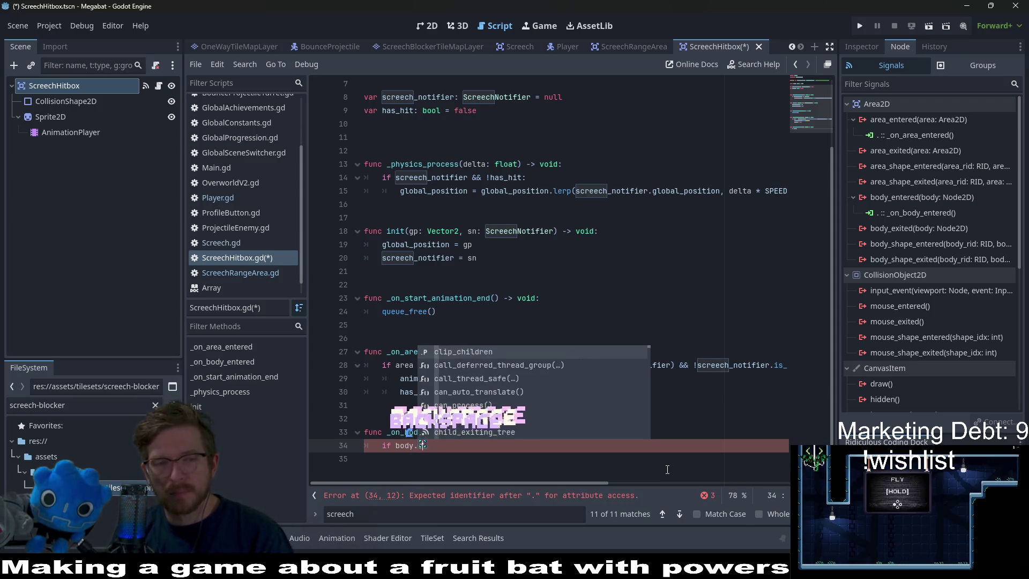
{"action": "key", "text": "BackSpace"}
{"action": "key", "text": "BackSpace"}
{"action": "key", "text": "BackSpace"}
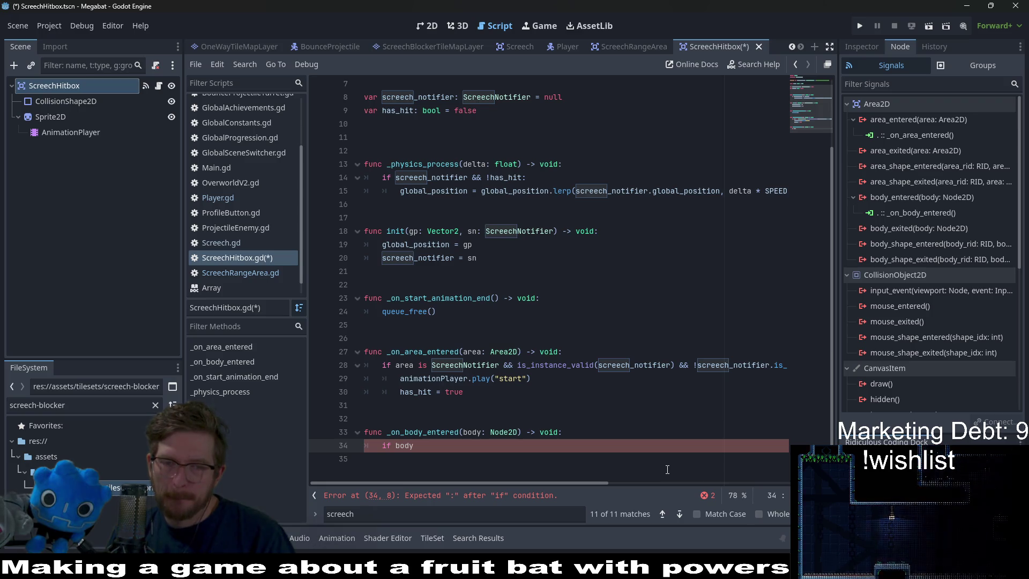
Write the condition 'if body is TileMapLayer && body.get_col'.
{"action": "type", "text": "is TileMap"}
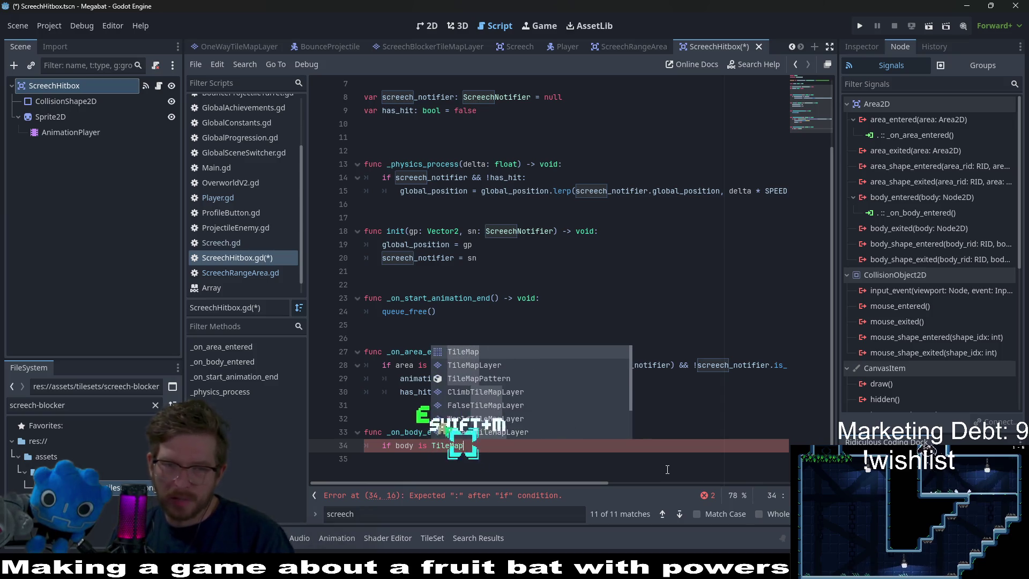
{"action": "type", "text": "M"}
{"action": "key", "text": "Return"}
{"action": "type", "text": "&& body"}
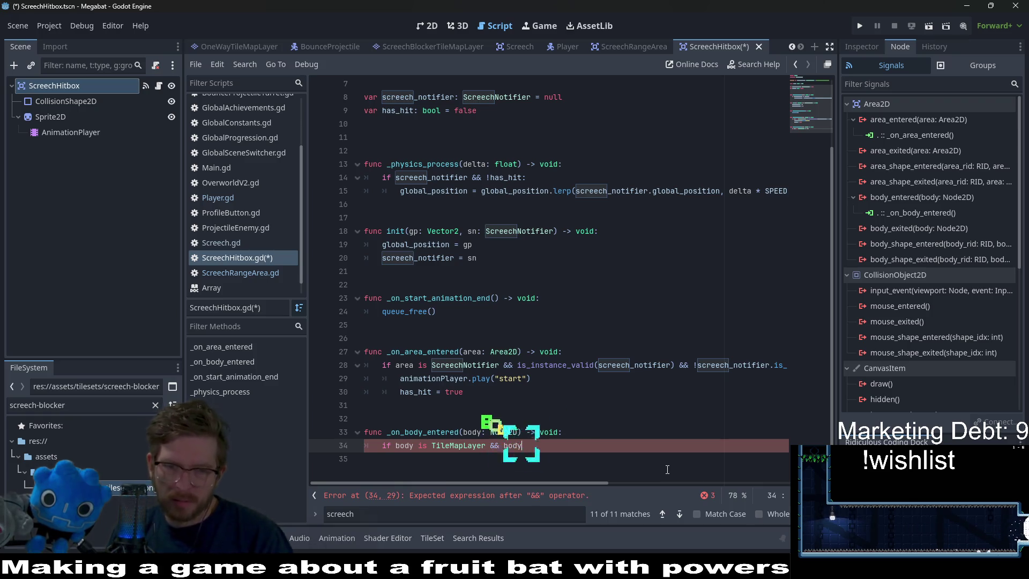
{"action": "type", "text": ".get"}
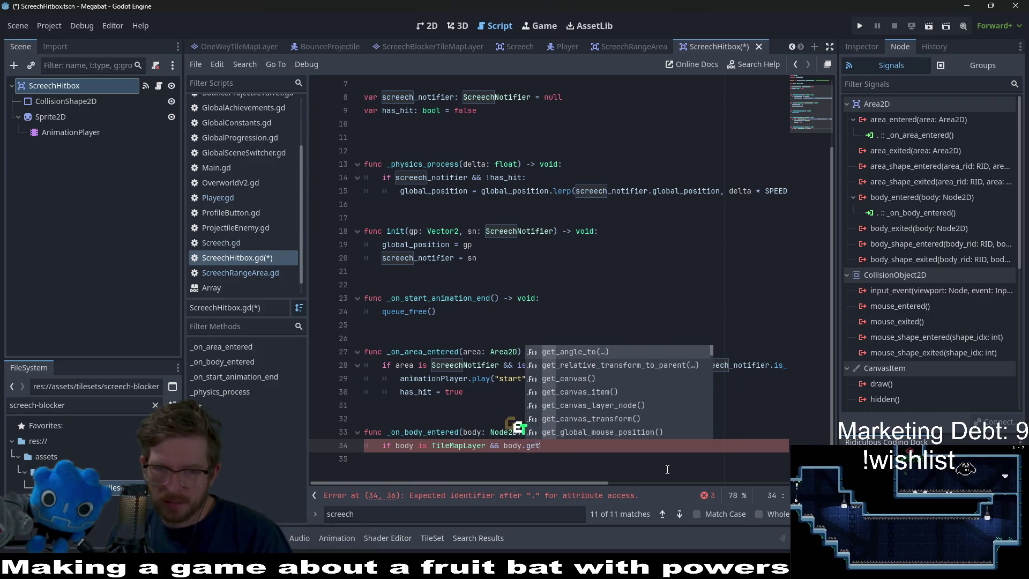
{"action": "type", "text": "_"}
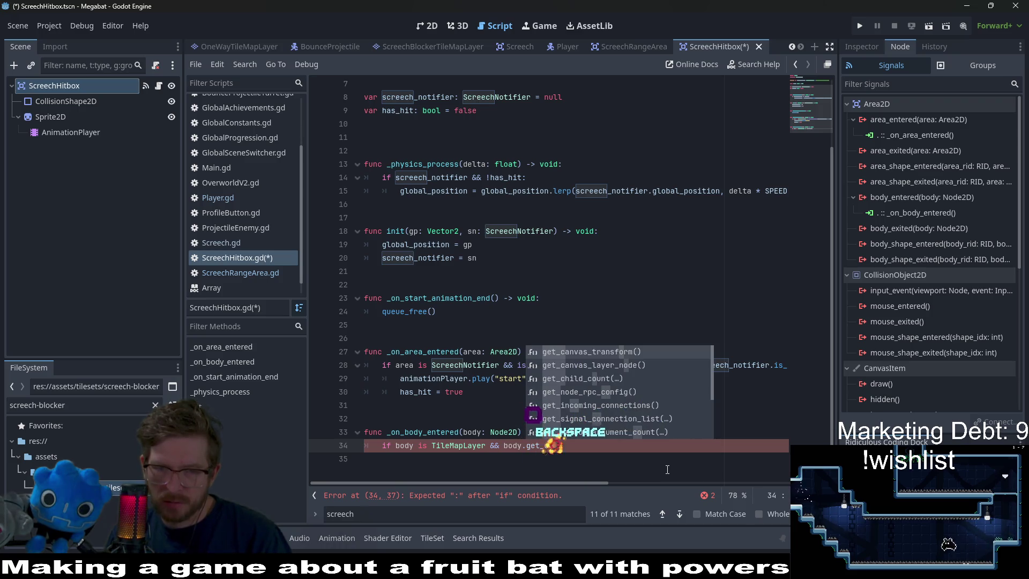
{"action": "type", "text": "coll"}
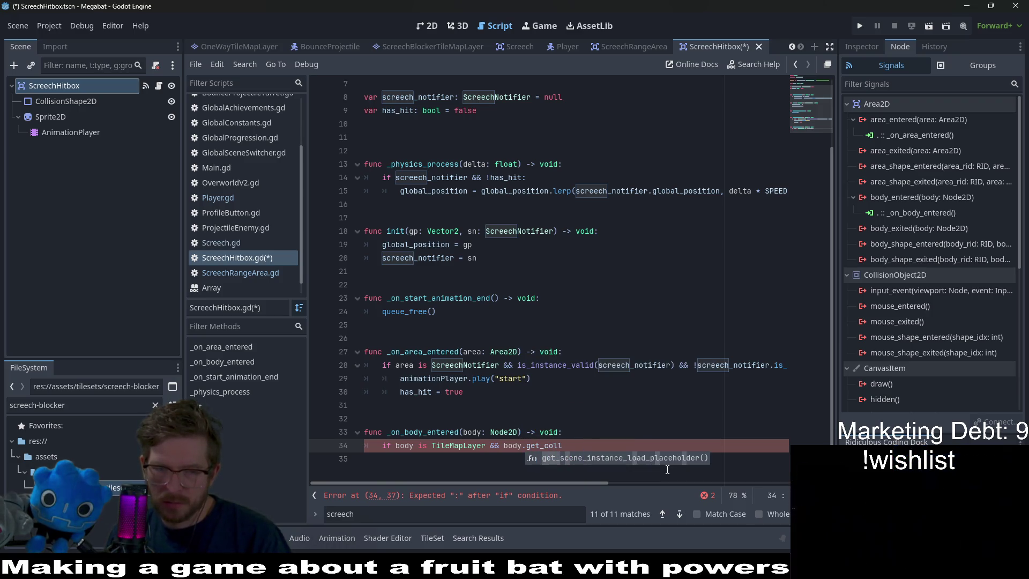
{"action": "key", "text": "BackSpace"}
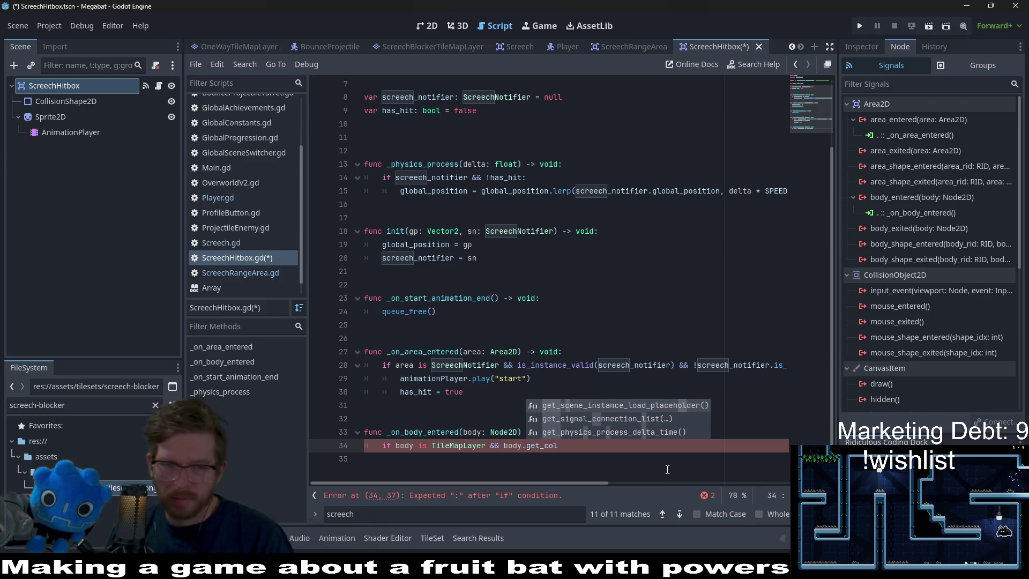
Briefly replace TileMapLayer with level_key, undo it, and search the project for TileMapLayer.
{"action": "double_click", "coordinate": [477, 447]}
{"action": "type", "text": "level_key"}
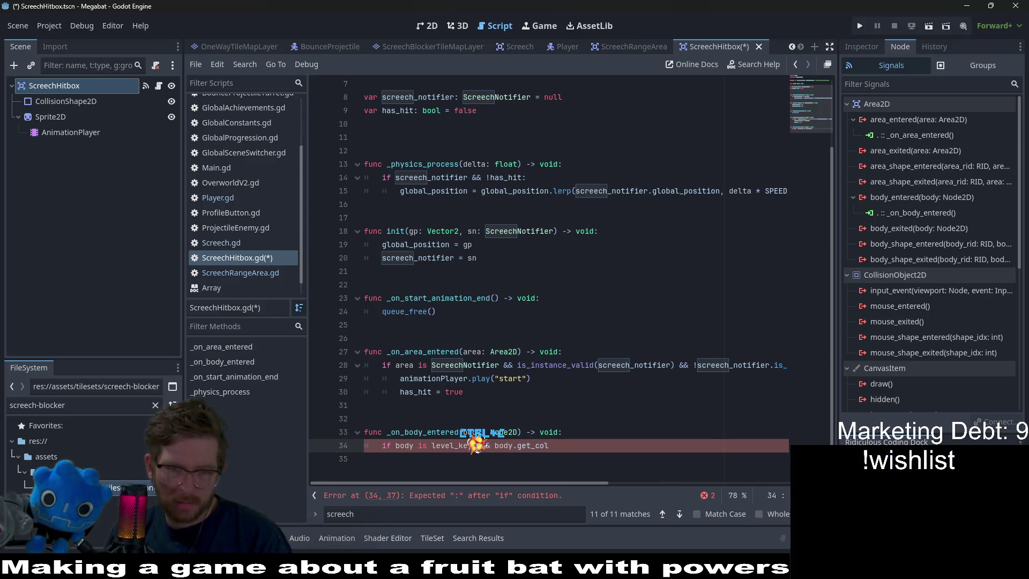
{"action": "key", "text": "ctrl+z"}
{"action": "key", "text": "ctrl+shift+f"}
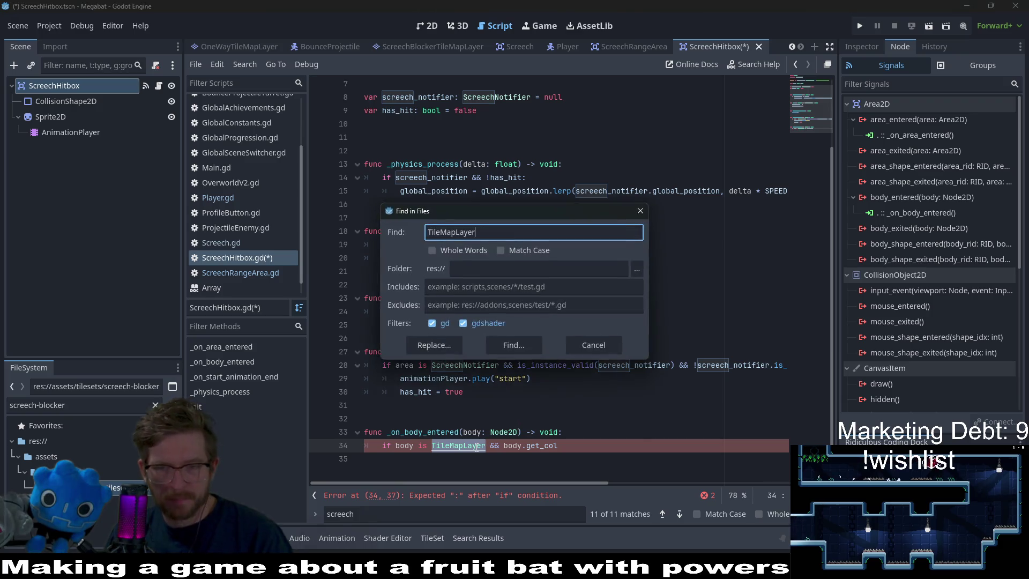
{"action": "key", "text": "Return"}
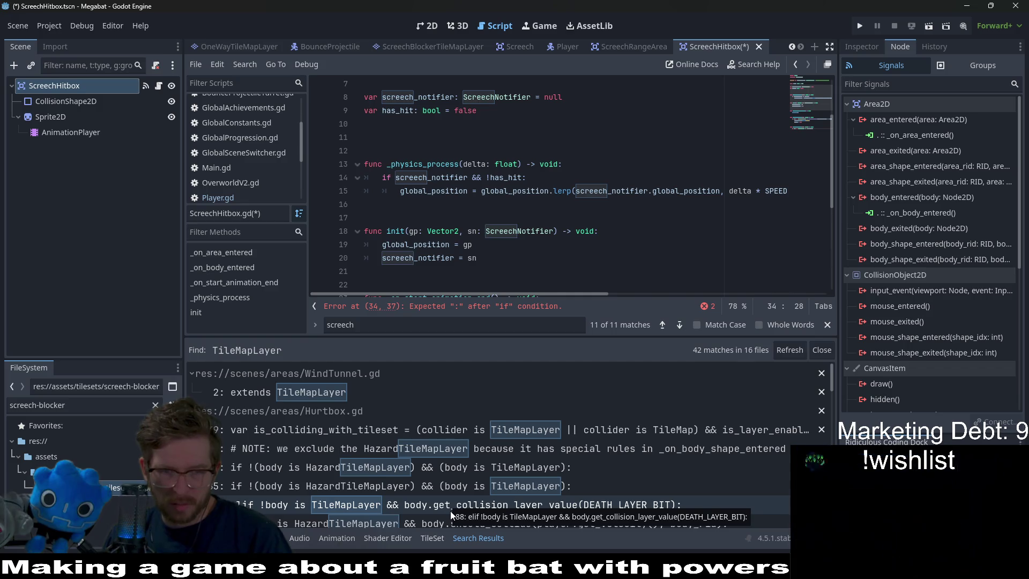
{"action": "scroll", "coordinate": [484, 207], "scroll_direction": "down", "scroll_amount": 1}
{"action": "scroll", "coordinate": [484, 206], "scroll_direction": "down", "scroll_amount": 3}
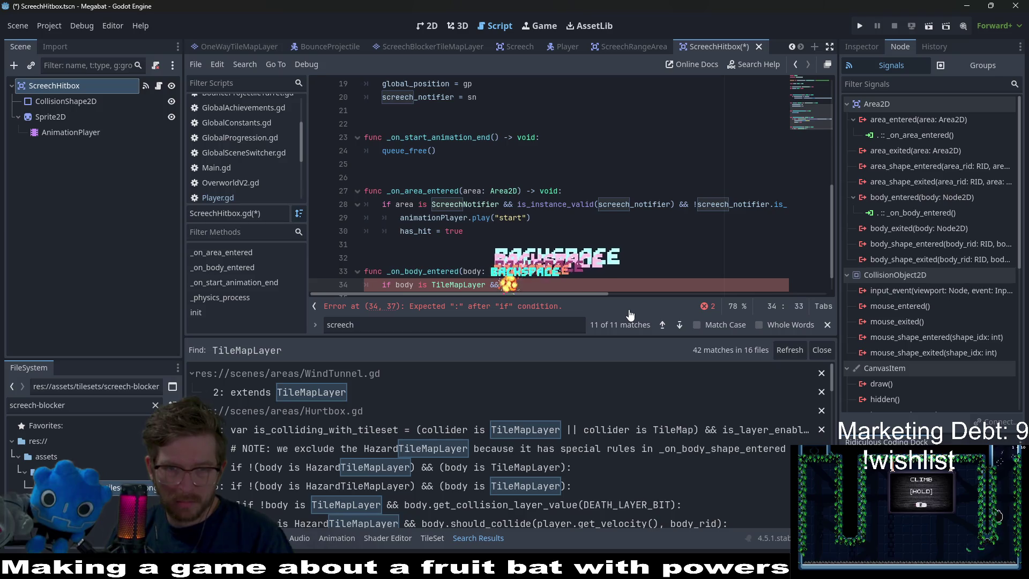
{"action": "type", "text": "ody.get"}
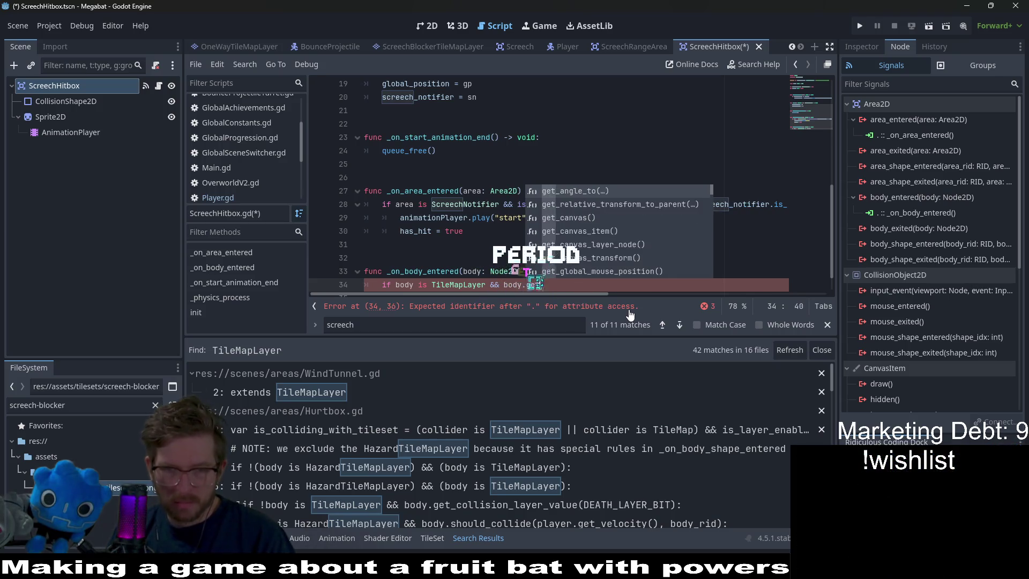
{"action": "type", "text": "_collision"}
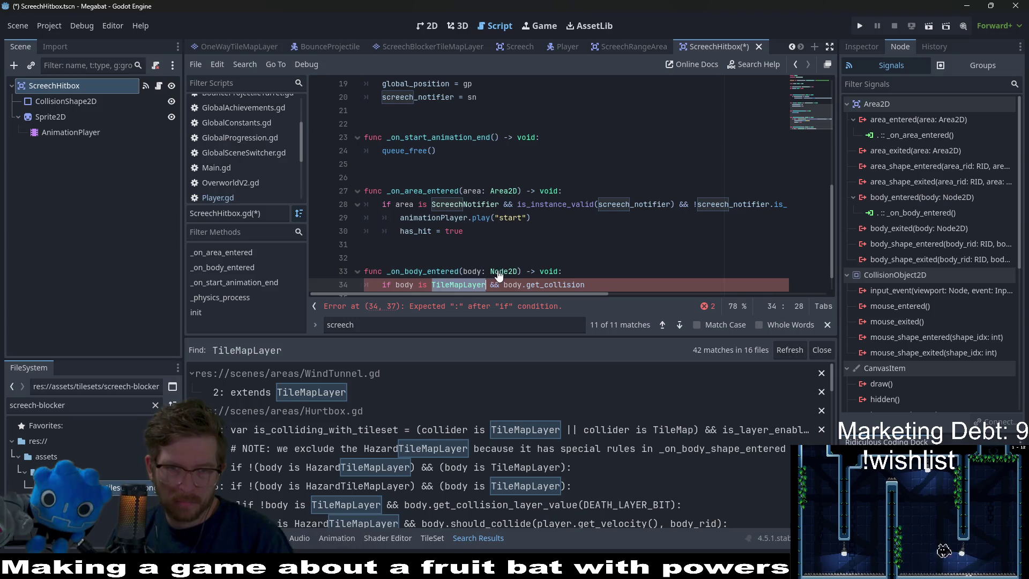
{"action": "double_click", "coordinate": [498, 272]}
{"action": "type", "text": "TileMapLayer"}
{"action": "double_click", "coordinate": [561, 284]}
{"action": "key", "text": "BackSpace"}
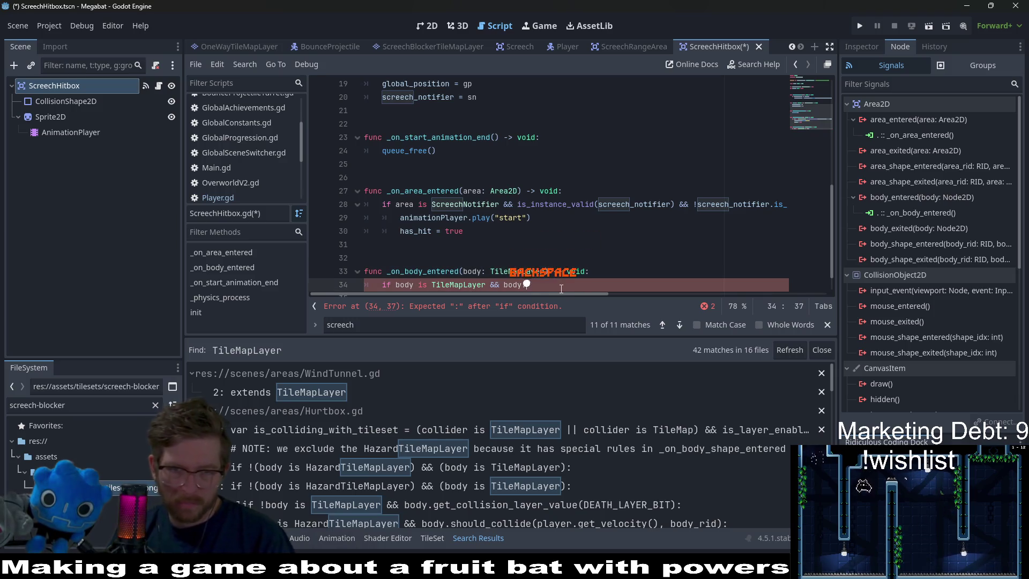
{"action": "type", "text": ".get_"}
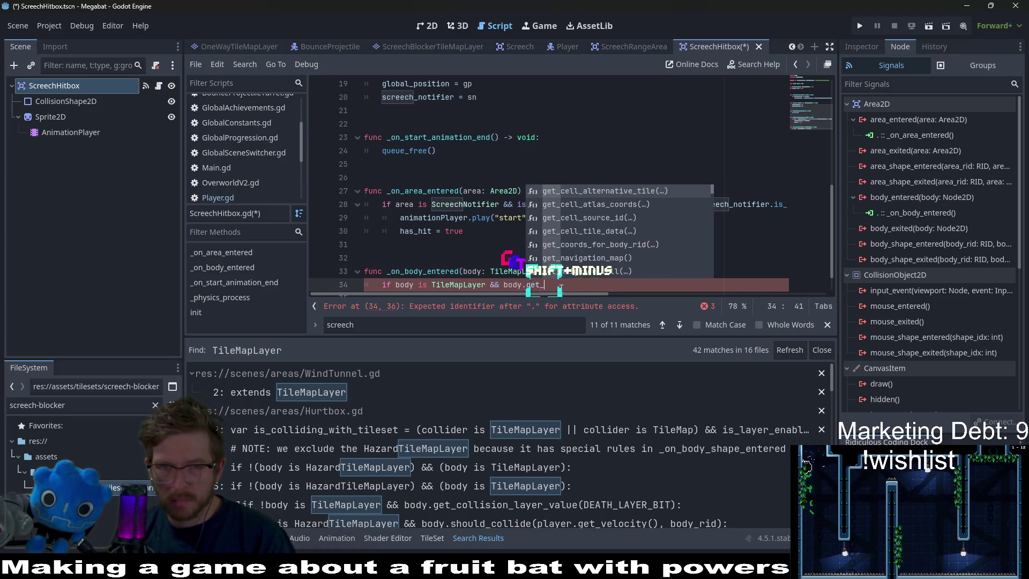
{"action": "type", "text": "collision"}
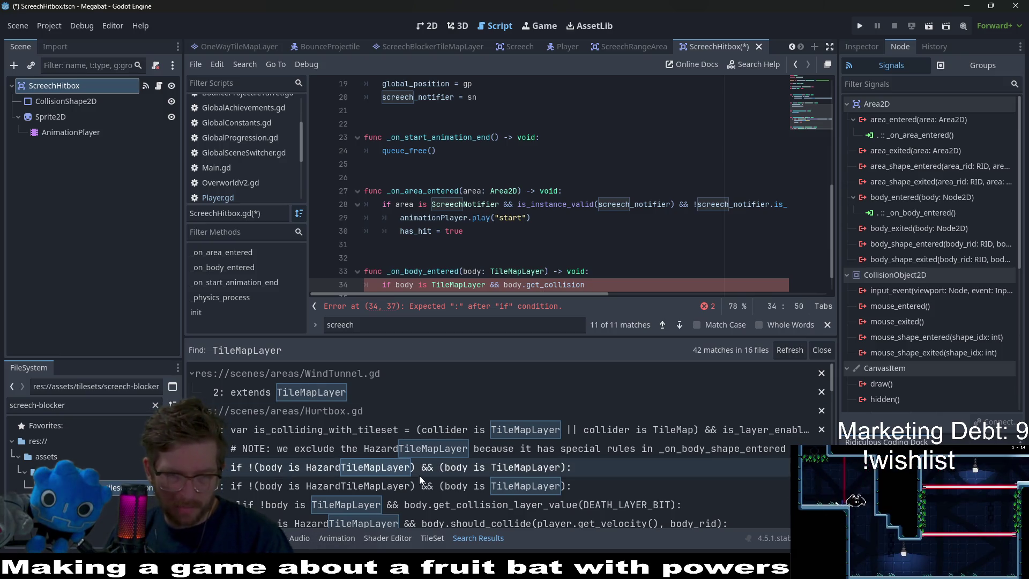
{"action": "scroll", "coordinate": [507, 507], "scroll_direction": "down", "scroll_amount": 1}
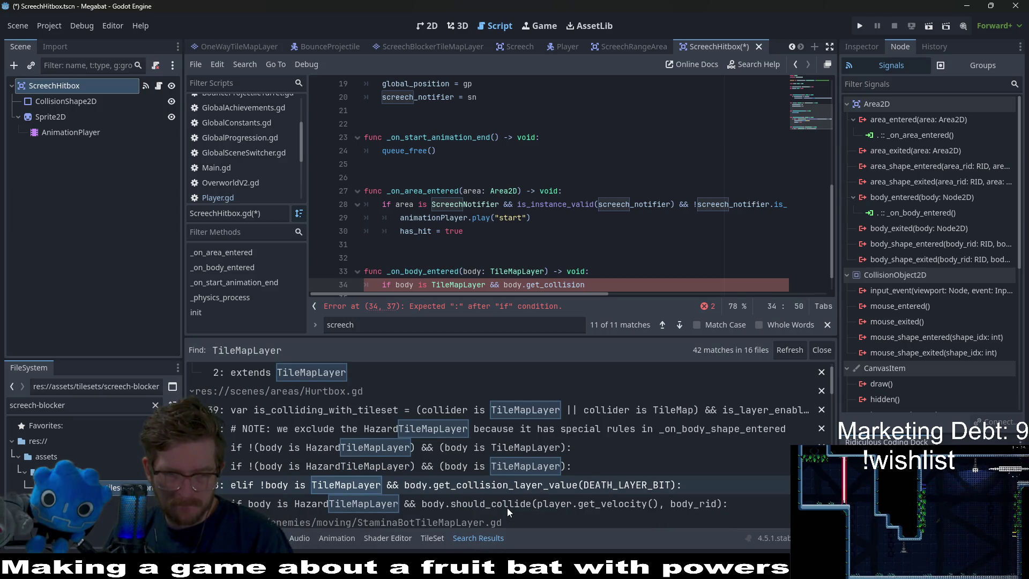
{"action": "scroll", "coordinate": [507, 507], "scroll_direction": "down", "scroll_amount": 1}
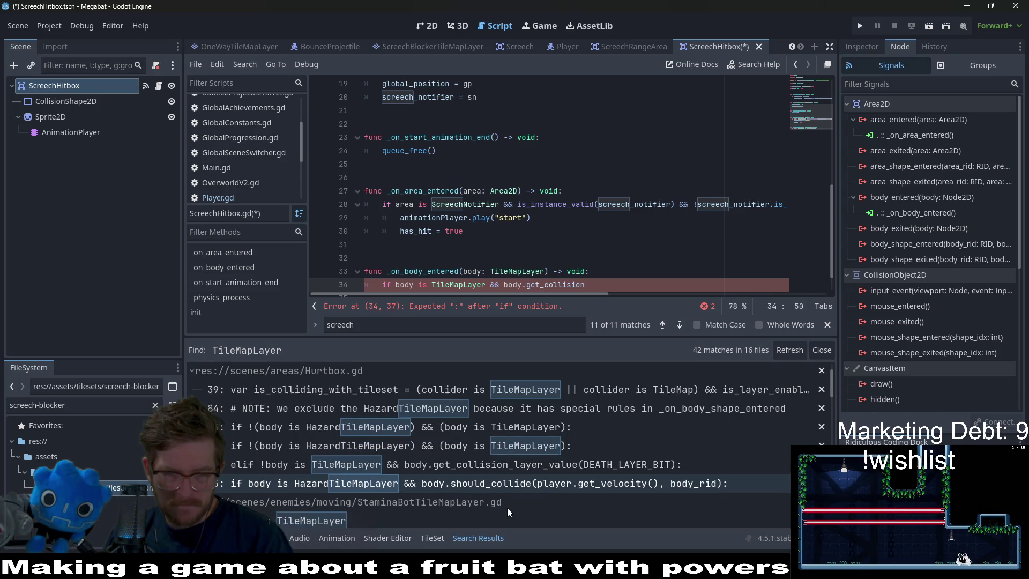
{"action": "scroll", "coordinate": [507, 507], "scroll_direction": "down", "scroll_amount": 3}
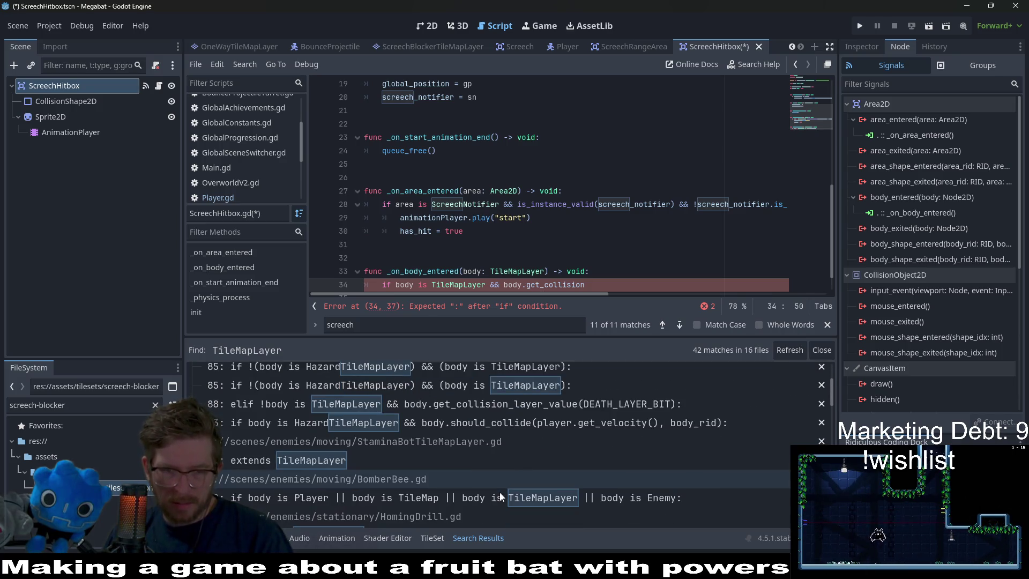
{"action": "scroll", "coordinate": [500, 492], "scroll_direction": "down", "scroll_amount": 1}
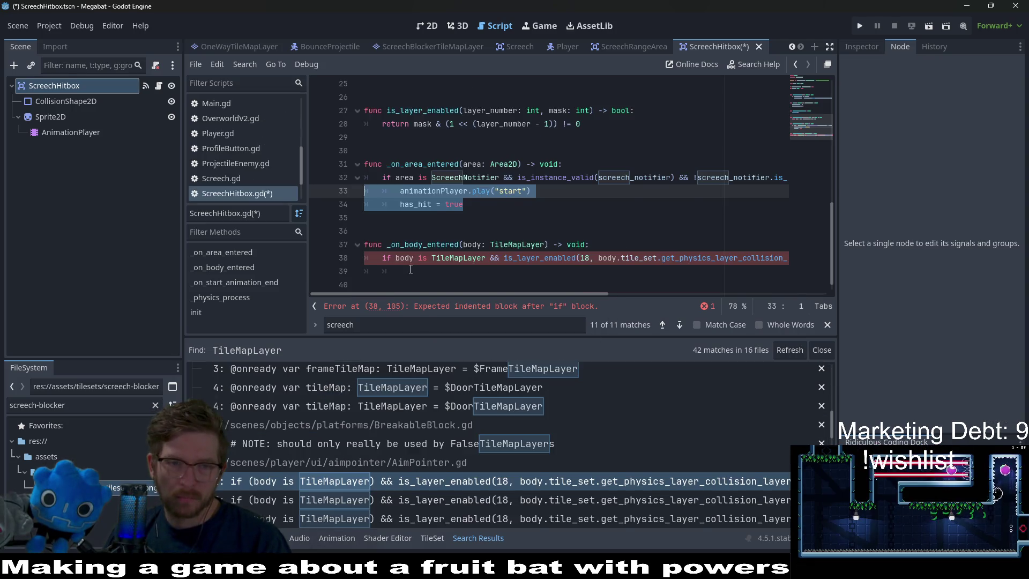
Copy the play('start') and has_hit lines into _on_body_entered and fix their indentation.
{"action": "key", "text": "ctrl+c"}
{"action": "left_click", "coordinate": [410, 269]}
{"action": "key", "text": "ctrl+v"}
{"action": "left_click", "coordinate": [418, 271]}
{"action": "key", "text": "BackSpace"}
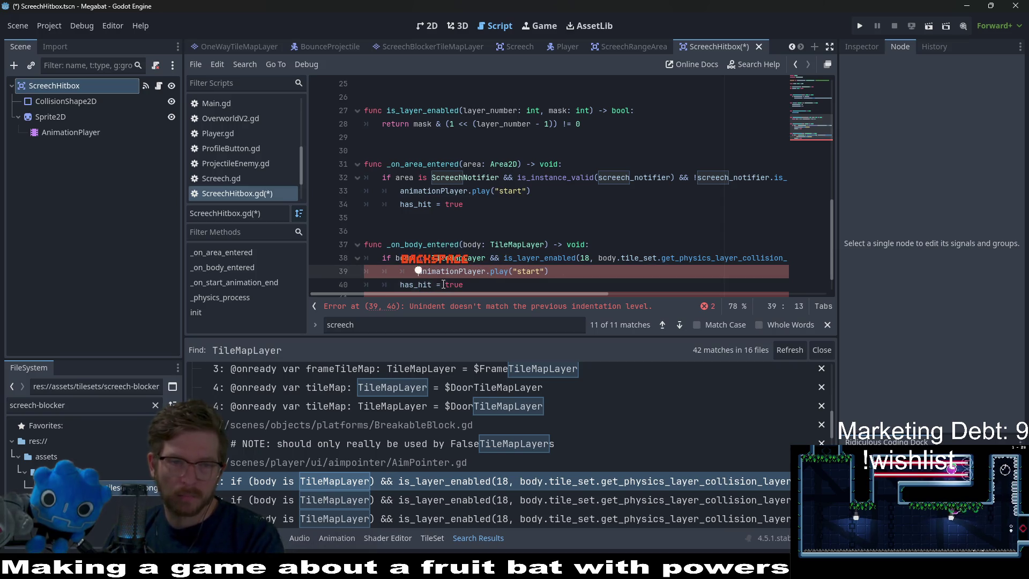
{"action": "key", "text": "BackSpace"}
{"action": "left_click", "coordinate": [742, 246]}
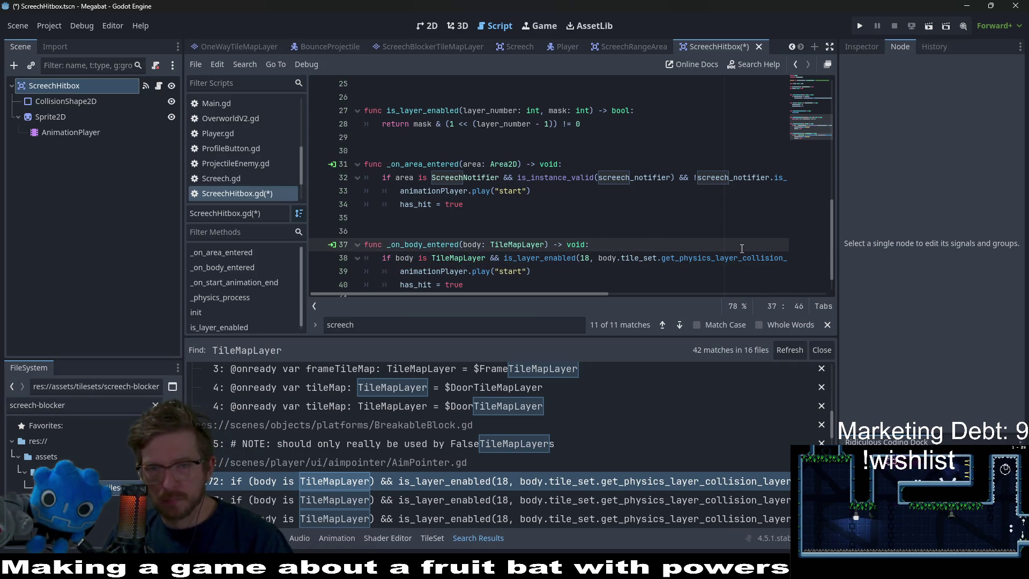
{"action": "left_click_drag", "start_coordinate": [607, 258], "coordinate": [819, 261]}
{"action": "left_click", "coordinate": [708, 272]}
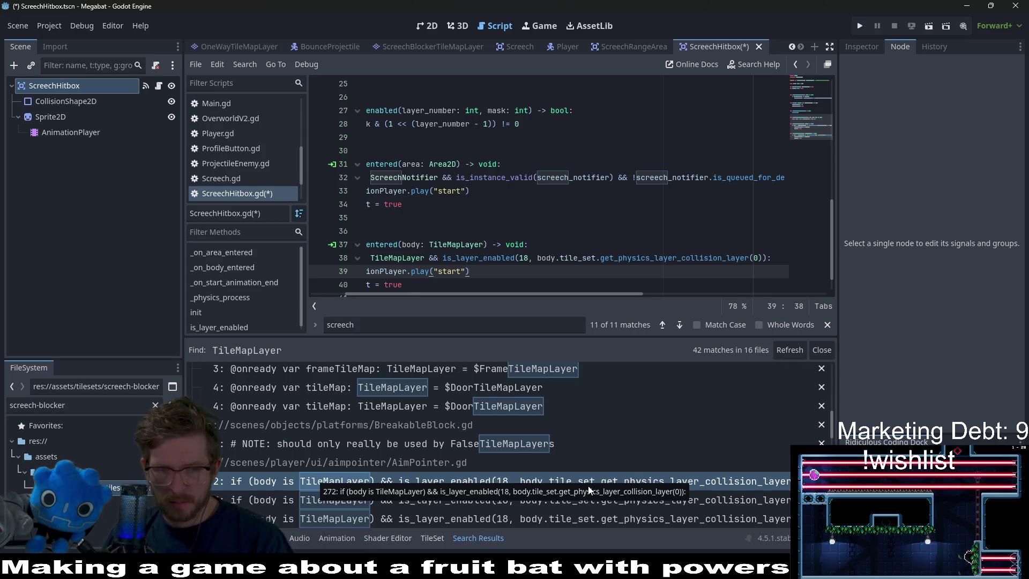
Check the 2D physics layer names in Project Settings from ScreechHitbox's collision layers.
{"action": "left_click", "coordinate": [524, 259]}
{"action": "left_click", "coordinate": [54, 85]}
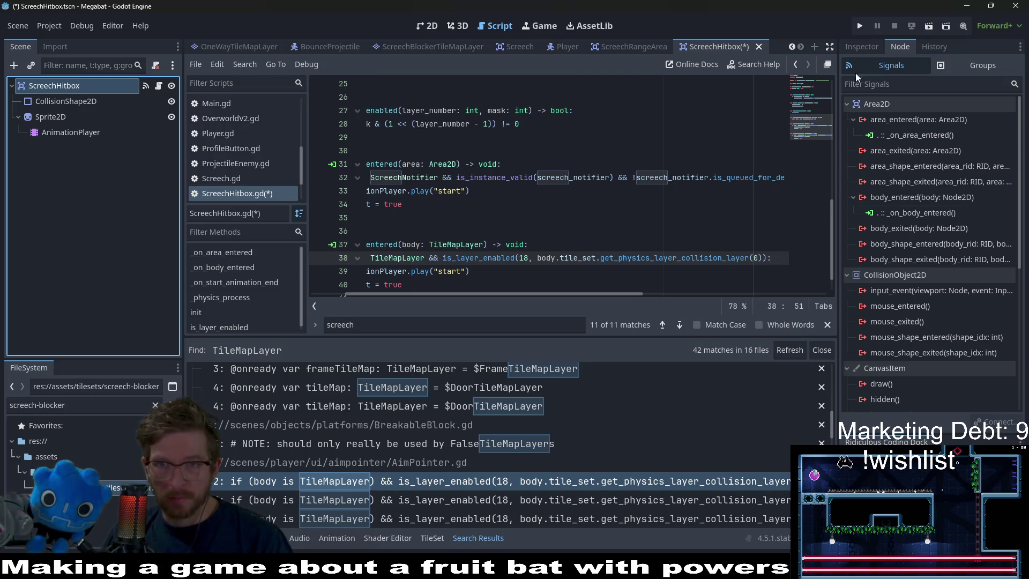
{"action": "left_click", "coordinate": [843, 46]}
{"action": "left_click", "coordinate": [1008, 307]}
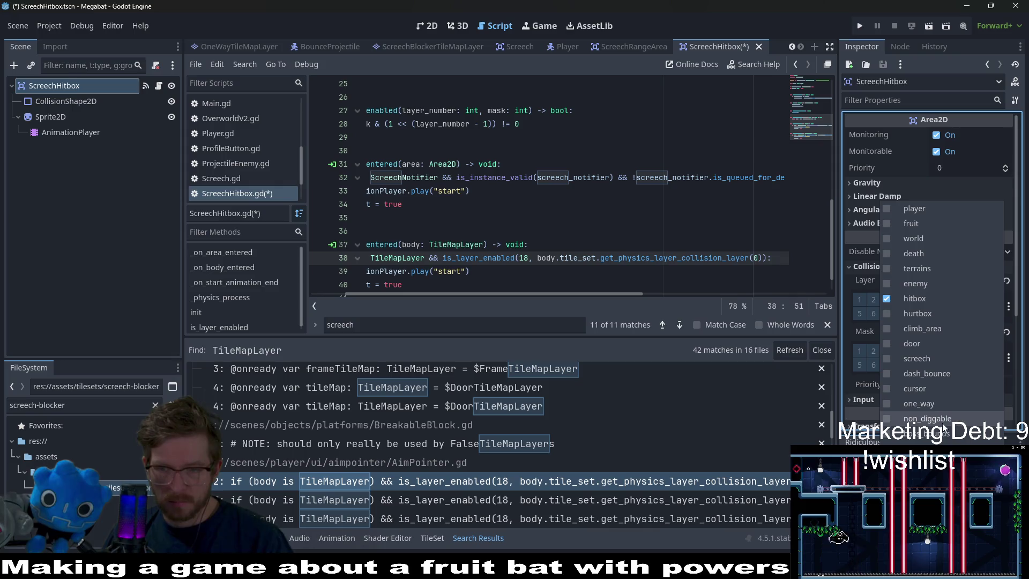
{"action": "left_click", "coordinate": [921, 444]}
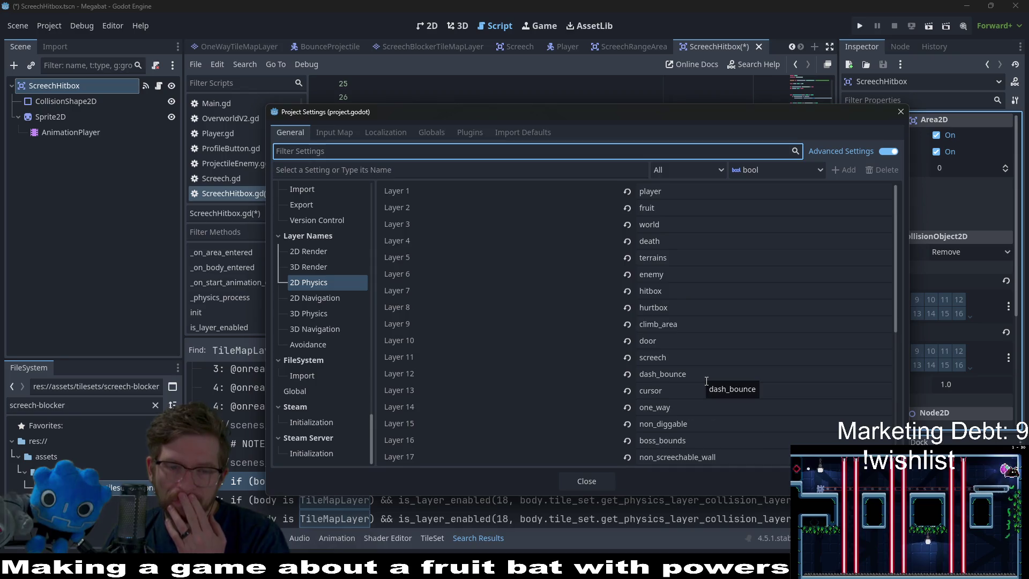
{"action": "scroll", "coordinate": [713, 381], "scroll_direction": "down", "scroll_amount": 1}
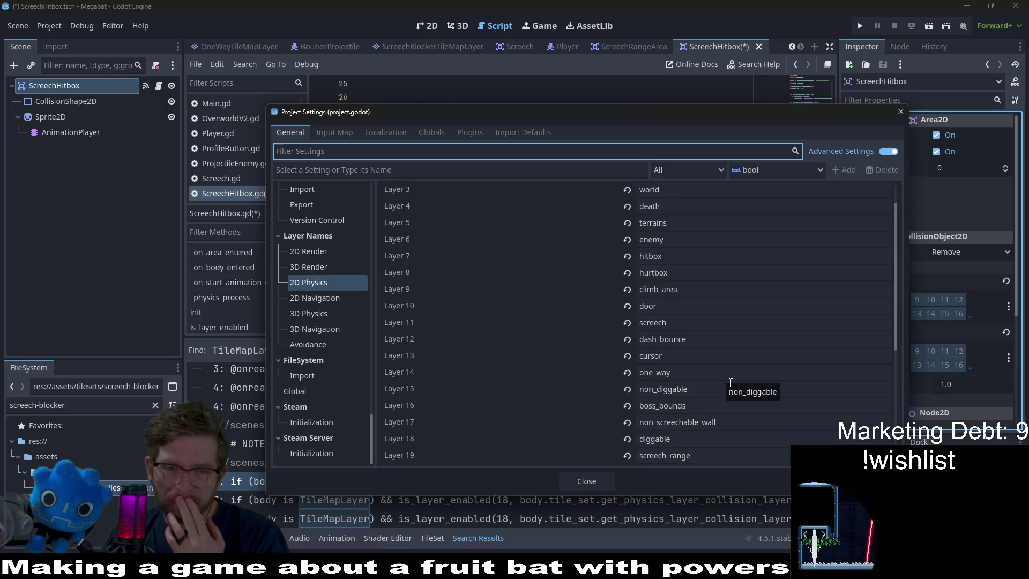
{"action": "left_click", "coordinate": [901, 112]}
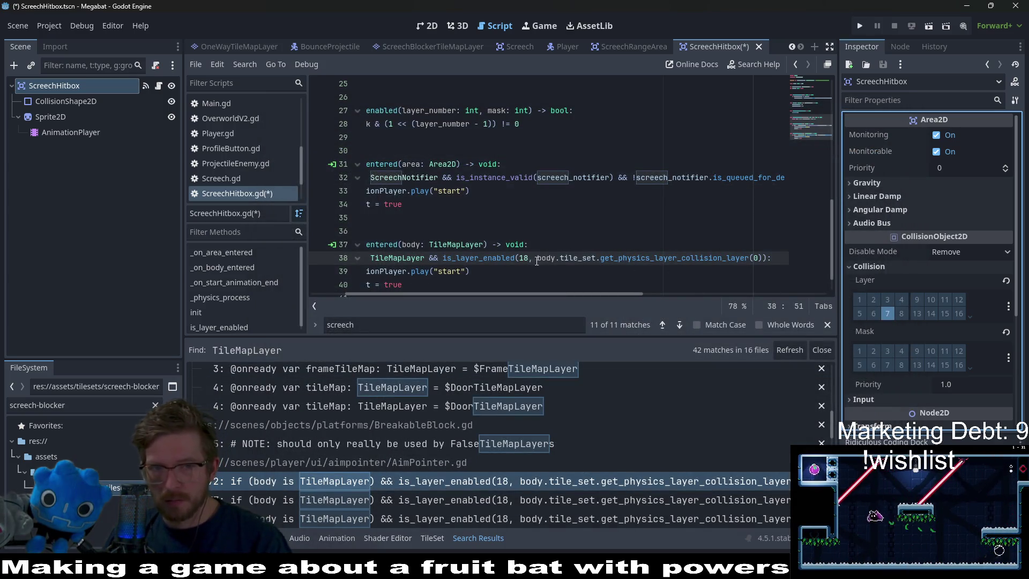
Change the checked layer number from 18 to 17 and save ScreechHitbox.gd.
{"action": "key", "text": "BackSpace"}
{"action": "type", "text": "7"}
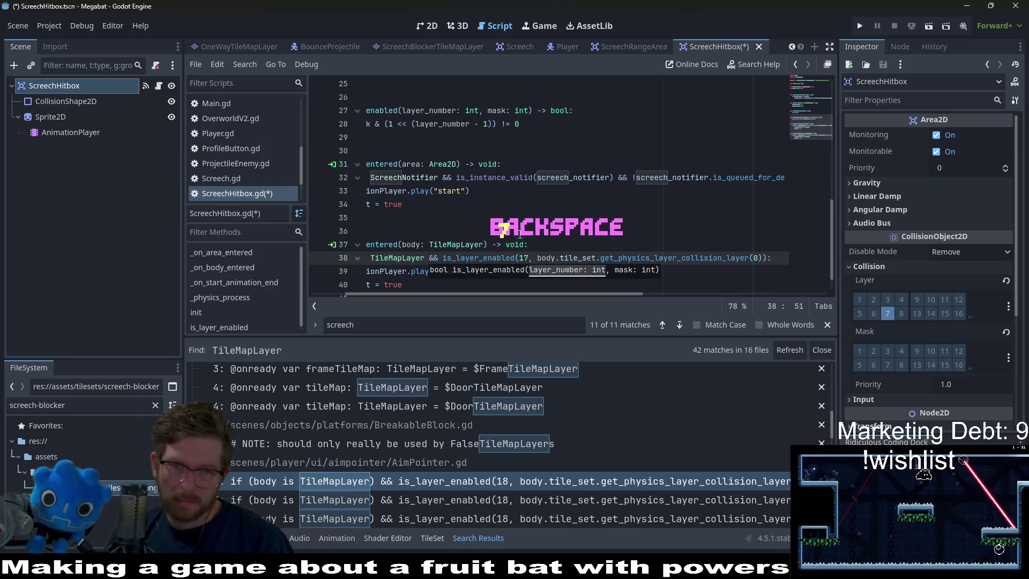
{"action": "key", "text": "Up"}
{"action": "key", "text": "Up"}
{"action": "key", "text": "Up"}
{"action": "mouse_move", "coordinate": [525, 290]}
{"action": "left_mouse_down"}
{"action": "mouse_move", "coordinate": [568, 289]}
{"action": "mouse_move", "coordinate": [525, 293]}
{"action": "left_mouse_up"}
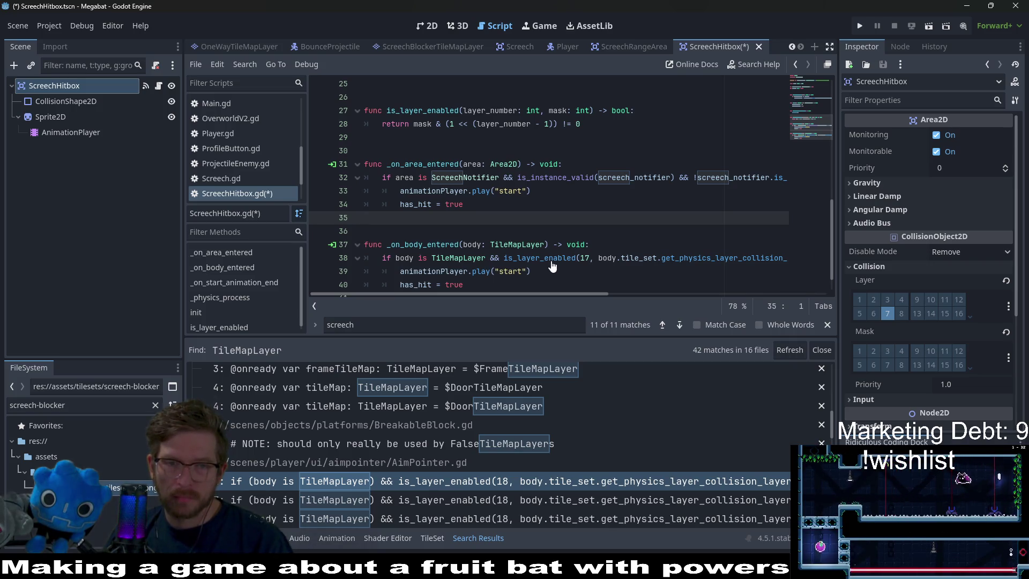
{"action": "scroll", "coordinate": [552, 267], "scroll_direction": "down", "scroll_amount": 1}
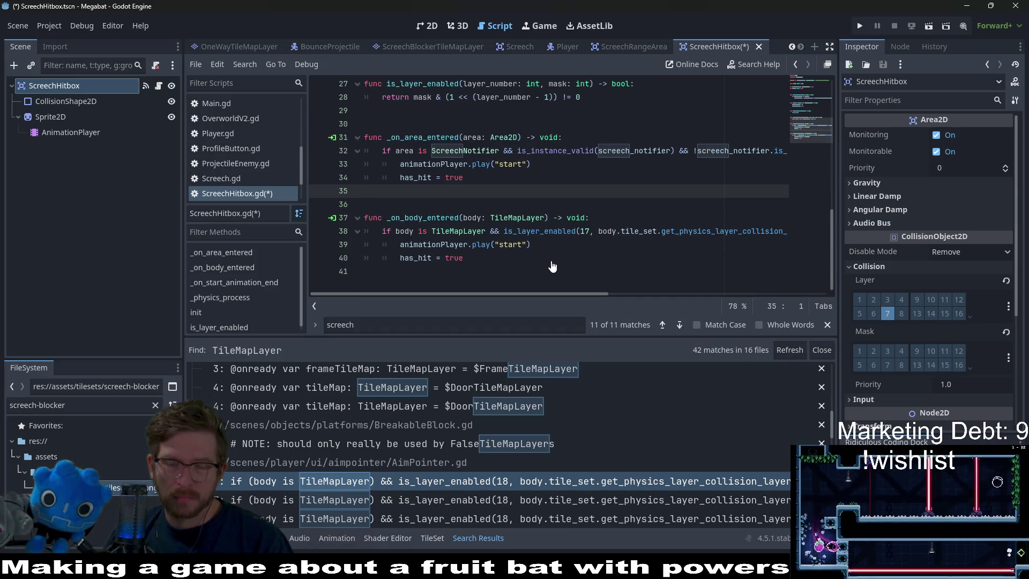
{"action": "left_click", "coordinate": [552, 261]}
{"action": "key", "text": "ctrl+s"}
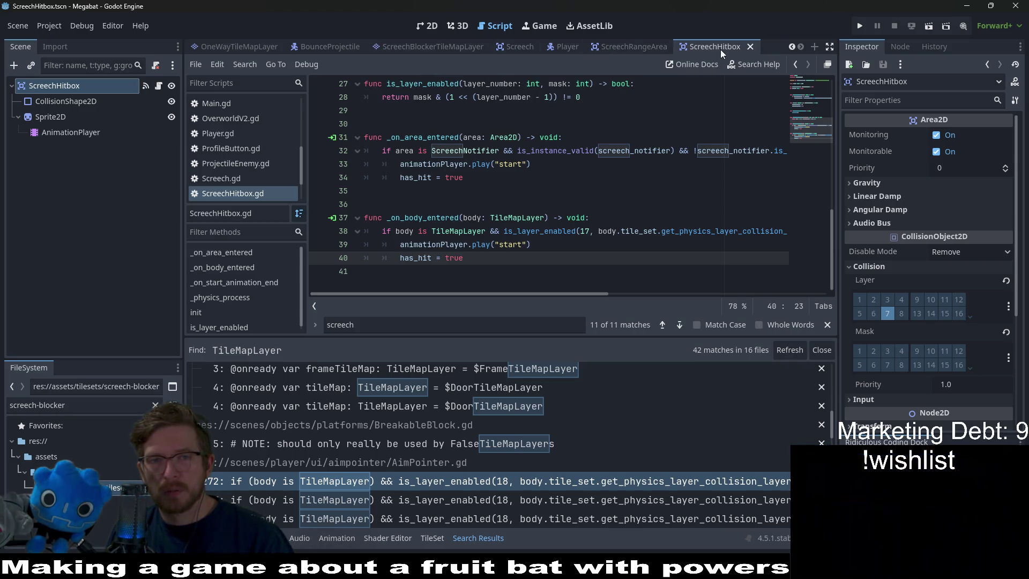
{"action": "scroll", "coordinate": [720, 50], "scroll_direction": "up", "scroll_amount": 4}
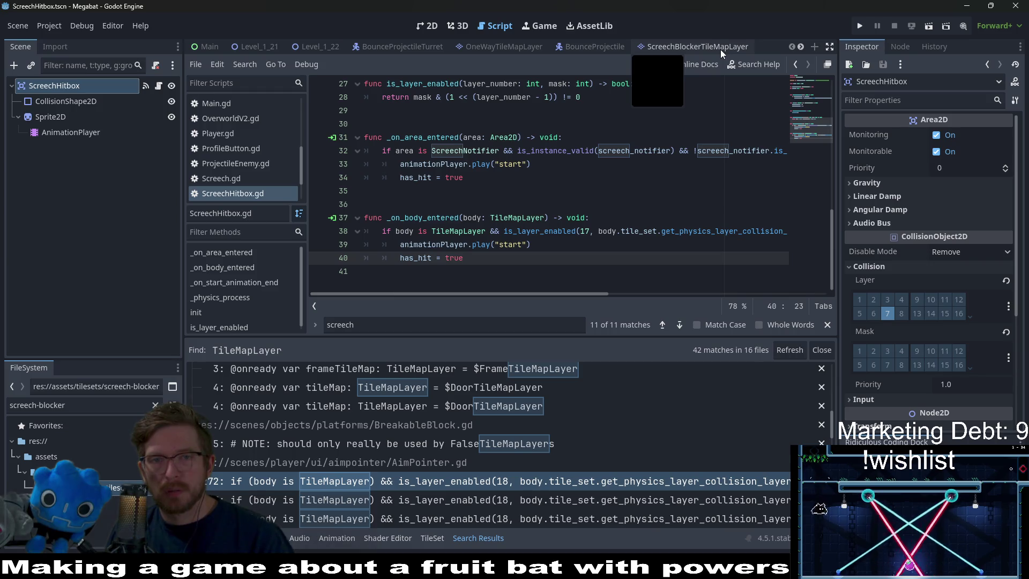
Confirm the ScreechBlockerTileMapLayer collision mask includes the hitbox layer and save that scene.
{"action": "left_click", "coordinate": [720, 49]}
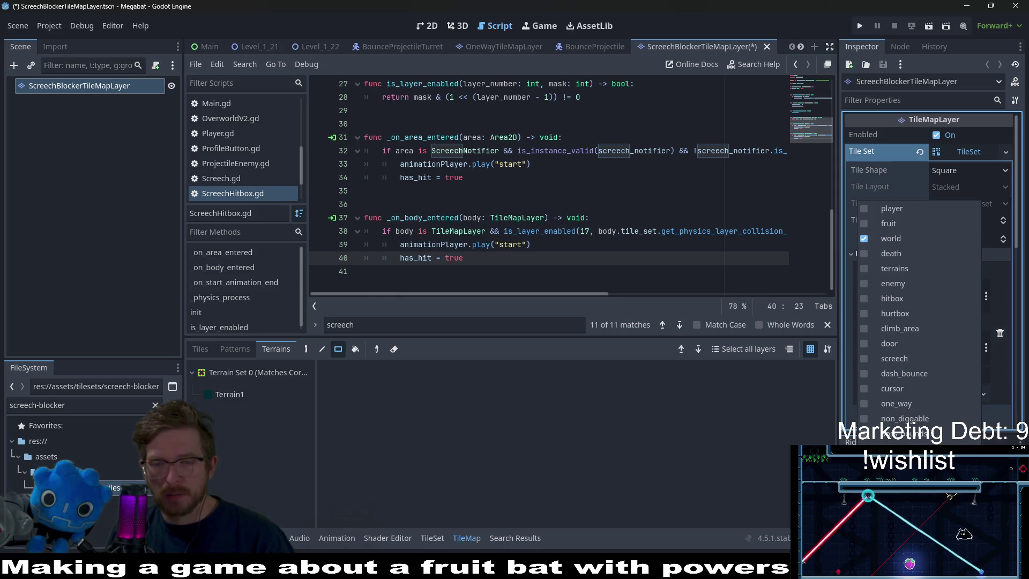
{"action": "left_click", "coordinate": [1016, 285]}
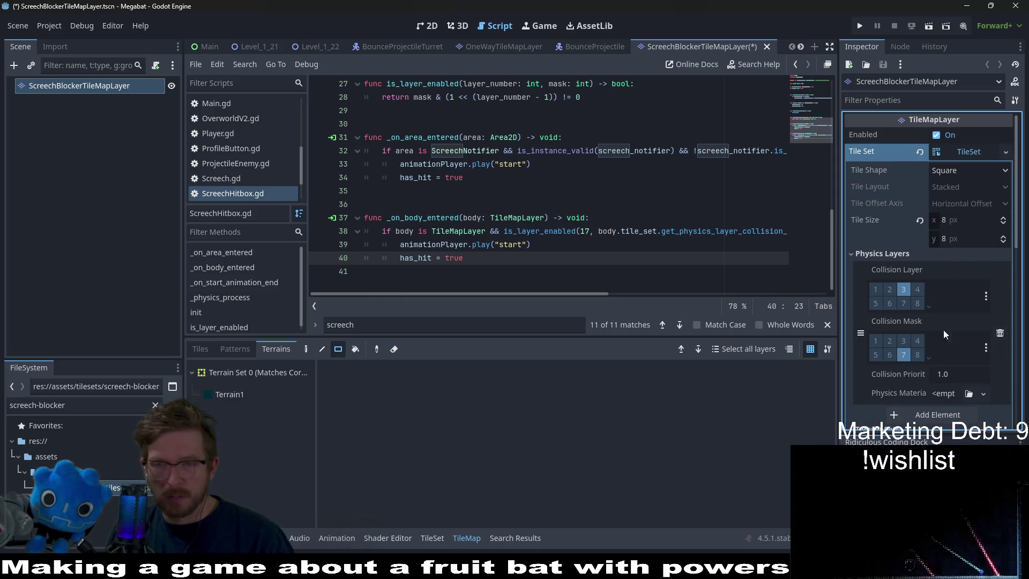
{"action": "left_click", "coordinate": [986, 347]}
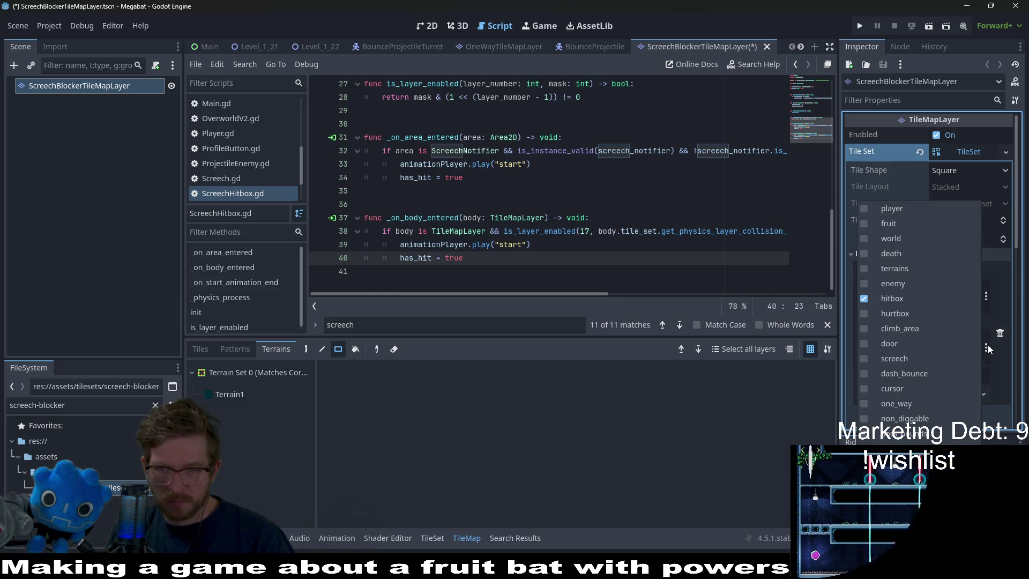
{"action": "left_click", "coordinate": [1018, 353]}
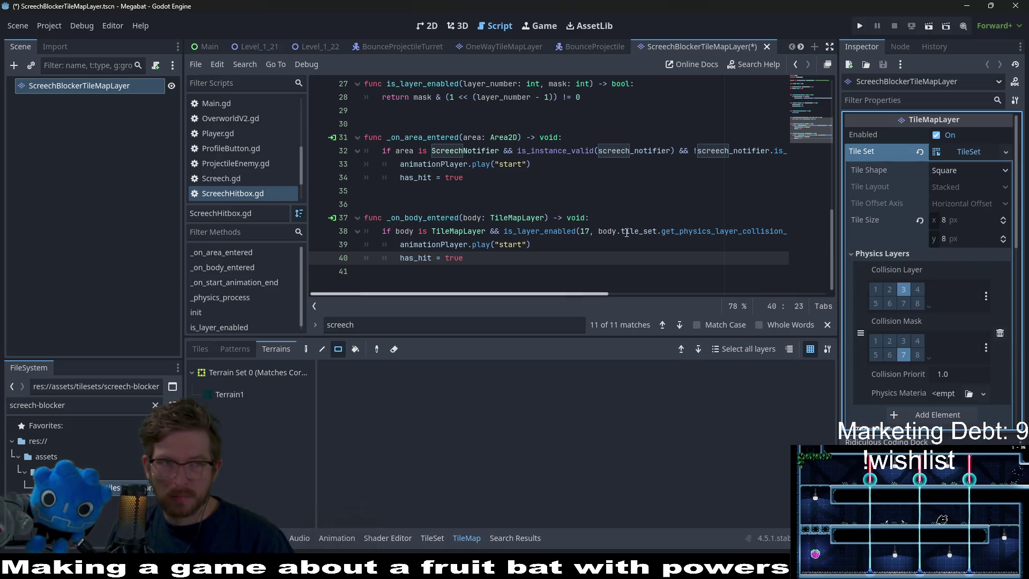
{"action": "key", "text": "ctrl+s"}
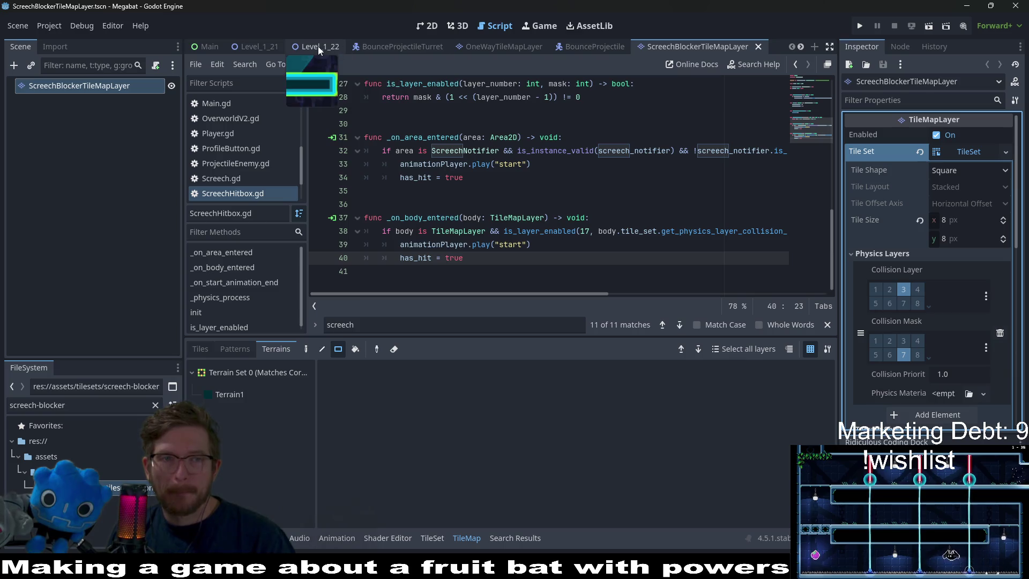
Open Level_1_22 and run it as the current scene.
{"action": "left_click", "coordinate": [318, 46]}
{"action": "left_click", "coordinate": [423, 26]}
{"action": "left_click", "coordinate": [923, 26]}
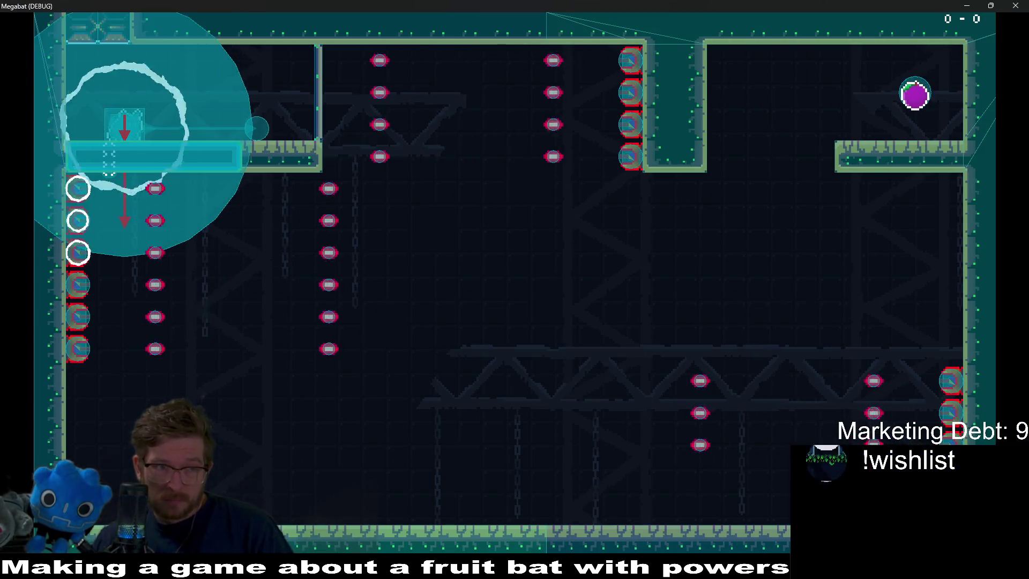
Fly the bat right and left, then to the left wall beside the screech-blocker tiles.
{"action": "key", "text": "Right"}
{"action": "key", "text": "Left"}
{"action": "key", "text": "Right"}
{"action": "key", "text": "Left"}
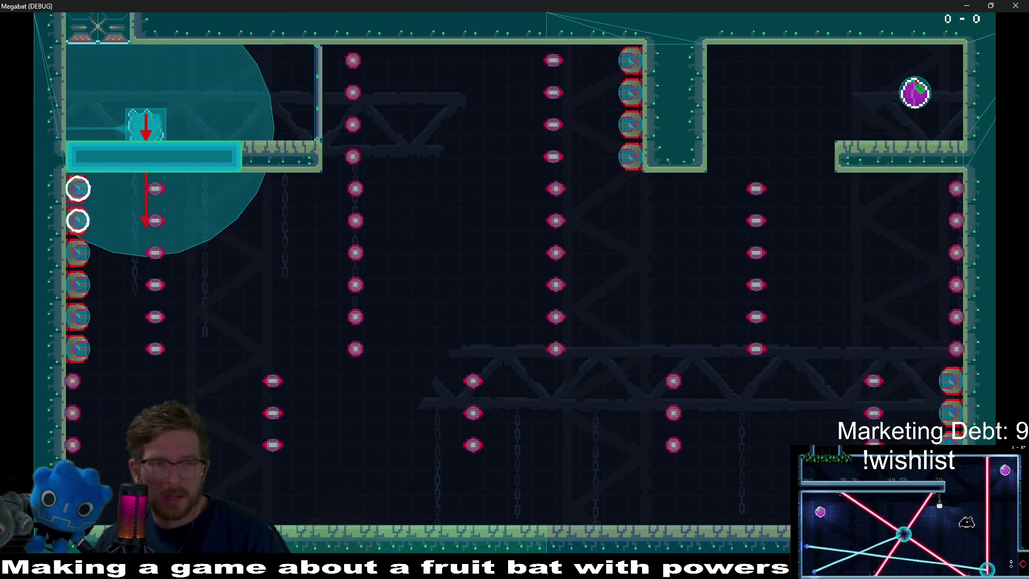
{"action": "key", "text": "Right"}
{"action": "key", "text": "Left"}
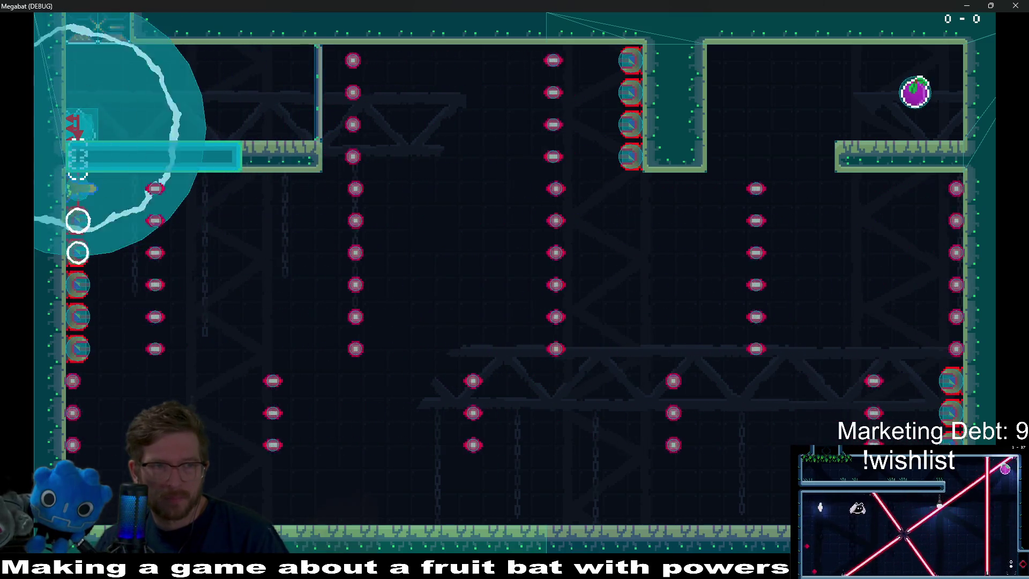
{"action": "key", "text": "Left"}
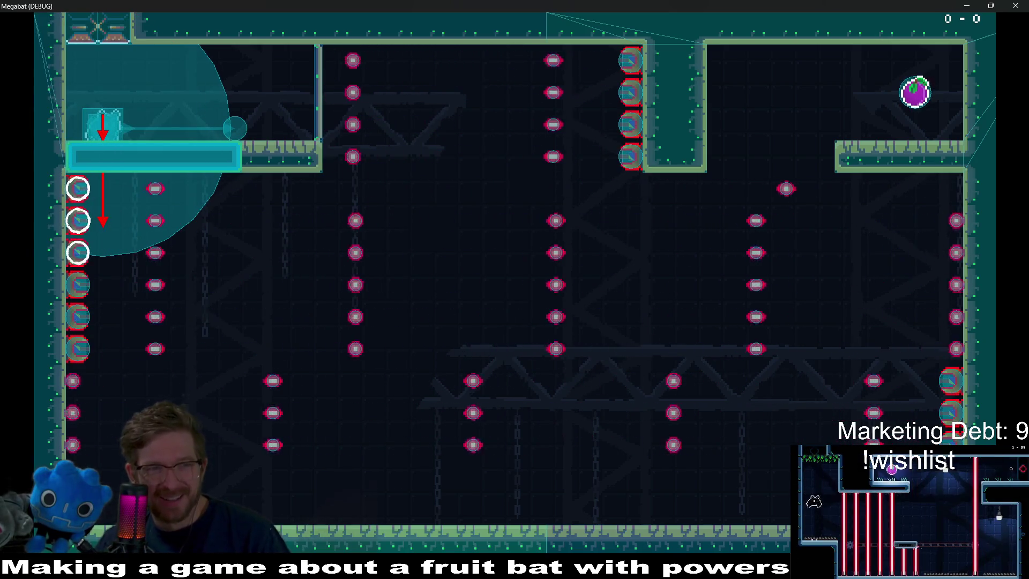
{"action": "key", "text": "Left"}
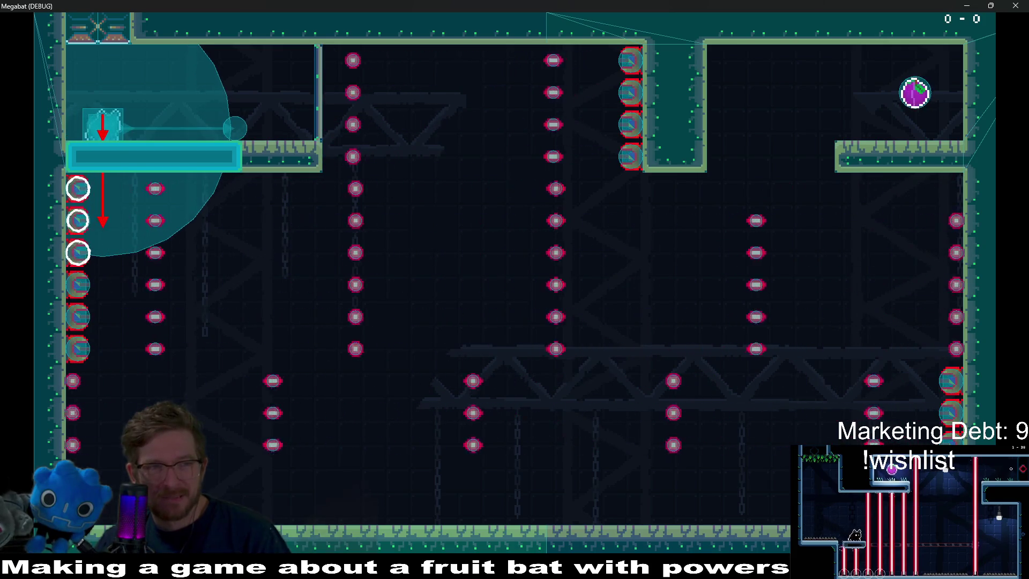